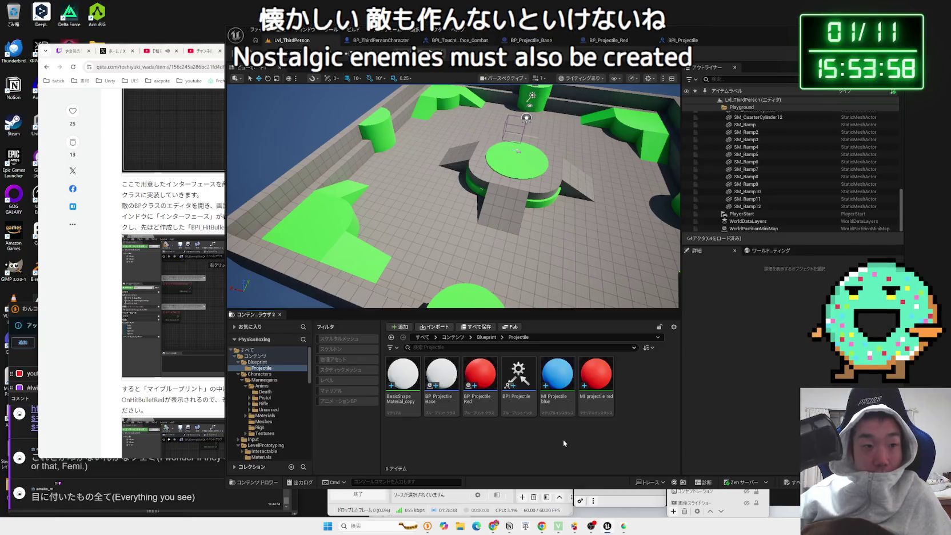
- Collapse the Characters, LevelPrototyping and ThirdPerson folders and show the Blueprint folder's contents
{"action": "left_click", "coordinate": [238, 375]}
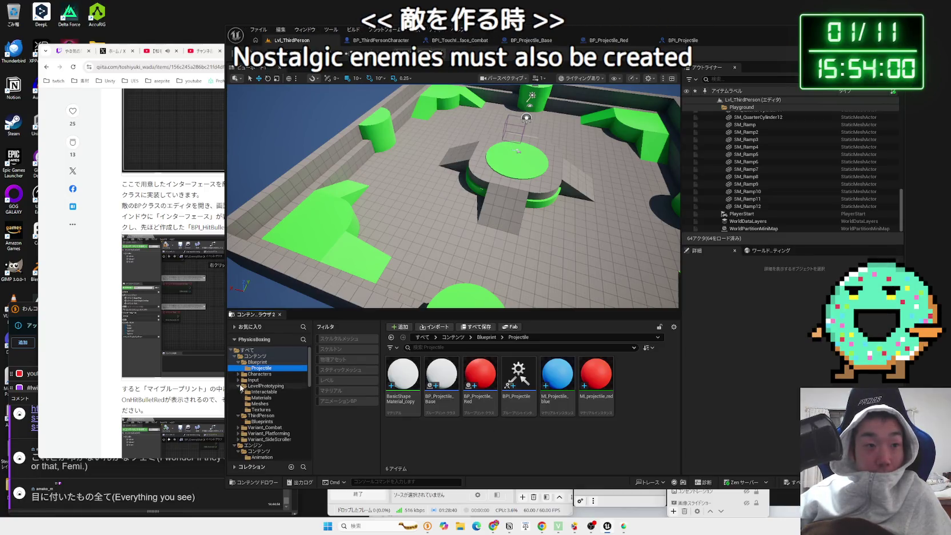
{"action": "left_click", "coordinate": [239, 386]}
{"action": "left_click", "coordinate": [239, 392]}
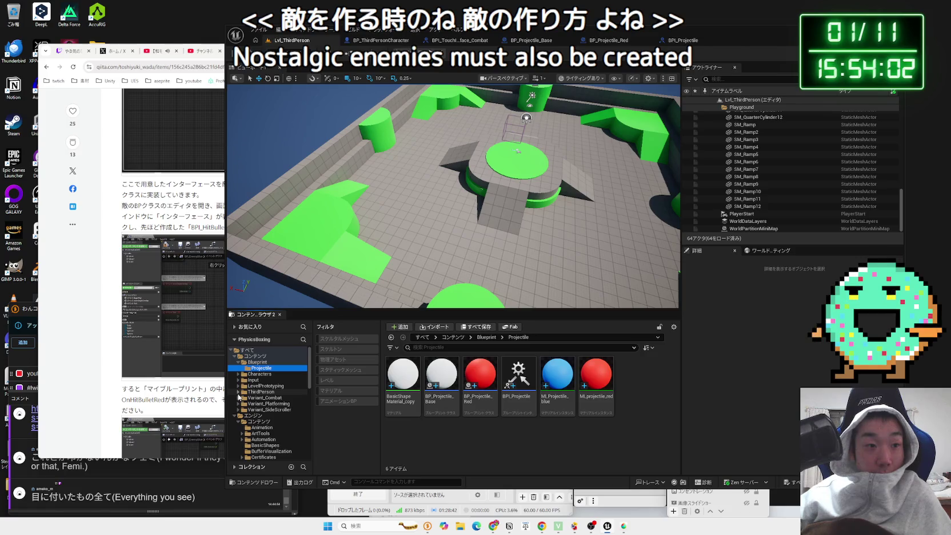
{"action": "left_click", "coordinate": [241, 360]}
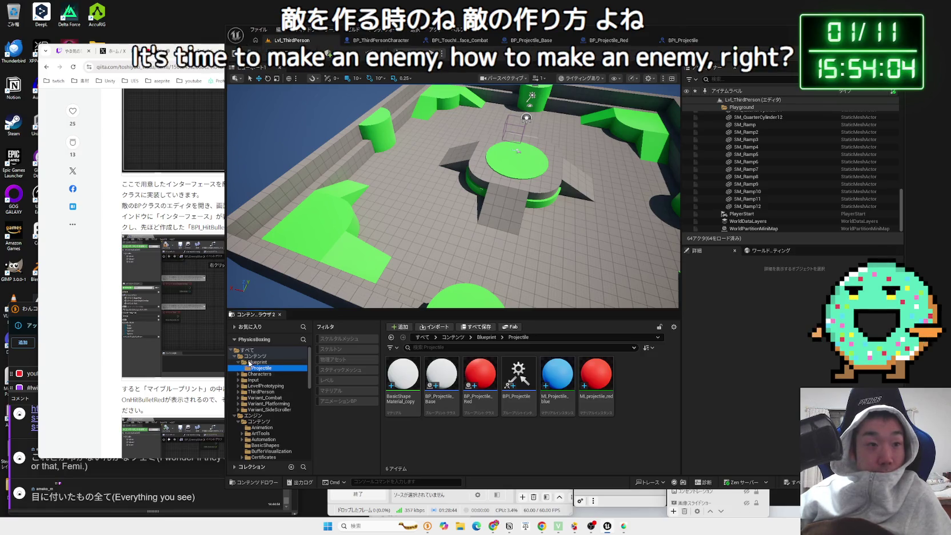
- Create a new folder named Enemy inside Blueprint, then bring the reference article forward
{"action": "right_click", "coordinate": [469, 397]}
{"action": "left_click", "coordinate": [497, 156]}
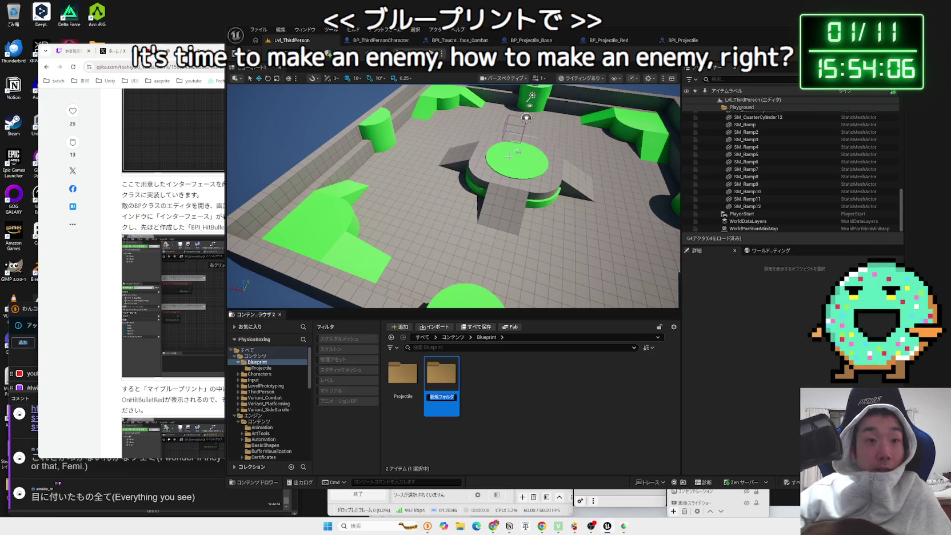
{"action": "type", "text": "Enemy"}
{"action": "key", "text": "Return"}
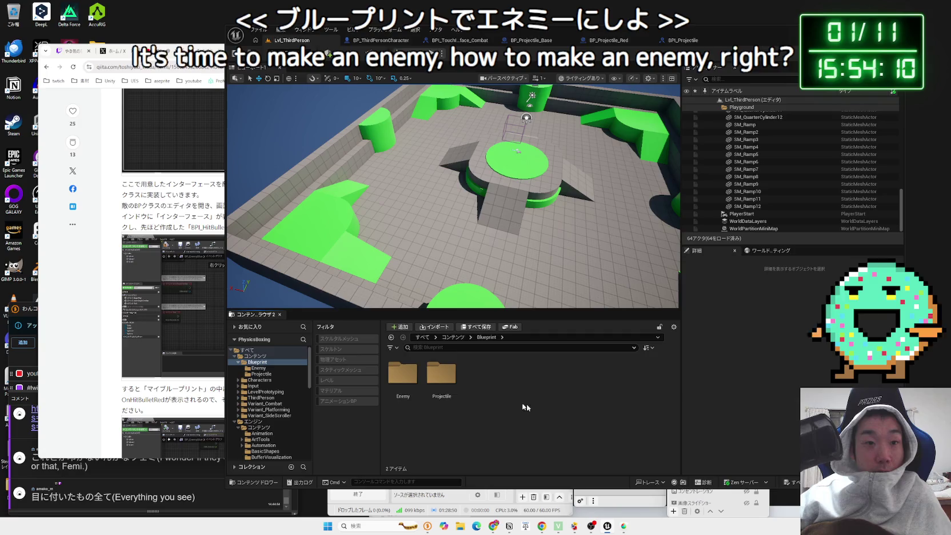
{"action": "left_click", "coordinate": [172, 262]}
{"action": "left_click", "coordinate": [252, 214]}
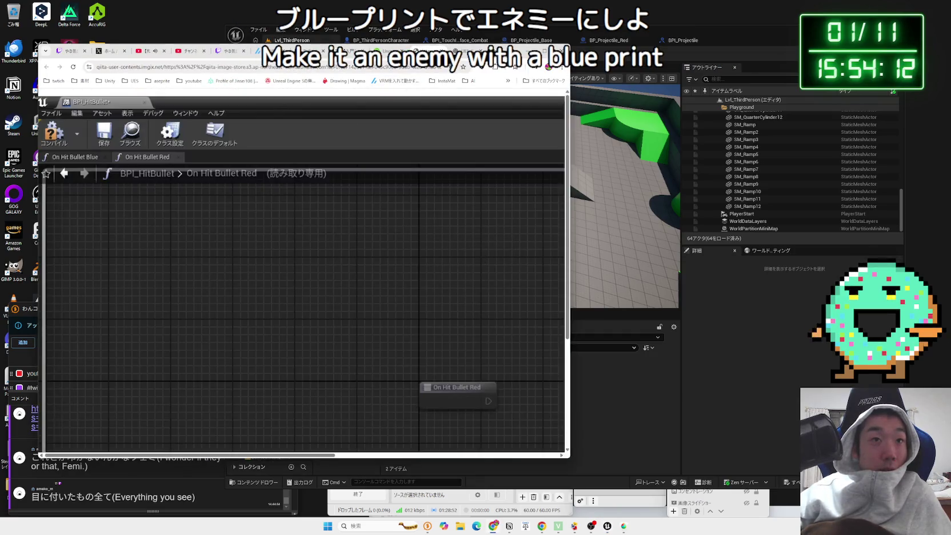
{"action": "key", "text": "alt+Left"}
{"action": "scroll", "coordinate": [234, 289], "scroll_direction": "up", "scroll_amount": 5}
{"action": "scroll", "coordinate": [234, 289], "scroll_direction": "up", "scroll_amount": 15}
{"action": "scroll", "coordinate": [234, 292], "scroll_direction": "up", "scroll_amount": 10}
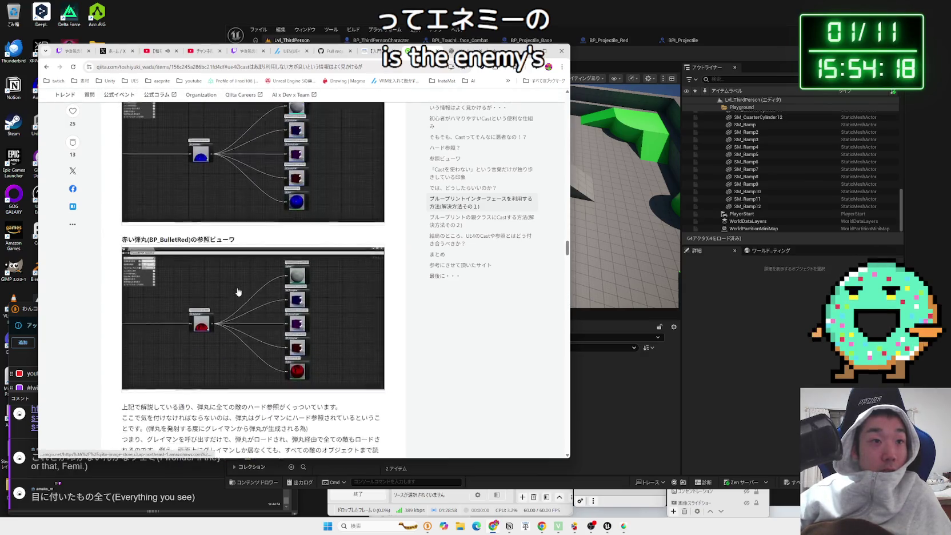
{"action": "scroll", "coordinate": [238, 292], "scroll_direction": "down", "scroll_amount": 3}
{"action": "scroll", "coordinate": [251, 283], "scroll_direction": "up", "scroll_amount": 10}
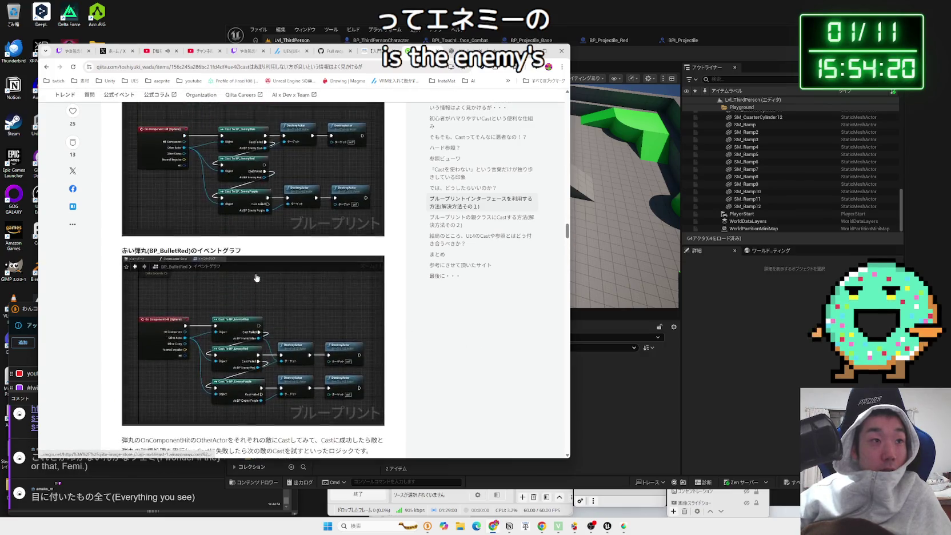
{"action": "scroll", "coordinate": [257, 277], "scroll_direction": "up", "scroll_amount": 6}
{"action": "mouse_move", "coordinate": [238, 316]}
{"action": "left_mouse_down"}
{"action": "mouse_move", "coordinate": [247, 330]}
{"action": "mouse_move", "coordinate": [327, 330]}
{"action": "left_mouse_up"}
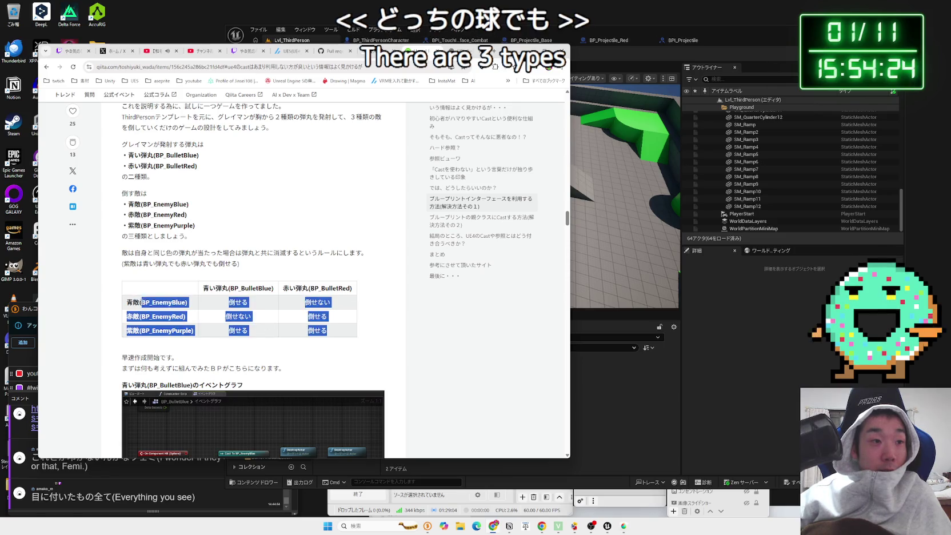
{"action": "left_click", "coordinate": [240, 349]}
{"action": "left_click", "coordinate": [597, 414]}
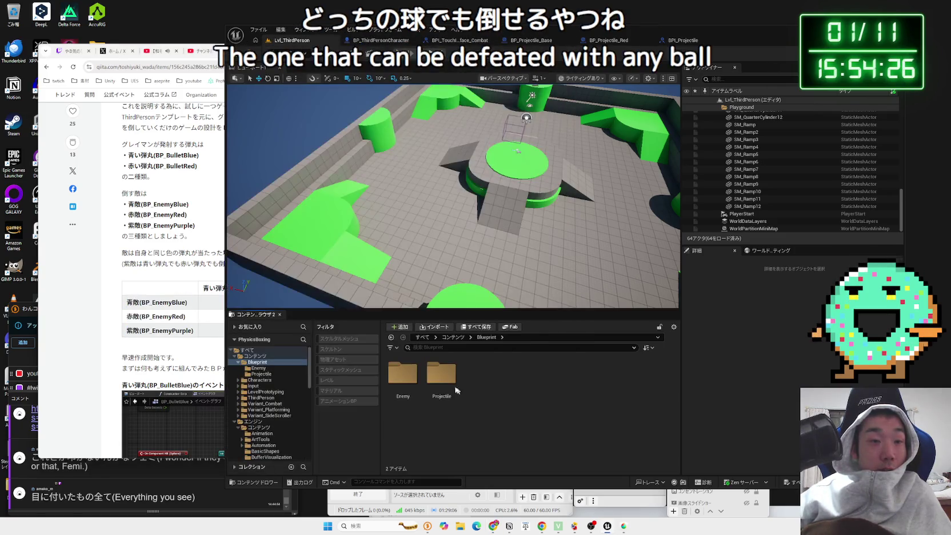
{"action": "left_click", "coordinate": [486, 337]}
- Inside the Enemy folder, create a Pawn-based Blueprint class named BP_EnemyRed
{"action": "double_click", "coordinate": [403, 377]}
{"action": "right_click", "coordinate": [447, 393]}
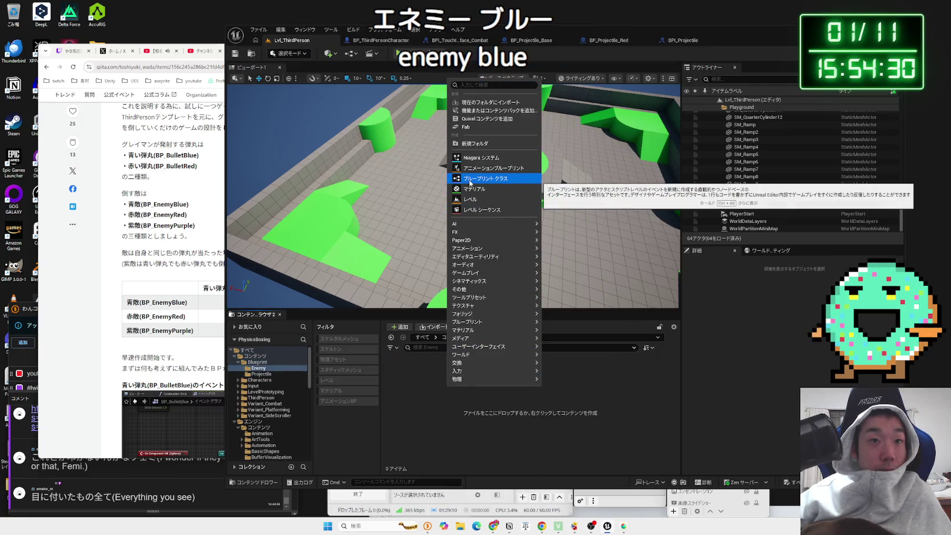
{"action": "left_click", "coordinate": [470, 179]}
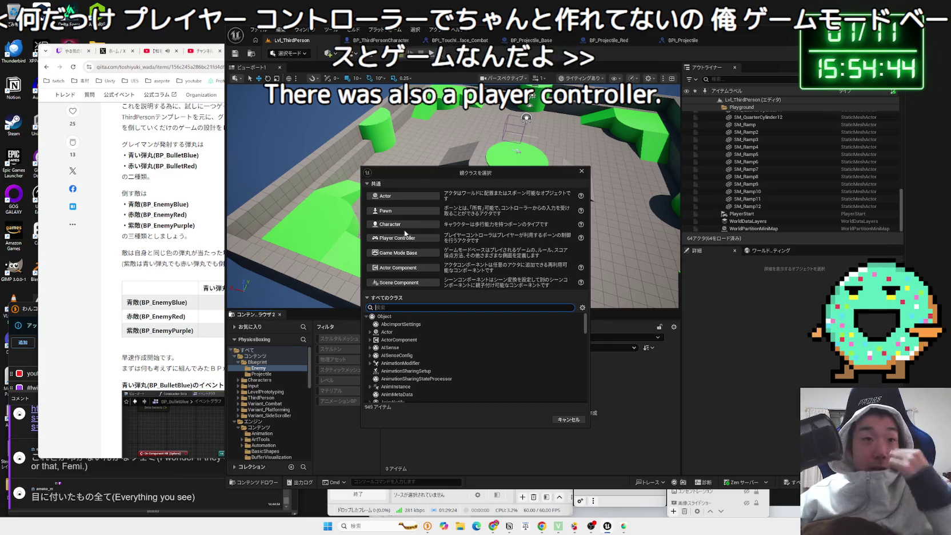
{"action": "left_click", "coordinate": [396, 212]}
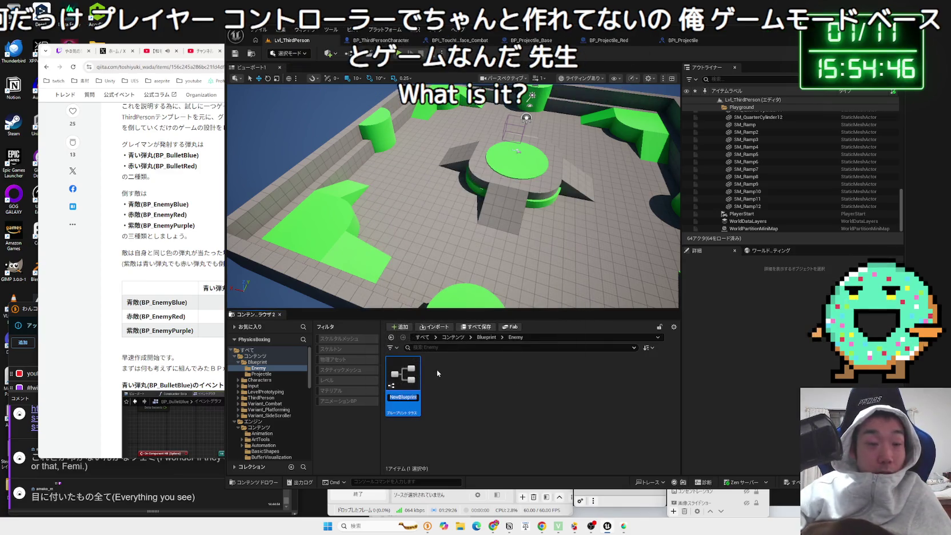
{"action": "type", "text": "BP_"}
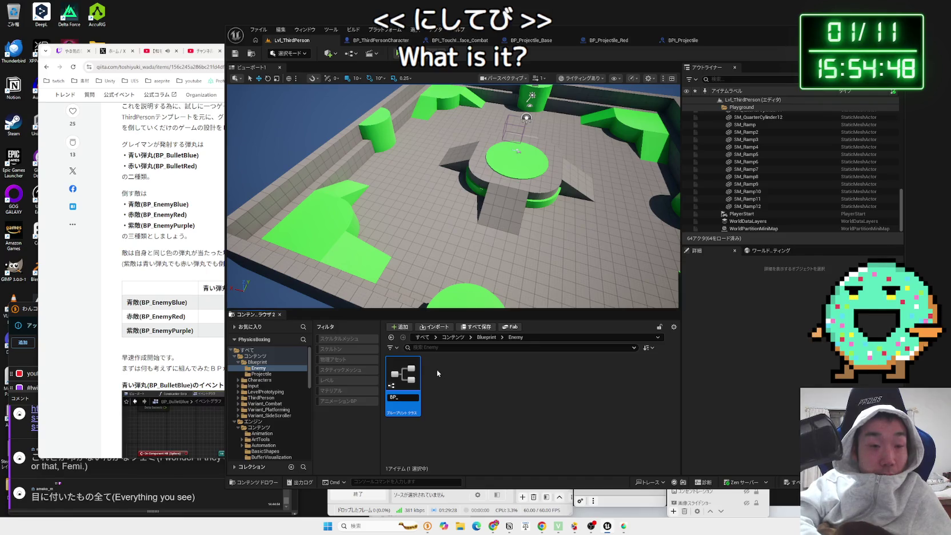
{"action": "type", "text": "Enem"}
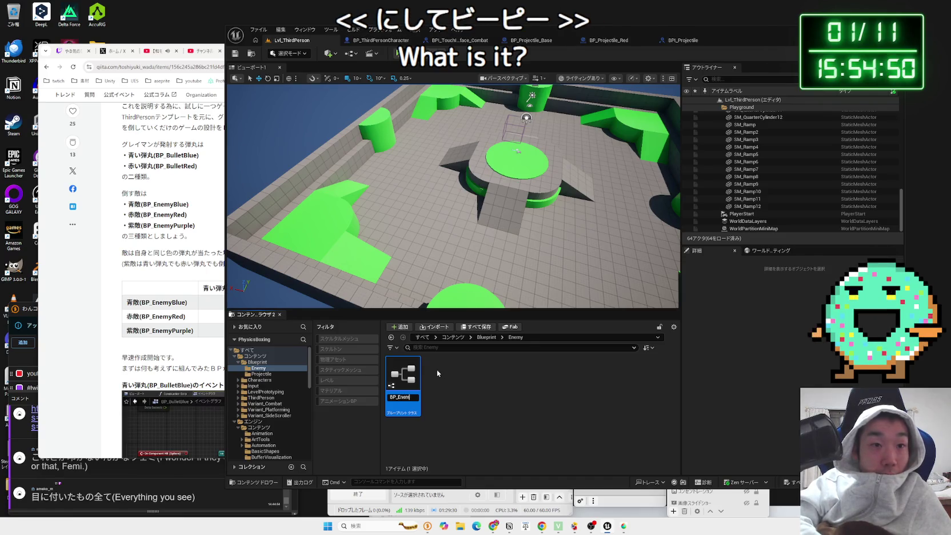
{"action": "type", "text": "yRed"}
{"action": "key", "text": "Return"}
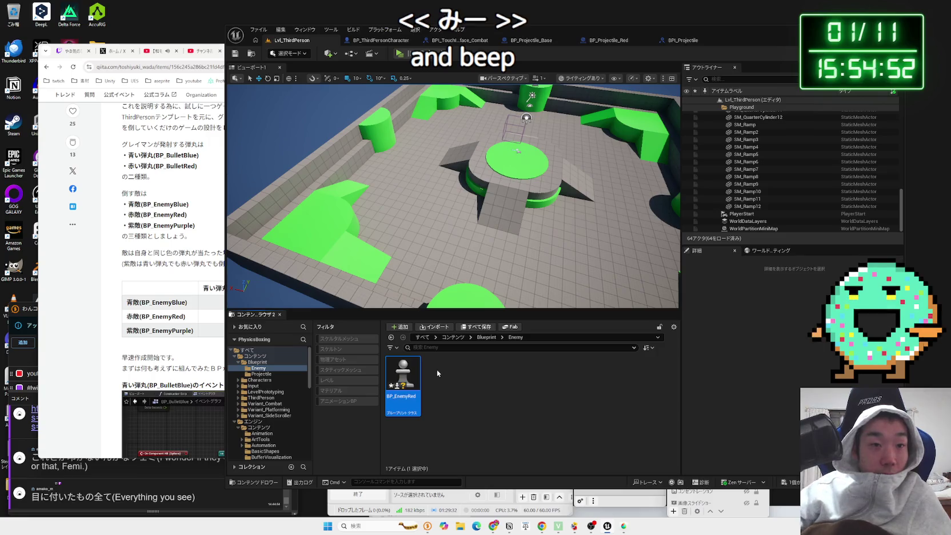
{"action": "right_click", "coordinate": [413, 372]}
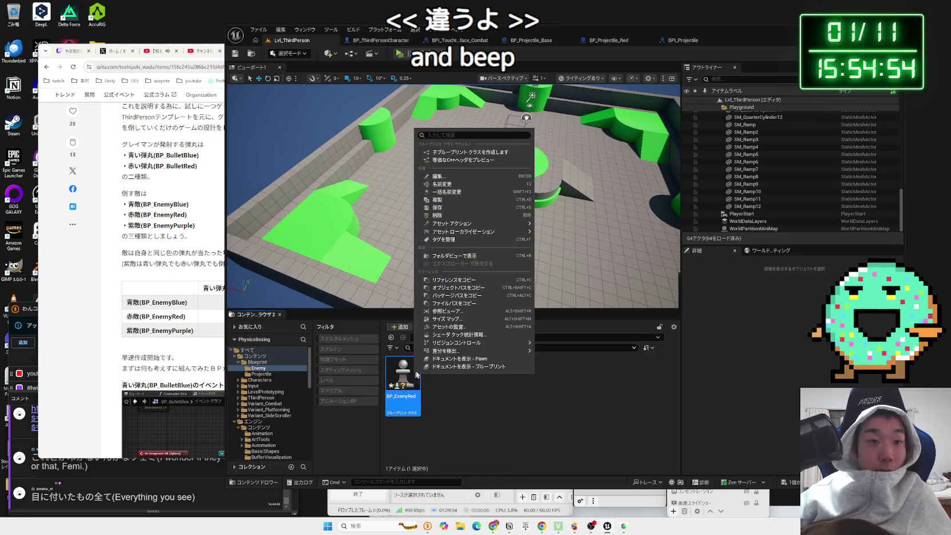
- Delete BP_EnemyRed and start a new Blueprint class with Character as its parent
{"action": "left_click", "coordinate": [460, 216]}
{"action": "left_click", "coordinate": [413, 382]}
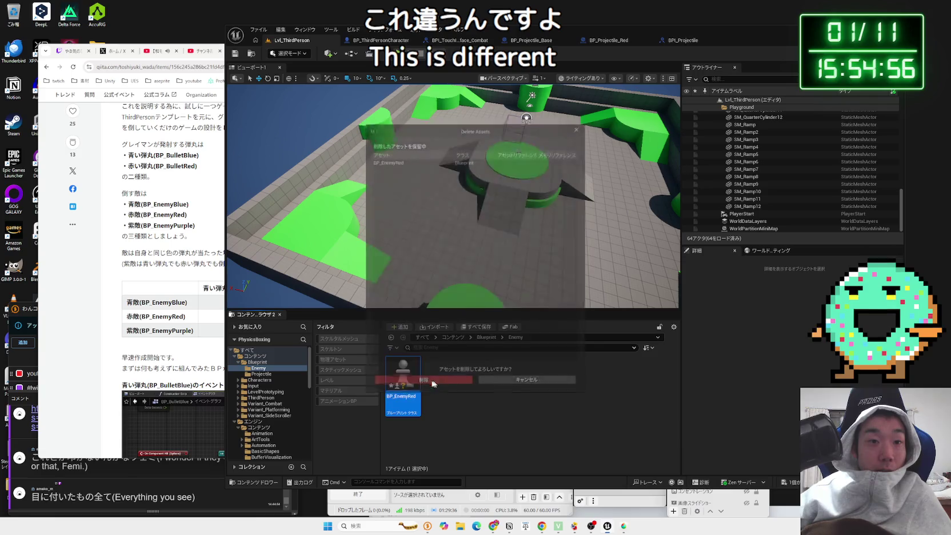
{"action": "right_click", "coordinate": [412, 381]}
{"action": "left_click", "coordinate": [451, 174]}
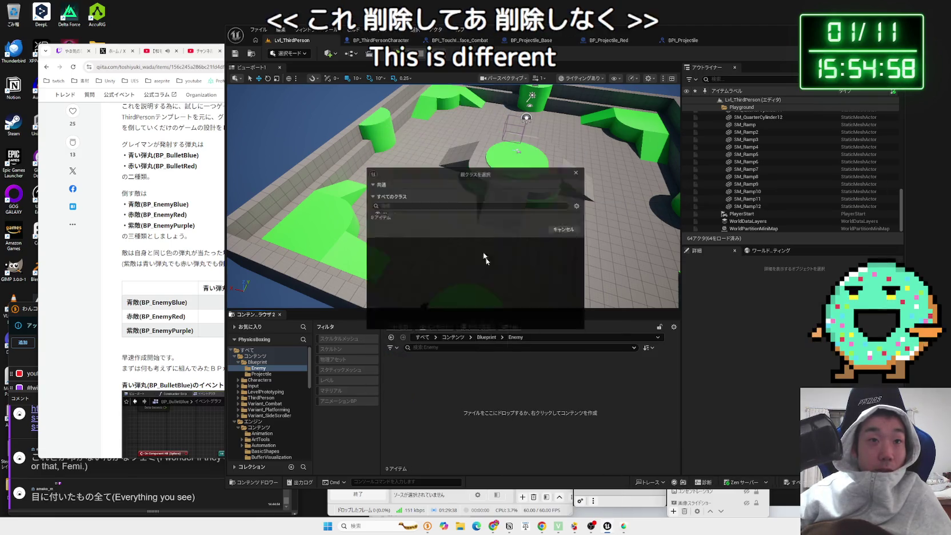
{"action": "double_click", "coordinate": [532, 334]}
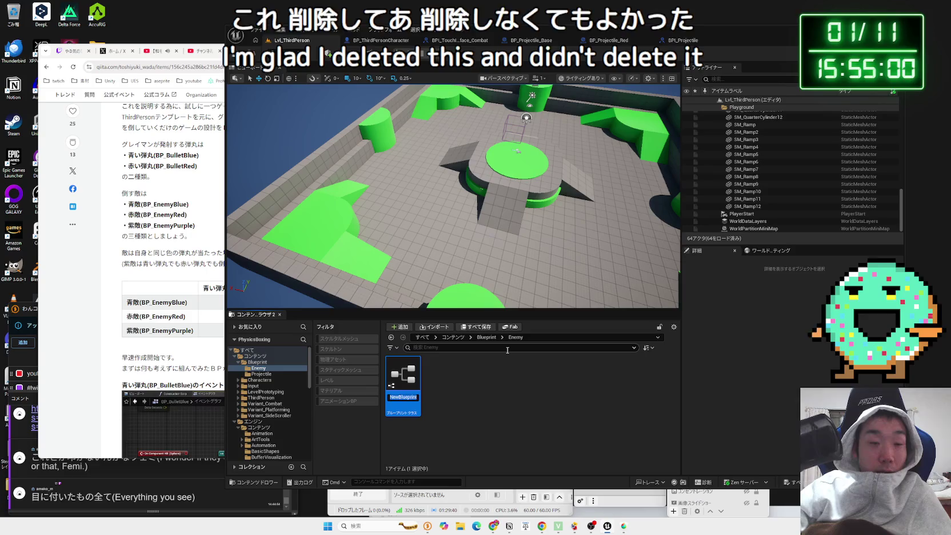
- Name the new class BP_Enemy_Base and save it
{"action": "type", "text": "BP_Enemy_Base"}
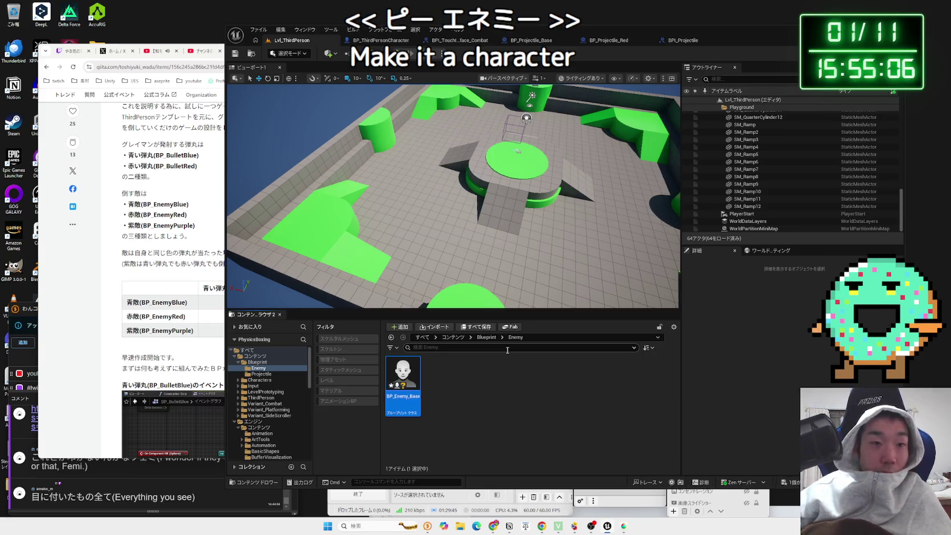
{"action": "key", "text": "Return"}
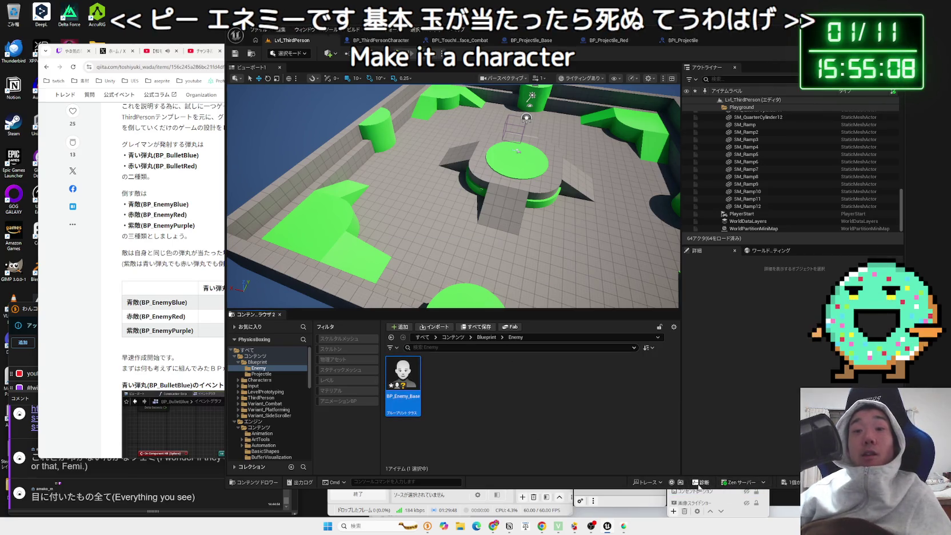
{"action": "key", "text": "ctrl+shift+s"}
{"action": "left_click", "coordinate": [526, 346]}
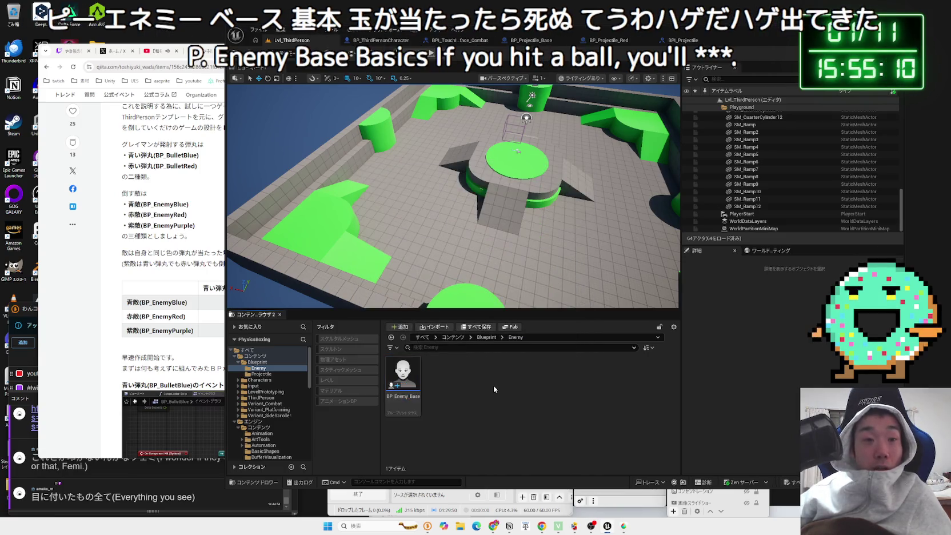
- Open BP_Enemy_Base, select its Mesh component and clear the Anim Class to none
{"action": "double_click", "coordinate": [404, 380]}
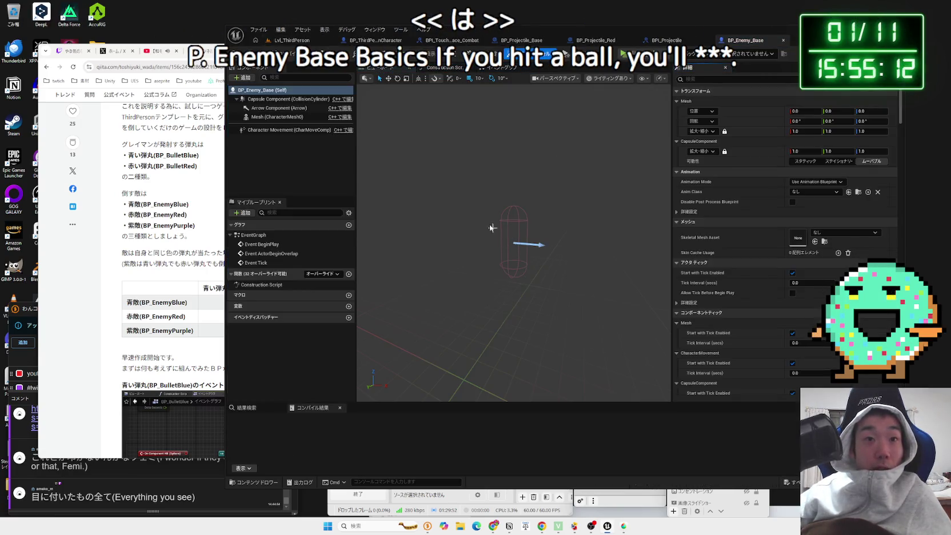
{"action": "left_click", "coordinate": [277, 117]}
{"action": "left_click", "coordinate": [829, 232]}
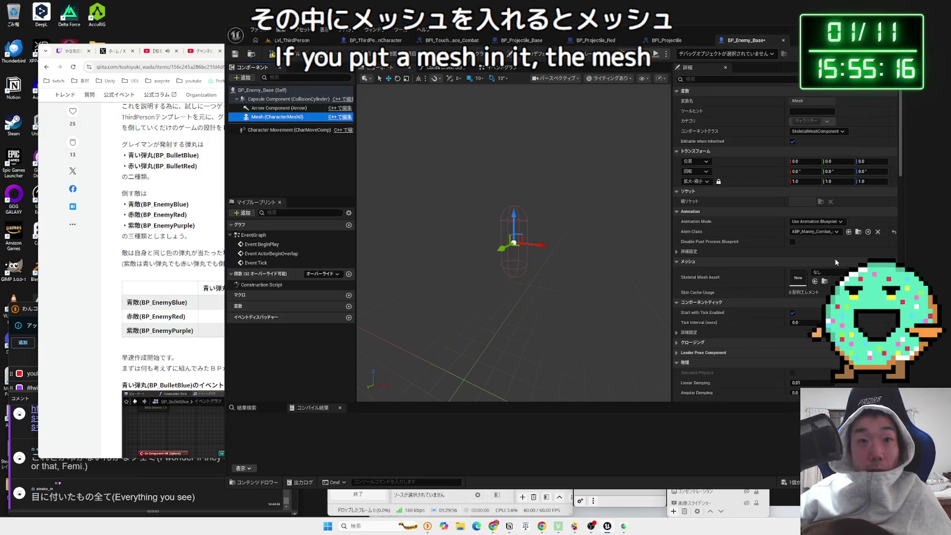
{"action": "left_click", "coordinate": [823, 231]}
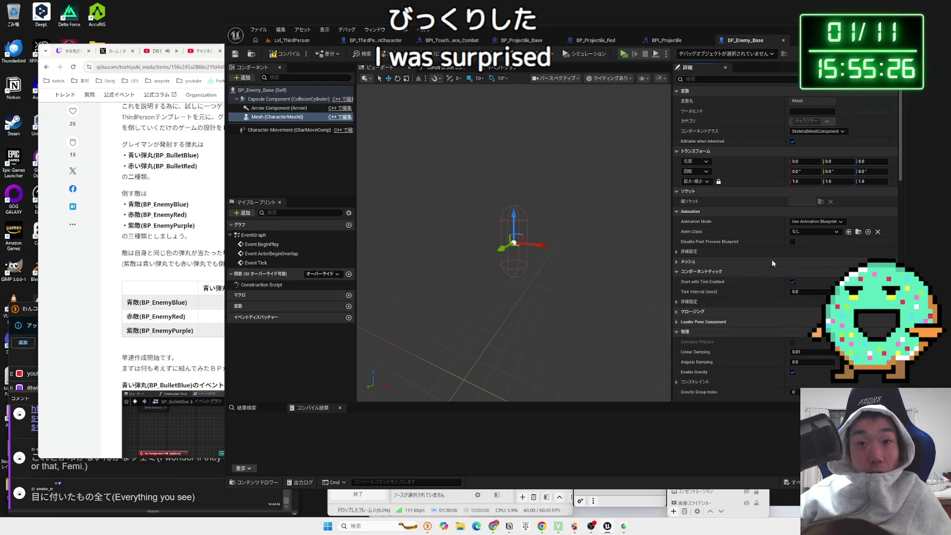
{"action": "left_click", "coordinate": [745, 263]}
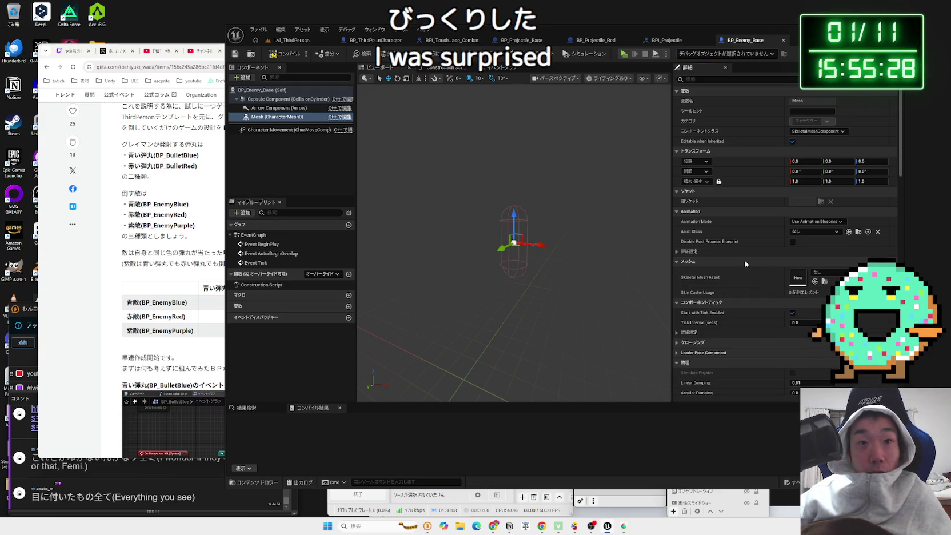
{"action": "left_click", "coordinate": [836, 278]}
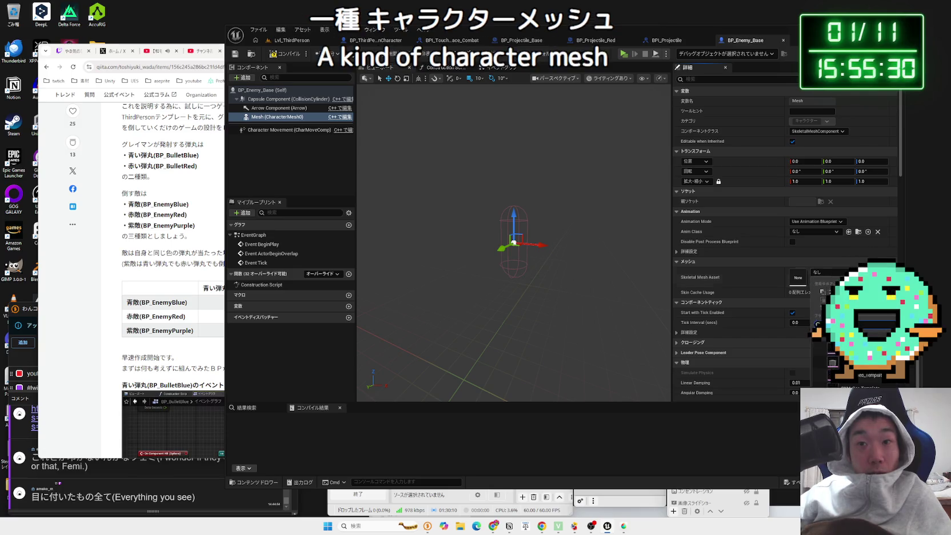
- Give the Mesh component the TutorialTPP mannequin mesh and TutorialTPP animation blueprint
{"action": "left_click", "coordinate": [833, 384]}
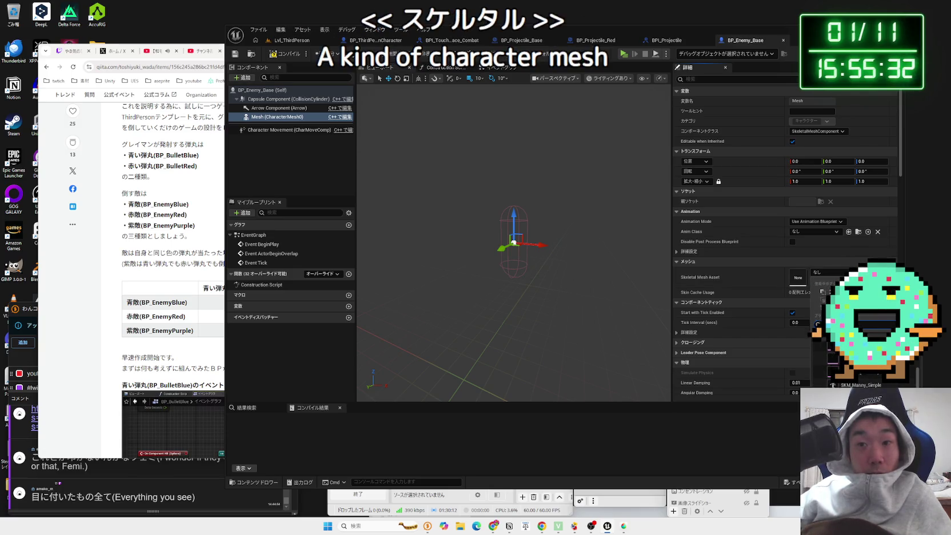
{"action": "scroll", "coordinate": [514, 242], "scroll_direction": "up", "scroll_amount": 10}
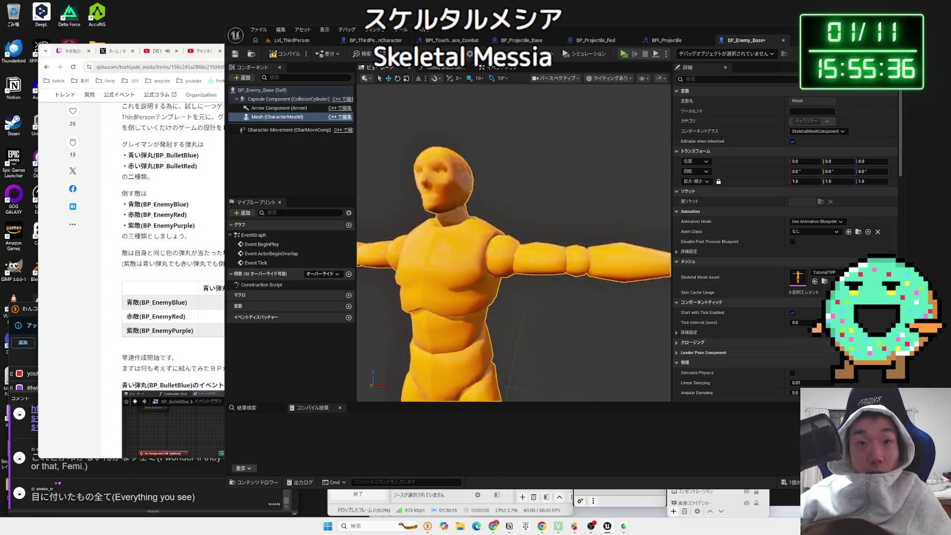
{"action": "scroll", "coordinate": [513, 243], "scroll_direction": "down", "scroll_amount": 10}
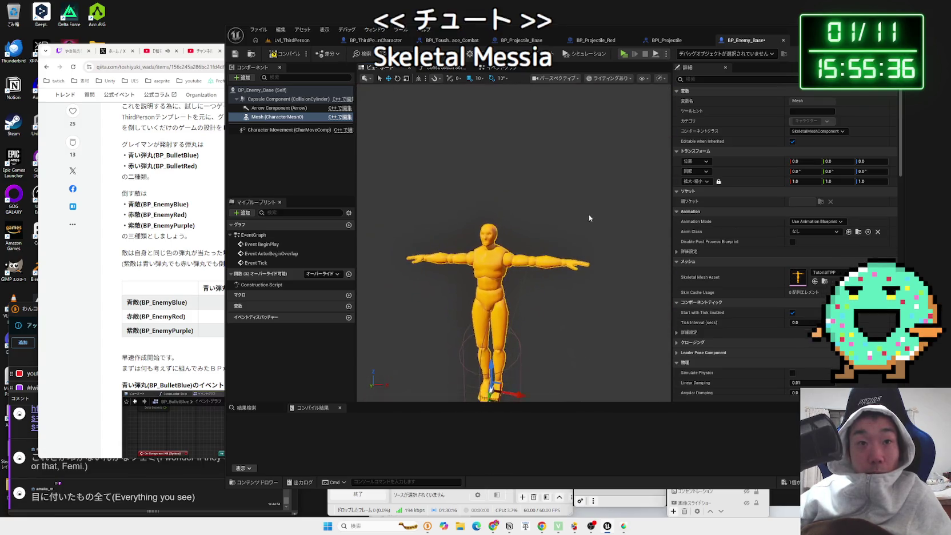
{"action": "left_click", "coordinate": [817, 231]}
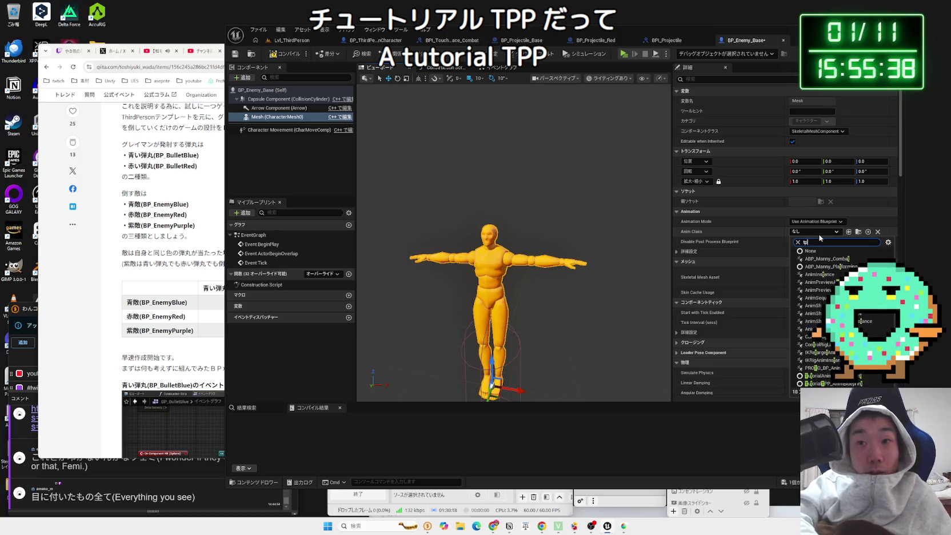
{"action": "left_click", "coordinate": [822, 257]}
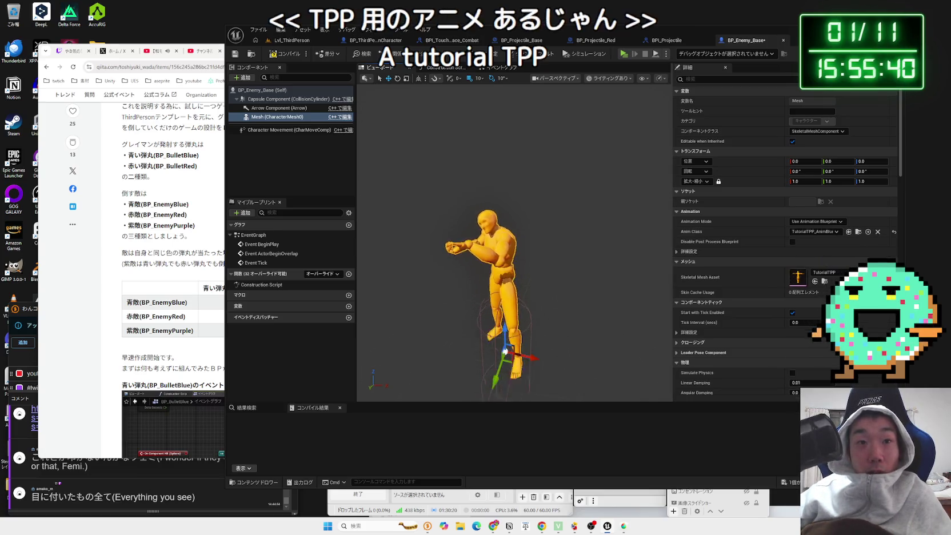
- Switch the enemy's skeletal mesh to SKM_Manny_Simple
{"action": "scroll", "coordinate": [515, 243], "scroll_direction": "up", "scroll_amount": 5}
{"action": "scroll", "coordinate": [515, 243], "scroll_direction": "down", "scroll_amount": 5}
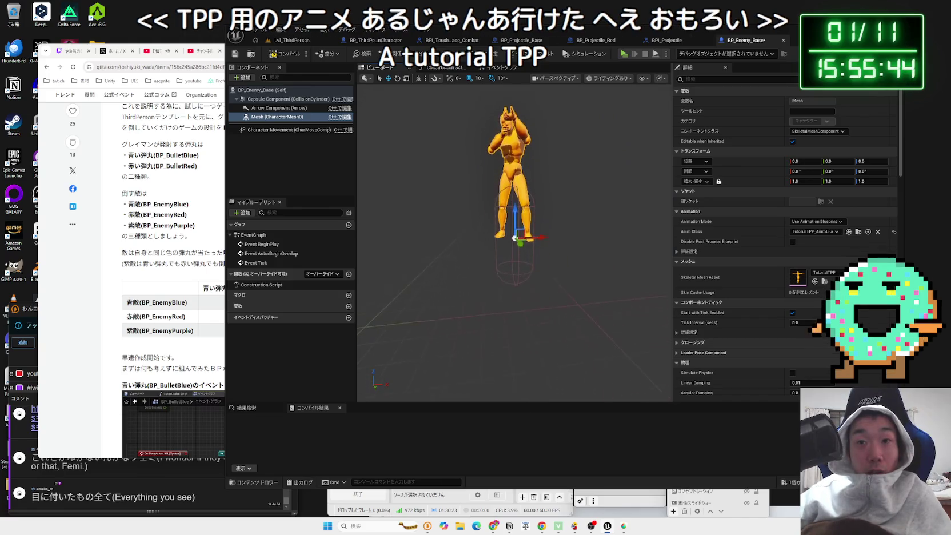
{"action": "scroll", "coordinate": [514, 237], "scroll_direction": "down", "scroll_amount": 2}
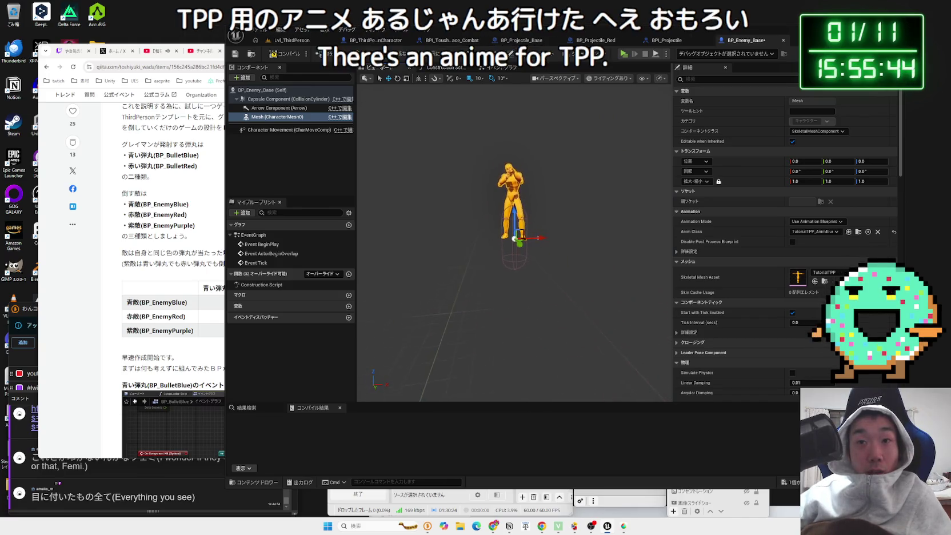
{"action": "left_click", "coordinate": [825, 274]}
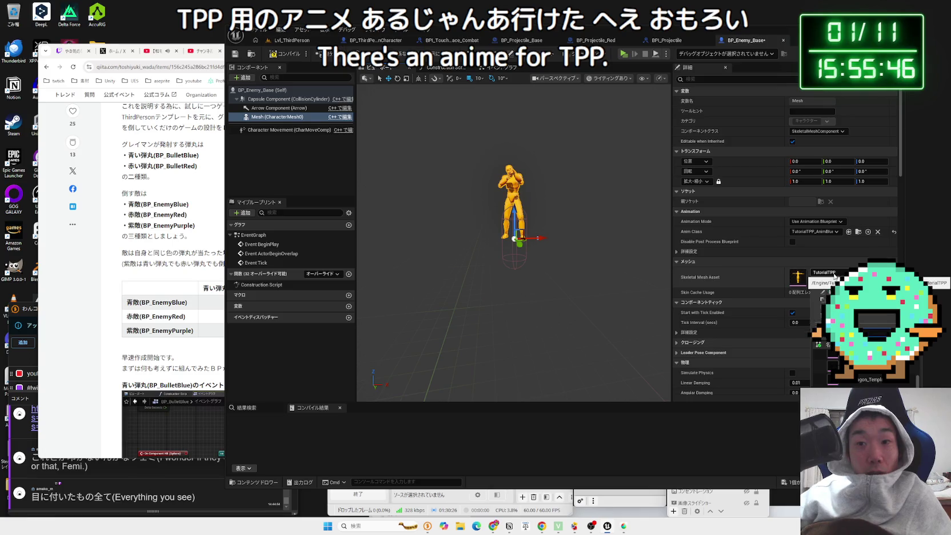
{"action": "key", "text": "Return"}
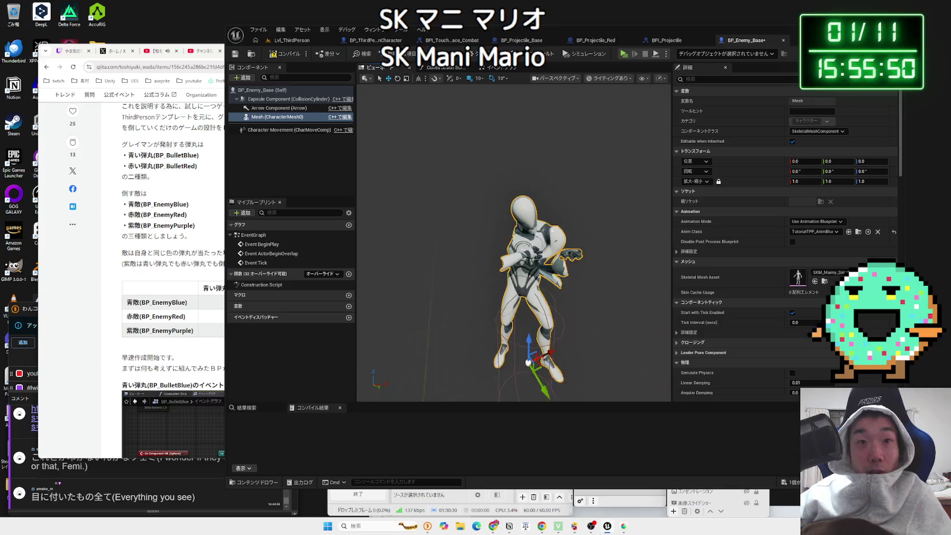
- Set the mesh's Anim Class to ABP_Manny_Platform
{"action": "left_click", "coordinate": [817, 232]}
{"action": "type", "text": "man"}
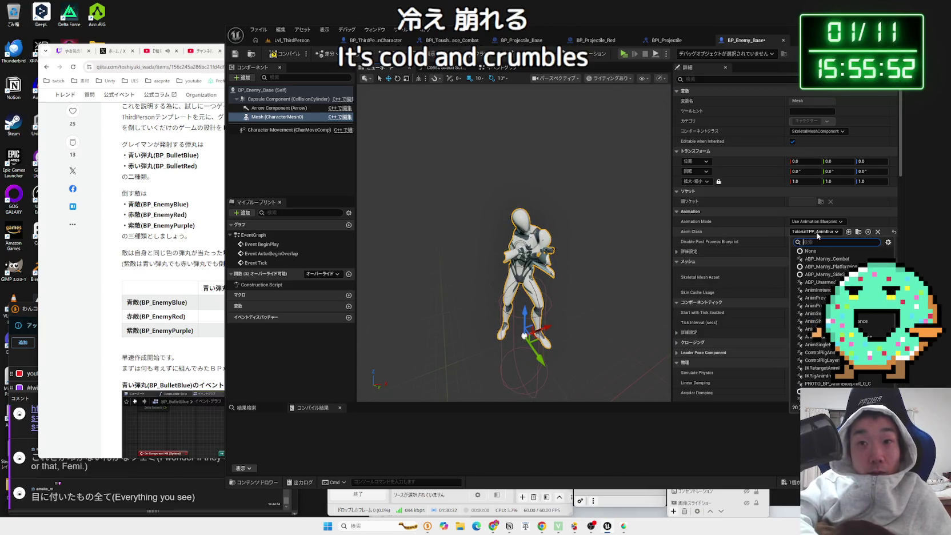
{"action": "type", "text": "n"}
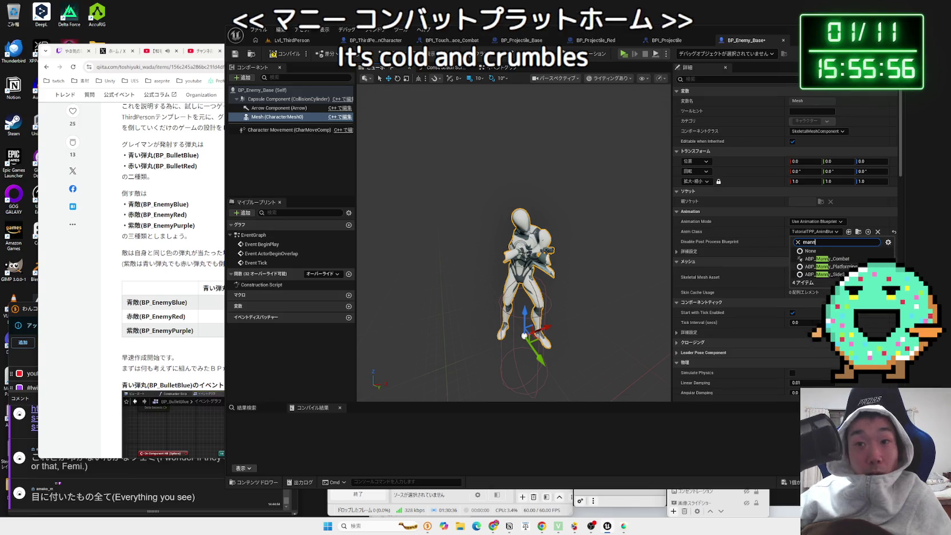
{"action": "left_click", "coordinate": [823, 266]}
{"action": "left_click", "coordinate": [823, 266]}
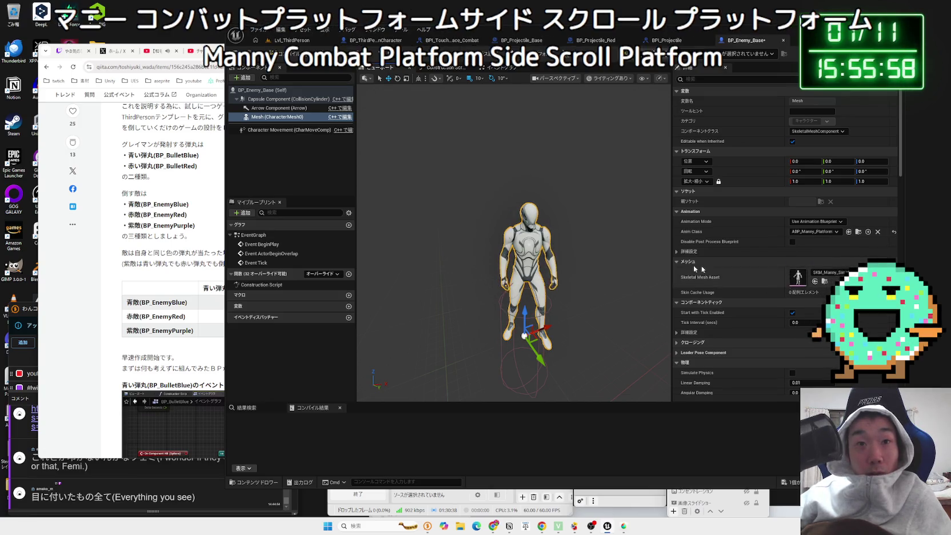
- Lower the mesh to Z -70 inside the capsule, then deselect it
{"action": "scroll", "coordinate": [514, 240], "scroll_direction": "up", "scroll_amount": 3}
{"action": "scroll", "coordinate": [514, 240], "scroll_direction": "down", "scroll_amount": 3}
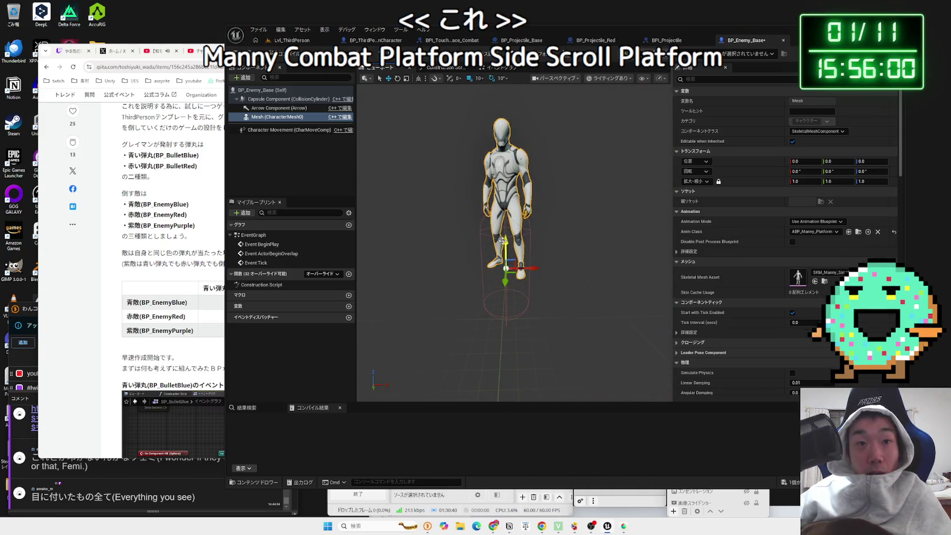
{"action": "left_click_drag", "start_coordinate": [505, 252], "coordinate": [505, 288]}
{"action": "scroll", "coordinate": [552, 284], "scroll_direction": "up", "scroll_amount": 3}
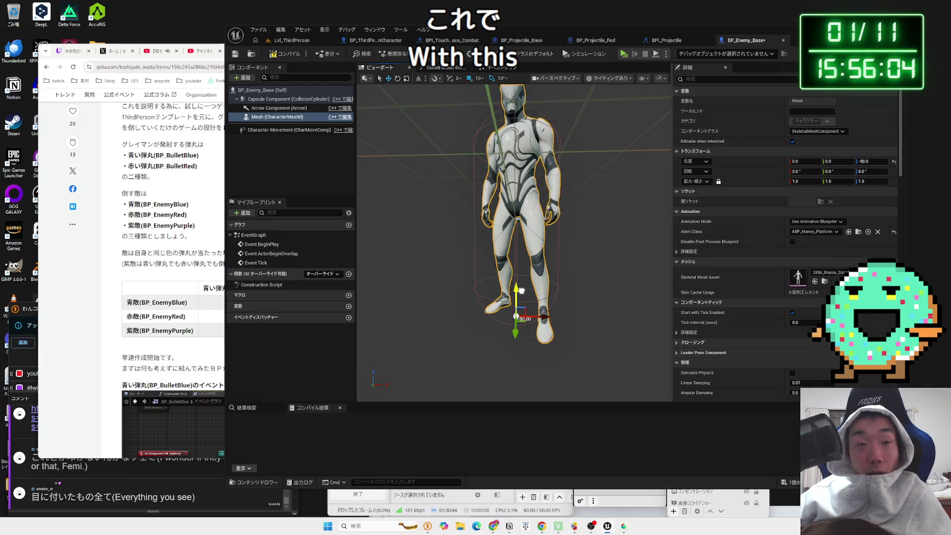
{"action": "left_click", "coordinate": [602, 289]}
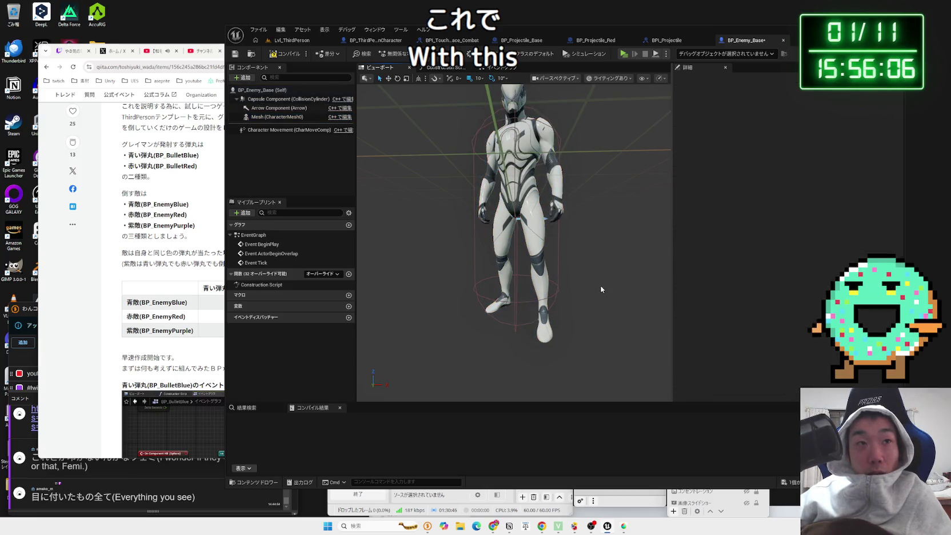
- Place a BP_Enemy_Base enemy beside the green ramp in Lvl_ThirdPerson and playtest the level
{"action": "left_click", "coordinate": [290, 40]}
{"action": "left_click_drag", "start_coordinate": [415, 334], "coordinate": [447, 222]}
{"action": "key", "text": "f"}
{"action": "mouse_move", "coordinate": [435, 133]}
{"action": "left_mouse_down"}
{"action": "mouse_move", "coordinate": [480, 128]}
{"action": "mouse_move", "coordinate": [436, 132]}
{"action": "left_mouse_up"}
{"action": "key", "text": "alt+p"}
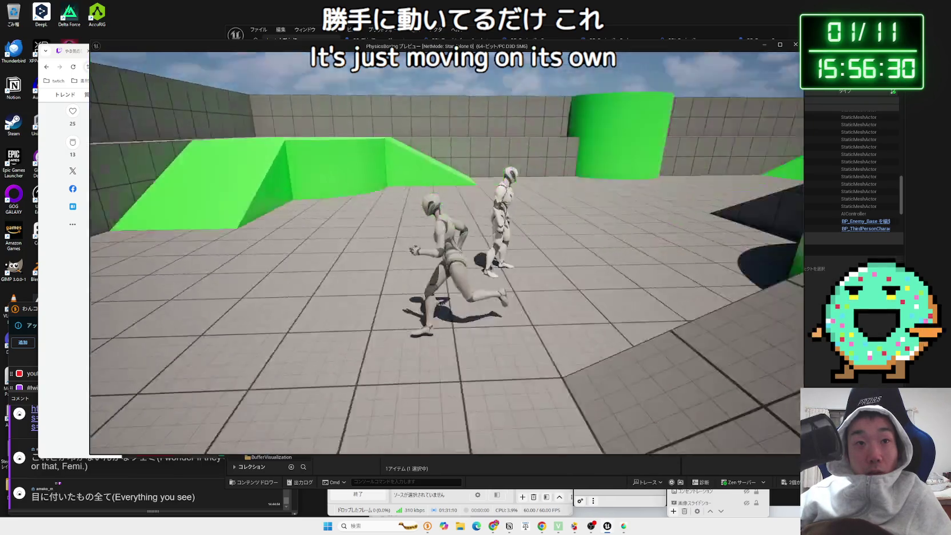
{"action": "key", "text": "Escape"}
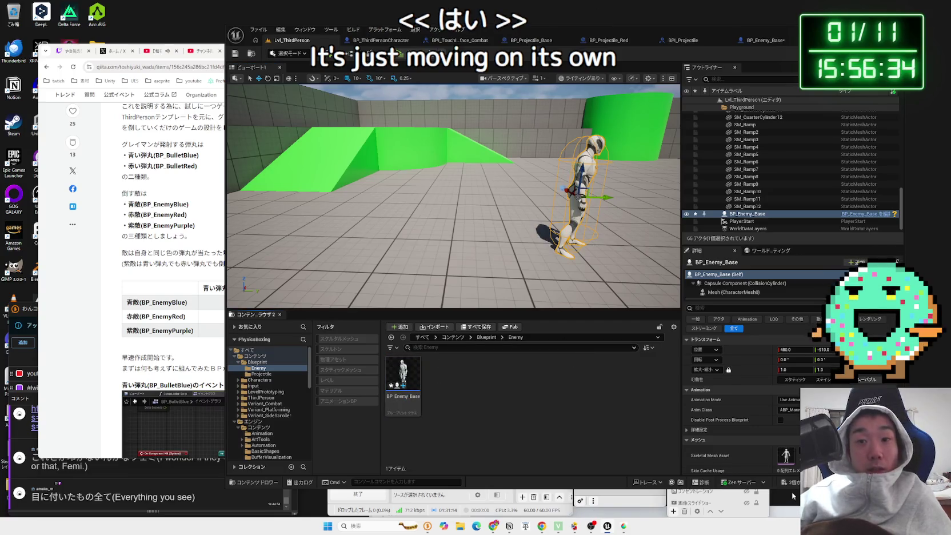
- Save the level with the new enemy and select BP_Enemy_Base in the Content Browser
{"action": "key", "text": "ctrl+s"}
{"action": "key", "text": "Return"}
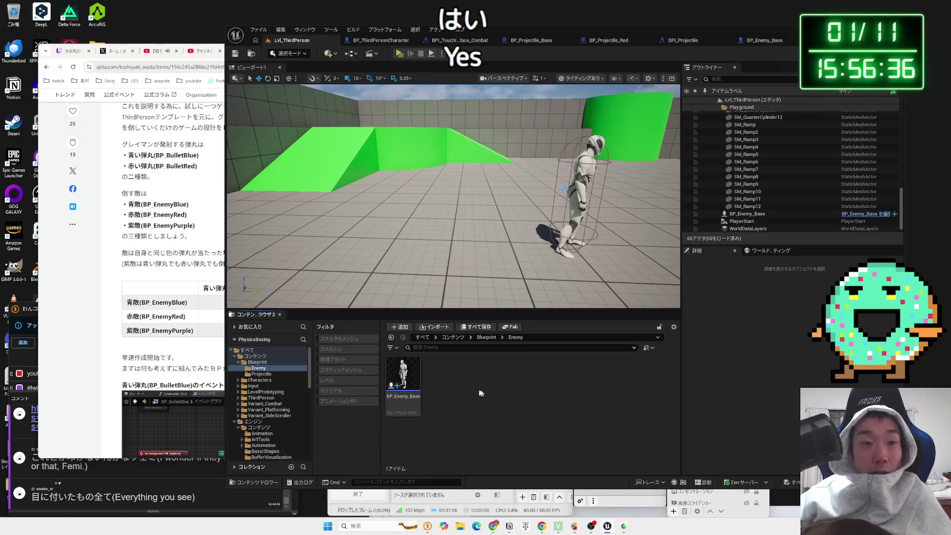
{"action": "left_click", "coordinate": [410, 381]}
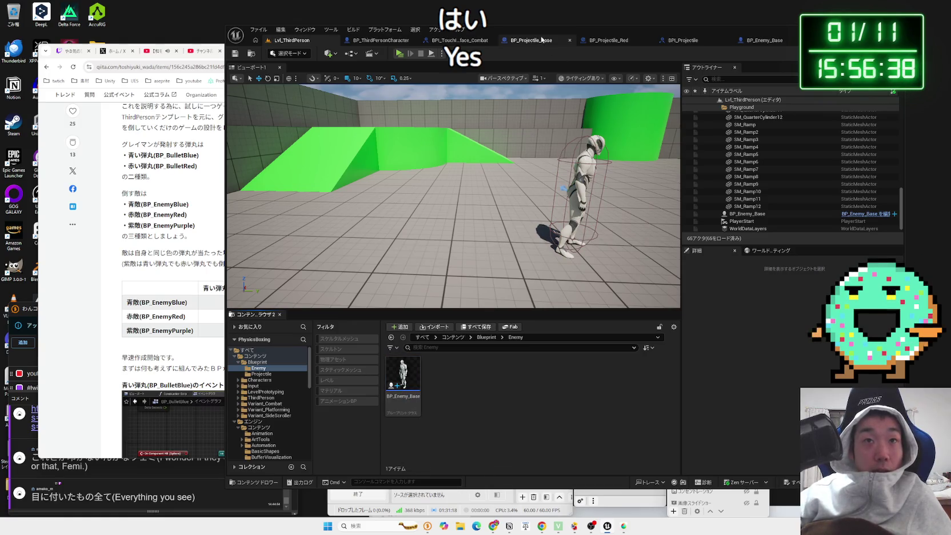
- Check the Qiita reference article, then reopen BP_Enemy_Base in the Blueprint editor
{"action": "left_click_drag", "start_coordinate": [542, 40], "coordinate": [560, 30]}
{"action": "left_click", "coordinate": [157, 252]}
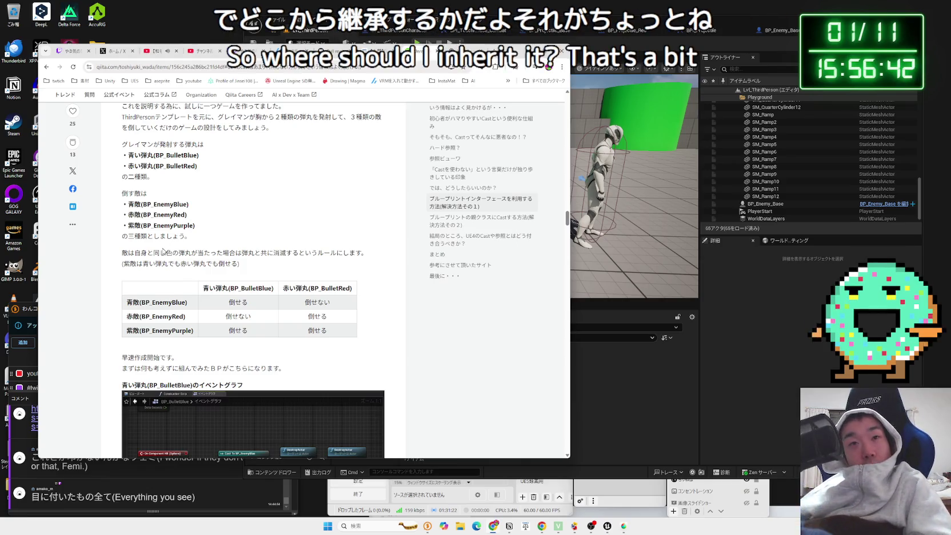
{"action": "scroll", "coordinate": [279, 191], "scroll_direction": "down", "scroll_amount": 10}
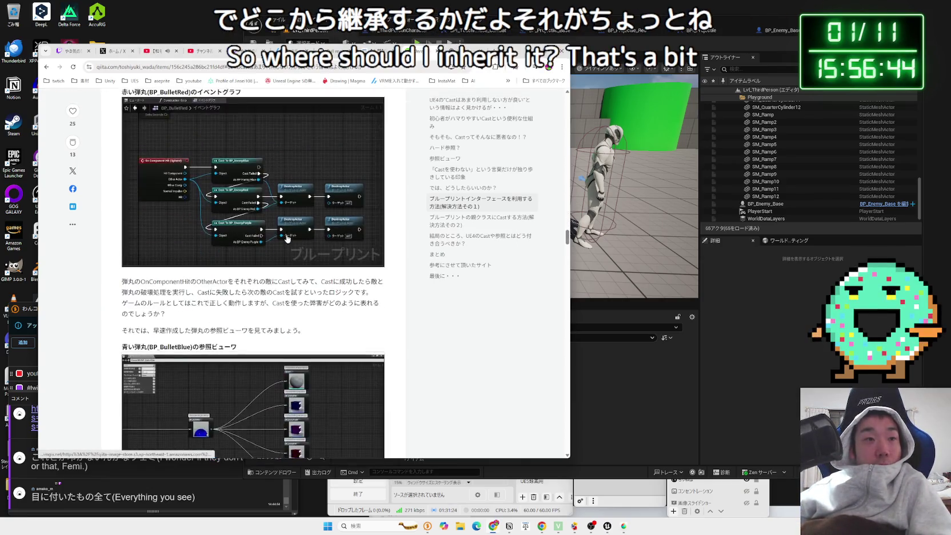
{"action": "left_click", "coordinate": [649, 395]}
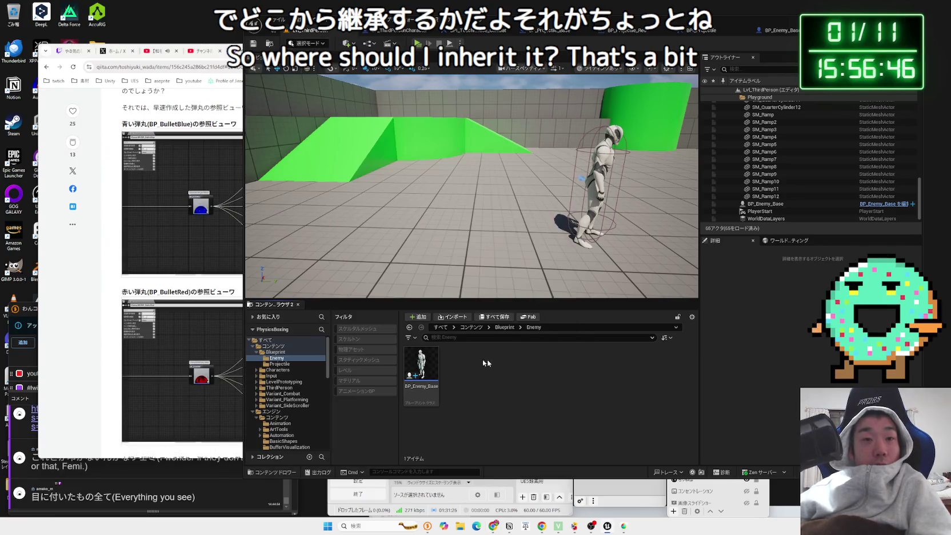
{"action": "double_click", "coordinate": [435, 358]}
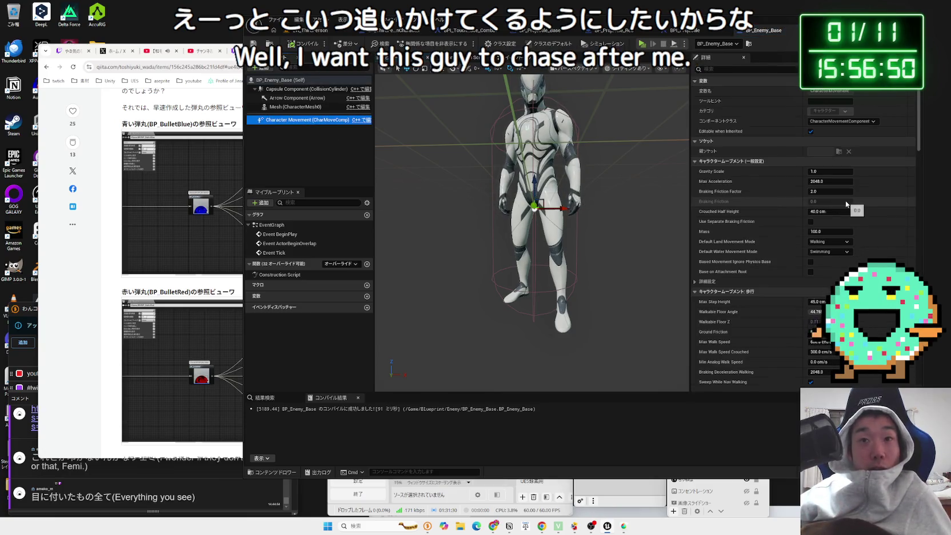
- In the Event Graph, add an Add Movement Input node after Event BeginPlay
{"action": "left_click", "coordinate": [503, 57]}
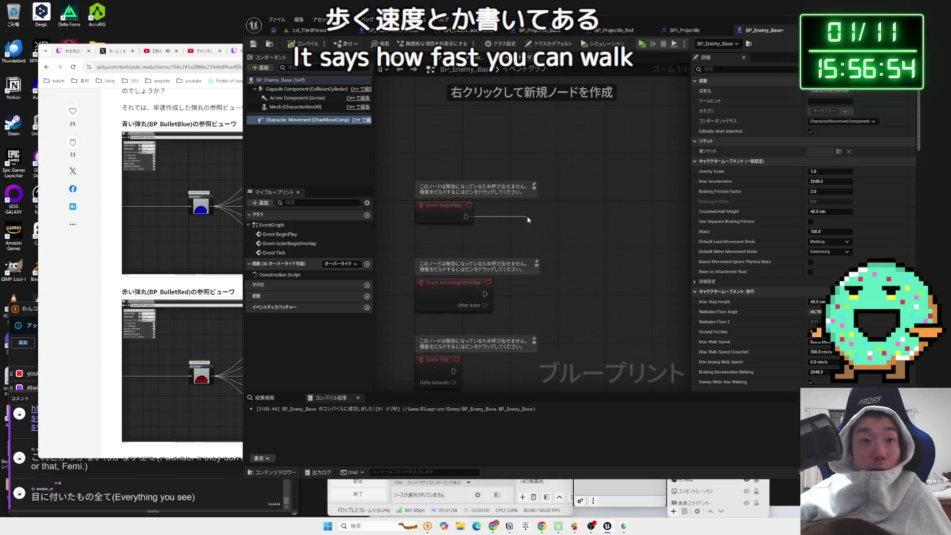
{"action": "left_click_drag", "start_coordinate": [527, 216], "coordinate": [528, 215]}
{"action": "type", "text": "add move"}
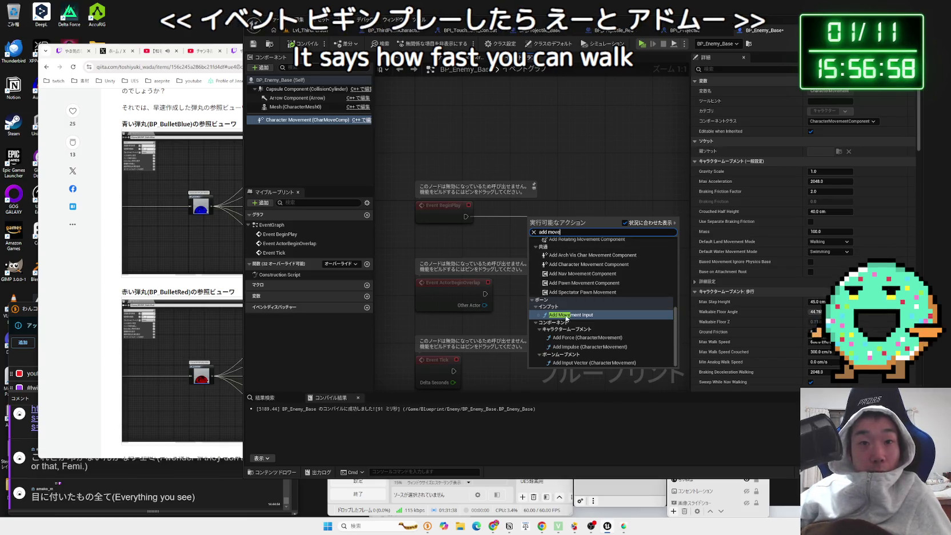
{"action": "left_click", "coordinate": [571, 314]}
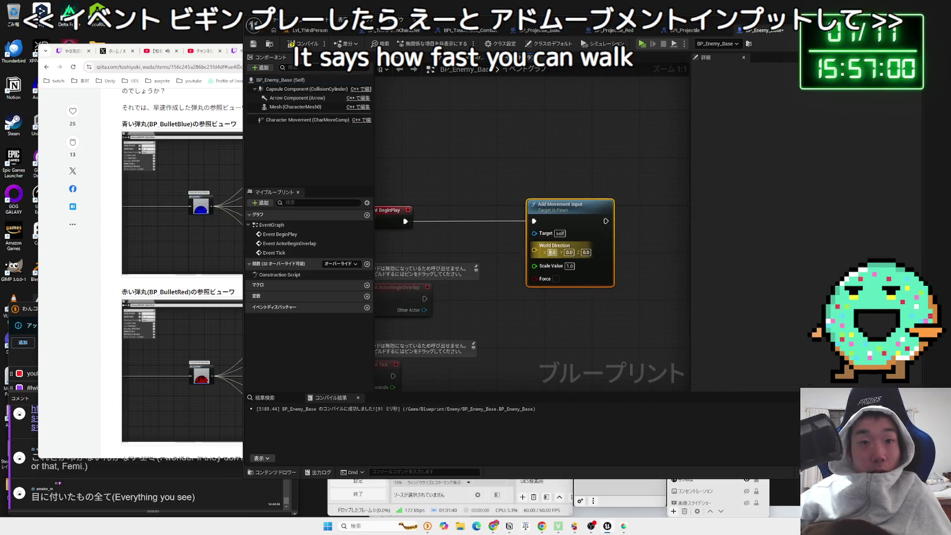
{"action": "left_click", "coordinate": [518, 316]}
{"action": "left_click_drag", "start_coordinate": [446, 265], "coordinate": [489, 247]}
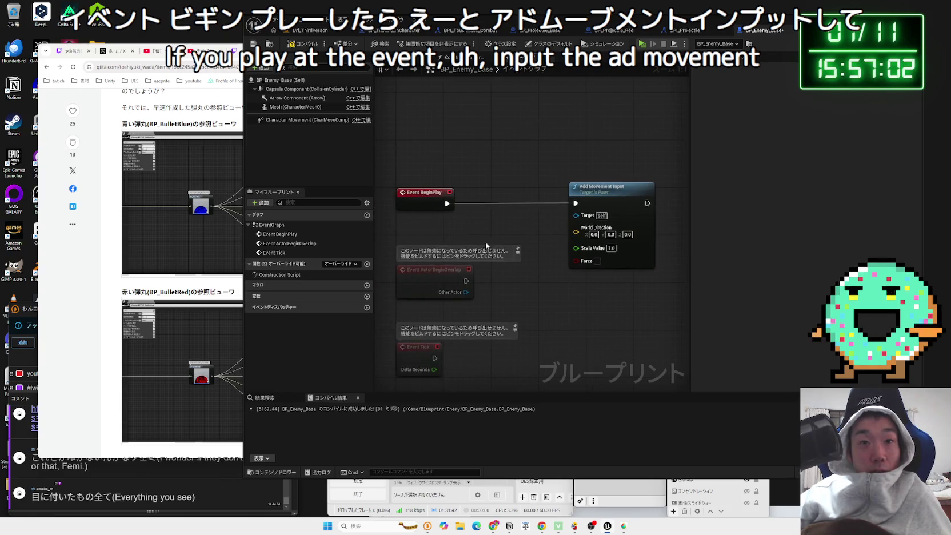
{"action": "left_click_drag", "start_coordinate": [585, 203], "coordinate": [625, 203]}
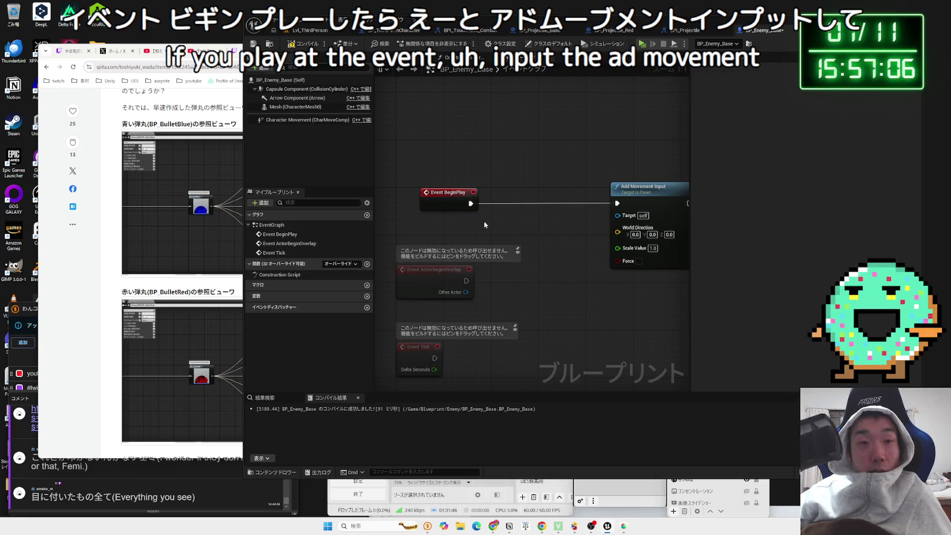
- Add a Get Actor Location node between the others, then delete it again
{"action": "right_click", "coordinate": [489, 234]}
{"action": "type", "text": "get actor "}
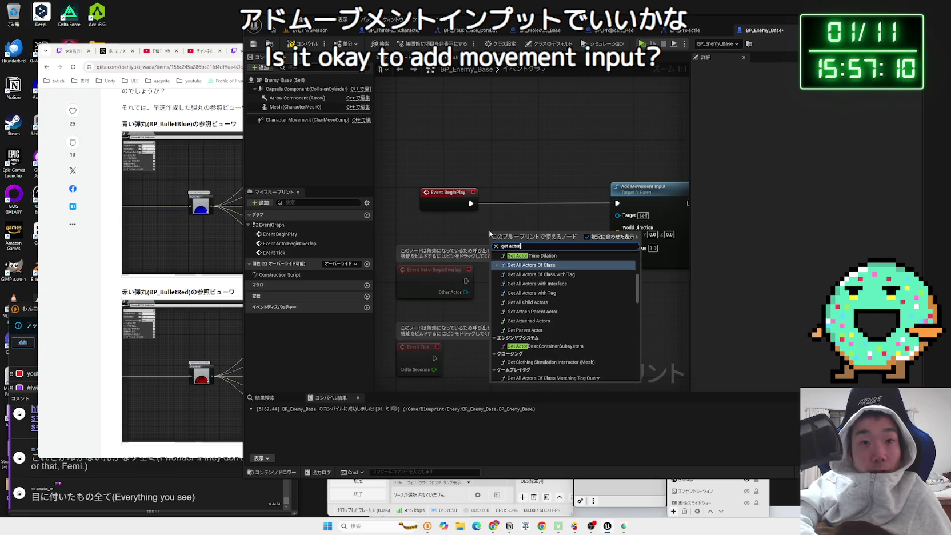
{"action": "type", "text": "location"}
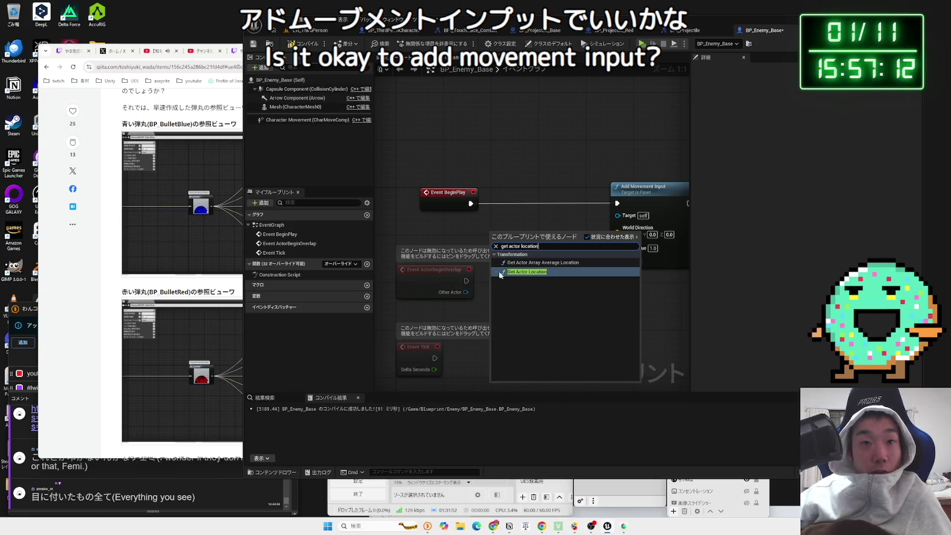
{"action": "left_click", "coordinate": [494, 271]}
{"action": "left_click_drag", "start_coordinate": [533, 236], "coordinate": [541, 226]}
{"action": "mouse_move", "coordinate": [480, 242]}
{"action": "left_mouse_down"}
{"action": "mouse_move", "coordinate": [442, 234]}
{"action": "mouse_move", "coordinate": [537, 246]}
{"action": "mouse_move", "coordinate": [487, 234]}
{"action": "left_mouse_up"}
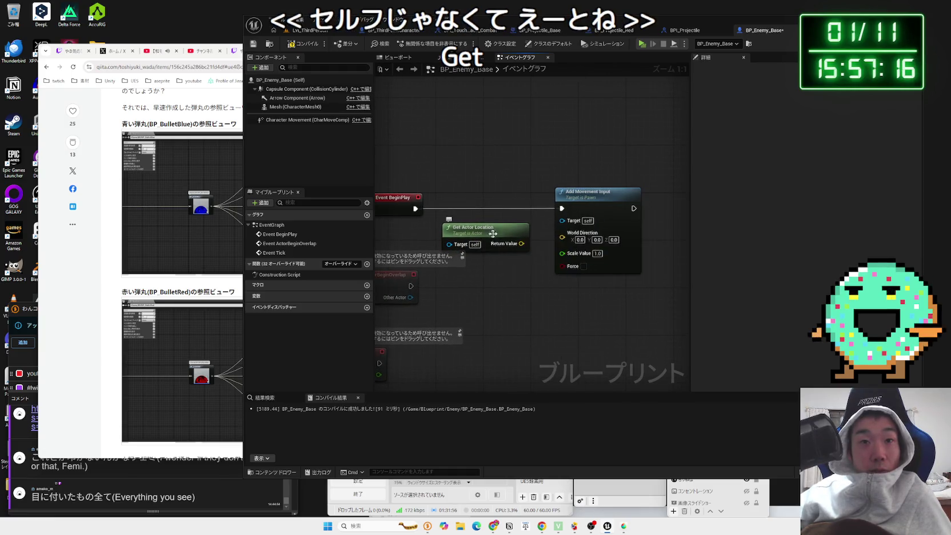
{"action": "key", "text": "Delete"}
{"action": "left_click", "coordinate": [583, 203]}
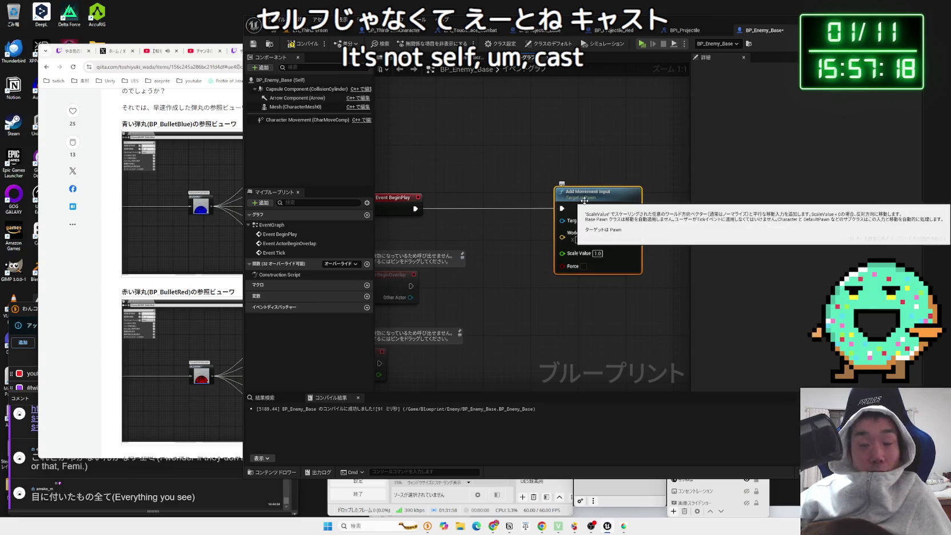
- Replace Add Movement Input with a Cast To BP_ThirdPersonCharacter node after BeginPlay
{"action": "key", "text": "Delete"}
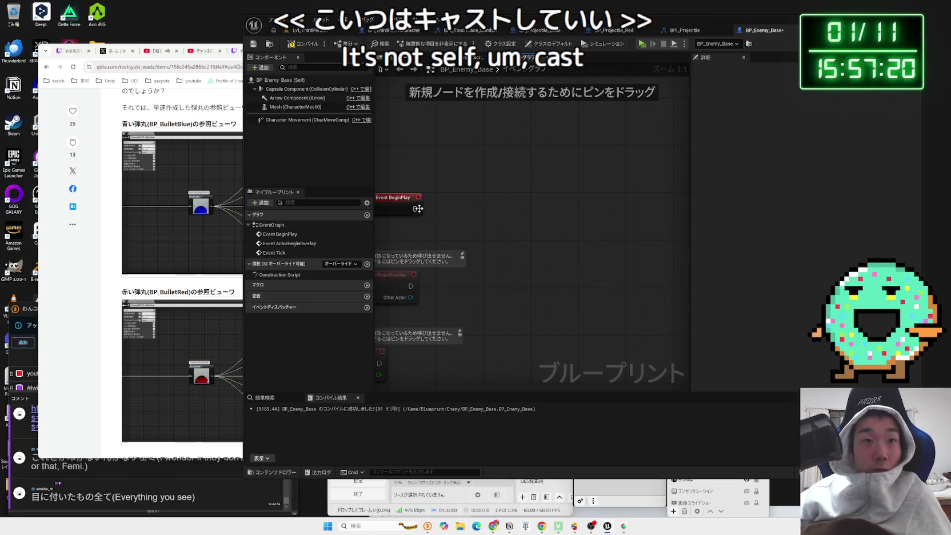
{"action": "left_click_drag", "start_coordinate": [415, 209], "coordinate": [478, 210]}
{"action": "type", "text": "casto"}
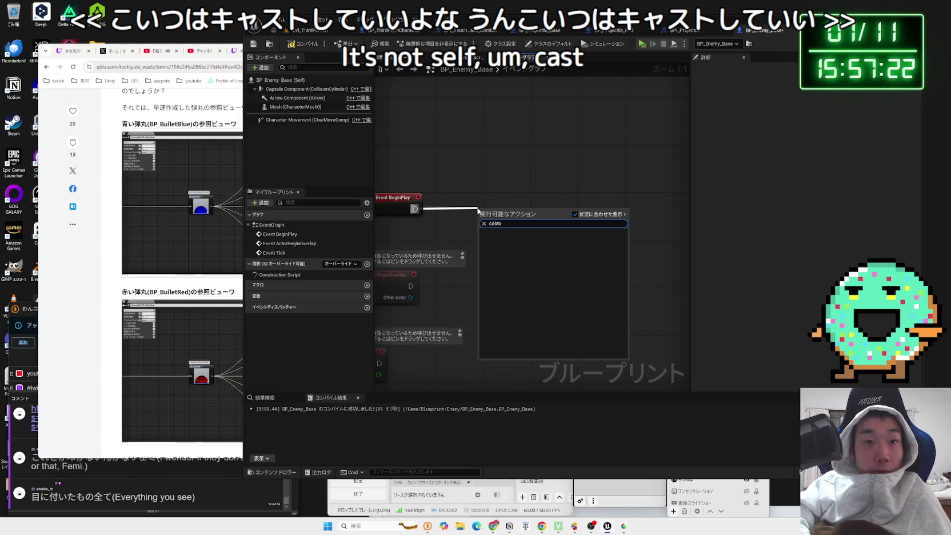
{"action": "key", "text": "BackSpace"}
{"action": "type", "text": "to"}
{"action": "type", "text": " bp playe"}
{"action": "key", "text": "BackSpace"}
{"action": "key", "text": "BackSpace"}
{"action": "key", "text": "BackSpace"}
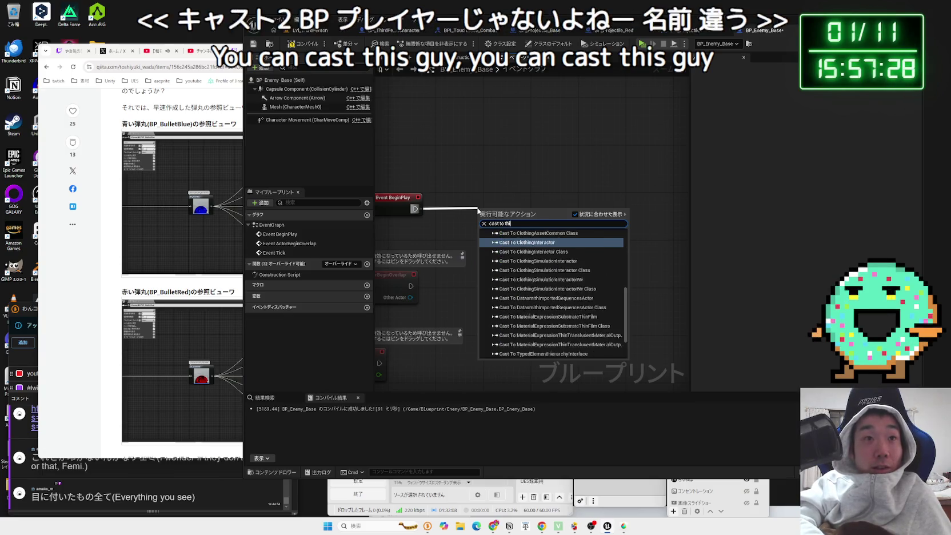
{"action": "type", "text": "thir"}
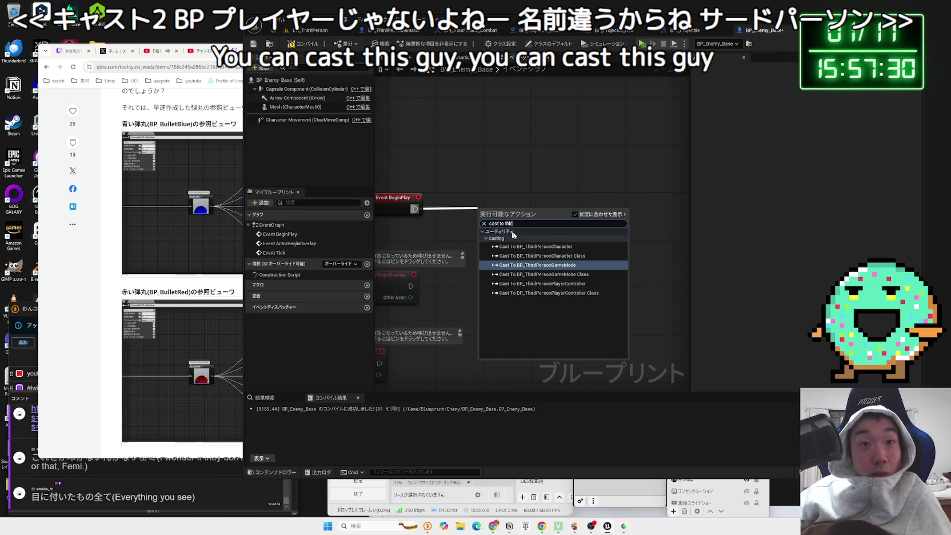
{"action": "left_click", "coordinate": [537, 246]}
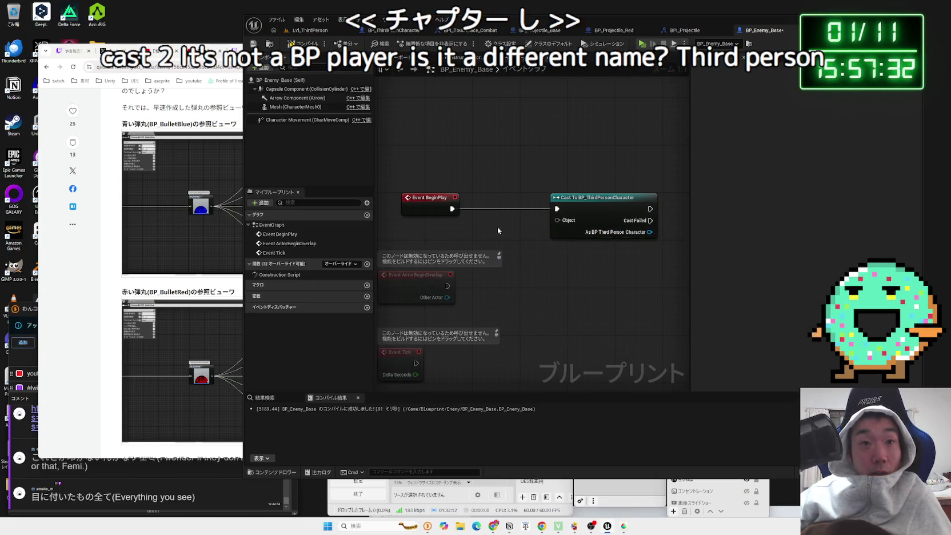
- Feed Get Player Pawn into the cast and promote the cast result to a new variable
{"action": "right_click", "coordinate": [472, 227]}
{"action": "type", "text": "get player pawn"}
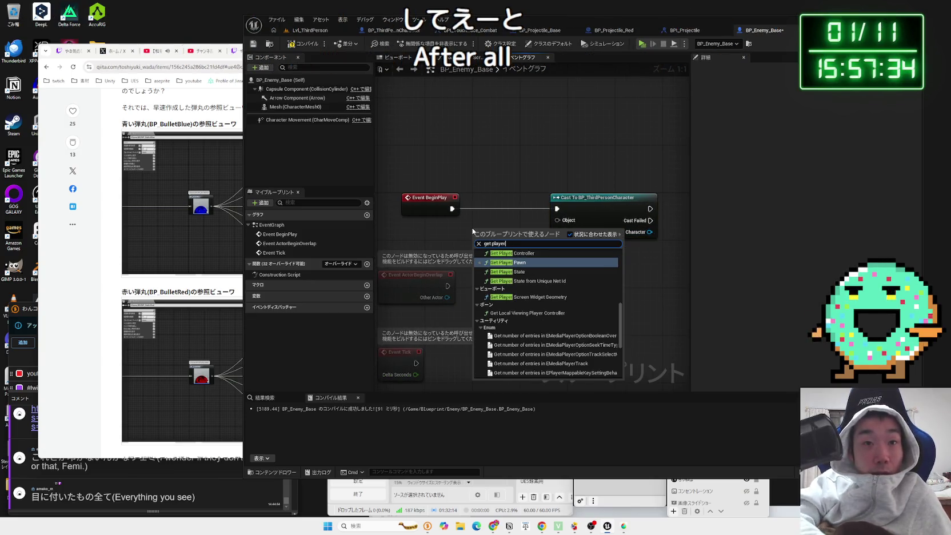
{"action": "key", "text": "Return"}
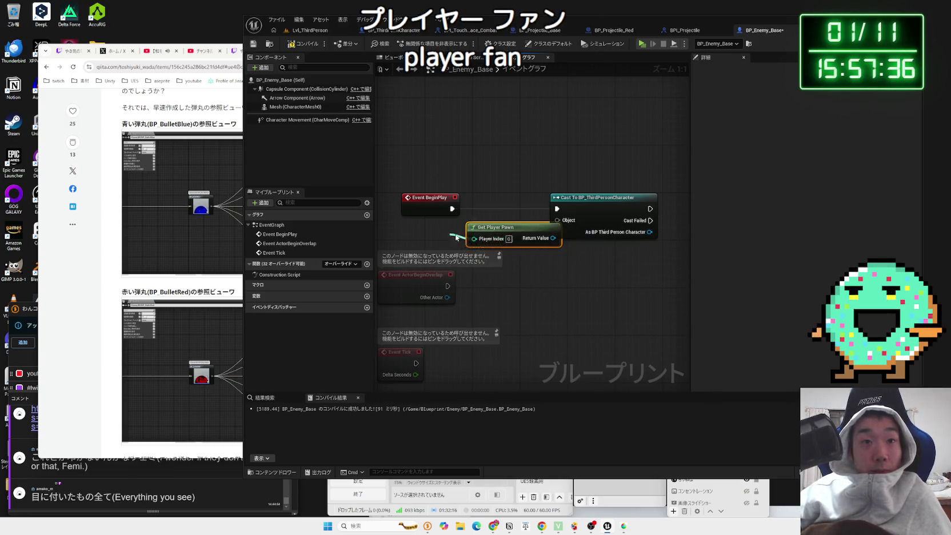
{"action": "left_click_drag", "start_coordinate": [471, 227], "coordinate": [411, 227]}
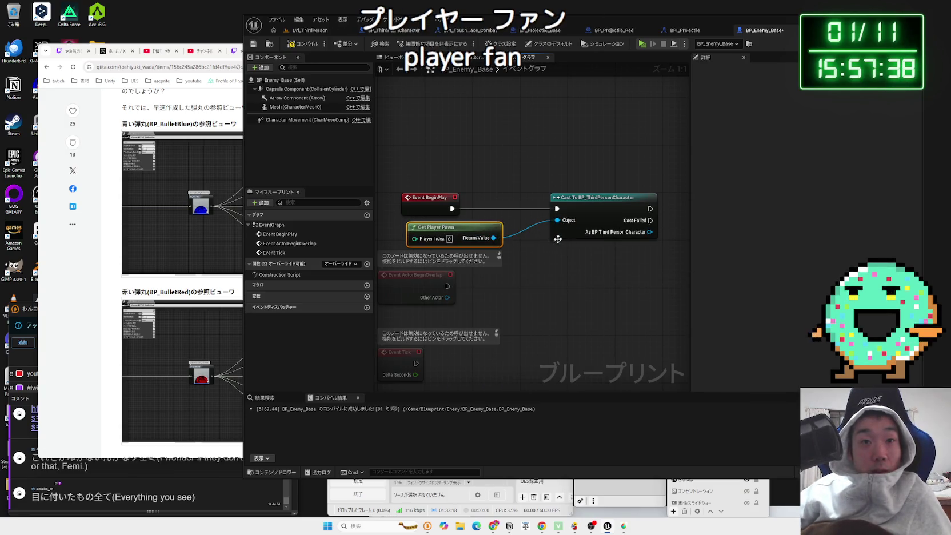
{"action": "left_click_drag", "start_coordinate": [489, 242], "coordinate": [550, 235]}
{"action": "left_click", "coordinate": [589, 281]}
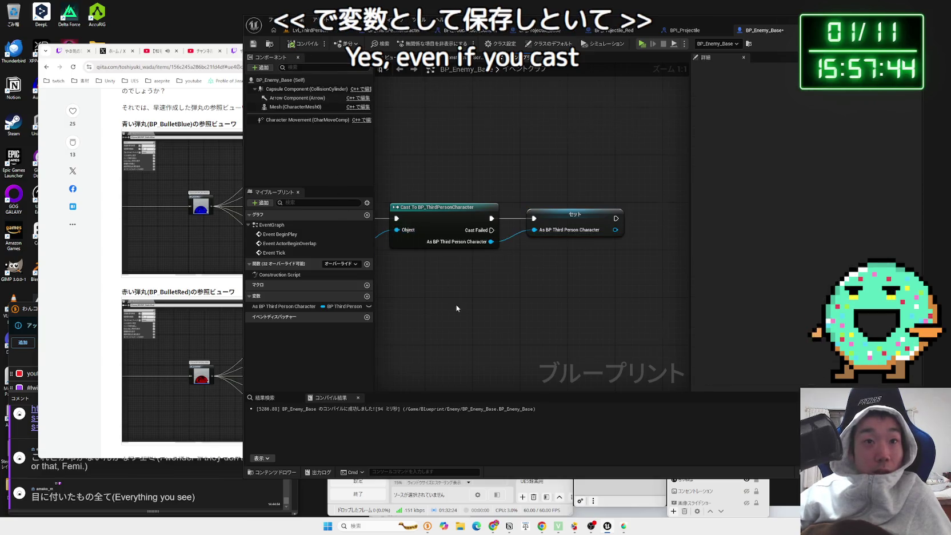
{"action": "scroll", "coordinate": [456, 304], "scroll_direction": "down", "scroll_amount": 2}
{"action": "mouse_move", "coordinate": [547, 321]}
{"action": "left_mouse_down"}
{"action": "mouse_move", "coordinate": [439, 255]}
{"action": "mouse_move", "coordinate": [482, 267]}
{"action": "left_mouse_up"}
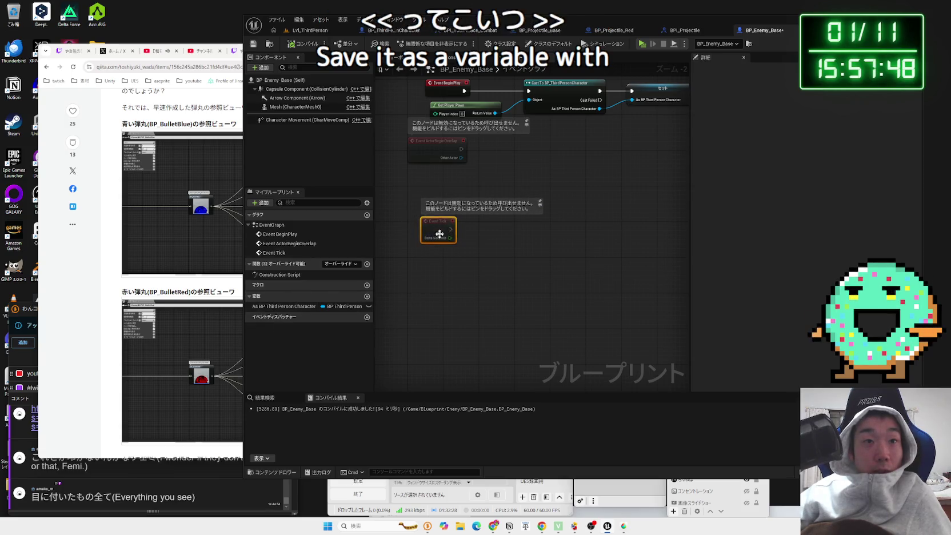
- Add an Add Movement Input node wired after Event Tick
{"action": "scroll", "coordinate": [440, 224], "scroll_direction": "up", "scroll_amount": 2}
{"action": "left_click_drag", "start_coordinate": [454, 208], "coordinate": [513, 206]}
{"action": "type", "text": "ad"}
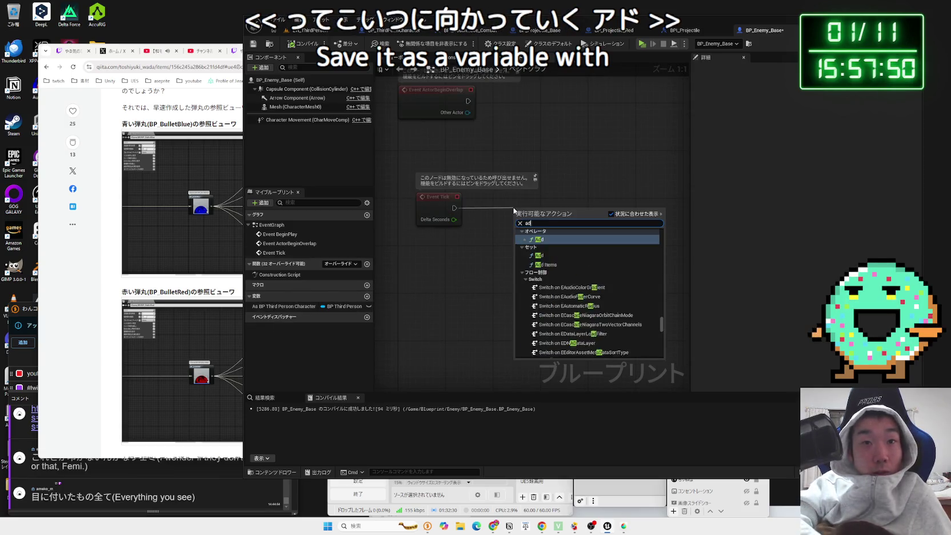
{"action": "type", "text": "d move ment"}
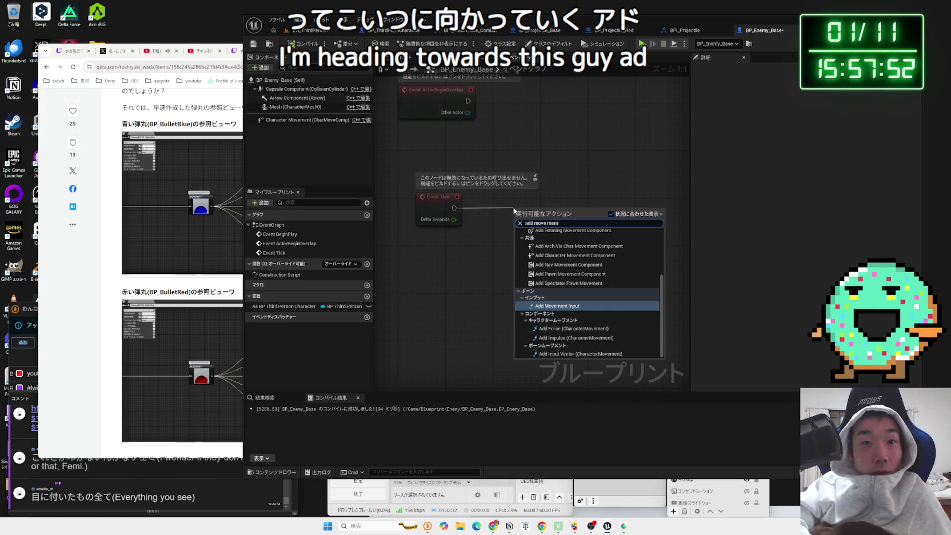
{"action": "left_click", "coordinate": [558, 307]}
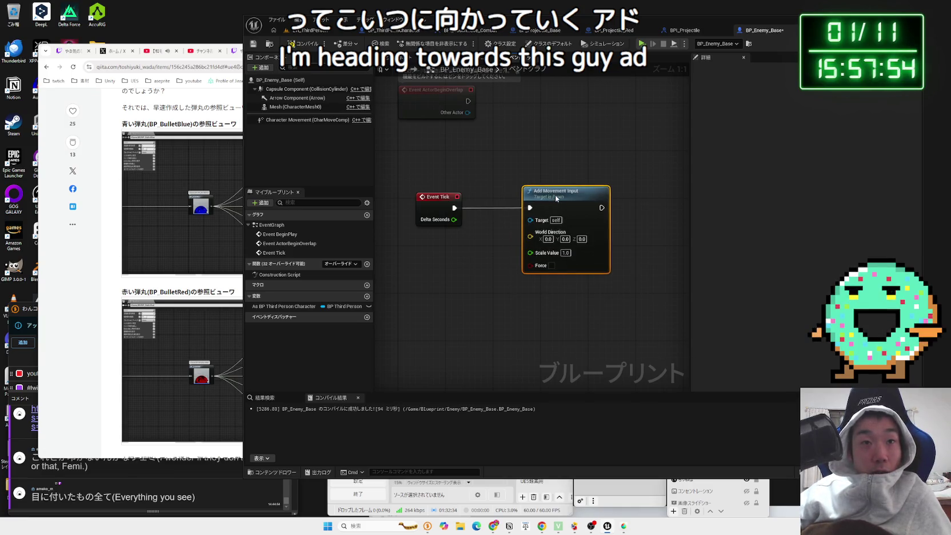
- Add a Set Timer by Event node connected after the variable Set node
{"action": "mouse_move", "coordinate": [517, 197]}
{"action": "left_mouse_down"}
{"action": "mouse_move", "coordinate": [497, 240]}
{"action": "mouse_move", "coordinate": [513, 278]}
{"action": "left_mouse_up"}
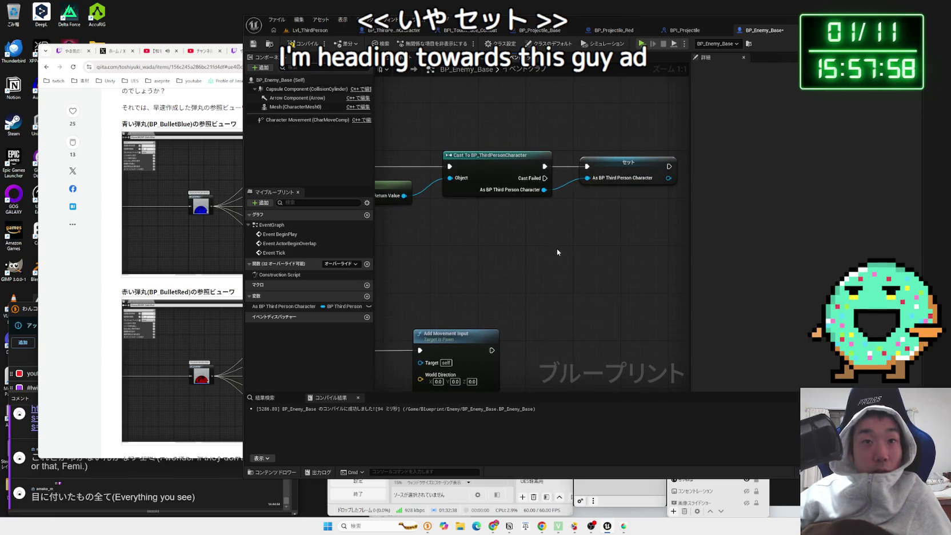
{"action": "scroll", "coordinate": [557, 248], "scroll_direction": "down", "scroll_amount": 1}
{"action": "left_click_drag", "start_coordinate": [557, 248], "coordinate": [484, 252]}
{"action": "left_click_drag", "start_coordinate": [574, 187], "coordinate": [619, 185]}
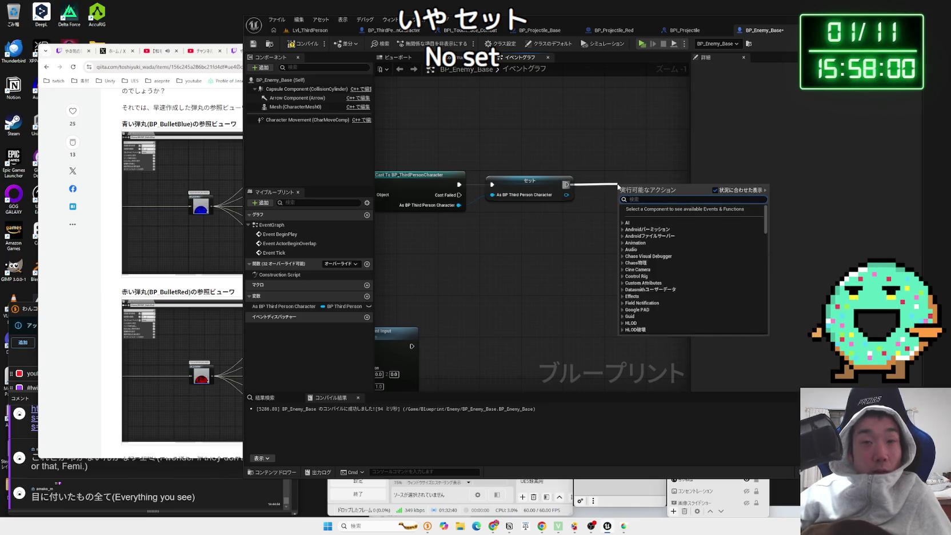
{"action": "type", "text": "set"}
{"action": "key", "text": "BackSpace"}
{"action": "key", "text": "BackSpace"}
{"action": "key", "text": "BackSpace"}
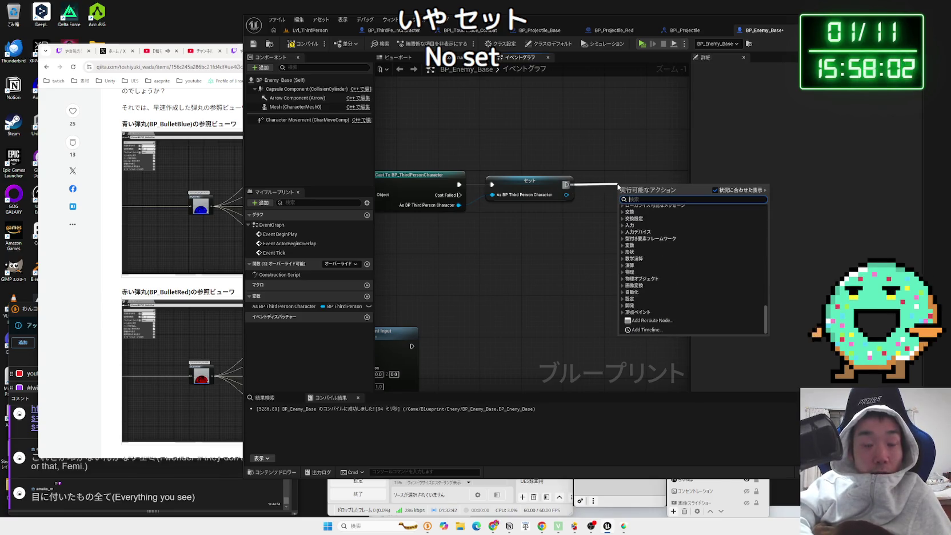
{"action": "type", "text": "event timer"}
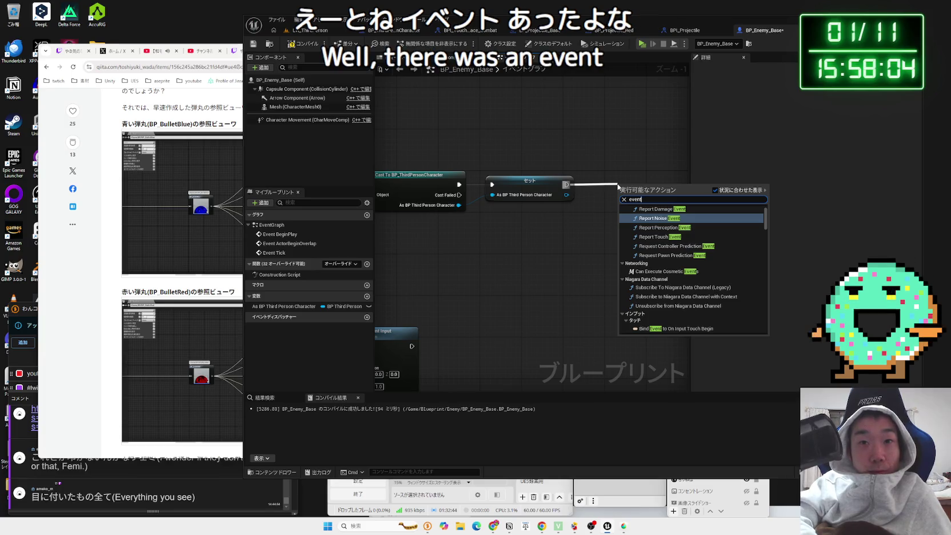
{"action": "left_click", "coordinate": [657, 254]}
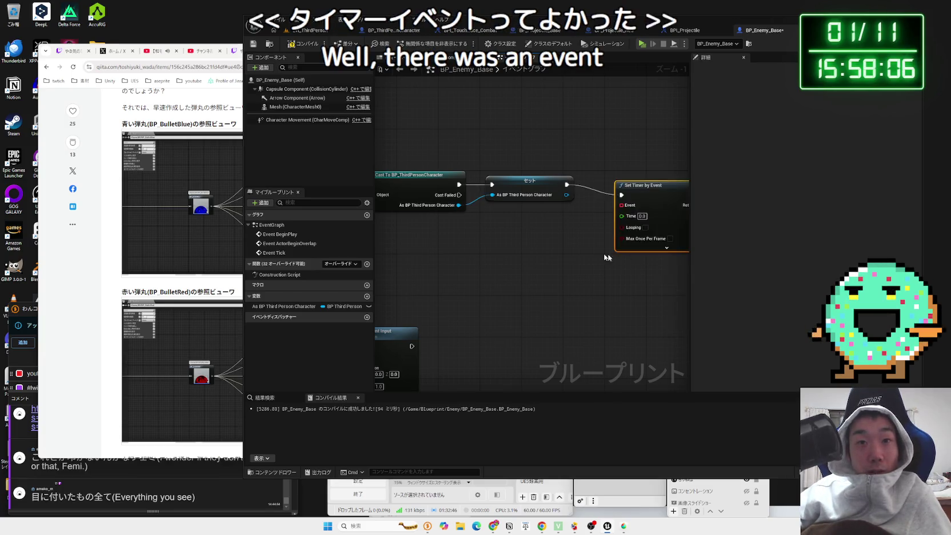
- Delete the Add Movement Input node from Event Tick
{"action": "mouse_move", "coordinate": [502, 231]}
{"action": "left_mouse_down"}
{"action": "mouse_move", "coordinate": [578, 265]}
{"action": "mouse_move", "coordinate": [546, 291]}
{"action": "mouse_move", "coordinate": [541, 309]}
{"action": "left_mouse_up"}
{"action": "key", "text": "Delete"}
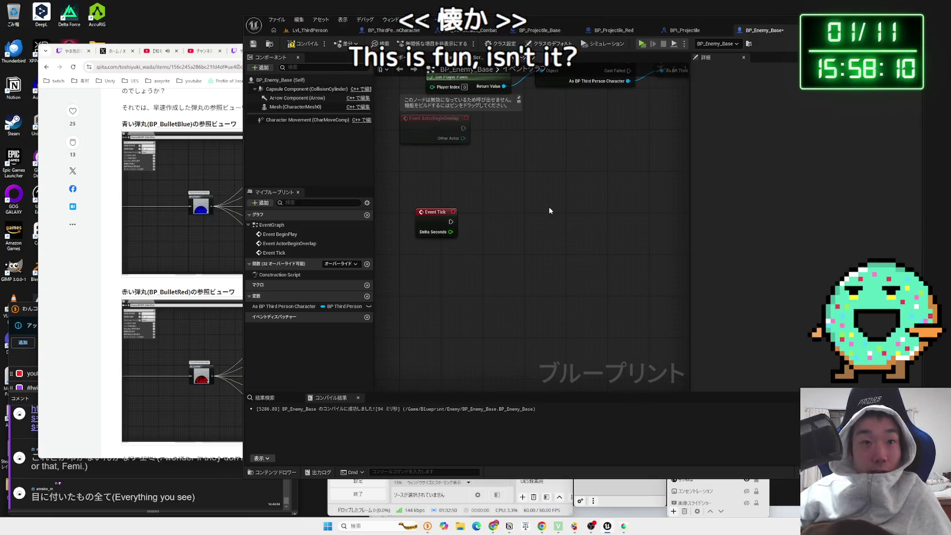
{"action": "scroll", "coordinate": [471, 255], "scroll_direction": "up", "scroll_amount": 1}
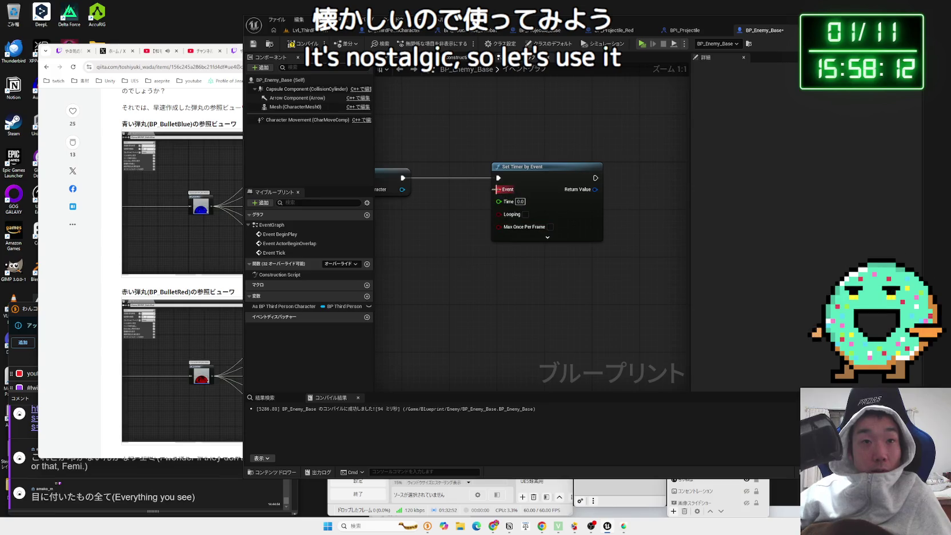
- Add a custom event named ChasePlayer, then switch to Chrome and open a new tab
{"action": "right_click", "coordinate": [433, 250]}
{"action": "type", "text": "custom"}
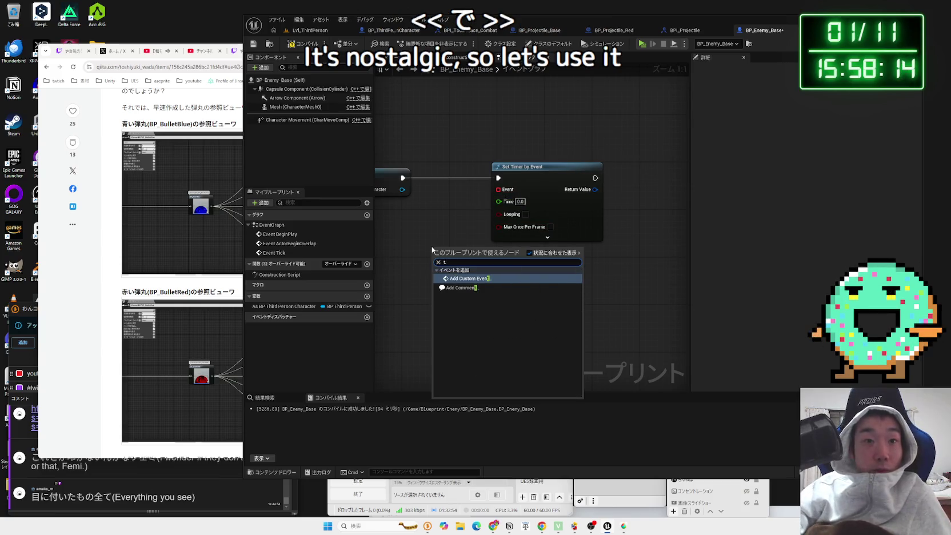
{"action": "left_click", "coordinate": [456, 270]}
{"action": "key", "text": "BackSpace"}
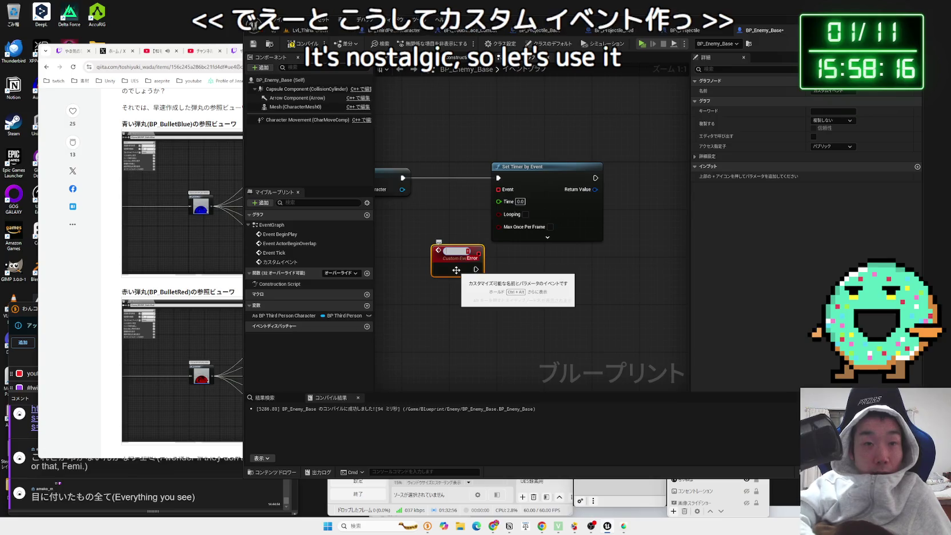
{"action": "type", "text": "ChaseP"}
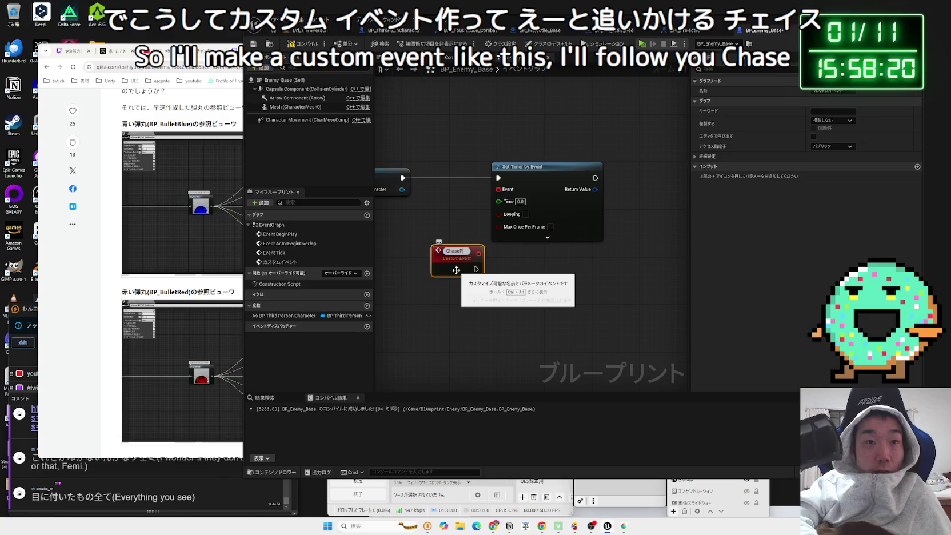
{"action": "type", "text": "layer"}
{"action": "key", "text": "Return"}
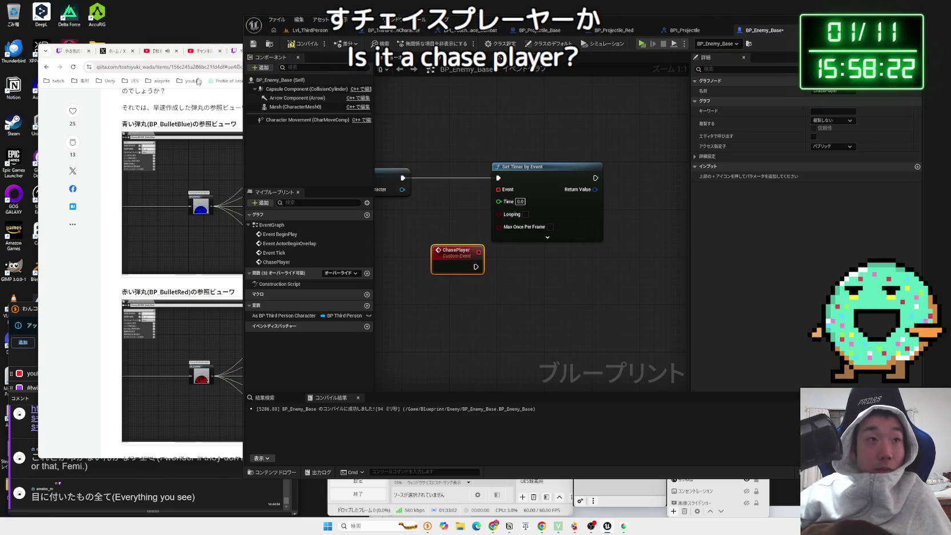
{"action": "left_click", "coordinate": [109, 118]}
{"action": "key", "text": "ctrl+t"}
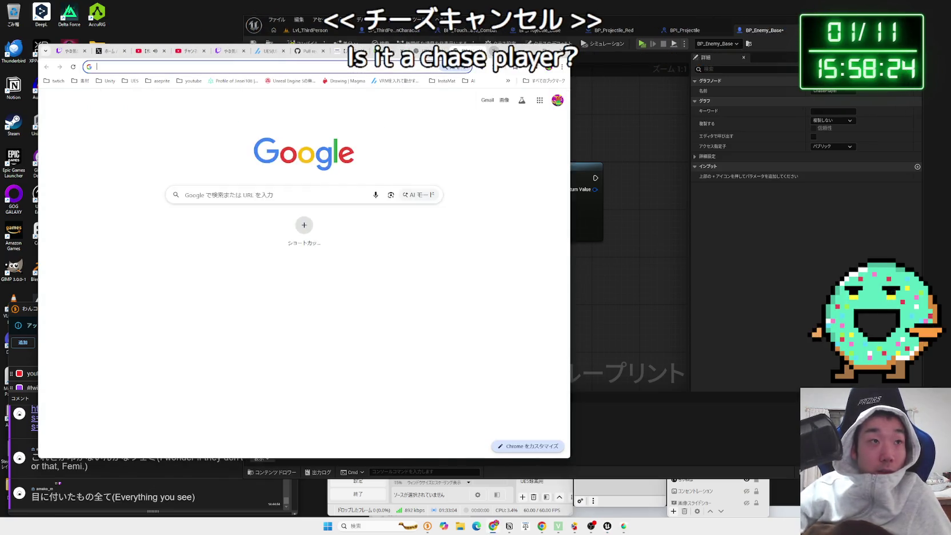
- Search Google for 'chase', close the tab, and bind ChasePlayer to the timer's Event pin
{"action": "type", "text": "chase"}
{"action": "key", "text": "Return"}
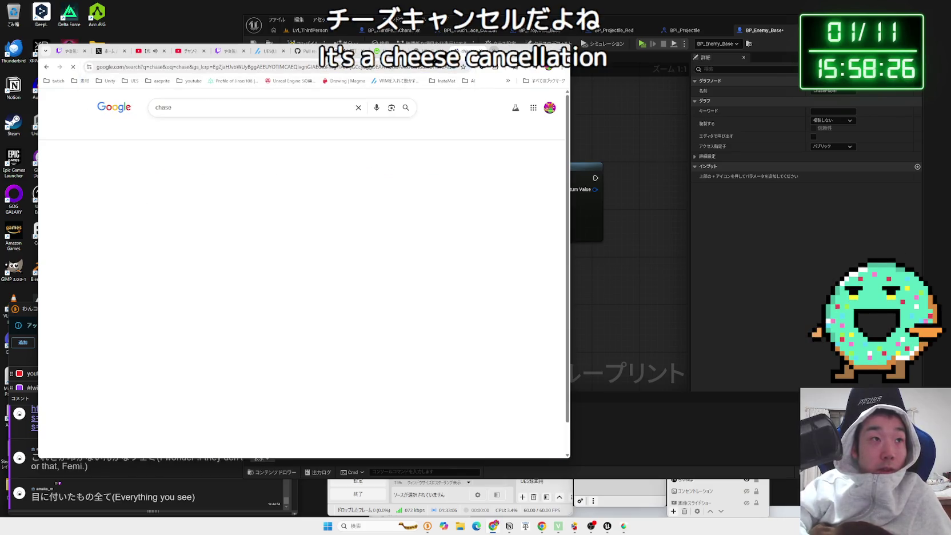
{"action": "key", "text": "ctrl+w"}
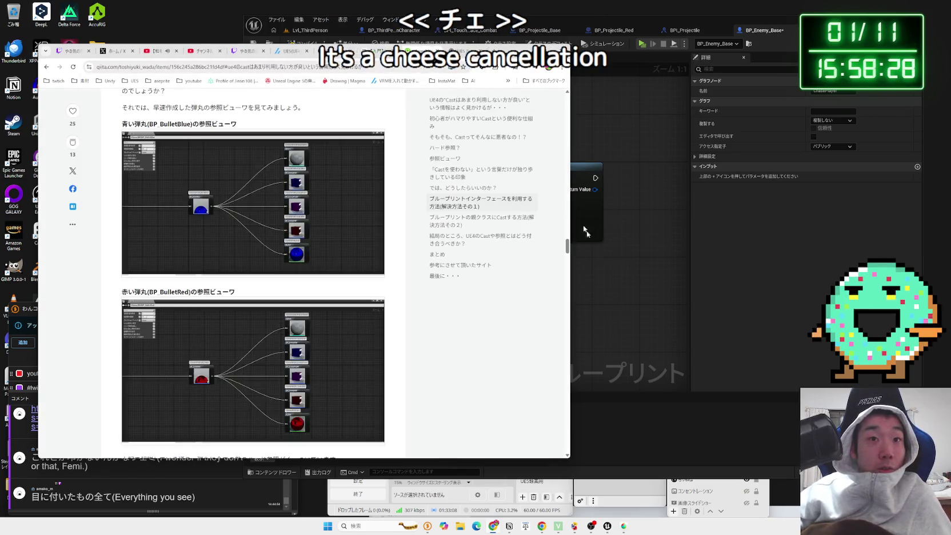
{"action": "left_click", "coordinate": [575, 292]}
{"action": "left_click_drag", "start_coordinate": [478, 234], "coordinate": [527, 171]}
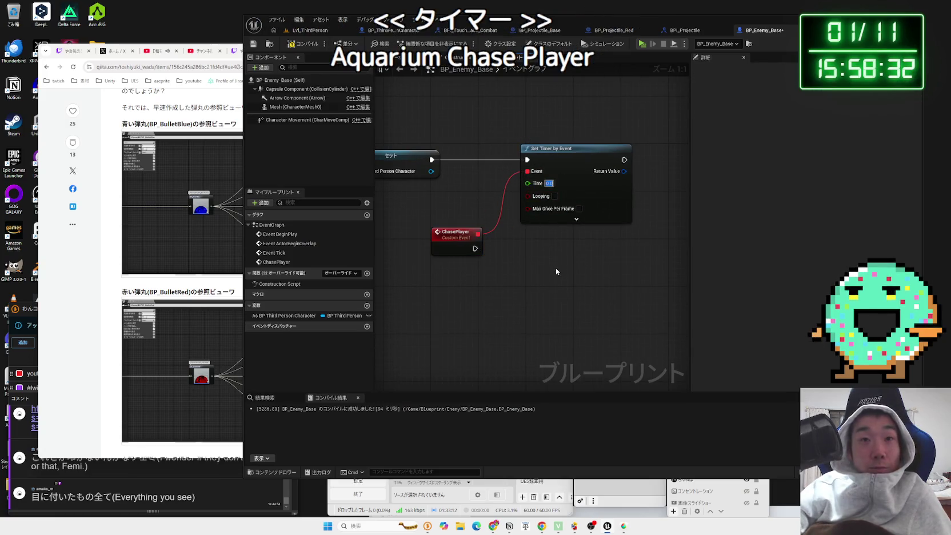
- Set the timer's Time to 3.0 seconds and move ChasePlayer slightly lower
{"action": "type", "text": "1.0"}
{"action": "key", "text": "BackSpace"}
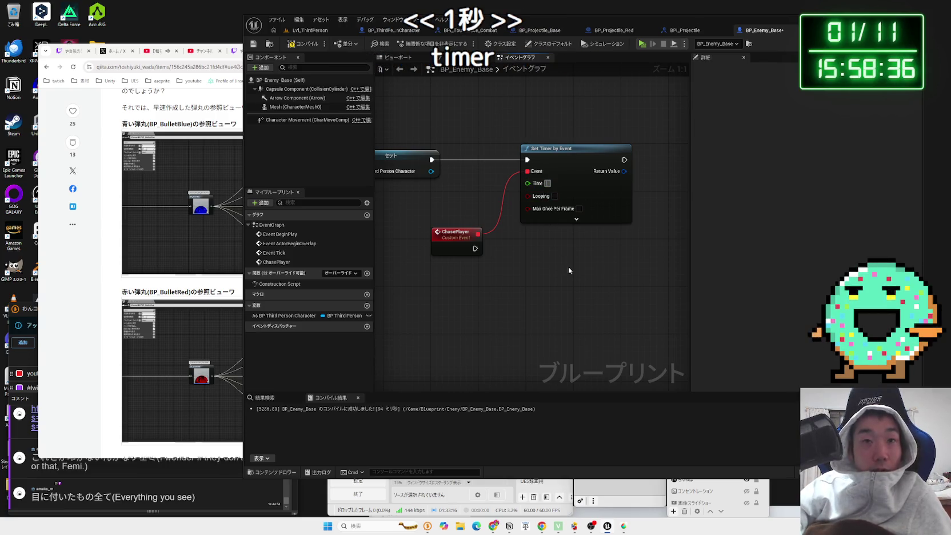
{"action": "type", "text": "3"}
{"action": "key", "text": "Return"}
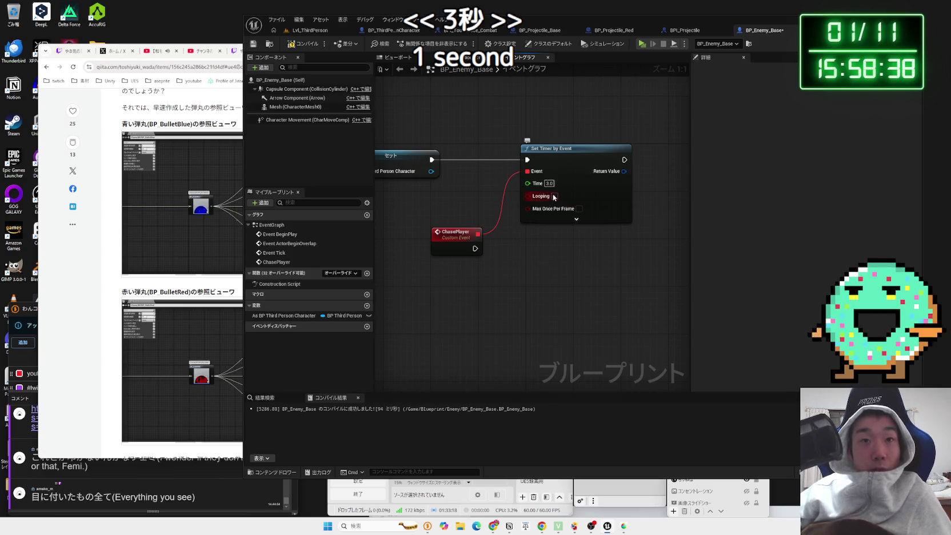
{"action": "left_click_drag", "start_coordinate": [459, 240], "coordinate": [463, 258]}
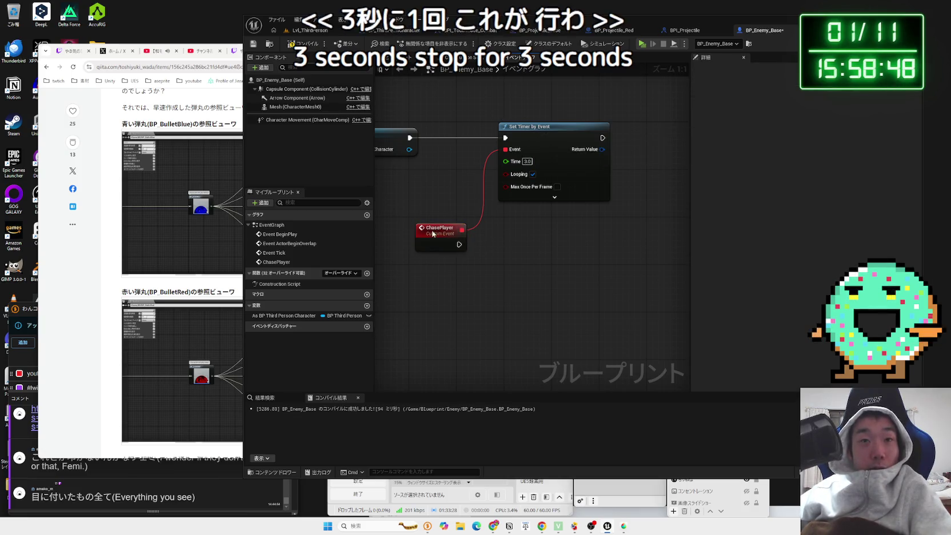
{"action": "mouse_move", "coordinate": [459, 245]}
{"action": "left_mouse_down"}
{"action": "mouse_move", "coordinate": [471, 280]}
{"action": "mouse_move", "coordinate": [520, 275]}
{"action": "left_mouse_up"}
- Add an Add Movement Input node and place it to the right of Event Tick
{"action": "type", "text": "movemnt"}
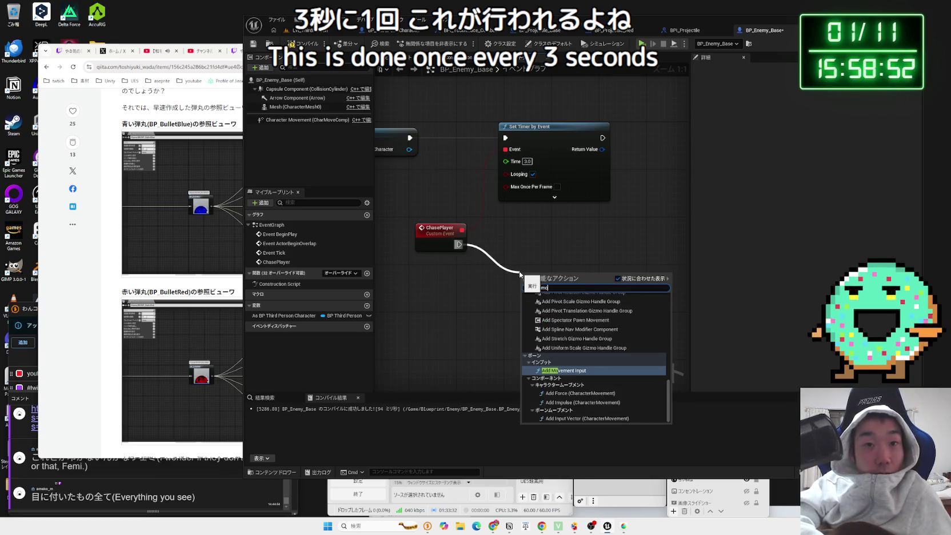
{"action": "key", "text": "BackSpace"}
{"action": "key", "text": "BackSpace"}
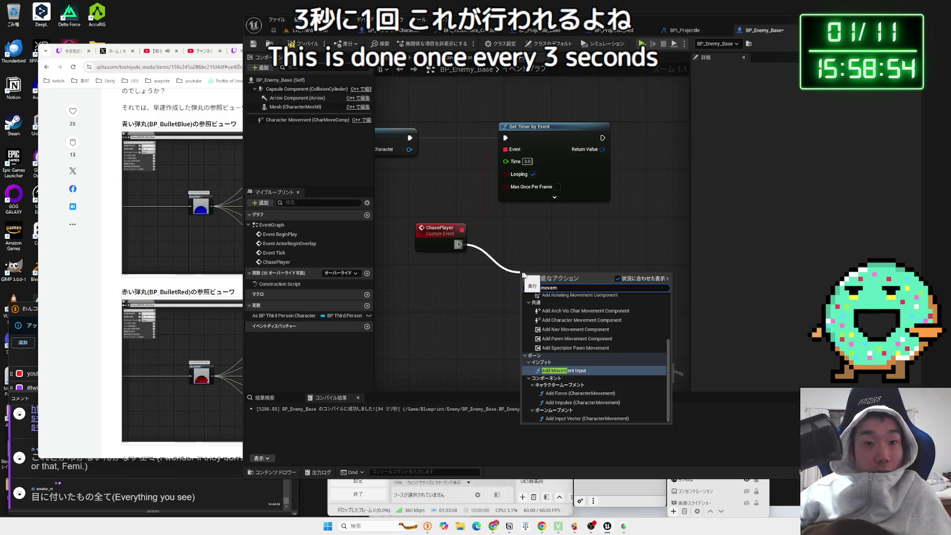
{"action": "left_click", "coordinate": [570, 371]}
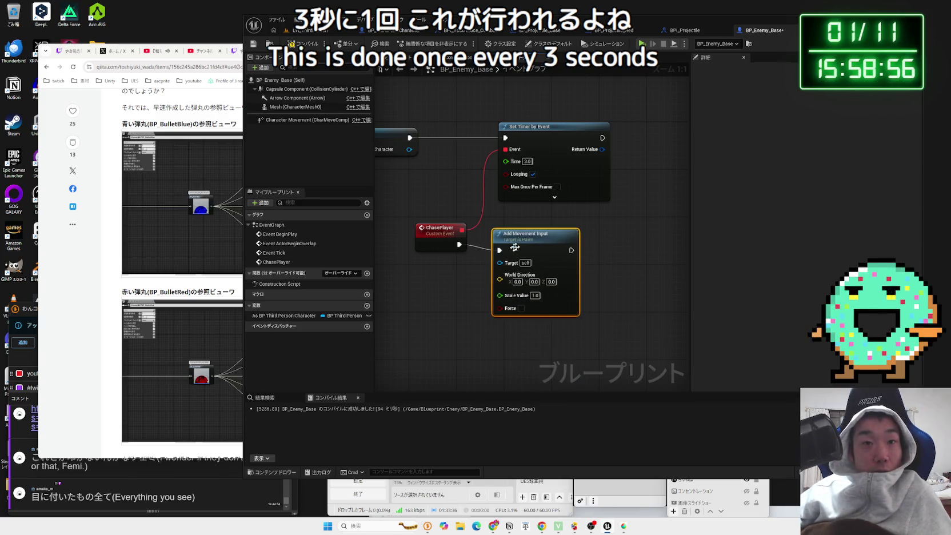
{"action": "scroll", "coordinate": [463, 296], "scroll_direction": "down", "scroll_amount": 1}
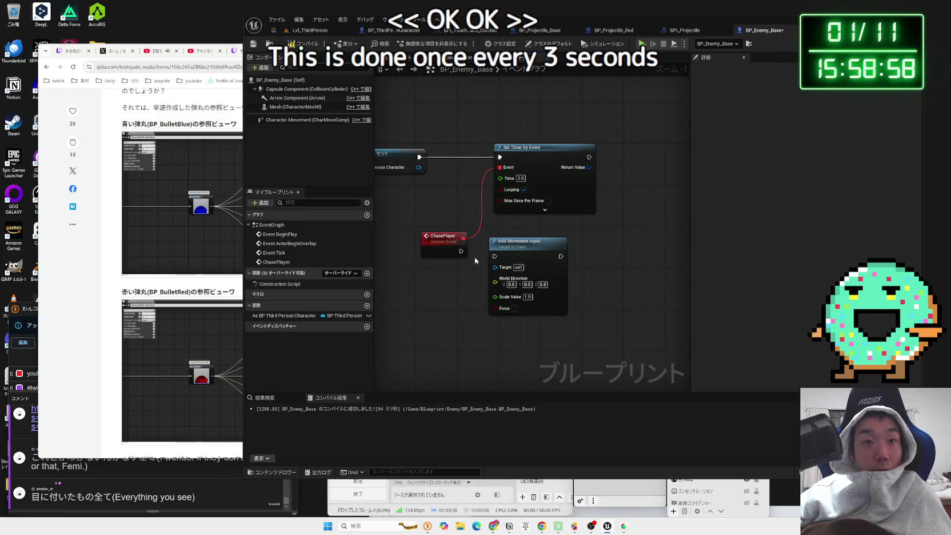
{"action": "scroll", "coordinate": [473, 257], "scroll_direction": "down", "scroll_amount": 3}
{"action": "mouse_move", "coordinate": [544, 177]}
{"action": "left_mouse_down"}
{"action": "mouse_move", "coordinate": [460, 297]}
{"action": "mouse_move", "coordinate": [586, 240]}
{"action": "left_mouse_up"}
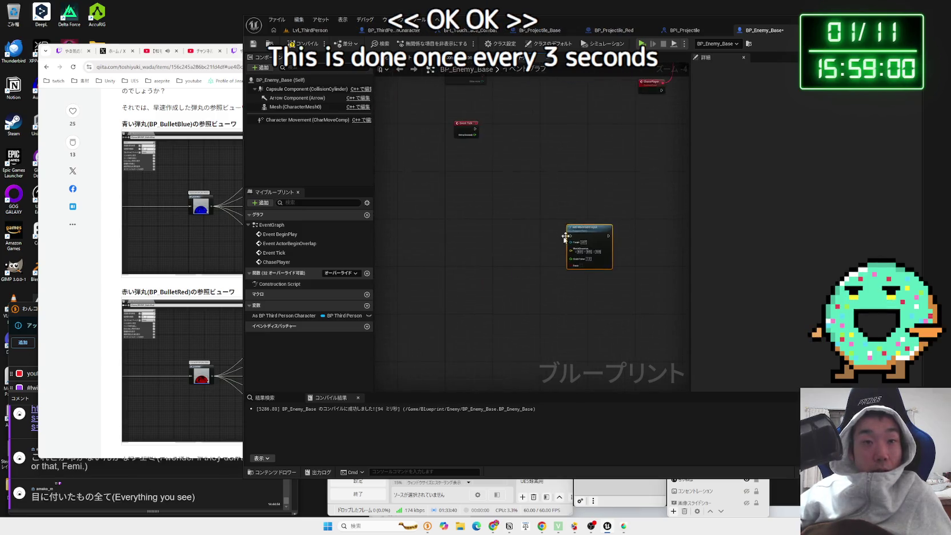
{"action": "scroll", "coordinate": [534, 229], "scroll_direction": "up", "scroll_amount": 2}
{"action": "left_click_drag", "start_coordinate": [585, 295], "coordinate": [511, 158]}
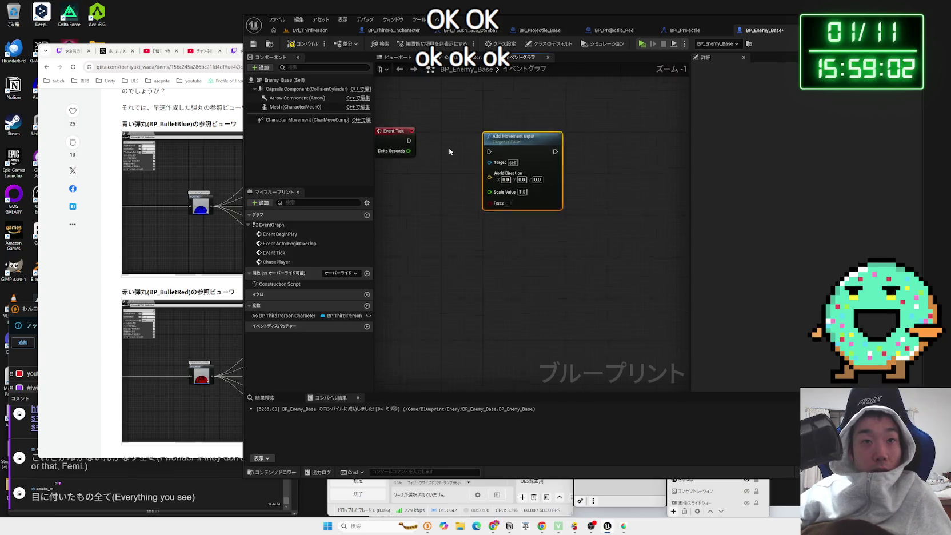
{"action": "scroll", "coordinate": [449, 148], "scroll_direction": "up", "scroll_amount": 2}
{"action": "left_click_drag", "start_coordinate": [547, 187], "coordinate": [621, 187]}
{"action": "left_click", "coordinate": [542, 180]}
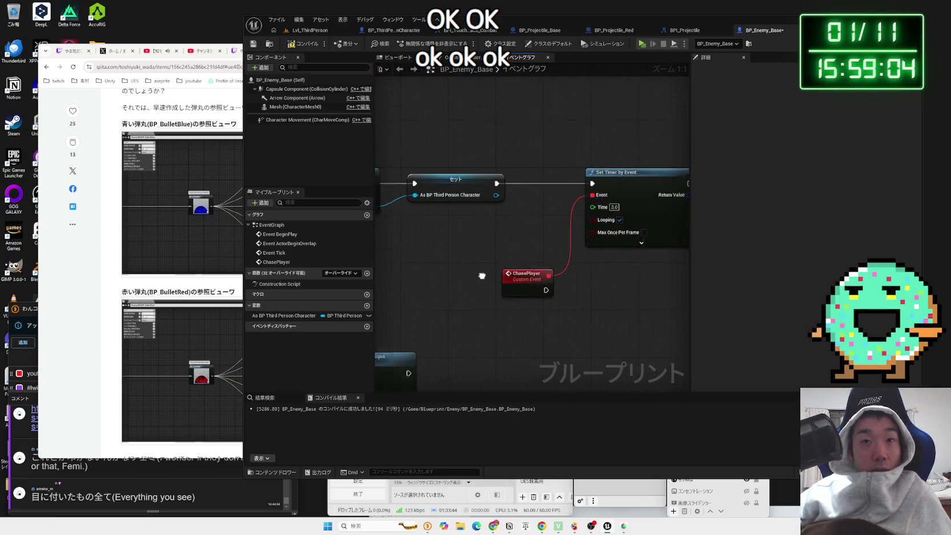
- Add a Branch after ChasePlayer, then delete it as misplaced
{"action": "left_click_drag", "start_coordinate": [485, 293], "coordinate": [534, 303]}
{"action": "type", "text": "braa"}
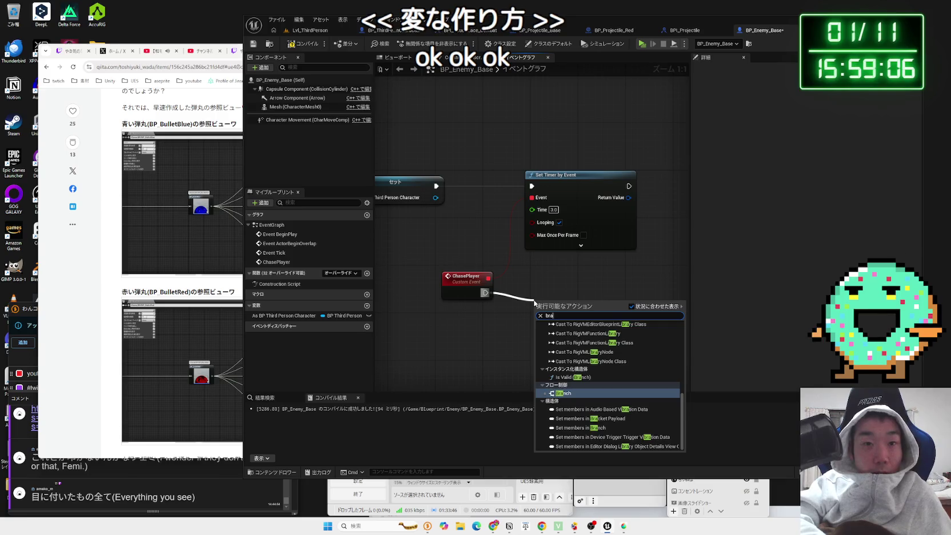
{"action": "key", "text": "BackSpace"}
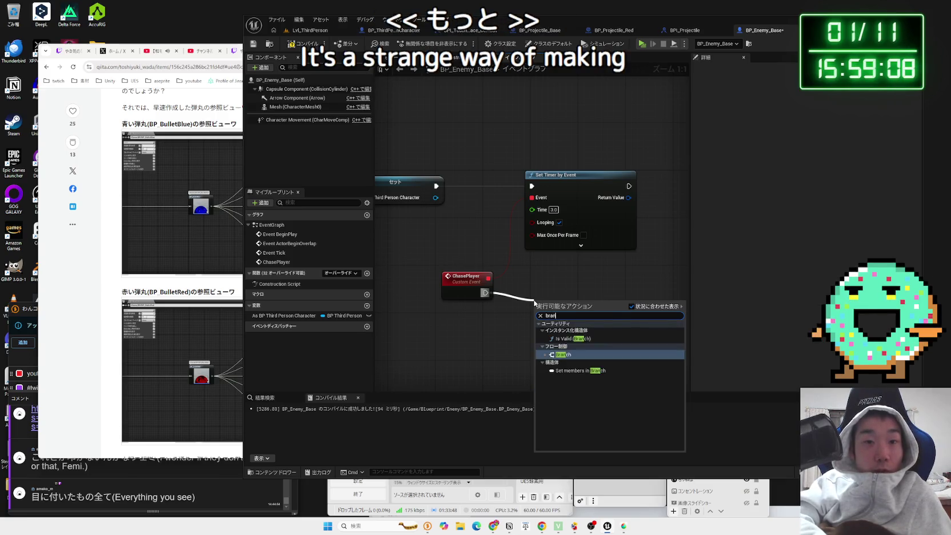
{"action": "key", "text": "Return"}
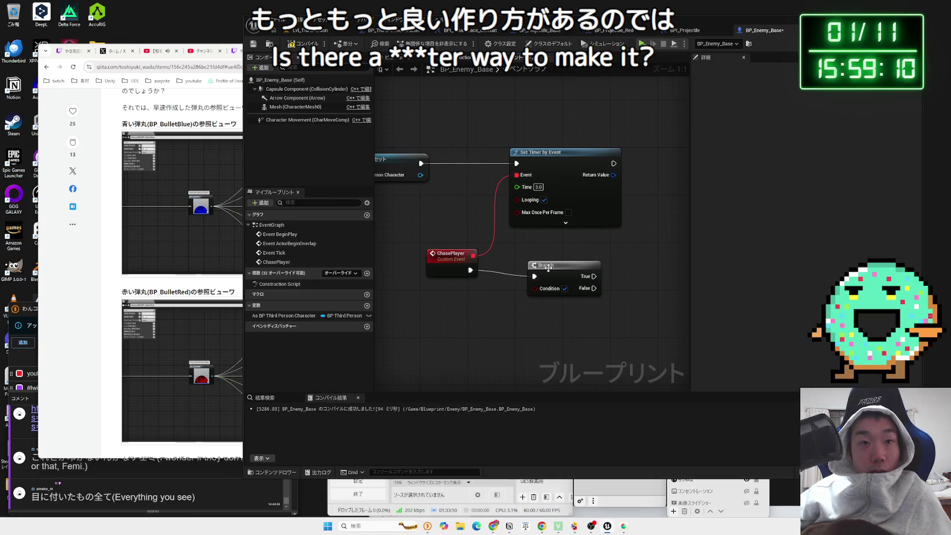
{"action": "left_click", "coordinate": [546, 275]}
{"action": "key", "text": "Delete"}
{"action": "left_click", "coordinate": [457, 260]}
- Add a Branch node off Event Tick's execution output
{"action": "scroll", "coordinate": [478, 280], "scroll_direction": "down", "scroll_amount": 2}
{"action": "left_click_drag", "start_coordinate": [459, 286], "coordinate": [618, 216]}
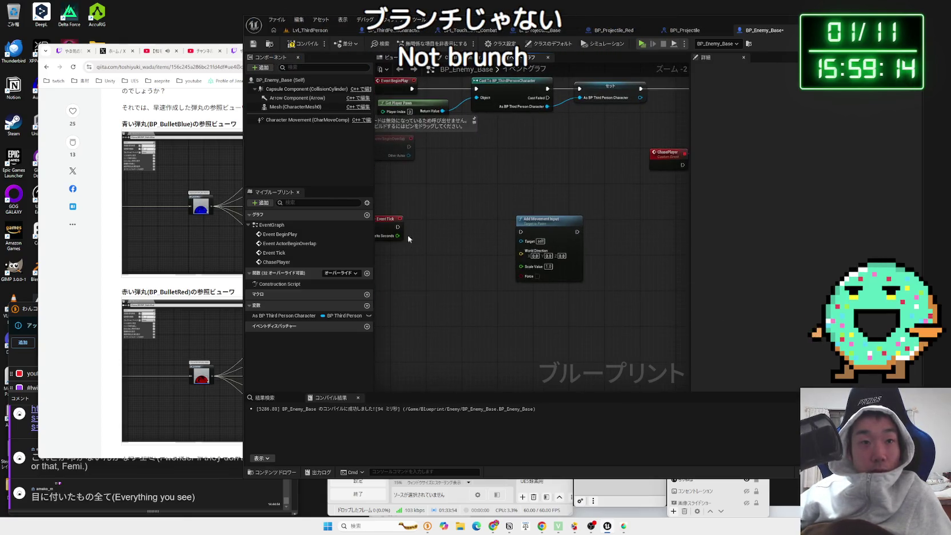
{"action": "left_click_drag", "start_coordinate": [430, 225], "coordinate": [431, 225]}
{"action": "type", "text": "branch"}
{"action": "key", "text": "Return"}
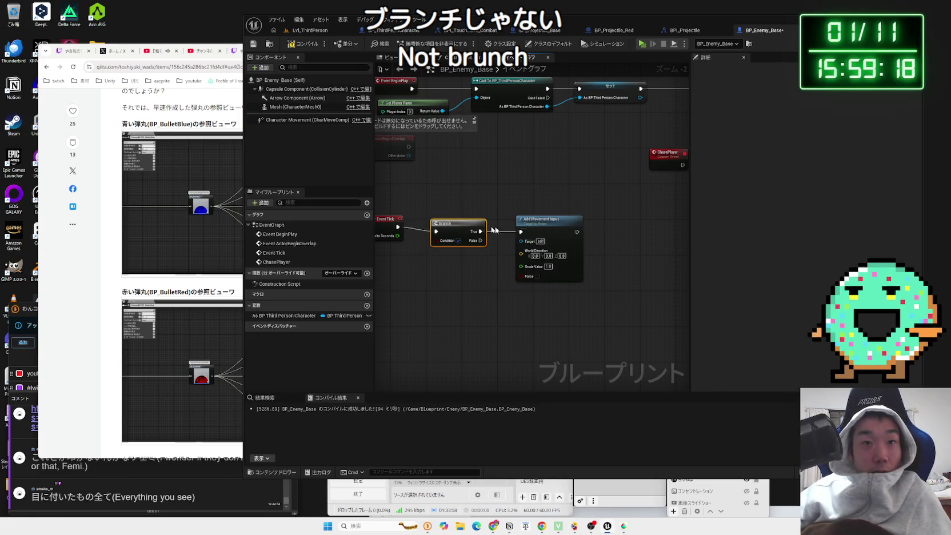
{"action": "left_click_drag", "start_coordinate": [685, 202], "coordinate": [527, 244]}
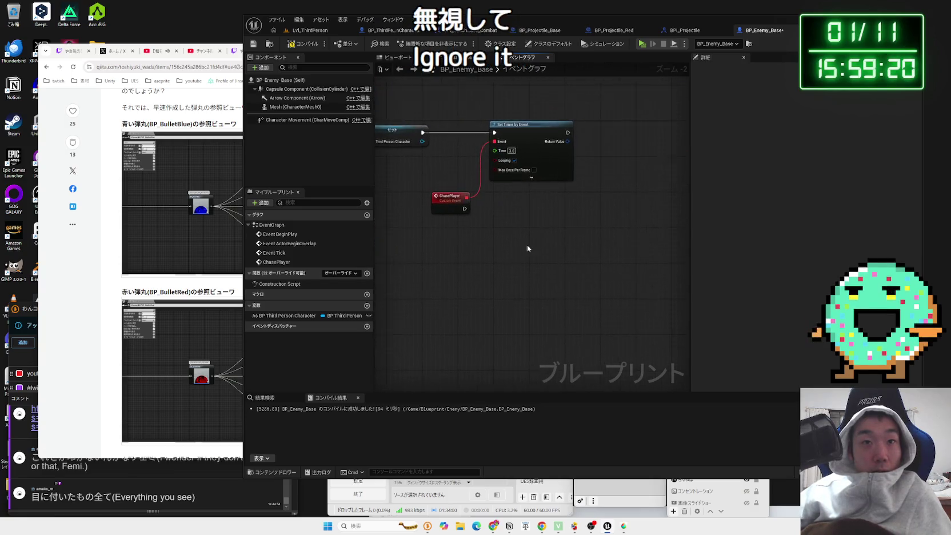
- Create a new Boolean variable named ChaseOn
{"action": "scroll", "coordinate": [526, 249], "scroll_direction": "up", "scroll_amount": 2}
{"action": "left_click_drag", "start_coordinate": [443, 196], "coordinate": [490, 208]}
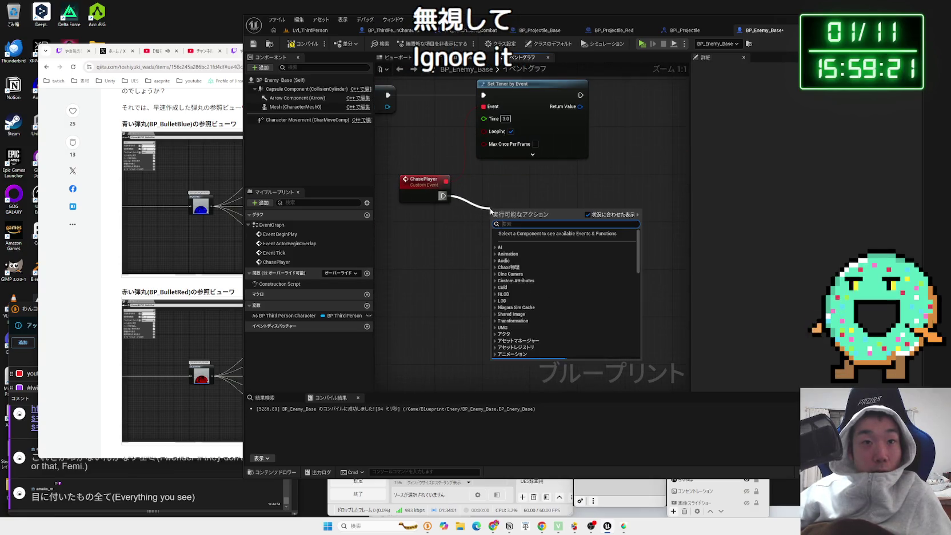
{"action": "left_click", "coordinate": [440, 257]}
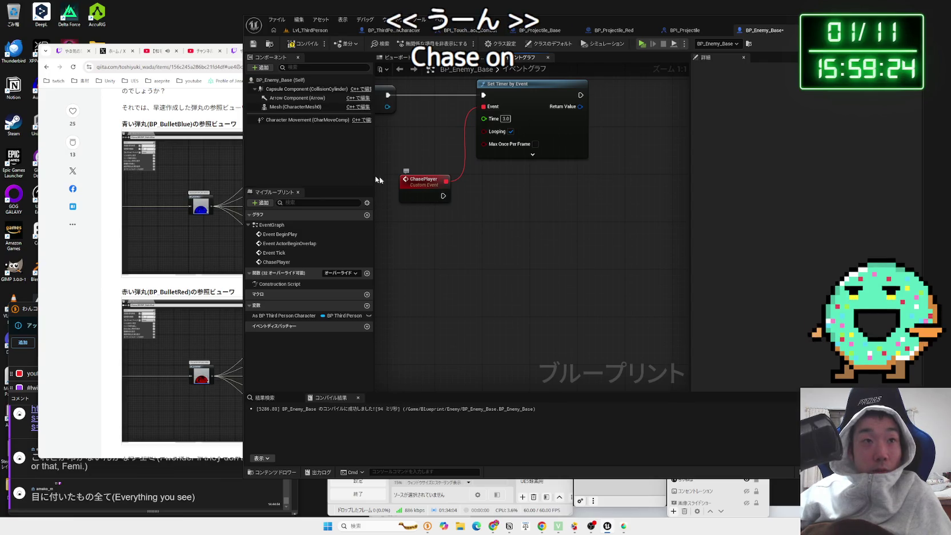
{"action": "left_click", "coordinate": [367, 306]}
{"action": "key", "text": "BackSpace"}
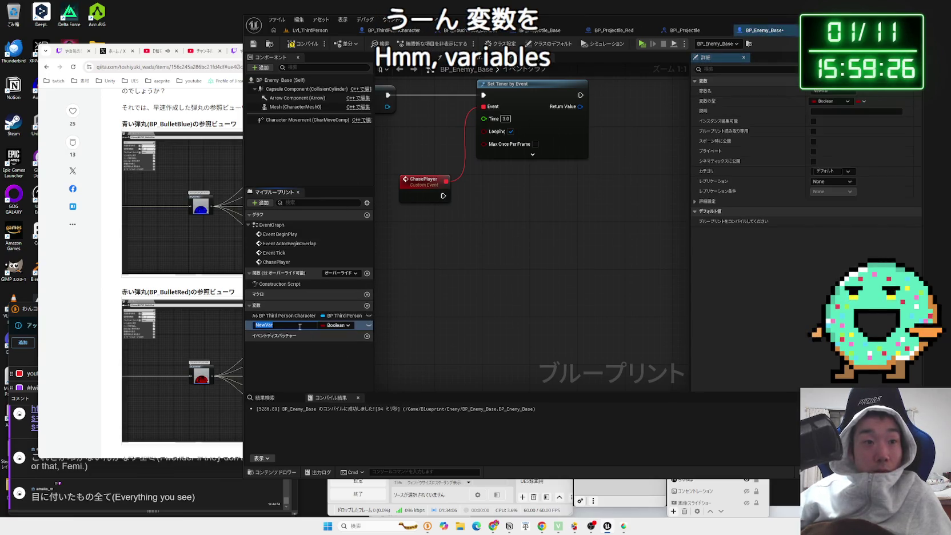
{"action": "type", "text": "ChaseOn"}
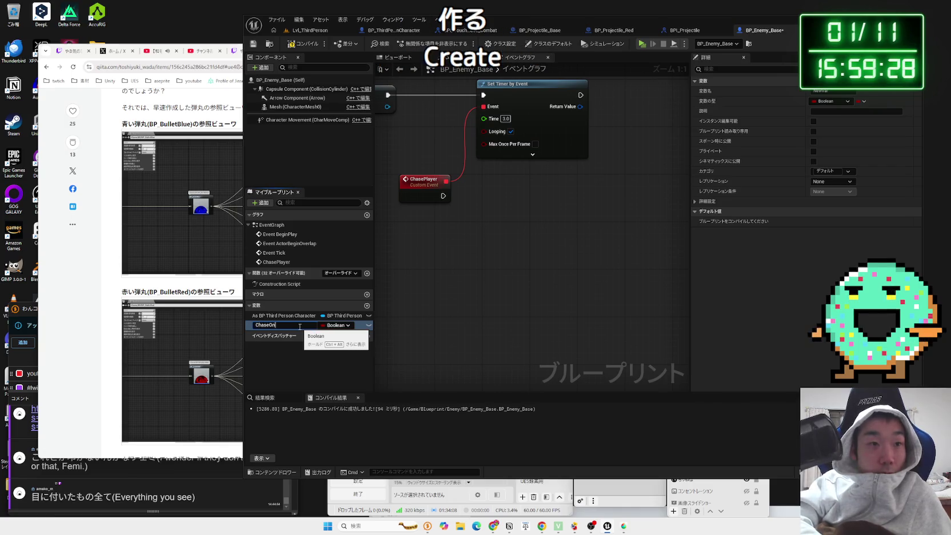
{"action": "key", "text": "Return"}
- Place a Set ChaseOn node setting it to true, wired after ChasePlayer
{"action": "left_click_drag", "start_coordinate": [285, 325], "coordinate": [494, 219]}
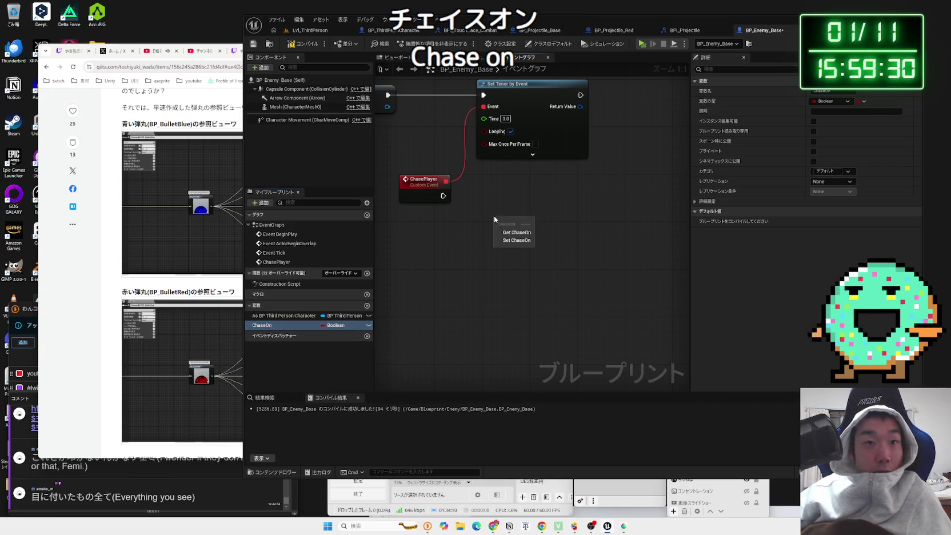
{"action": "left_click", "coordinate": [517, 232]}
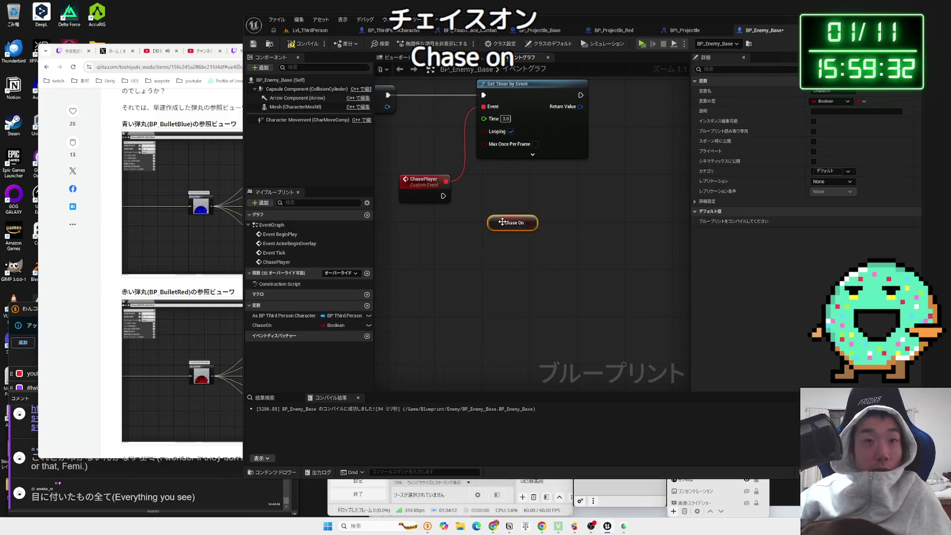
{"action": "key", "text": "Delete"}
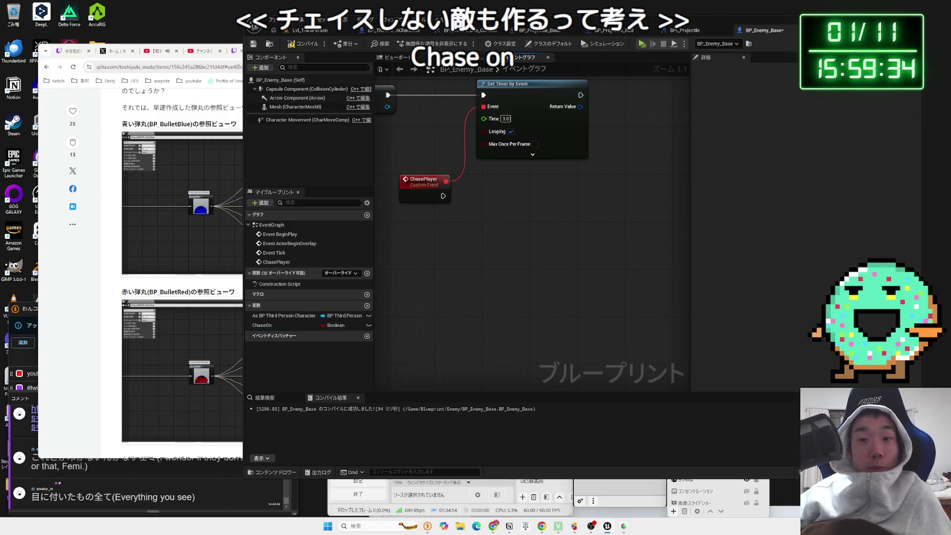
{"action": "right_click", "coordinate": [360, 163]}
{"action": "key", "text": "Escape"}
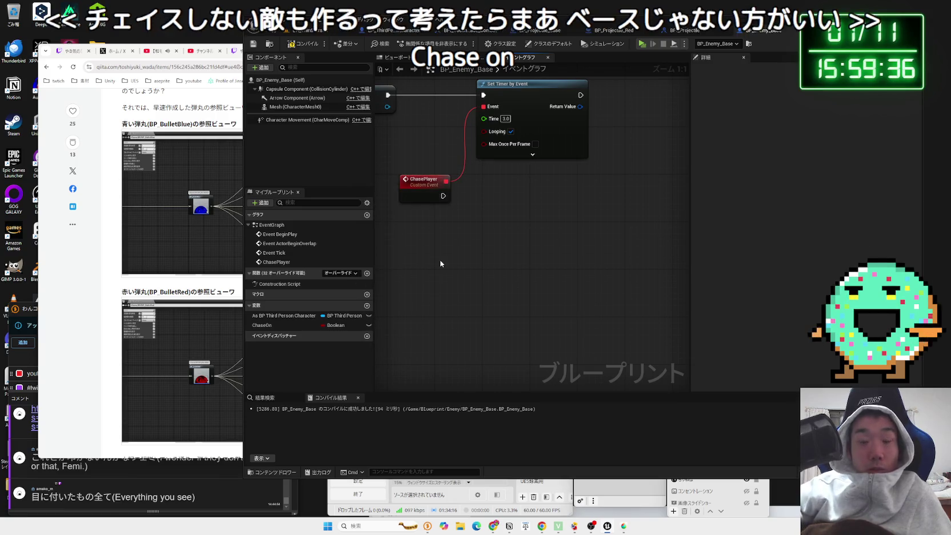
{"action": "left_click_drag", "start_coordinate": [262, 324], "coordinate": [491, 229]}
{"action": "left_click", "coordinate": [507, 251]}
{"action": "left_click_drag", "start_coordinate": [442, 196], "coordinate": [512, 196]}
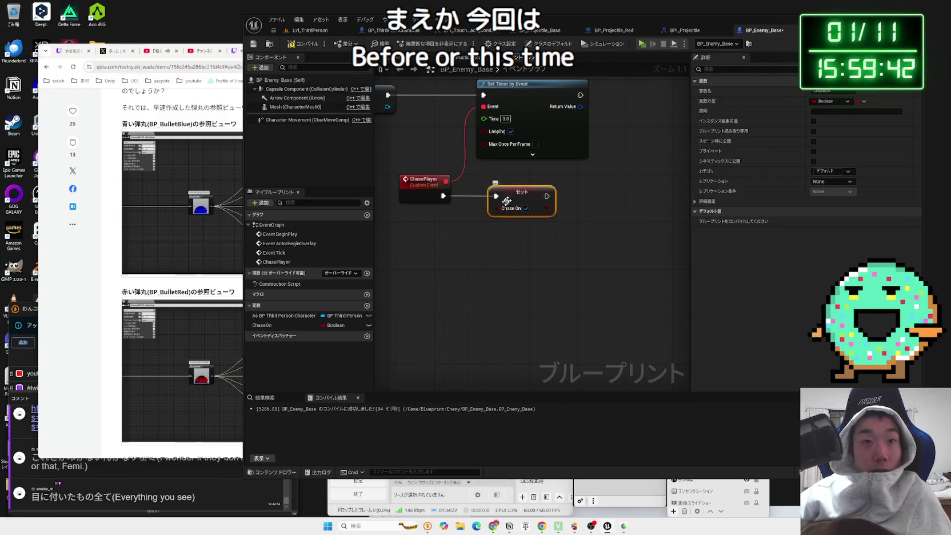
{"action": "left_click_drag", "start_coordinate": [491, 198], "coordinate": [536, 195]}
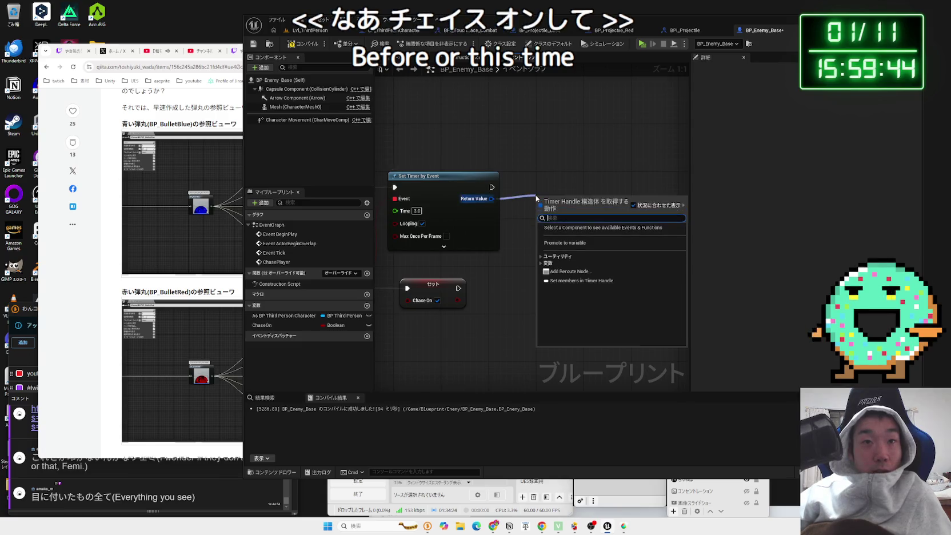
- Add a Clear and Invalidate Timer by Handle node from the timer's Return Value
{"action": "type", "text": "clea"}
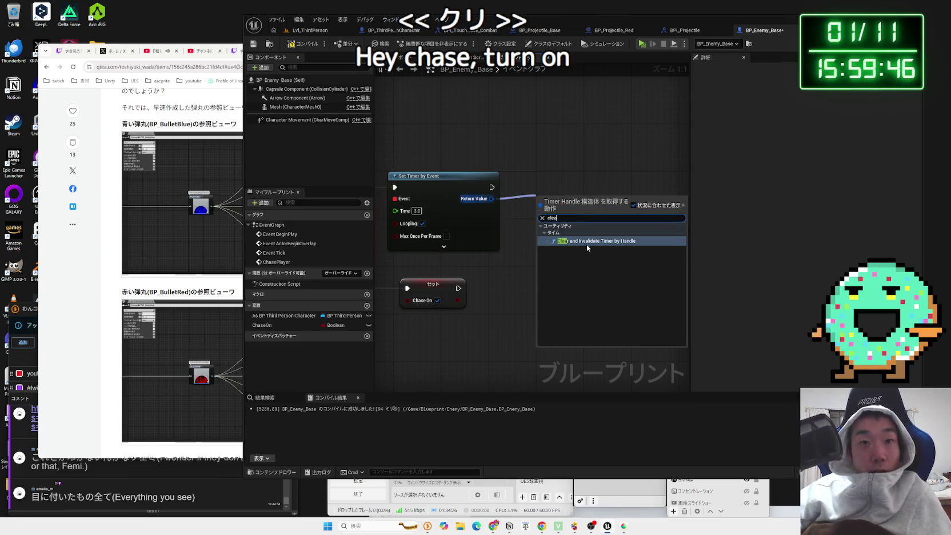
{"action": "left_click", "coordinate": [586, 242]}
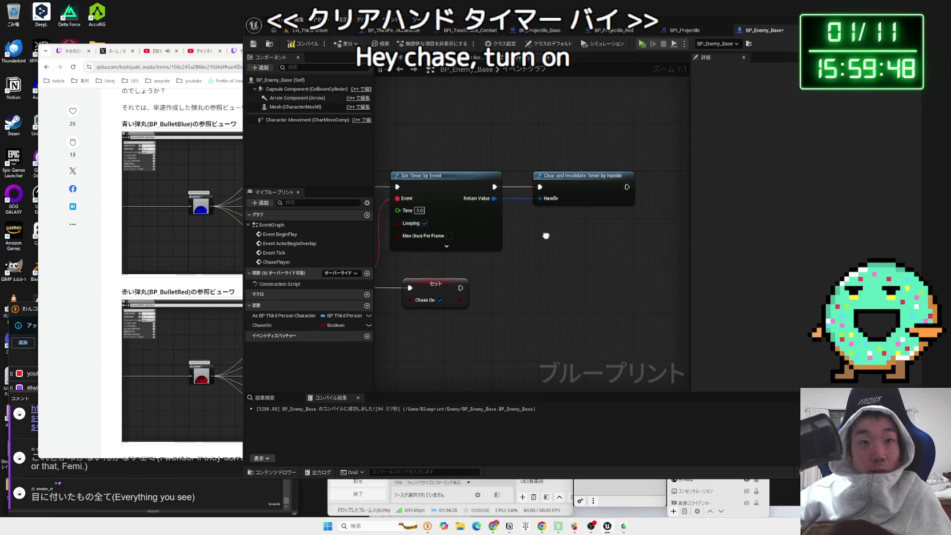
{"action": "left_click_drag", "start_coordinate": [530, 203], "coordinate": [579, 204]}
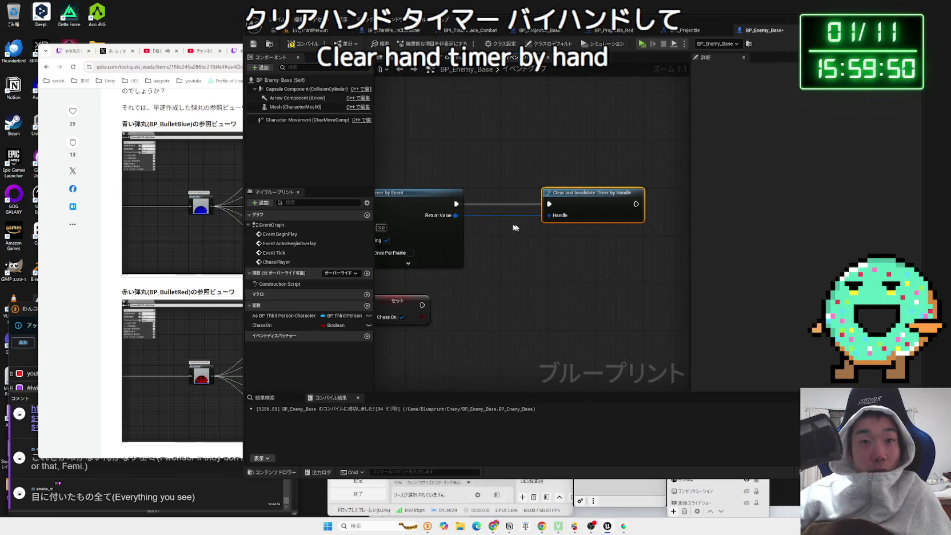
- Promote the timer's Return Value to a variable named TimerHandle
{"action": "right_click", "coordinate": [461, 218]}
{"action": "left_click", "coordinate": [572, 280]}
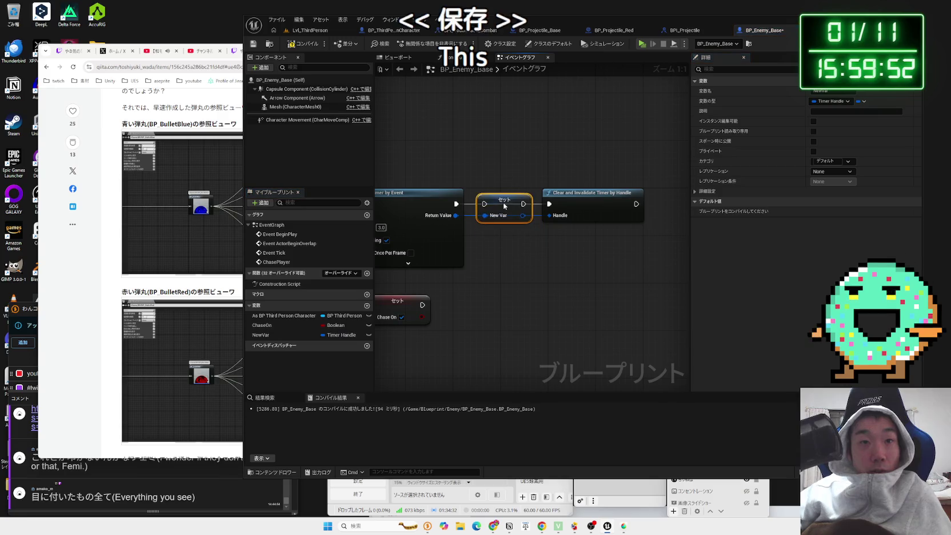
{"action": "left_click", "coordinate": [281, 334]}
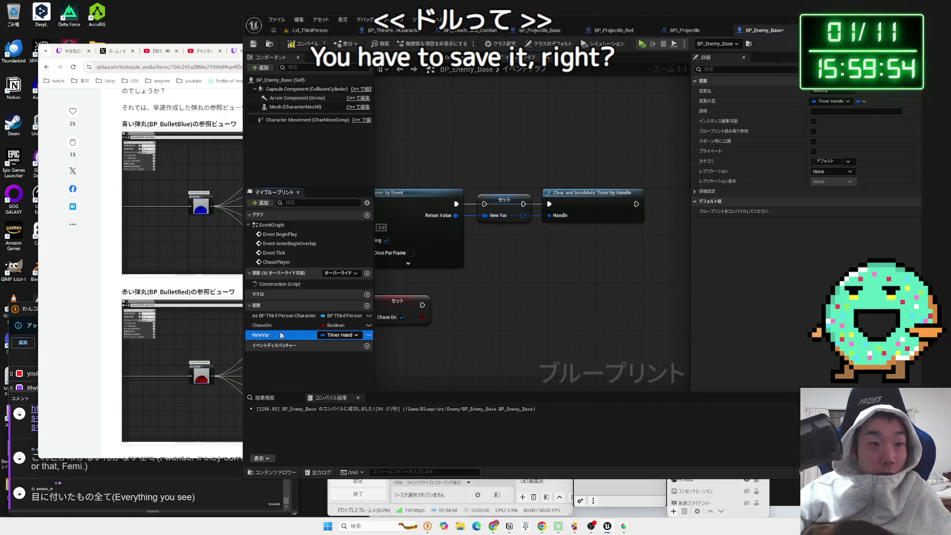
{"action": "left_click", "coordinate": [281, 334]}
{"action": "type", "text": "Time"}
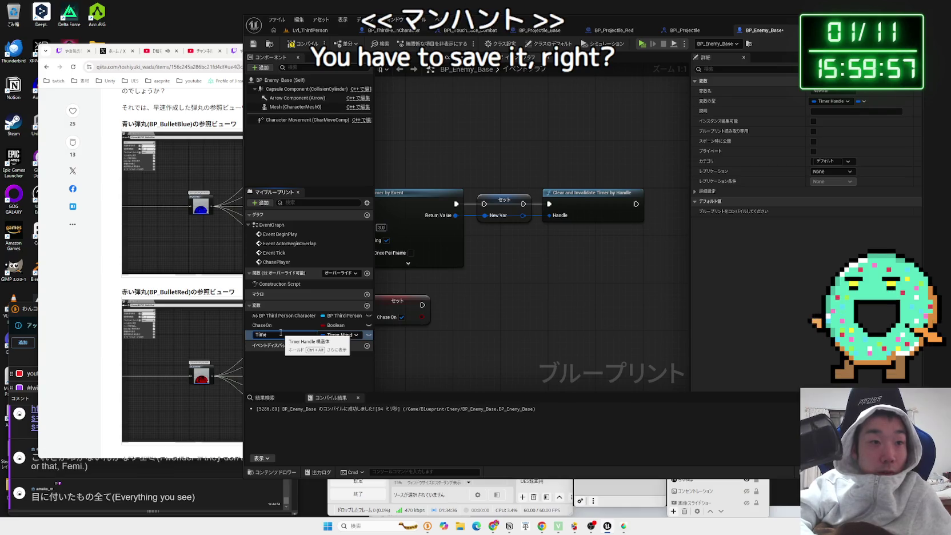
{"action": "type", "text": "rHan"}
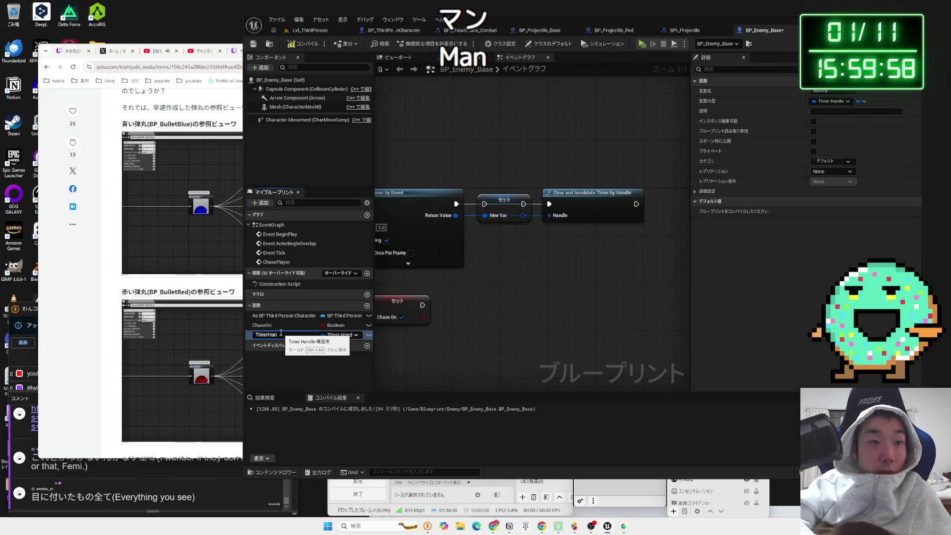
{"action": "key", "text": "Return"}
- Align the Set TimerHandle and Clear Timer nodes and save the blueprint
{"action": "mouse_move", "coordinate": [502, 206]}
{"action": "left_mouse_down"}
{"action": "mouse_move", "coordinate": [501, 225]}
{"action": "mouse_move", "coordinate": [495, 200]}
{"action": "left_mouse_up"}
{"action": "mouse_move", "coordinate": [558, 206]}
{"action": "left_mouse_down"}
{"action": "mouse_move", "coordinate": [599, 206]}
{"action": "mouse_move", "coordinate": [533, 215]}
{"action": "mouse_move", "coordinate": [527, 201]}
{"action": "left_mouse_up"}
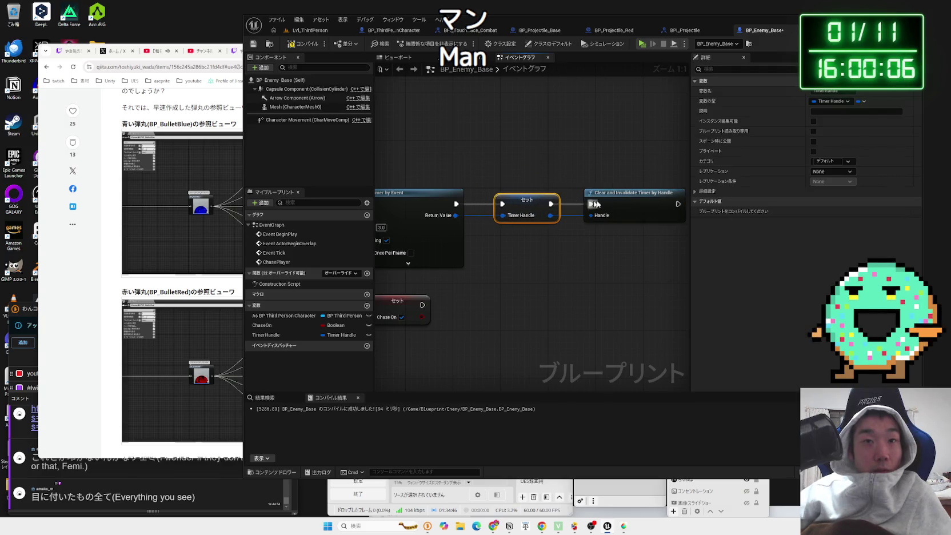
{"action": "left_click_drag", "start_coordinate": [625, 201], "coordinate": [613, 202]}
{"action": "key", "text": "ctrl+shift+s"}
{"action": "left_click", "coordinate": [527, 349]}
- Pan and zoom the graph to frame the Set and Clear Timer nodes
{"action": "scroll", "coordinate": [522, 305], "scroll_direction": "down", "scroll_amount": 2}
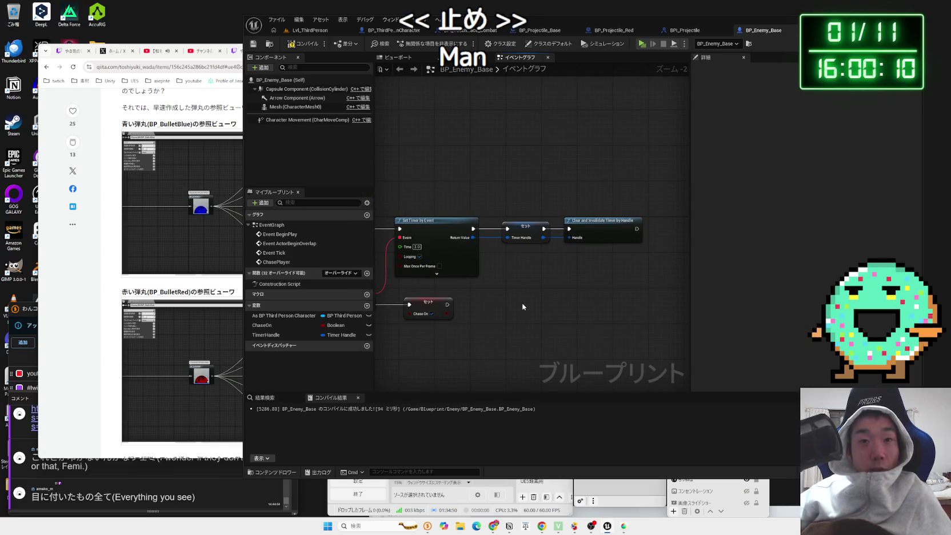
{"action": "scroll", "coordinate": [522, 306], "scroll_direction": "down", "scroll_amount": 1}
{"action": "mouse_move", "coordinate": [522, 306]}
{"action": "left_mouse_down"}
{"action": "mouse_move", "coordinate": [601, 297]}
{"action": "mouse_move", "coordinate": [531, 302]}
{"action": "left_mouse_up"}
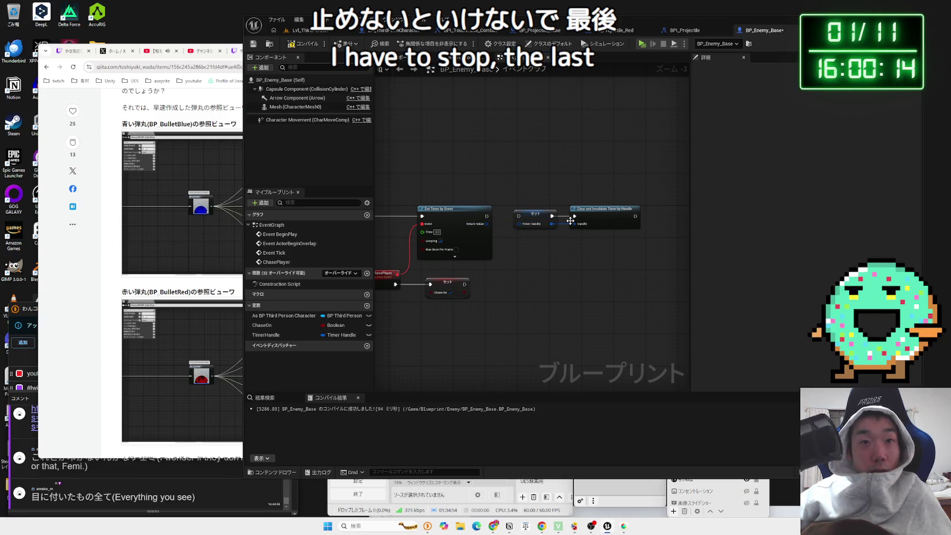
{"action": "scroll", "coordinate": [595, 254], "scroll_direction": "down", "scroll_amount": 2}
{"action": "left_click_drag", "start_coordinate": [583, 306], "coordinate": [575, 196]}
{"action": "scroll", "coordinate": [450, 343], "scroll_direction": "up", "scroll_amount": 2}
{"action": "mouse_move", "coordinate": [450, 343]}
{"action": "left_mouse_down"}
{"action": "mouse_move", "coordinate": [547, 271]}
{"action": "mouse_move", "coordinate": [602, 311]}
{"action": "mouse_move", "coordinate": [505, 293]}
{"action": "left_mouse_up"}
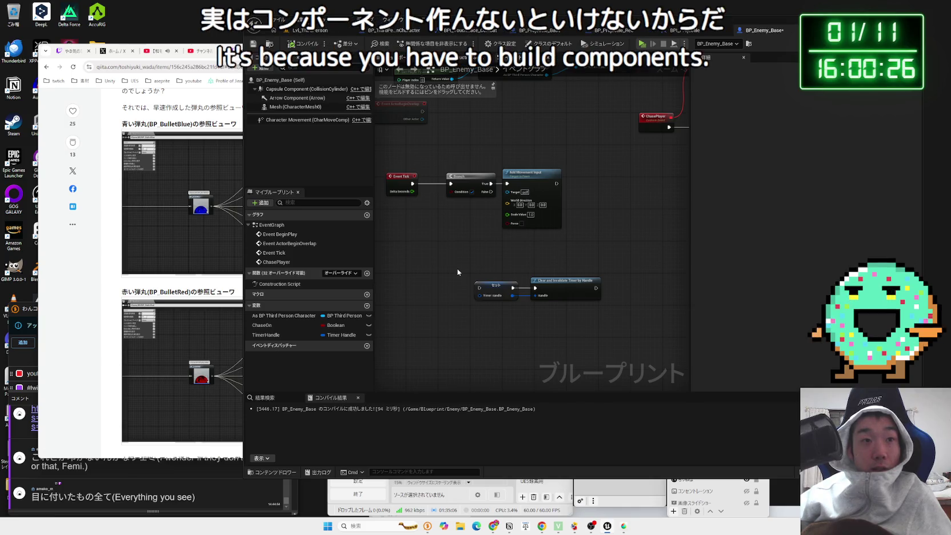
- Create a new folder named Component inside the Blueprint folder
{"action": "left_click", "coordinate": [329, 30]}
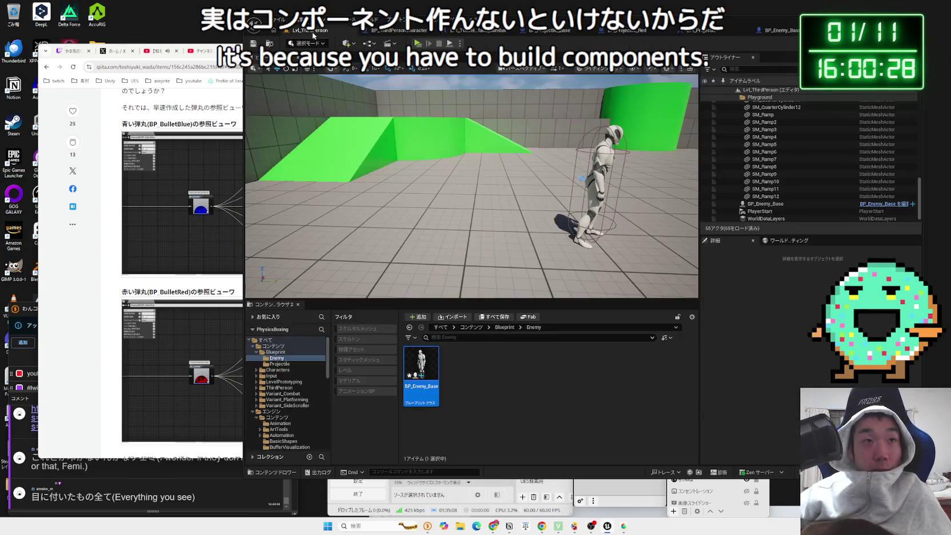
{"action": "left_click", "coordinate": [277, 352]}
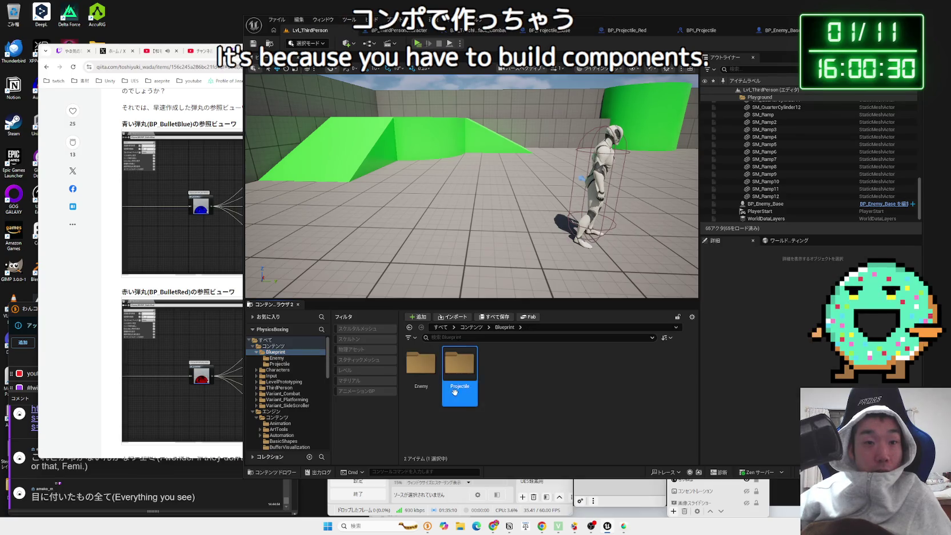
{"action": "right_click", "coordinate": [503, 380]}
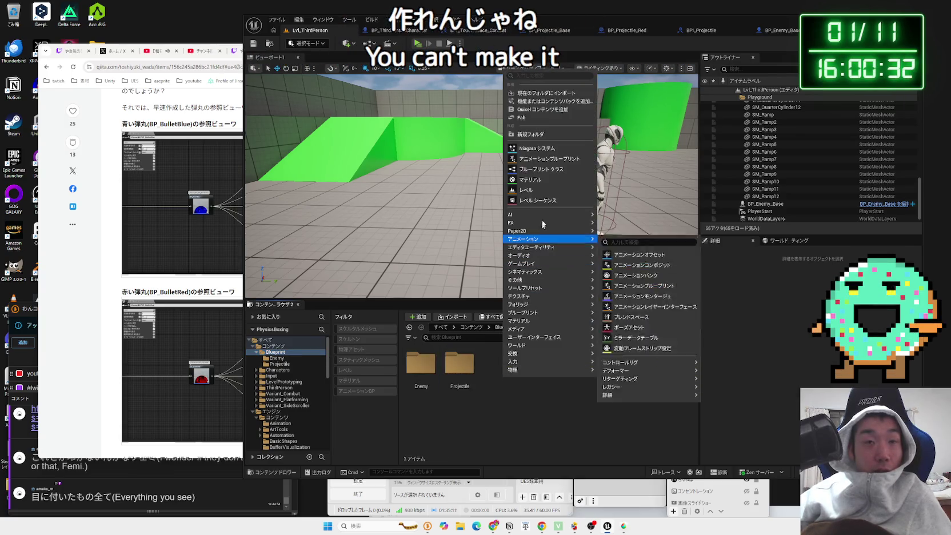
{"action": "left_click", "coordinate": [545, 135]}
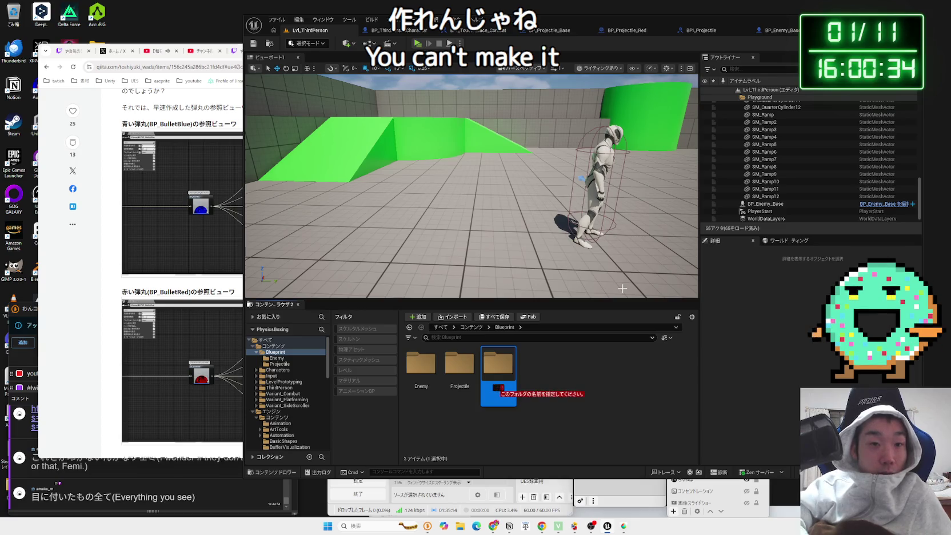
{"action": "type", "text": "Component"}
{"action": "key", "text": "Return"}
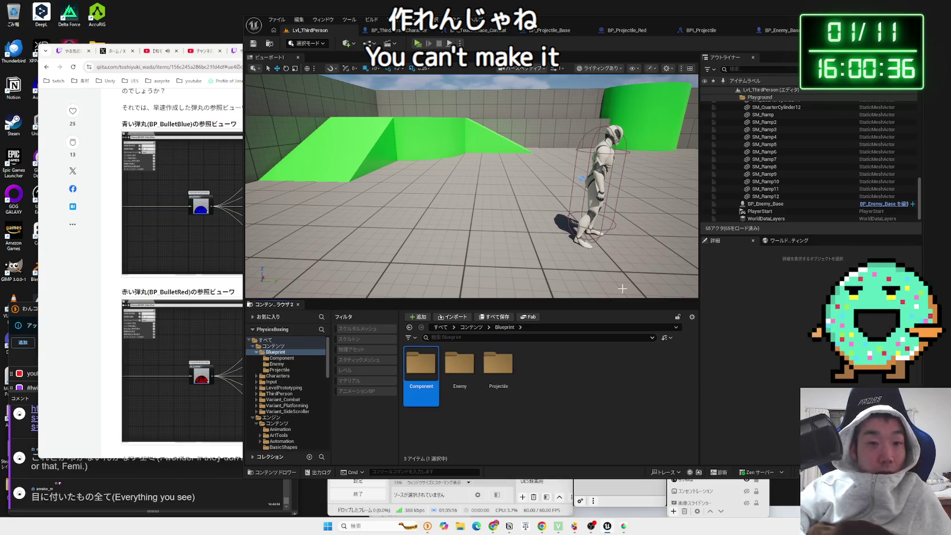
- Create an Actor Component blueprint in Component named Health Component
{"action": "right_click", "coordinate": [444, 389]}
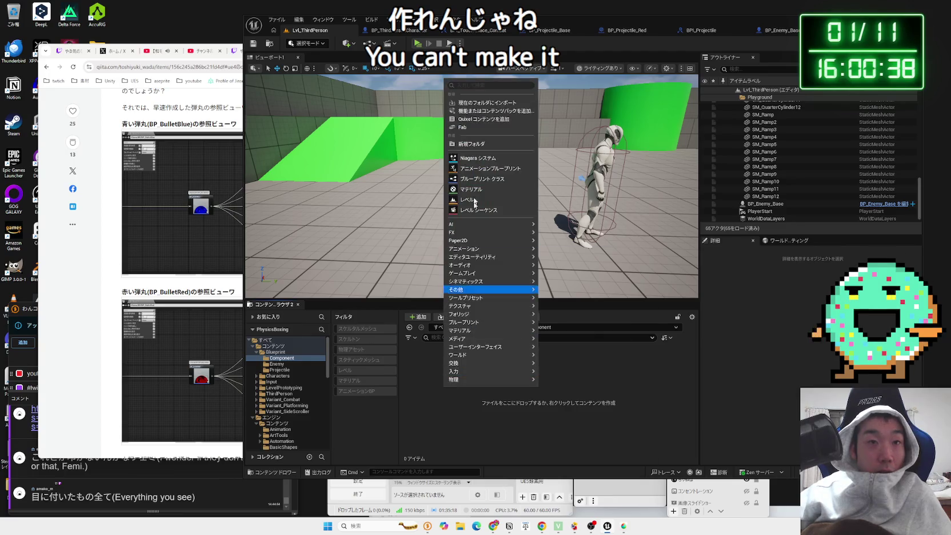
{"action": "left_click", "coordinate": [480, 179]}
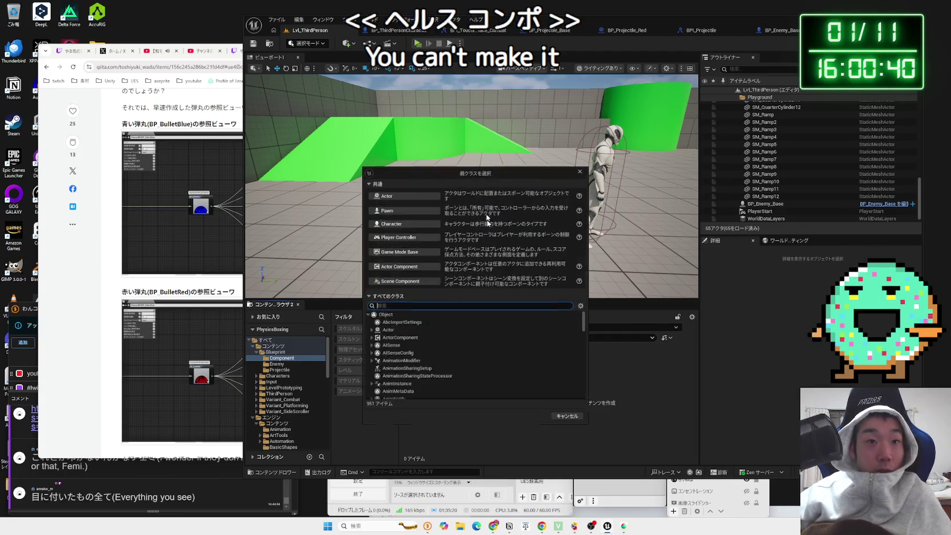
{"action": "left_click", "coordinate": [410, 269]}
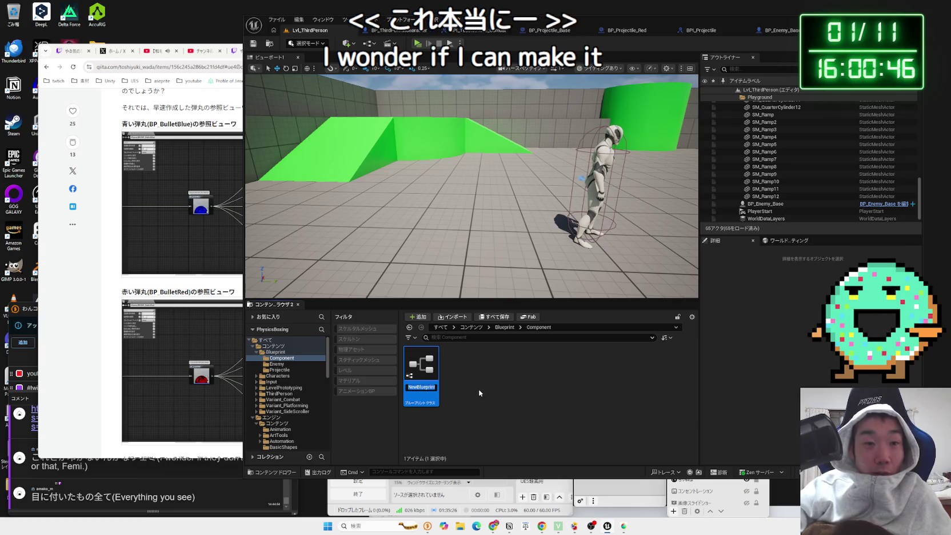
{"action": "type", "text": "Heal"}
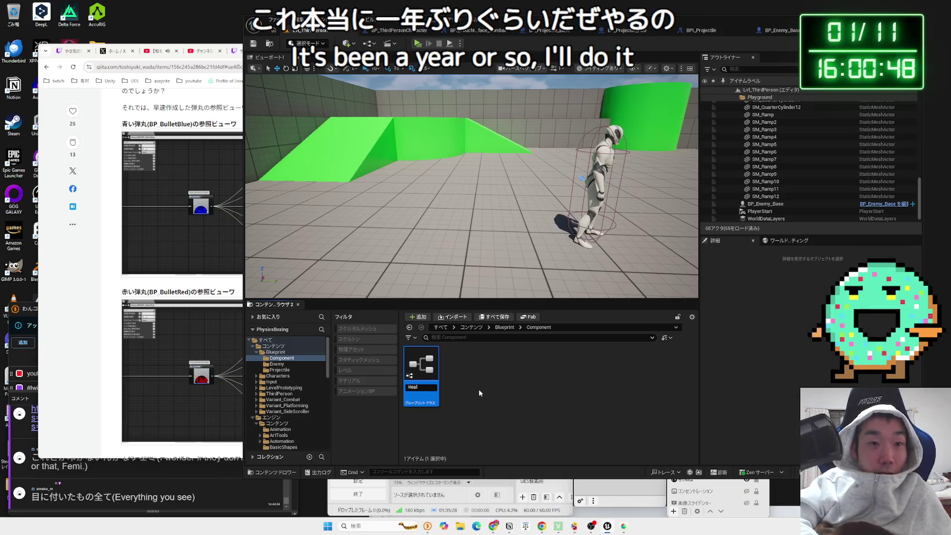
{"action": "type", "text": "thComponet"}
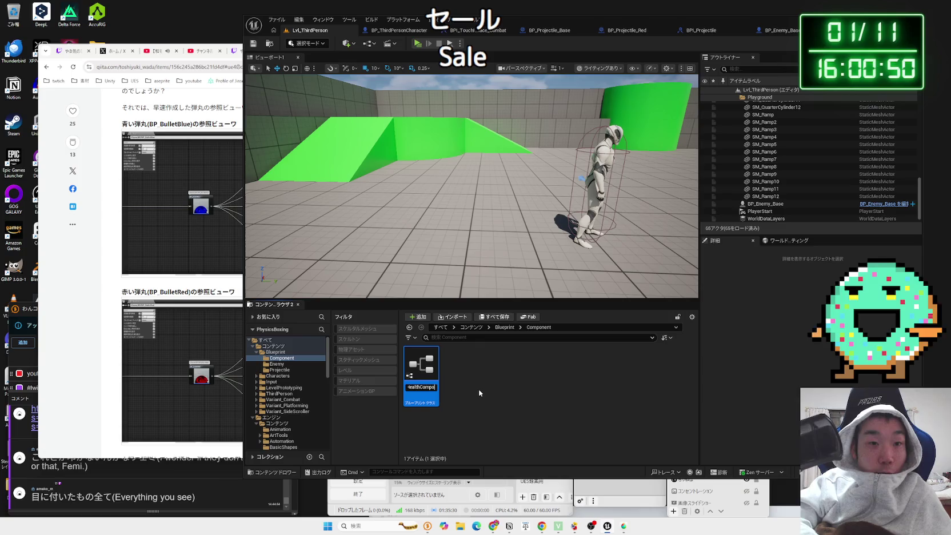
{"action": "left_click", "coordinate": [425, 387]}
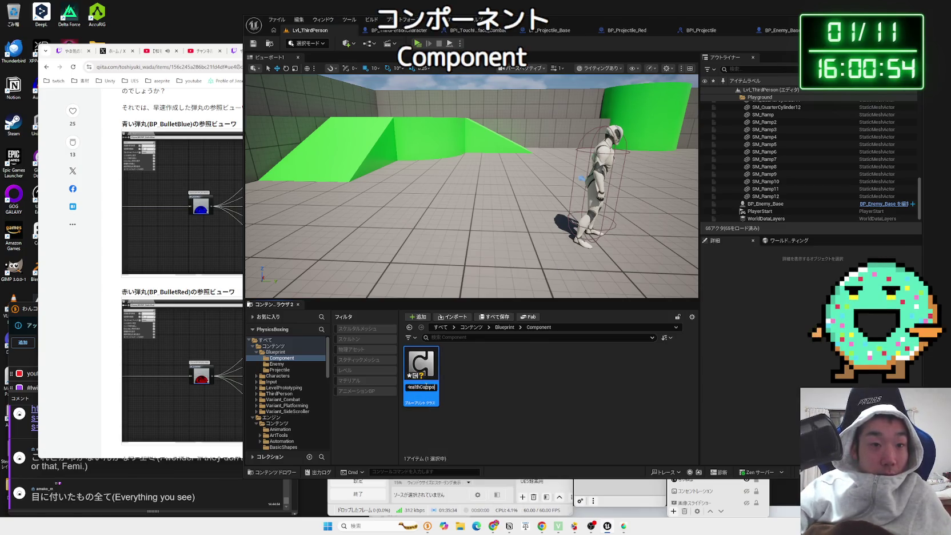
{"action": "key", "text": "Return"}
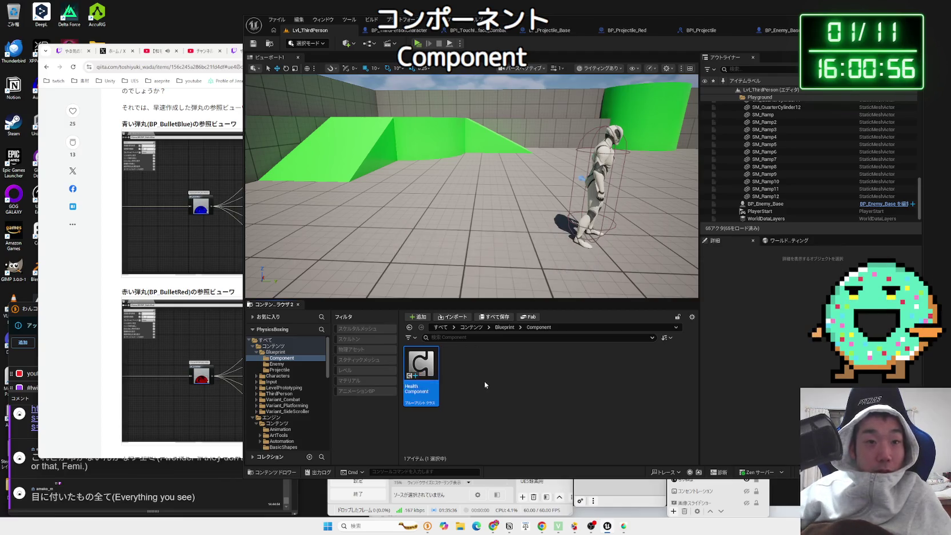
- Open Health Component, dismiss the BP_Enemy_Base save prompt, and view its EventGraph with Begin Play
{"action": "double_click", "coordinate": [425, 362]}
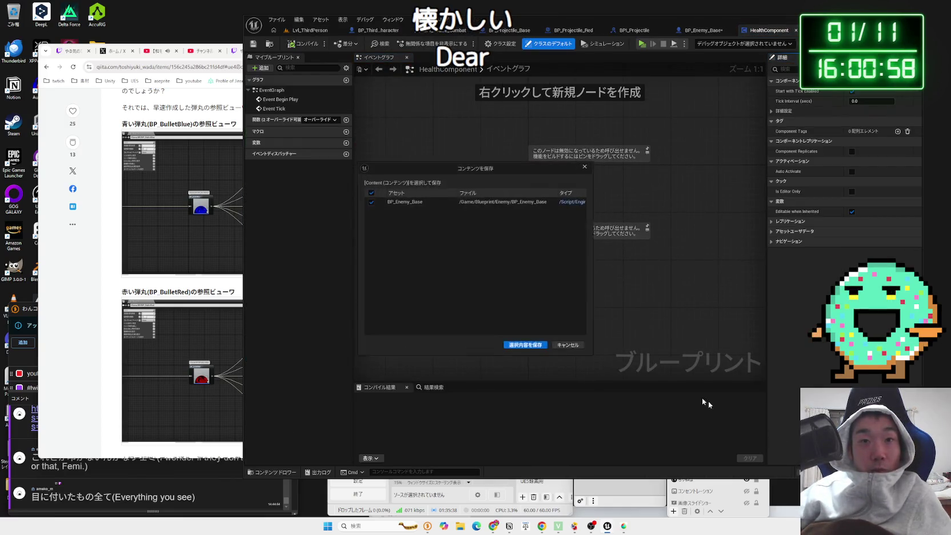
{"action": "left_click", "coordinate": [526, 349]}
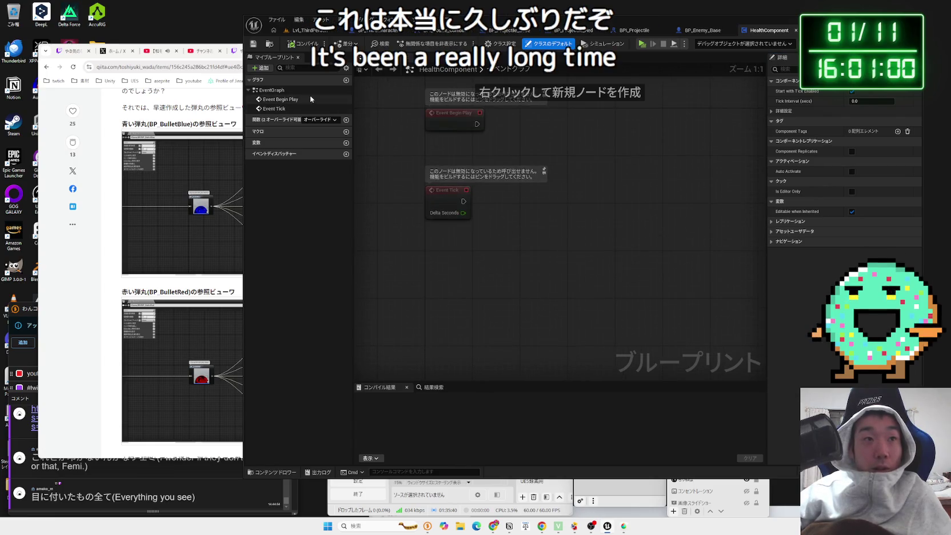
{"action": "left_click", "coordinate": [283, 91]}
{"action": "left_click", "coordinate": [282, 99]}
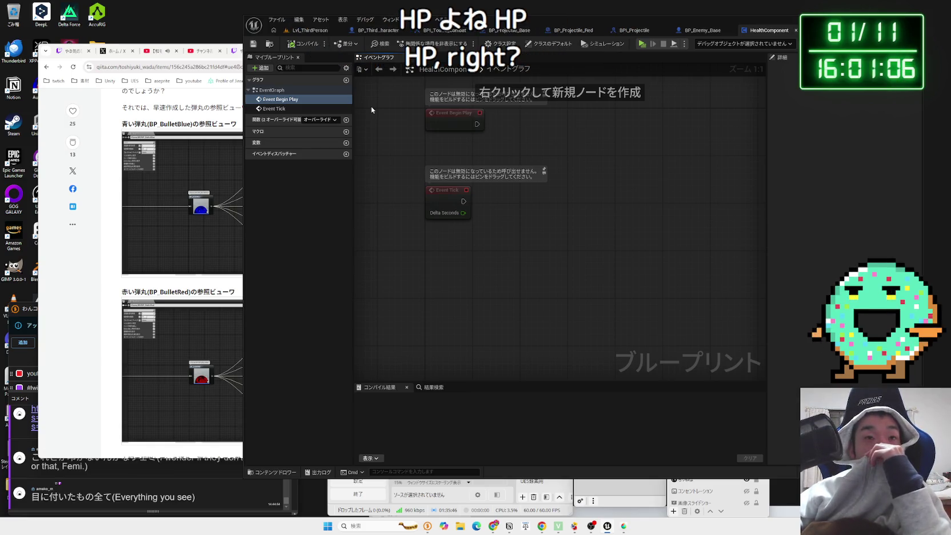
{"action": "left_click_drag", "start_coordinate": [411, 151], "coordinate": [414, 198]}
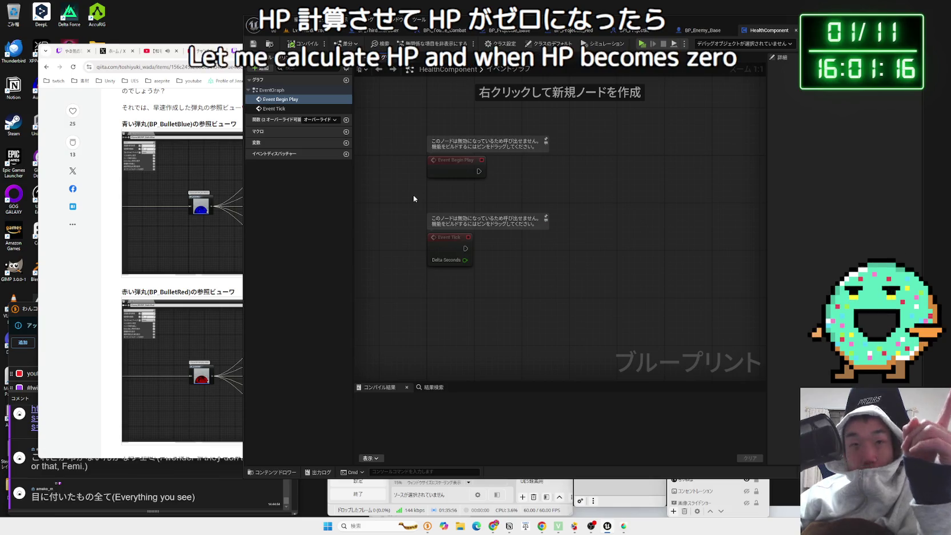
{"action": "left_click", "coordinate": [701, 29]}
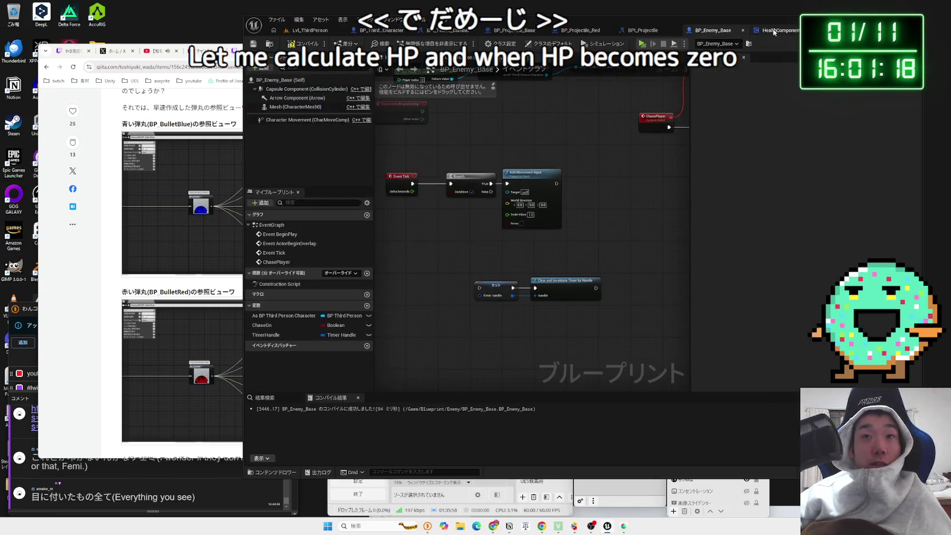
- Add an Apply Damage node to the BP_Enemy_Base graph
{"action": "left_click_drag", "start_coordinate": [612, 200], "coordinate": [631, 170]}
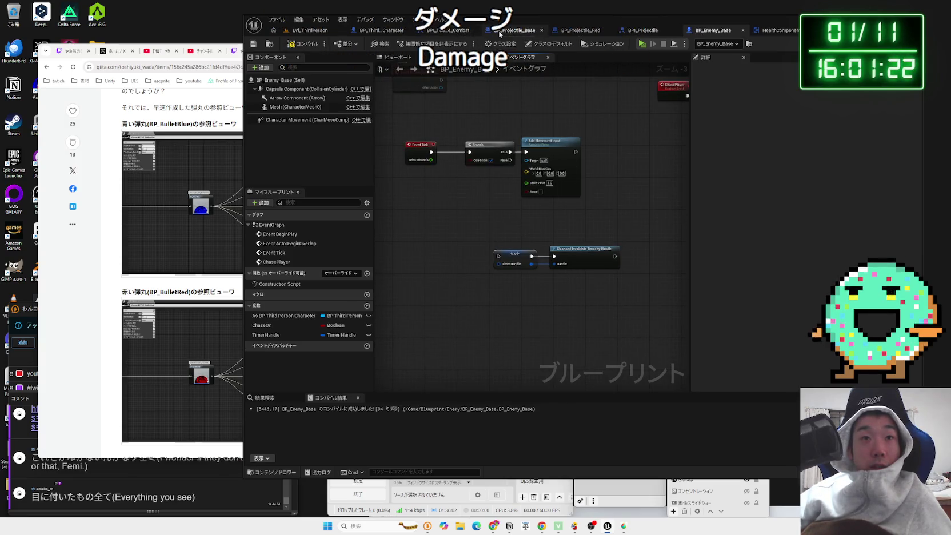
{"action": "left_click_drag", "start_coordinate": [431, 279], "coordinate": [452, 240]}
{"action": "right_click", "coordinate": [433, 265]}
{"action": "type", "text": "al"}
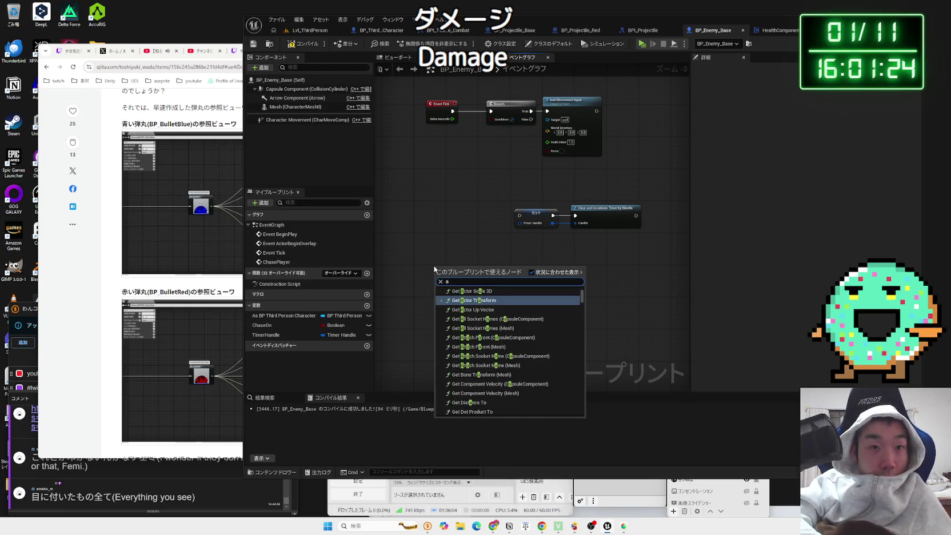
{"action": "key", "text": "BackSpace"}
{"action": "key", "text": "BackSpace"}
{"action": "type", "text": "damag"}
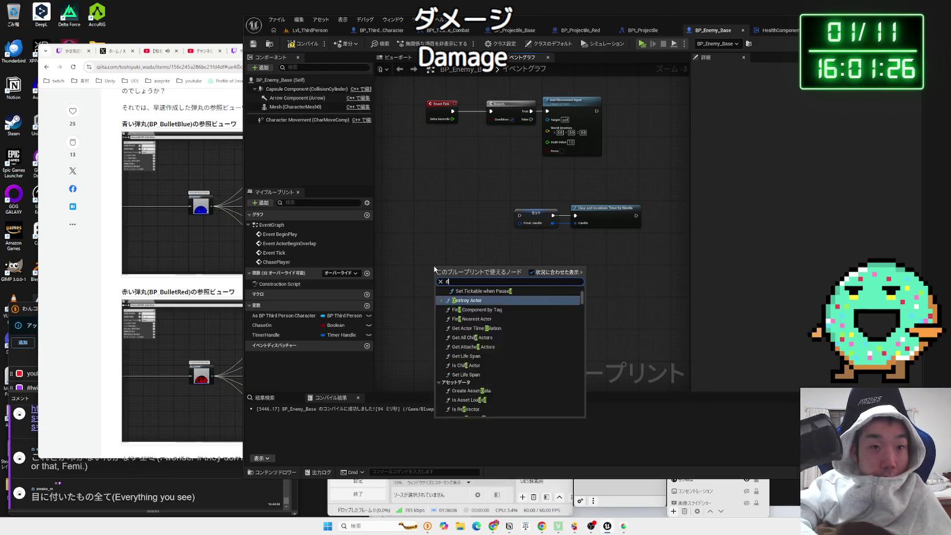
{"action": "key", "text": "Down"}
{"action": "key", "text": "Down"}
{"action": "key", "text": "Down"}
{"action": "key", "text": "Return"}
- Add an Event AnyDamage node to the graph
{"action": "left_click_drag", "start_coordinate": [508, 347], "coordinate": [524, 247]}
{"action": "right_click", "coordinate": [490, 261]}
{"action": "type", "text": "damage"}
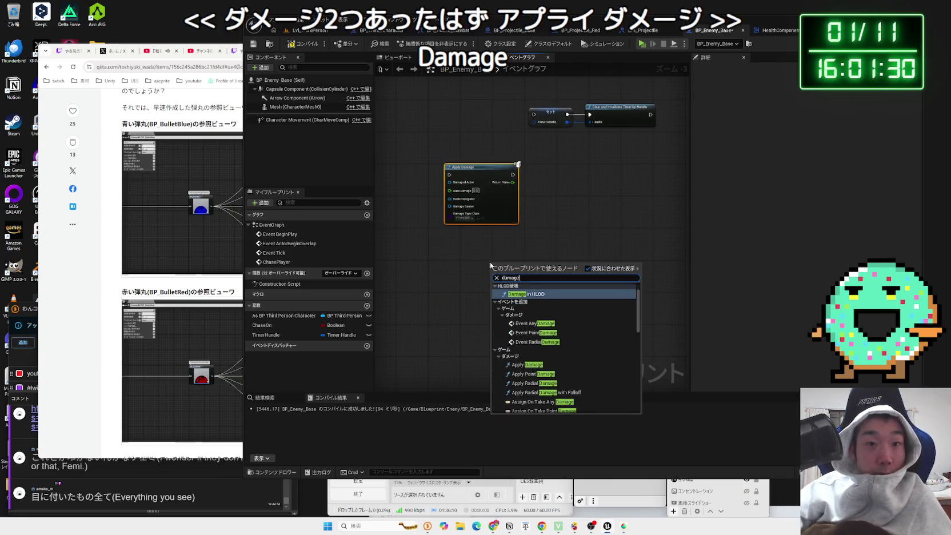
{"action": "left_click", "coordinate": [543, 324]}
- Add Event PointDamage and Event RadialDamage, delete both, and compile the blueprint
{"action": "scroll", "coordinate": [547, 329], "scroll_direction": "up", "scroll_amount": 2}
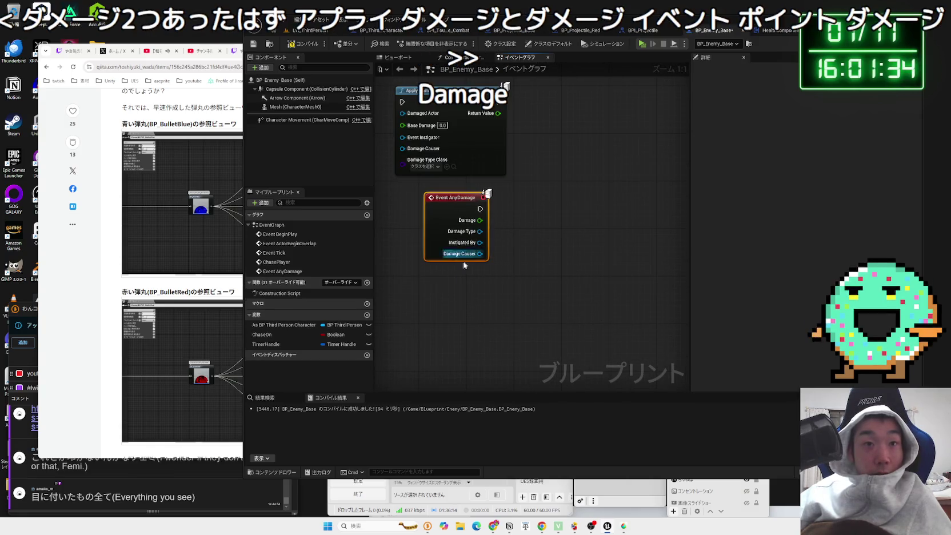
{"action": "right_click", "coordinate": [462, 297]}
{"action": "type", "text": "damage"}
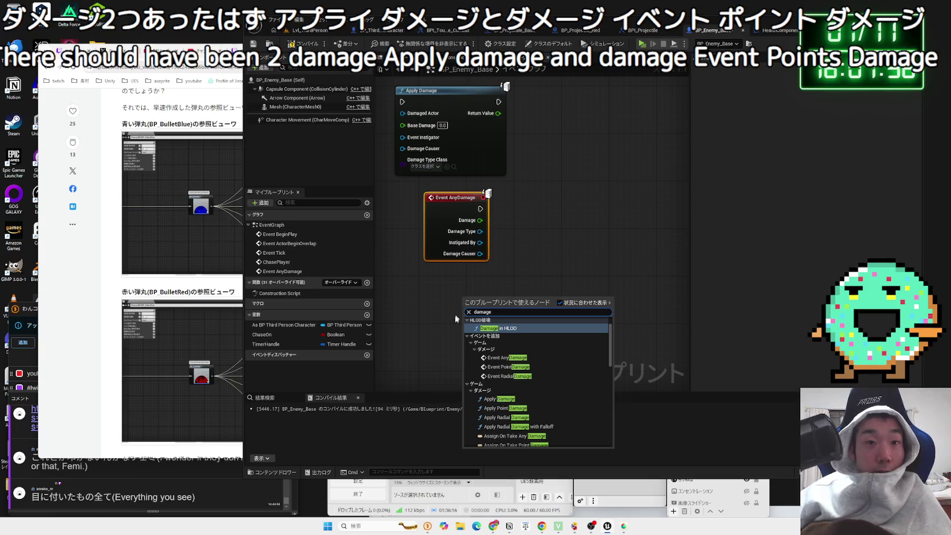
{"action": "left_click", "coordinate": [513, 370]}
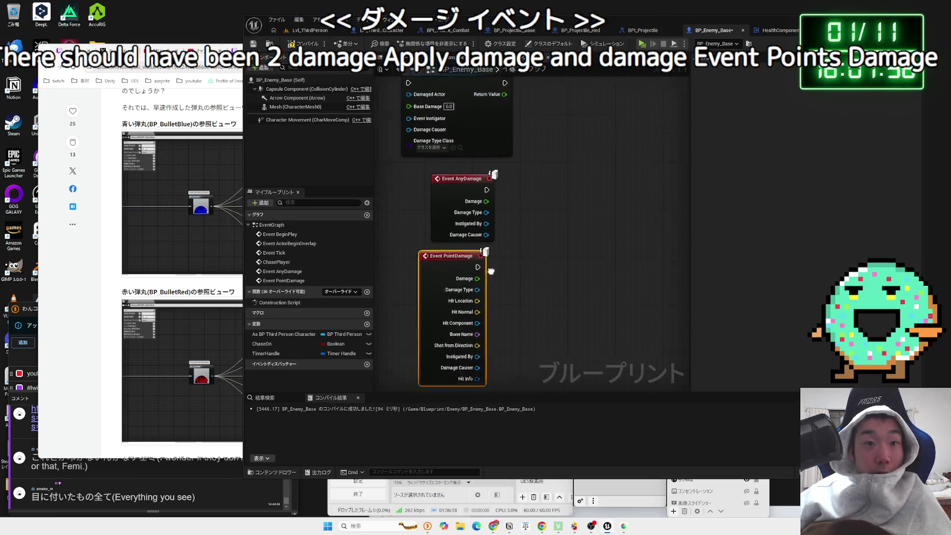
{"action": "right_click", "coordinate": [556, 254]}
{"action": "type", "text": "radial"}
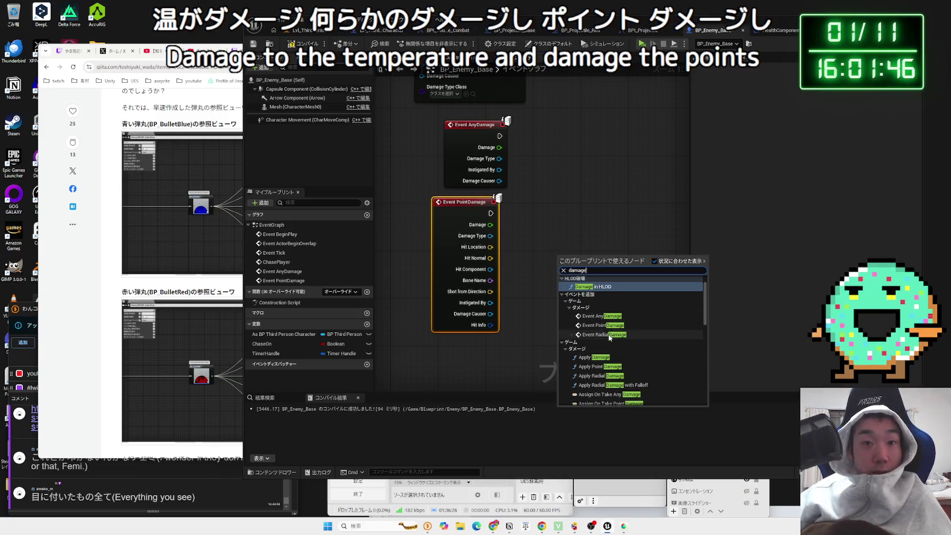
{"action": "left_click", "coordinate": [608, 333]}
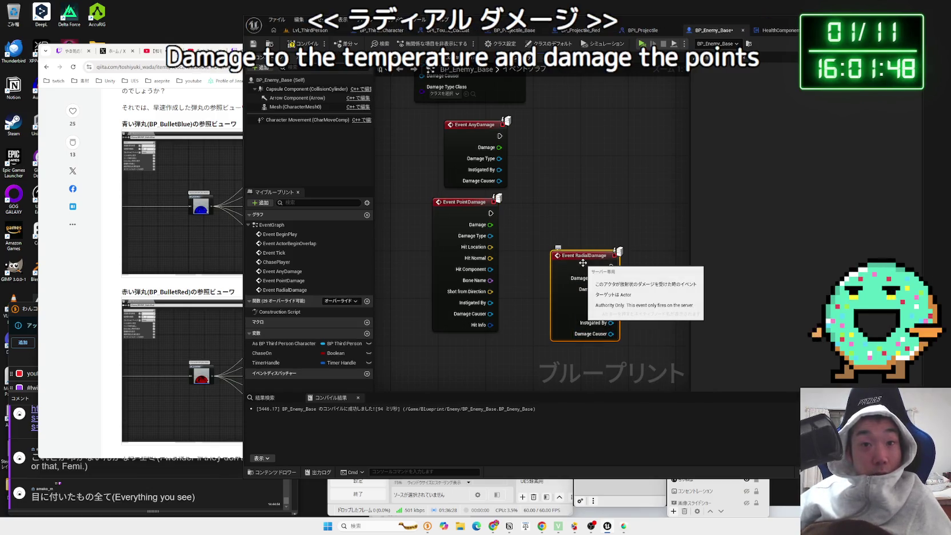
{"action": "left_click_drag", "start_coordinate": [582, 263], "coordinate": [541, 216]}
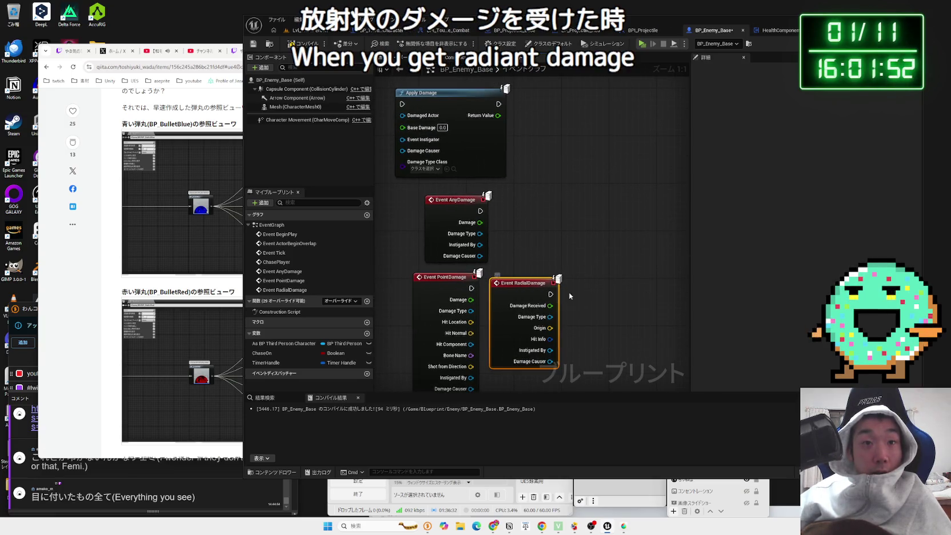
{"action": "left_click_drag", "start_coordinate": [568, 292], "coordinate": [430, 292]}
{"action": "key", "text": "Delete"}
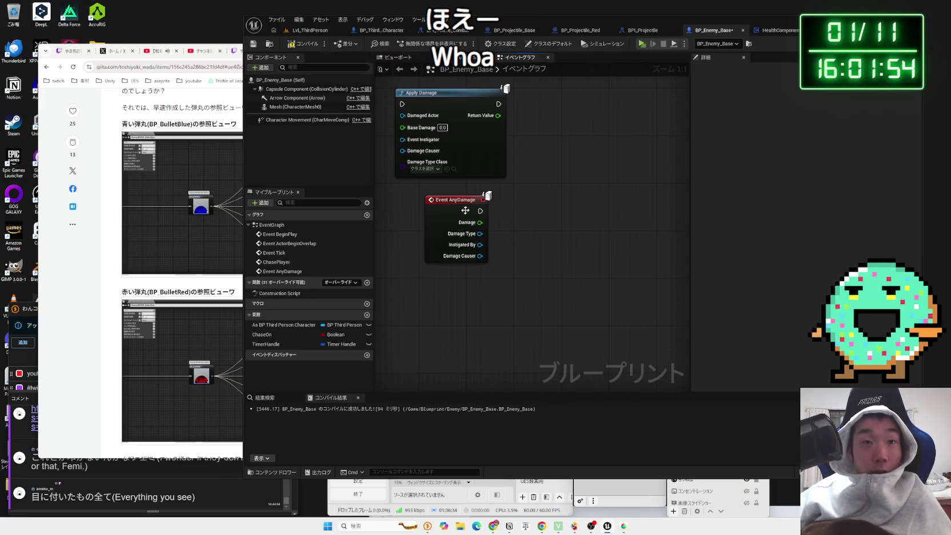
{"action": "key", "text": "F7"}
- Reposition the Apply Damage and Event AnyDamage nodes beneath the timer nodes in BP_Enemy_Base
{"action": "mouse_move", "coordinate": [529, 165]}
{"action": "left_mouse_down"}
{"action": "mouse_move", "coordinate": [530, 179]}
{"action": "mouse_move", "coordinate": [592, 225]}
{"action": "left_mouse_up"}
{"action": "left_click", "coordinate": [498, 162]}
{"action": "mouse_move", "coordinate": [497, 153]}
{"action": "left_mouse_down"}
{"action": "mouse_move", "coordinate": [479, 148]}
{"action": "mouse_move", "coordinate": [480, 135]}
{"action": "left_mouse_up"}
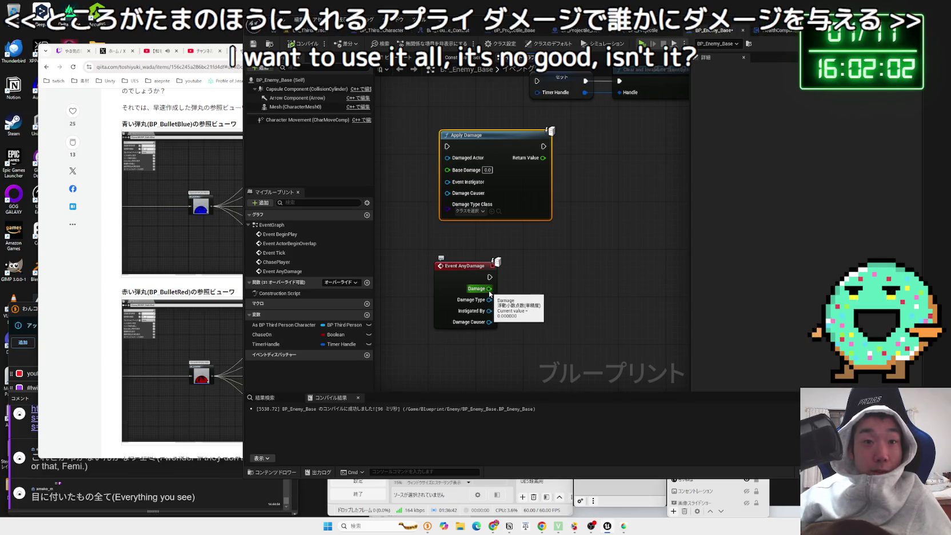
{"action": "left_click_drag", "start_coordinate": [463, 276], "coordinate": [463, 251]}
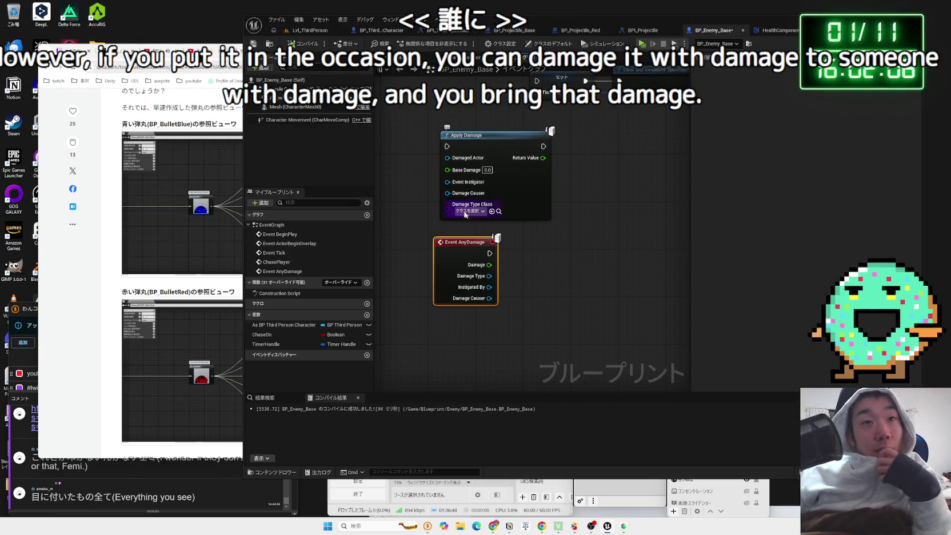
{"action": "scroll", "coordinate": [565, 150], "scroll_direction": "down", "scroll_amount": 2}
{"action": "mouse_move", "coordinate": [564, 150]}
{"action": "left_mouse_down"}
{"action": "mouse_move", "coordinate": [514, 171]}
{"action": "mouse_move", "coordinate": [507, 262]}
{"action": "mouse_move", "coordinate": [570, 256]}
{"action": "left_mouse_up"}
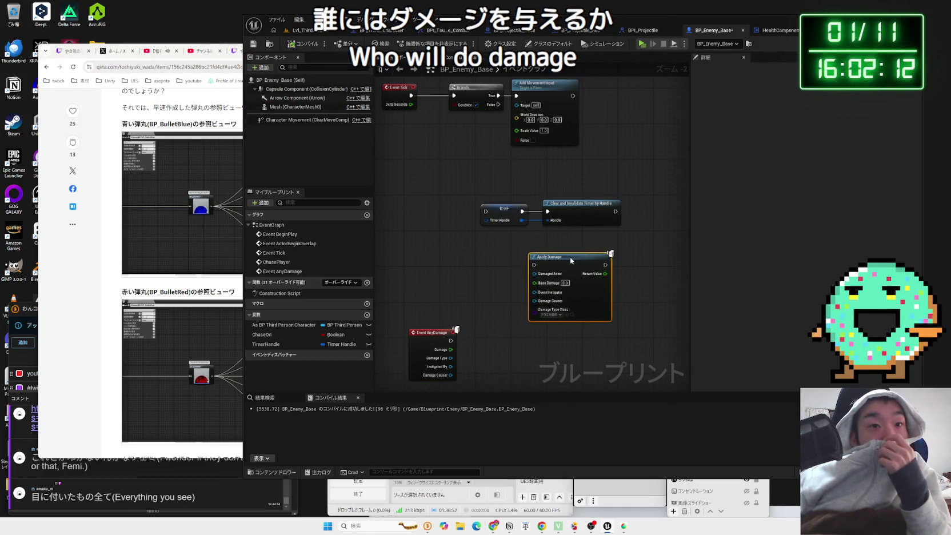
{"action": "left_click_drag", "start_coordinate": [429, 338], "coordinate": [429, 301]}
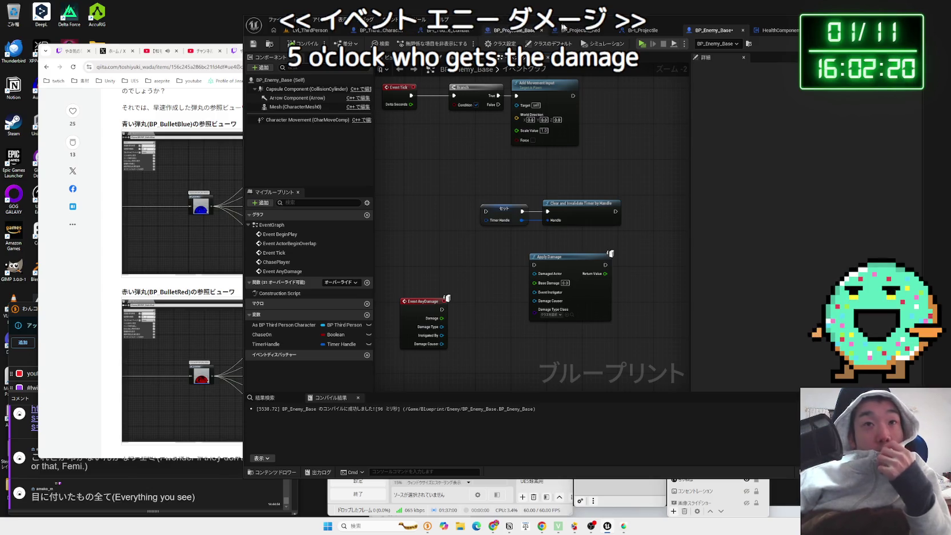
{"action": "left_click", "coordinate": [776, 30]}
{"action": "right_click", "coordinate": [519, 246]}
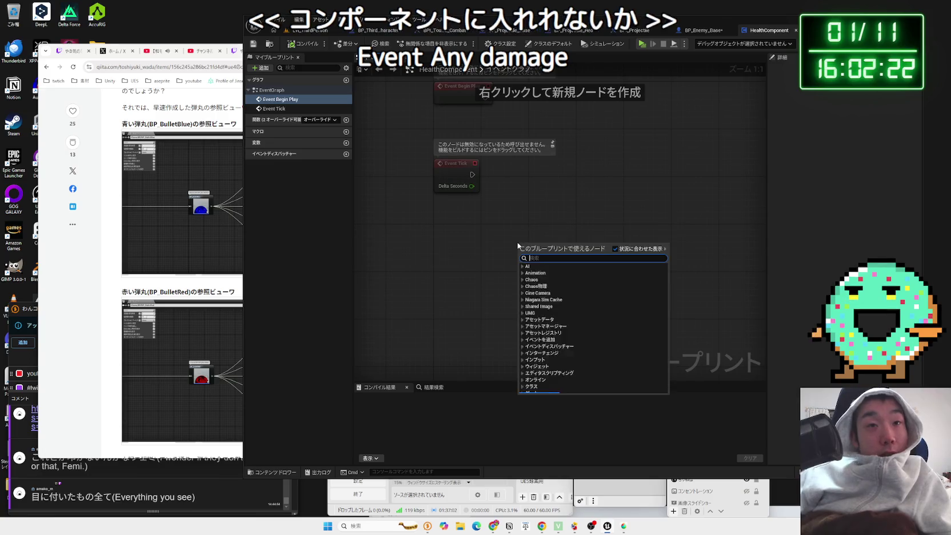
{"action": "type", "text": "event"}
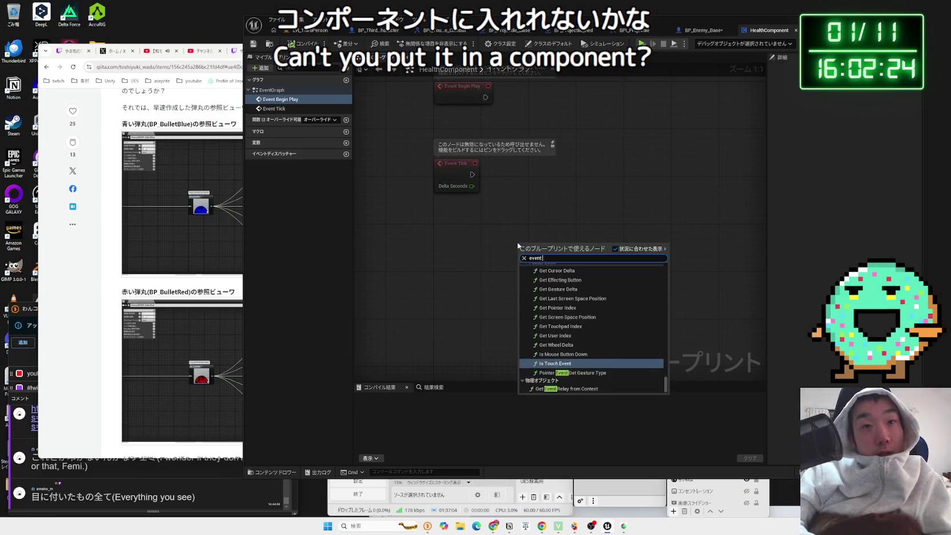
{"action": "type", "text": " any"}
{"action": "key", "text": "BackSpace"}
{"action": "key", "text": "BackSpace"}
{"action": "key", "text": "BackSpace"}
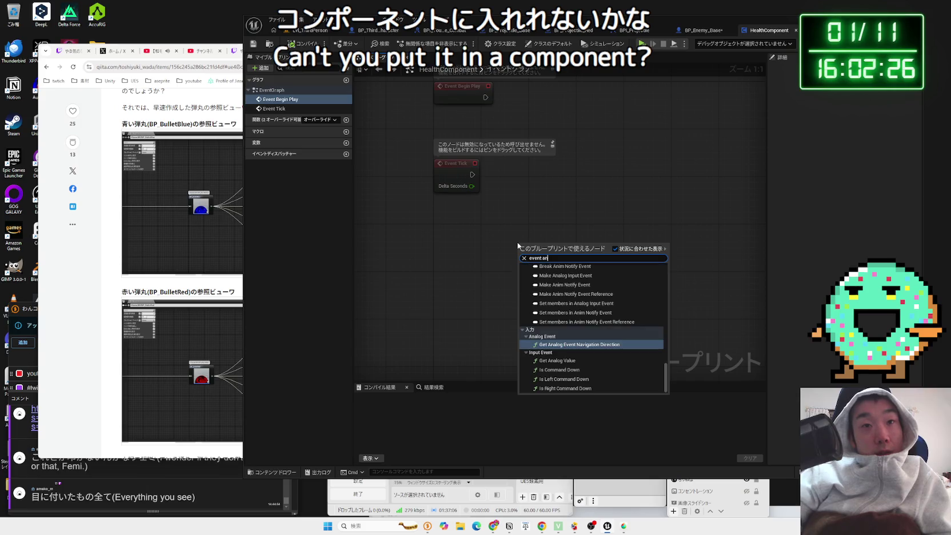
{"action": "type", "text": "damage"}
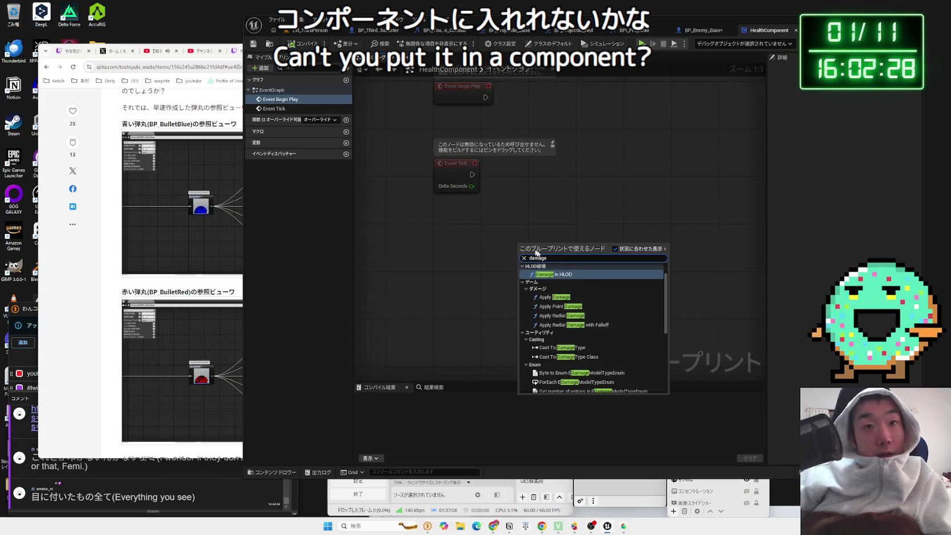
{"action": "left_click", "coordinate": [553, 297]}
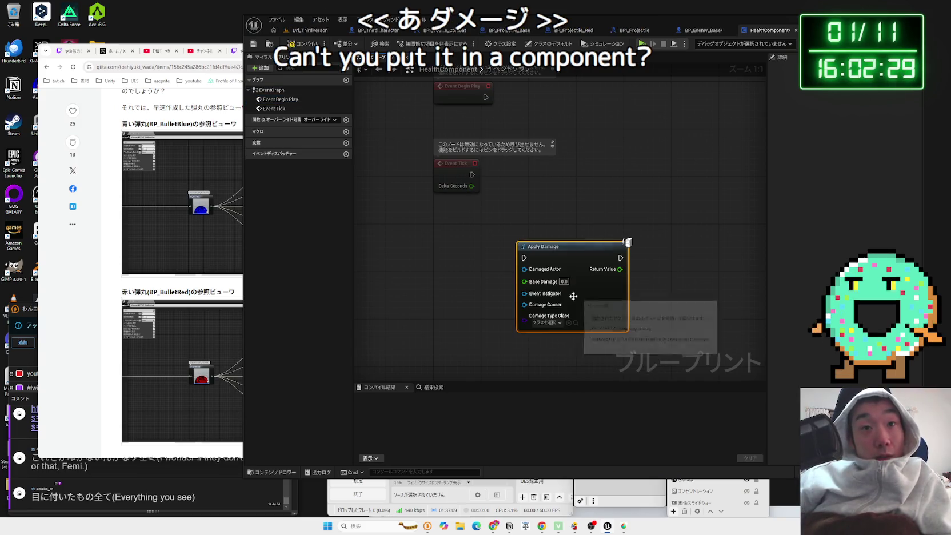
{"action": "right_click", "coordinate": [410, 239]}
{"action": "type", "text": "damage"}
{"action": "scroll", "coordinate": [469, 348], "scroll_direction": "down", "scroll_amount": 2}
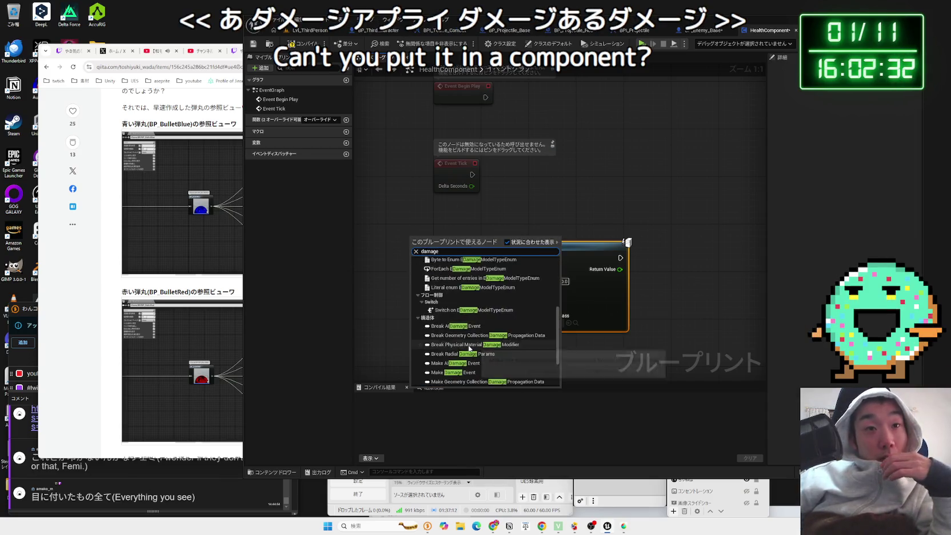
{"action": "scroll", "coordinate": [468, 348], "scroll_direction": "up", "scroll_amount": 5}
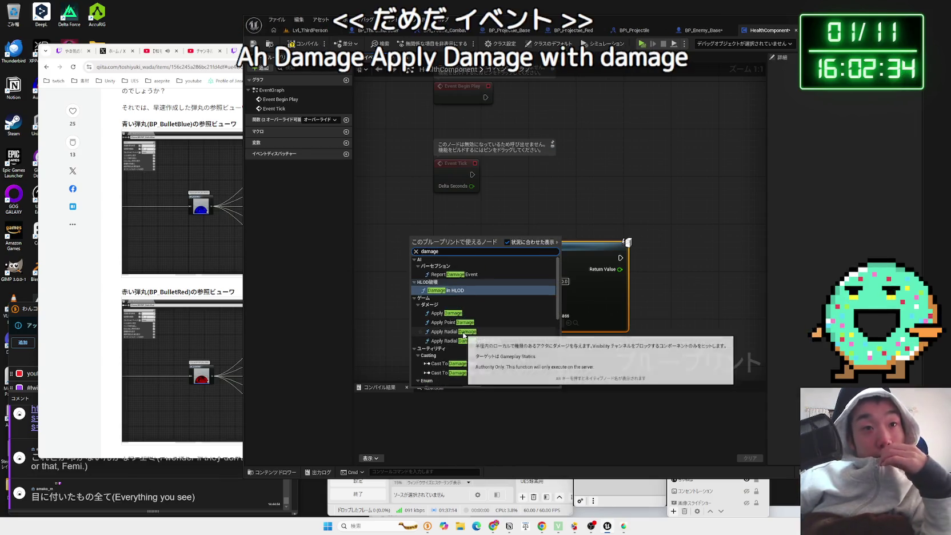
{"action": "key", "text": "Escape"}
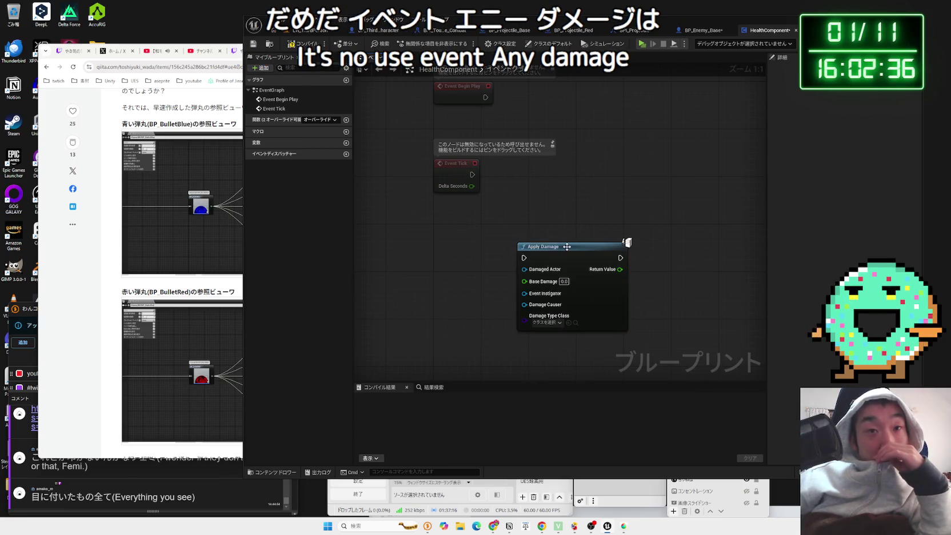
{"action": "left_click_drag", "start_coordinate": [553, 246], "coordinate": [503, 245]}
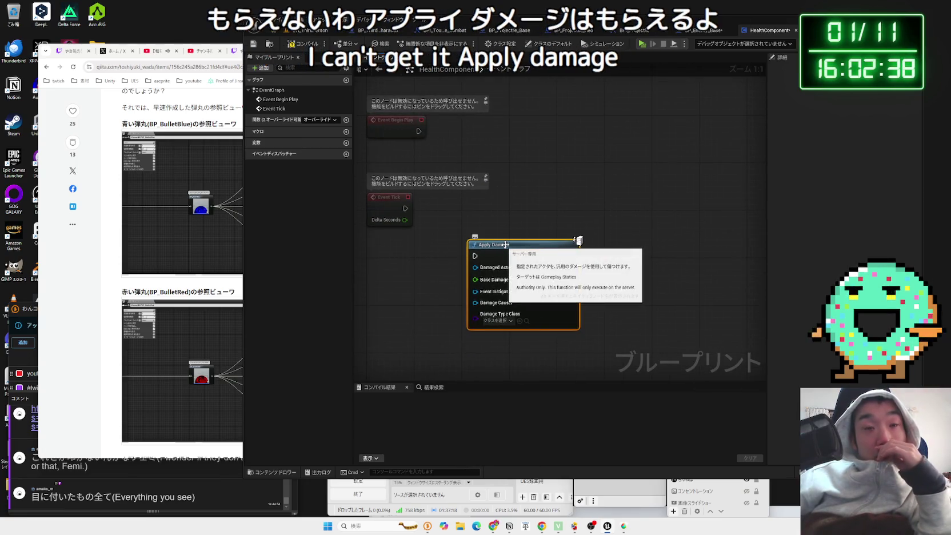
{"action": "mouse_move", "coordinate": [519, 245]}
{"action": "key", "text": "Delete"}
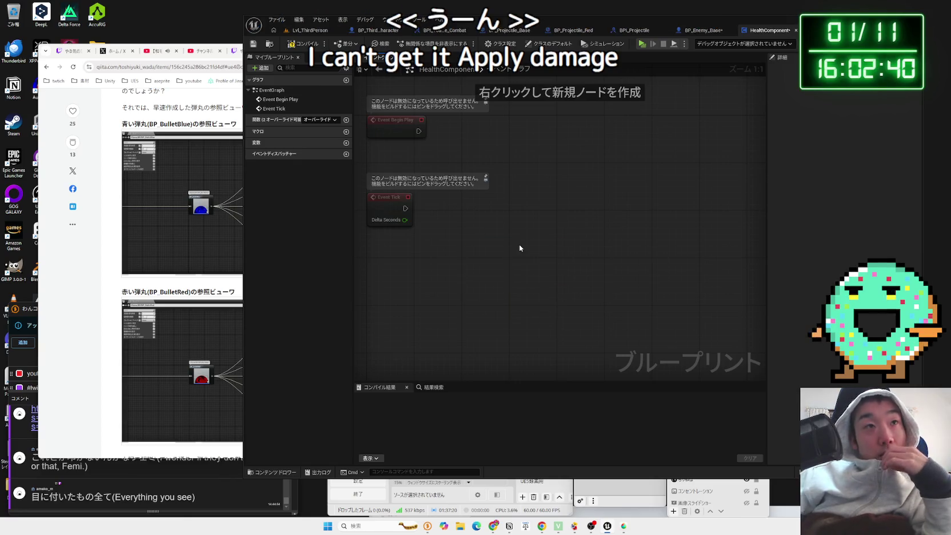
{"action": "left_click", "coordinate": [303, 44]}
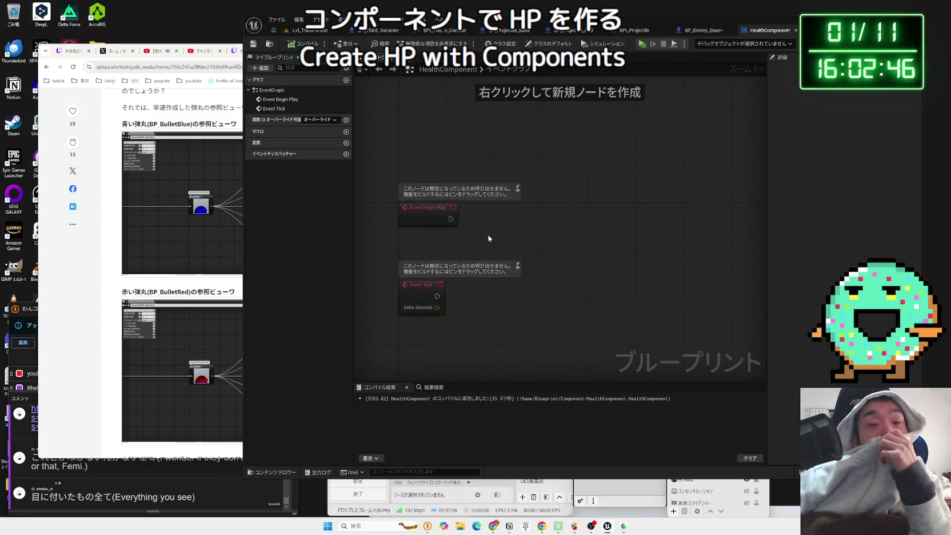
- Move the Event Tick node up directly beneath Event Begin Play in HealthComponent's Event Graph
{"action": "left_click_drag", "start_coordinate": [417, 207], "coordinate": [417, 228]}
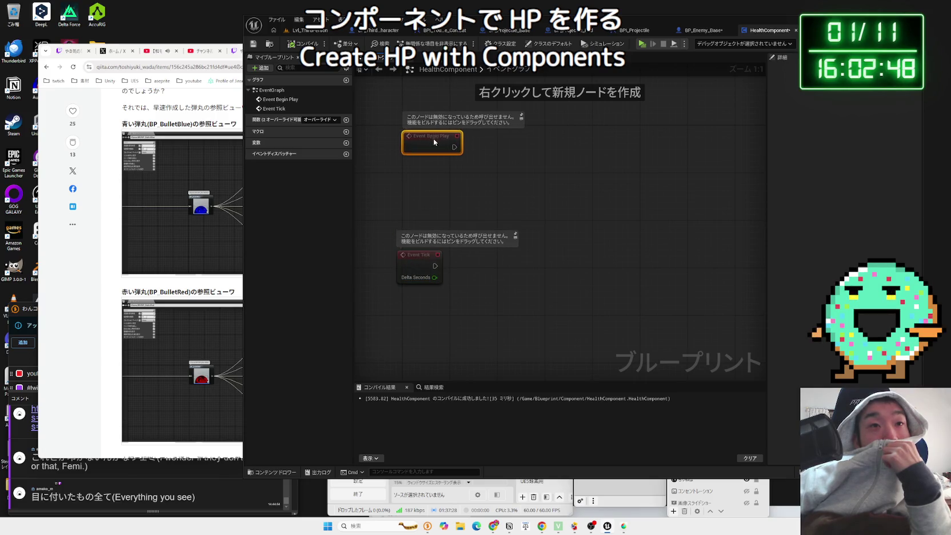
{"action": "left_click_drag", "start_coordinate": [432, 178], "coordinate": [407, 205]}
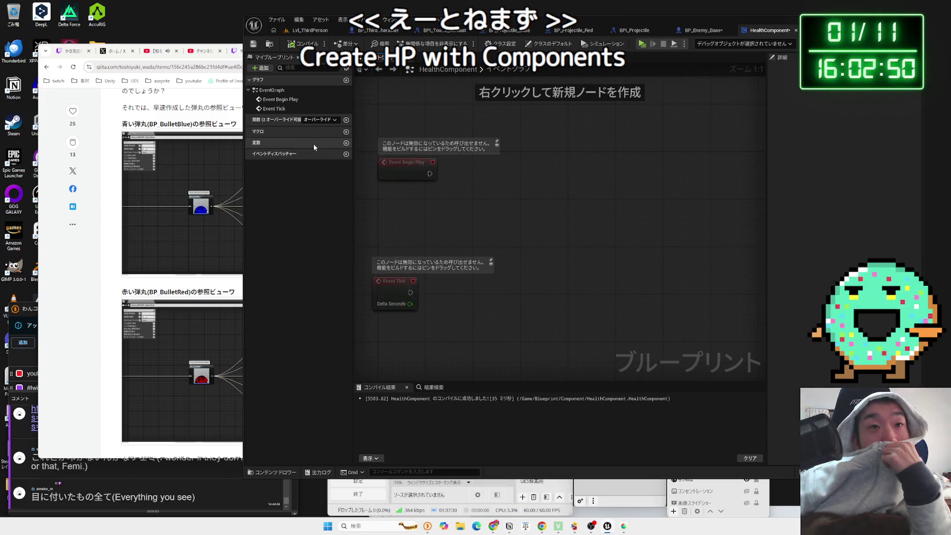
{"action": "left_click_drag", "start_coordinate": [399, 263], "coordinate": [399, 198]}
{"action": "key", "text": "Home"}
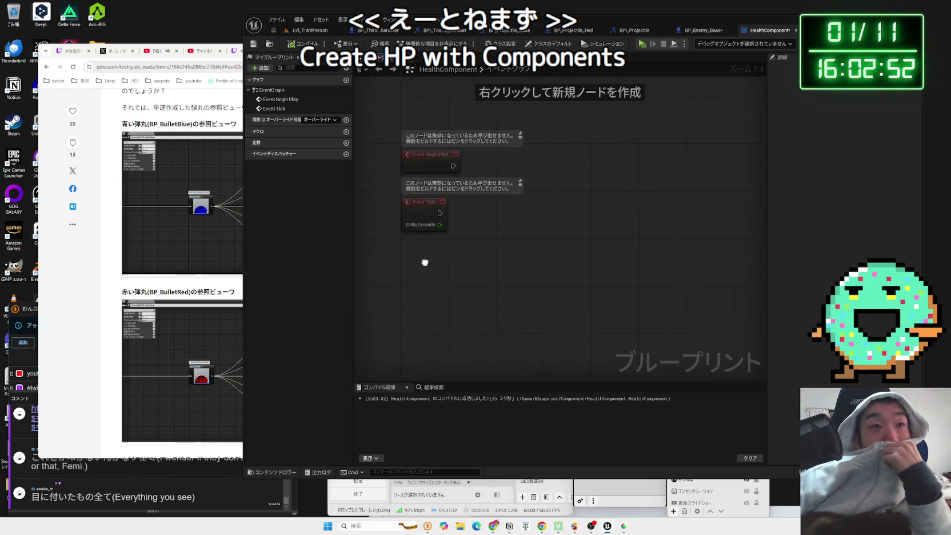
- Create a new function in HealthComponent and give it the name ReciveDamage
{"action": "left_click", "coordinate": [335, 120]}
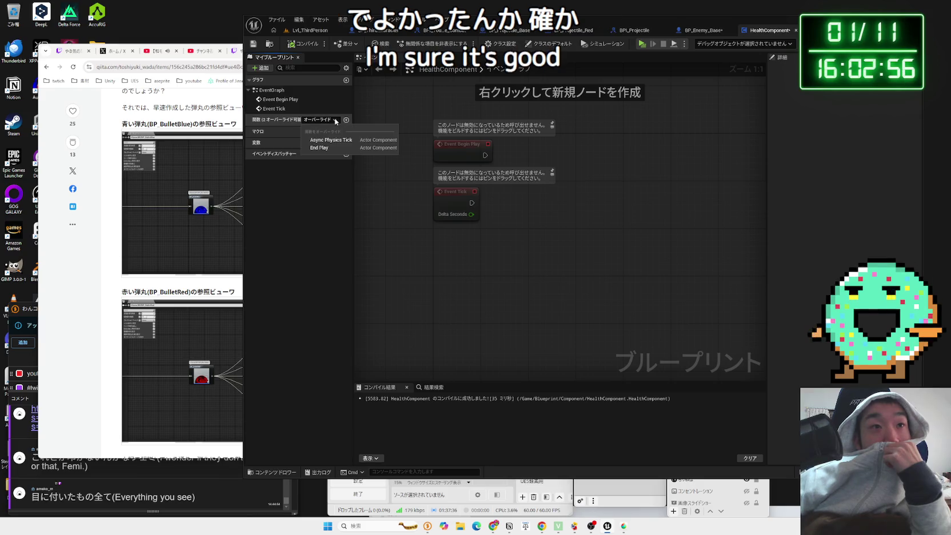
{"action": "left_click", "coordinate": [314, 178]}
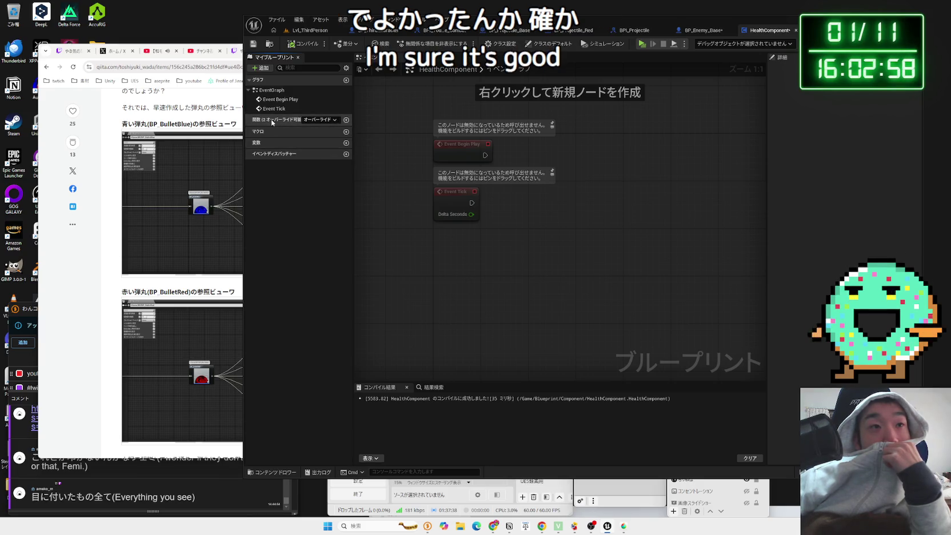
{"action": "left_click", "coordinate": [321, 121]}
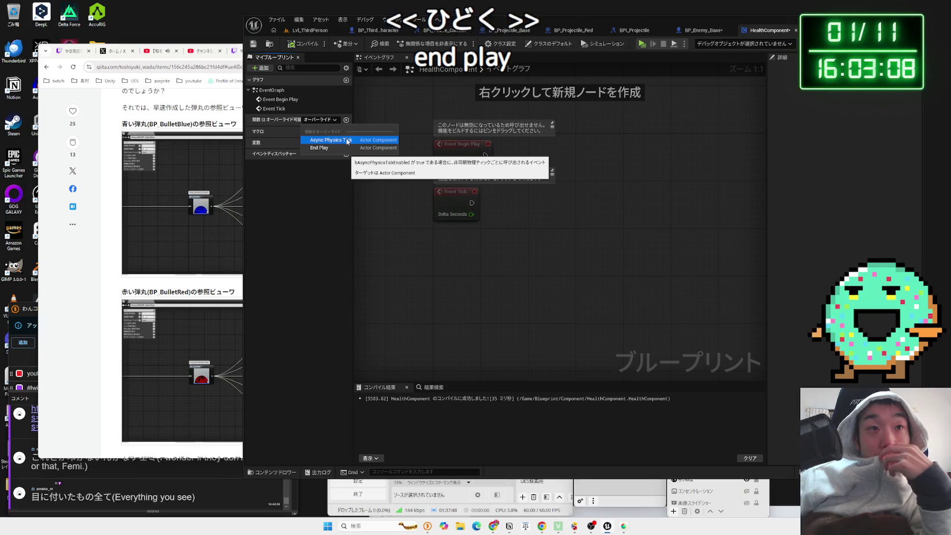
{"action": "left_click", "coordinate": [346, 121]}
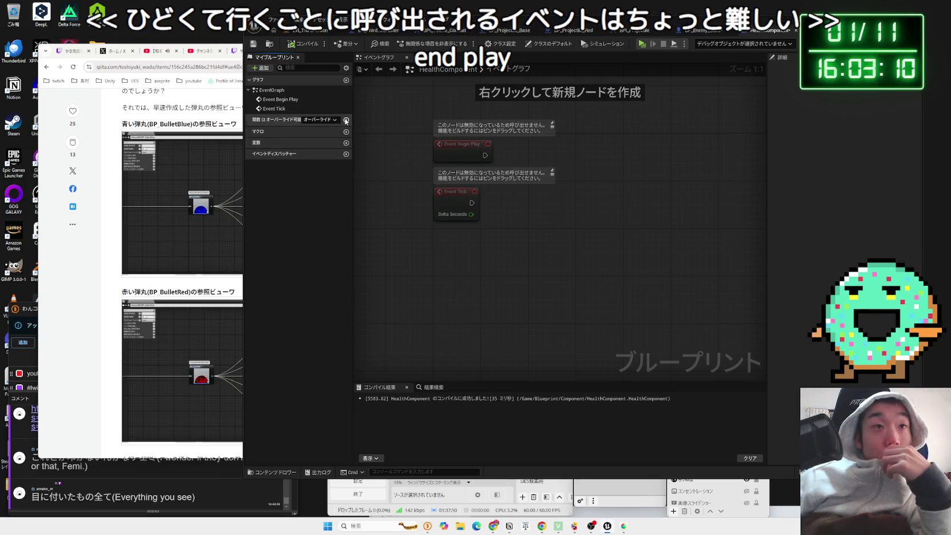
{"action": "left_click", "coordinate": [346, 120]}
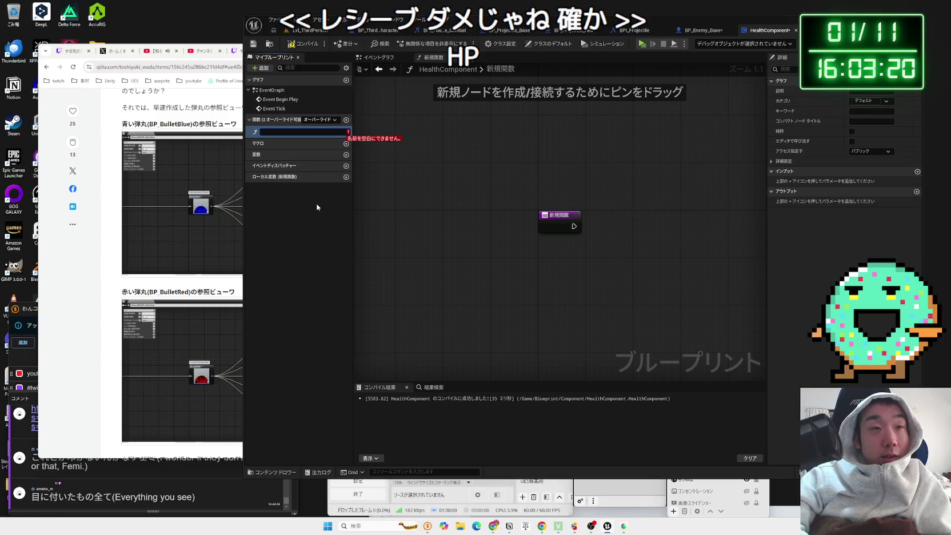
{"action": "type", "text": "Recive"}
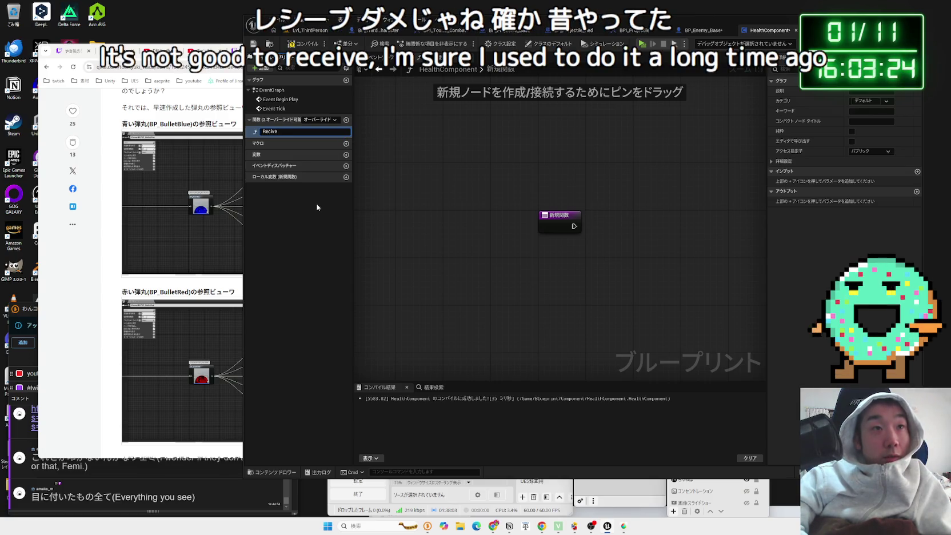
{"action": "type", "text": "Damage"}
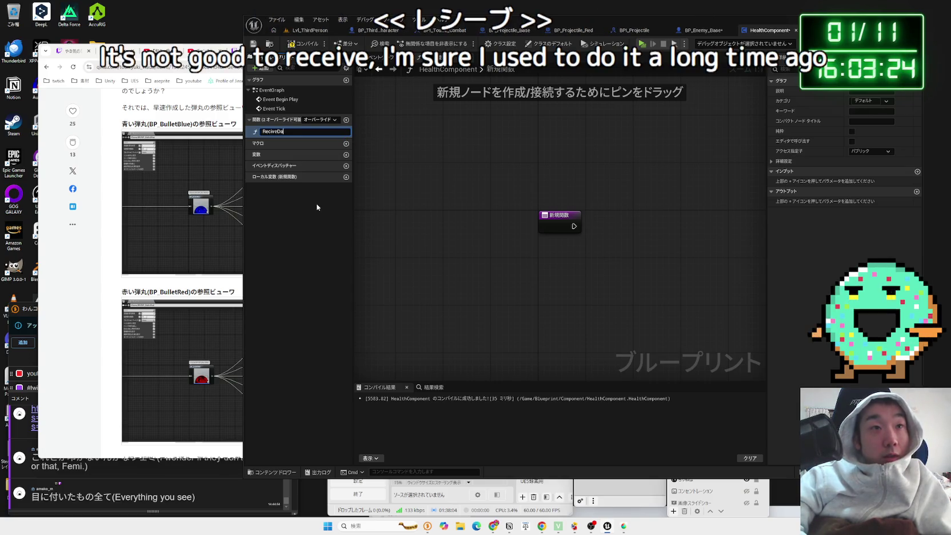
{"action": "key", "text": "Return"}
- Search Google for 'racive' in a new Chrome tab
{"action": "left_click", "coordinate": [110, 206]}
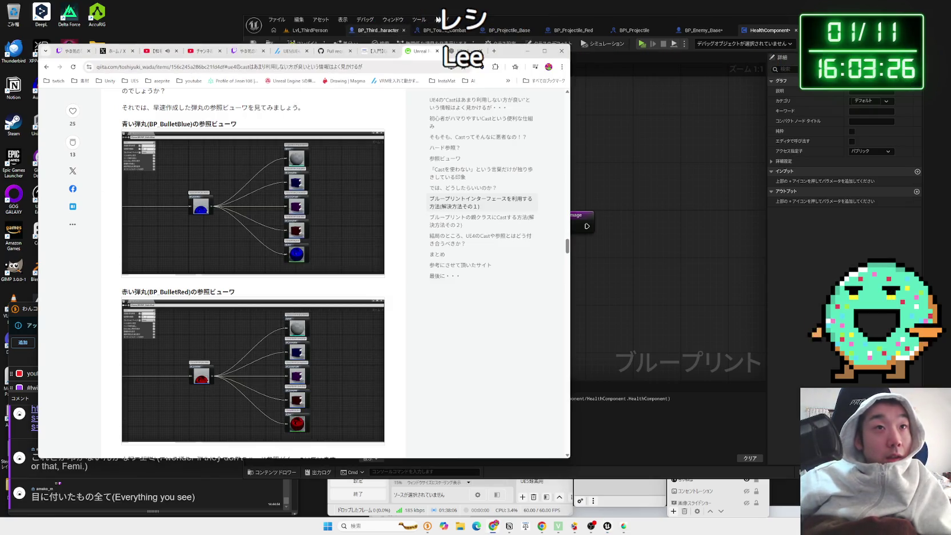
{"action": "left_click", "coordinate": [493, 52]}
{"action": "type", "text": "re"}
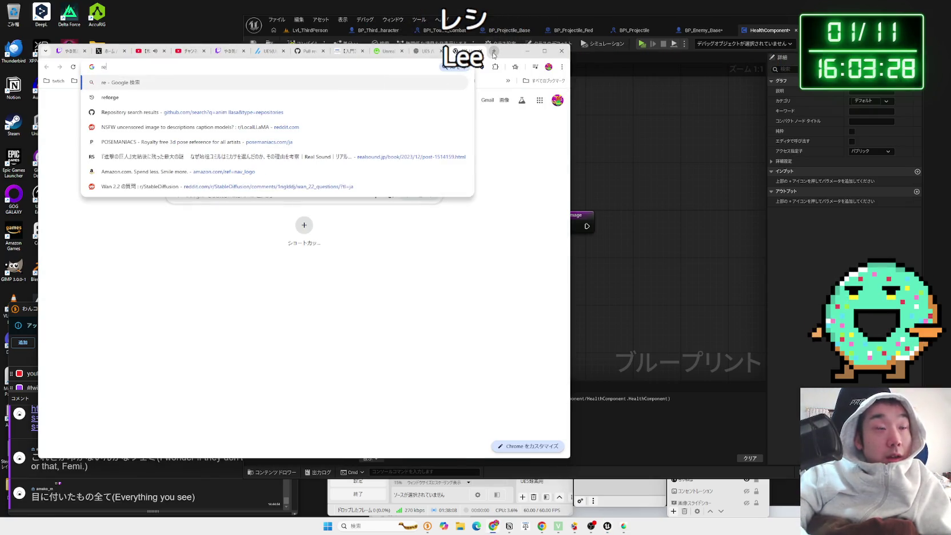
{"action": "key", "text": "BackSpace"}
{"action": "key", "text": "BackSpace"}
{"action": "type", "text": "racive"}
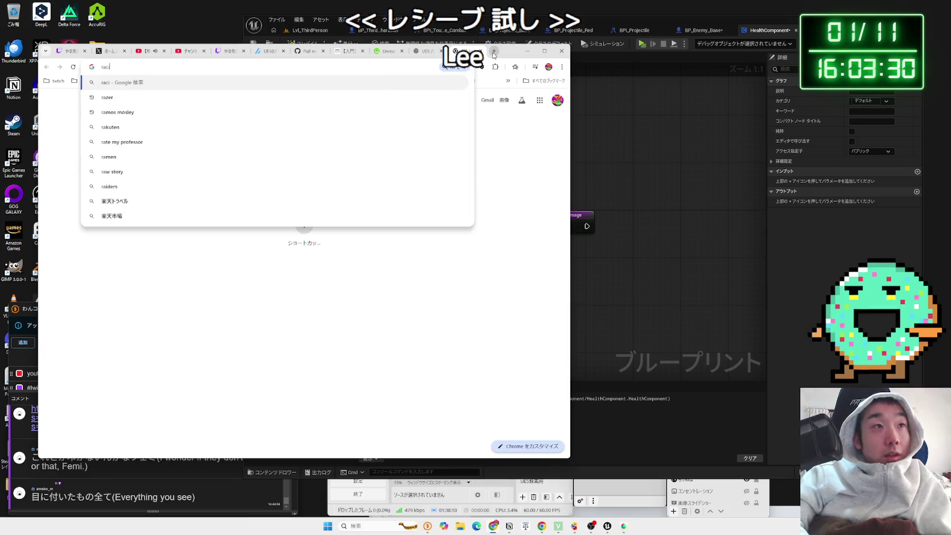
{"action": "key", "text": "Return"}
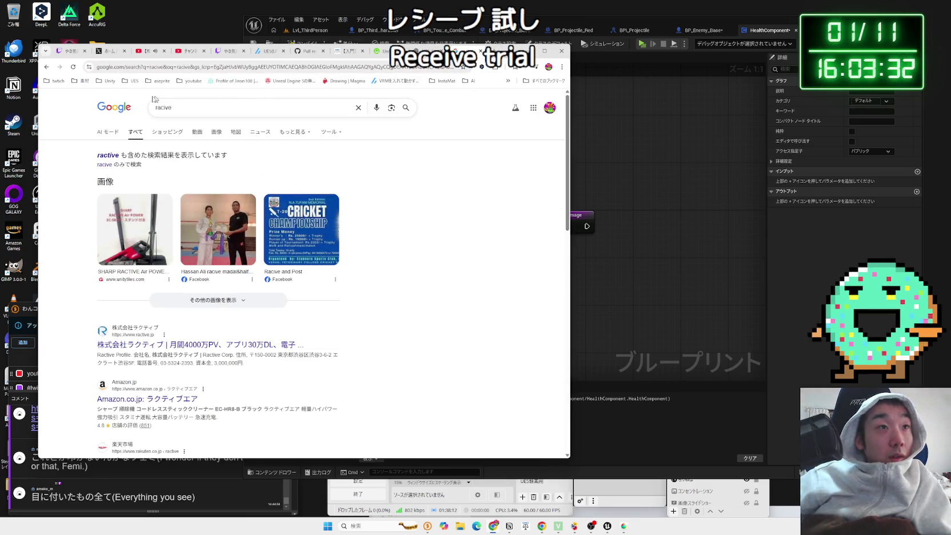
- Look up 'レシーブ 英語' to confirm the spelling 'receive', then return to Unreal
{"action": "type", "text": "re"}
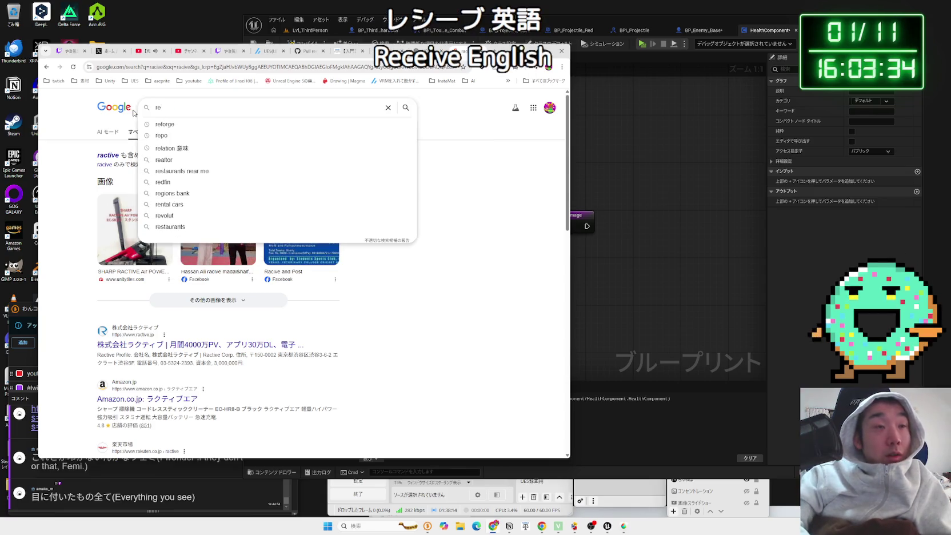
{"action": "key", "text": "BackSpace"}
{"action": "key", "text": "BackSpace"}
{"action": "key", "text": "Zenkaku_Hankaku"}
{"action": "type", "text": "れしーぶ"}
{"action": "key", "text": "space"}
{"action": "type", "text": "えい"}
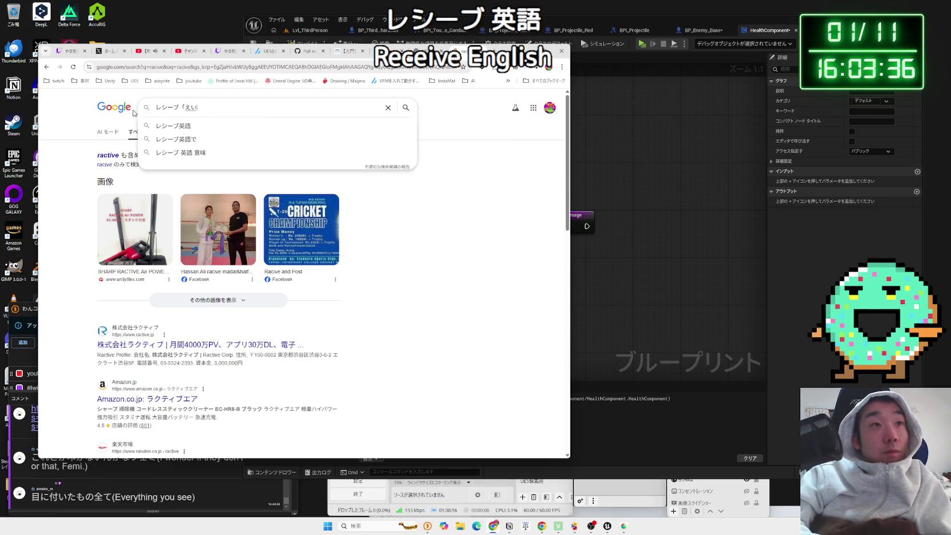
{"action": "key", "text": "BackSpace"}
{"action": "key", "text": "BackSpace"}
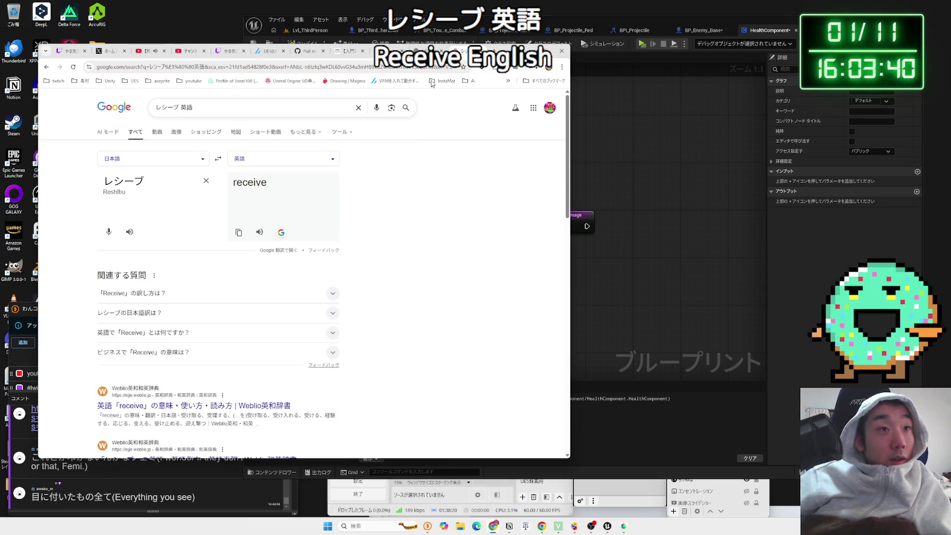
{"action": "key", "text": "ctrl+w"}
{"action": "left_click", "coordinate": [630, 154]}
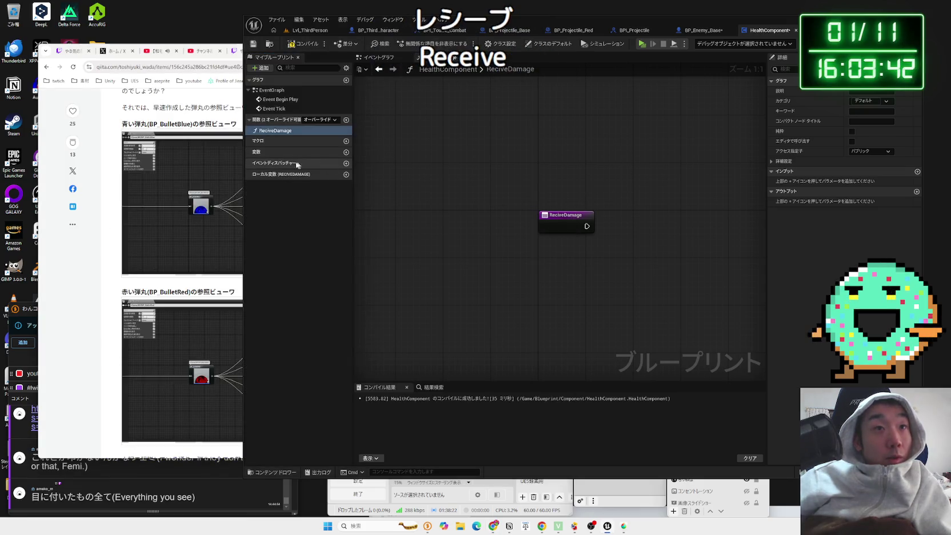
- Correct the function name to ReceiveDamage and shift its node left
{"action": "left_click", "coordinate": [280, 133]}
{"action": "type", "text": "e"}
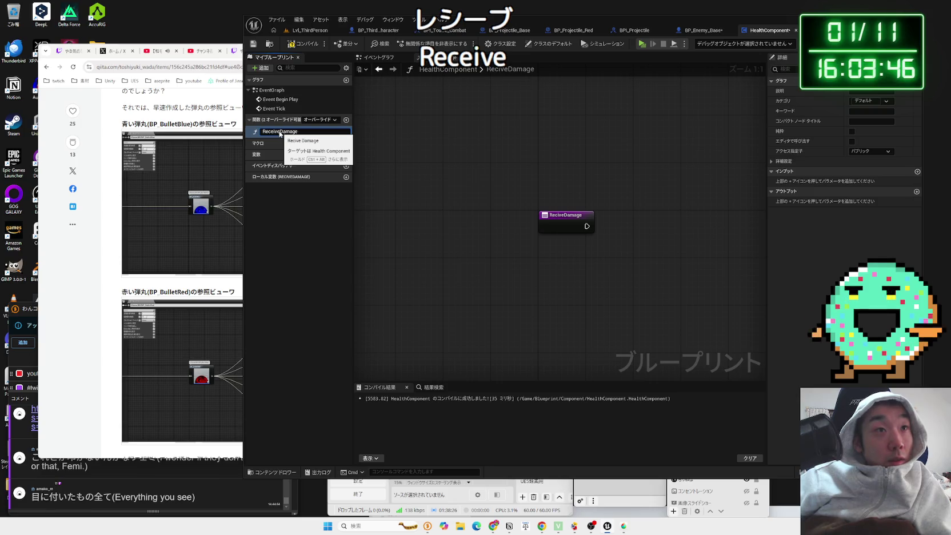
{"action": "key", "text": "Return"}
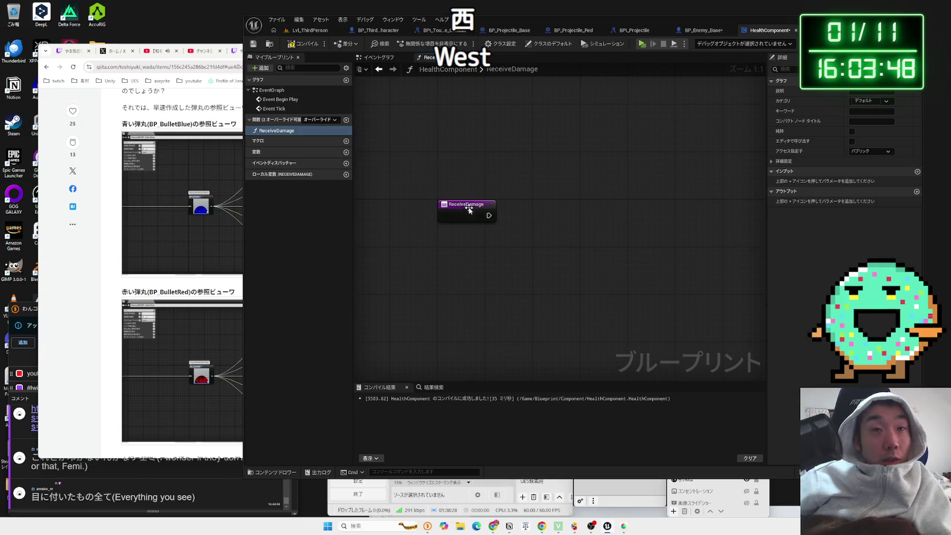
{"action": "left_click_drag", "start_coordinate": [494, 221], "coordinate": [432, 223]}
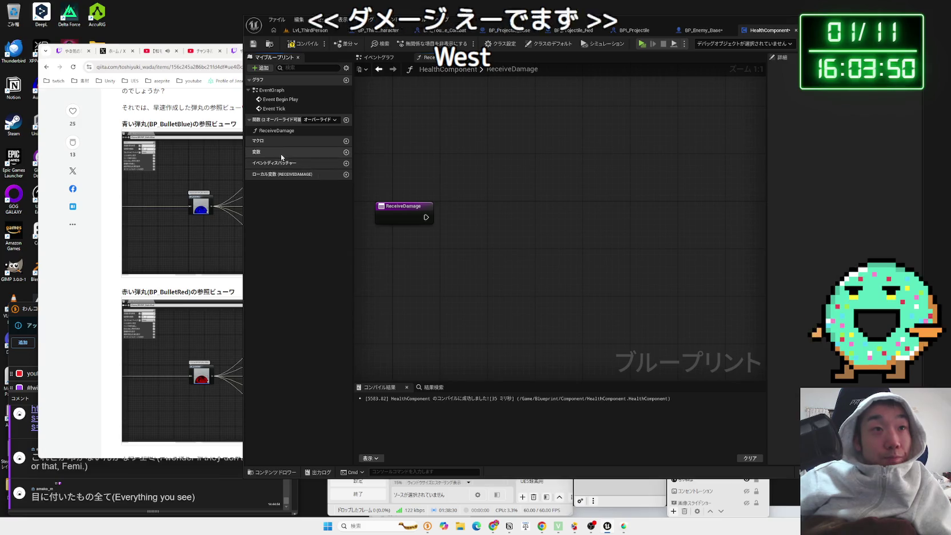
- Add a Float variable named MaxHealth
{"action": "left_click", "coordinate": [346, 152]}
{"action": "left_click", "coordinate": [321, 164]}
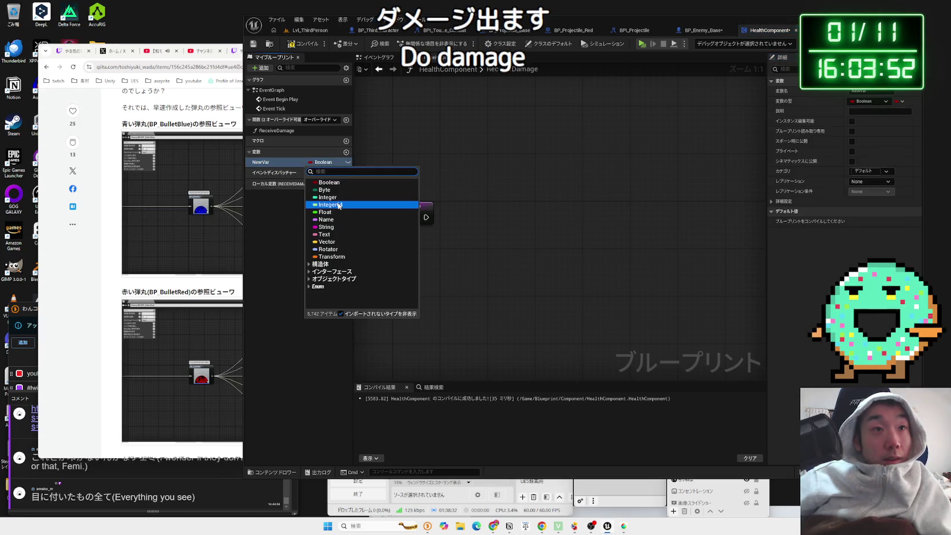
{"action": "left_click", "coordinate": [338, 197]}
{"action": "left_click", "coordinate": [329, 164]}
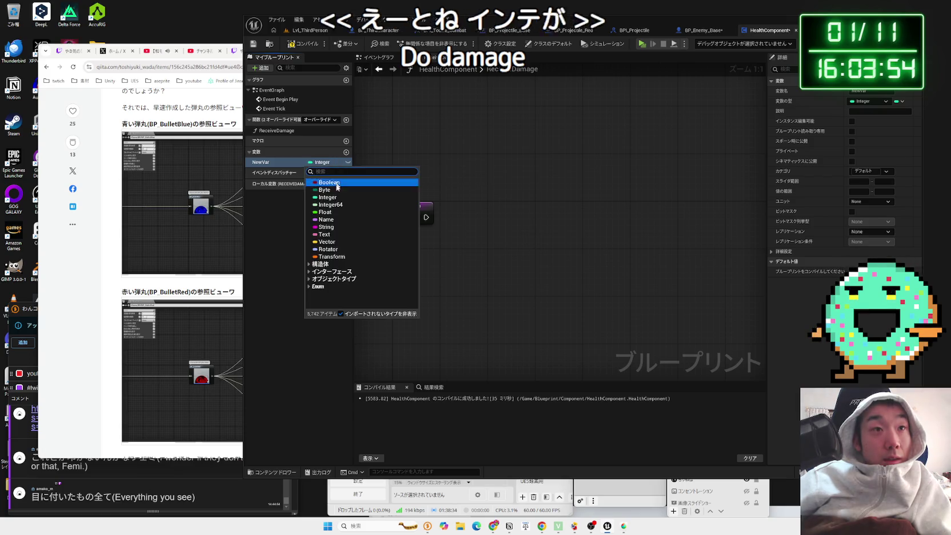
{"action": "left_click", "coordinate": [331, 212]}
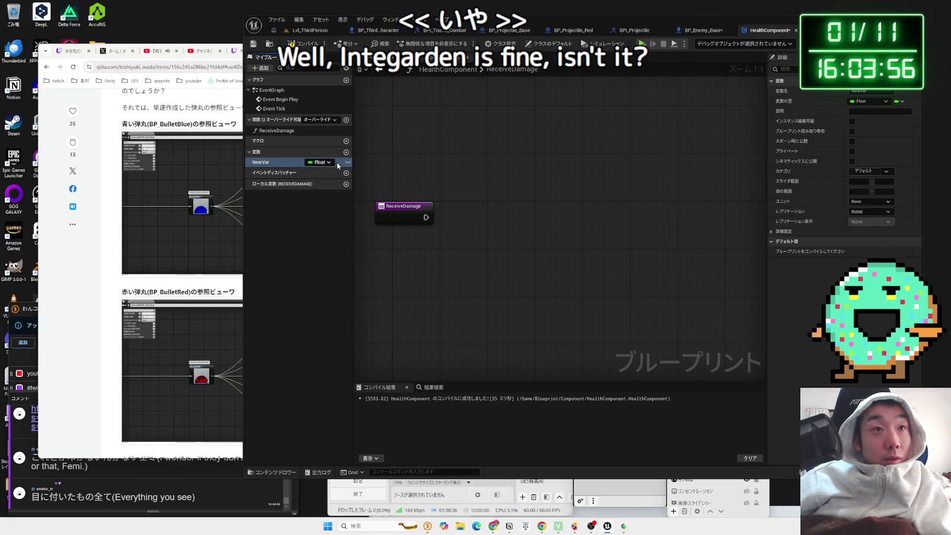
{"action": "double_click", "coordinate": [274, 162]}
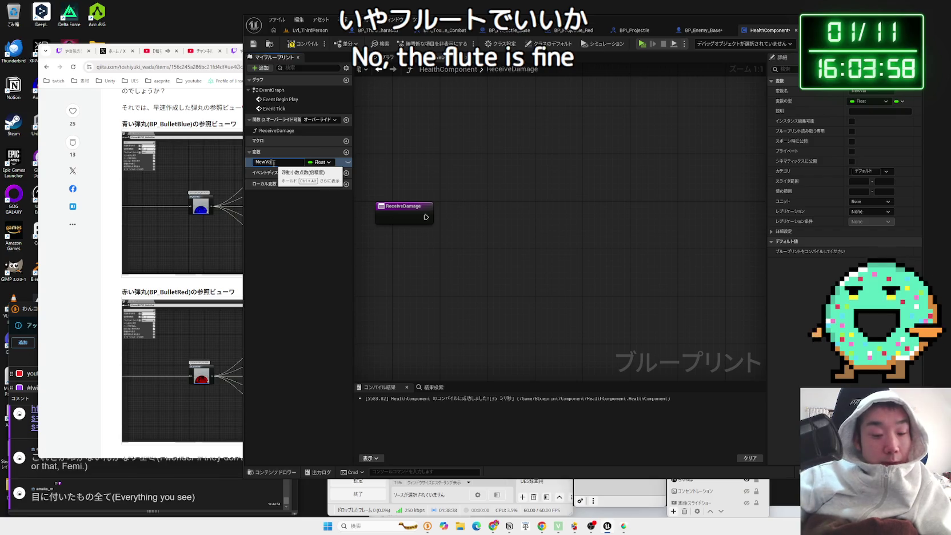
{"action": "type", "text": "MaxHealth"}
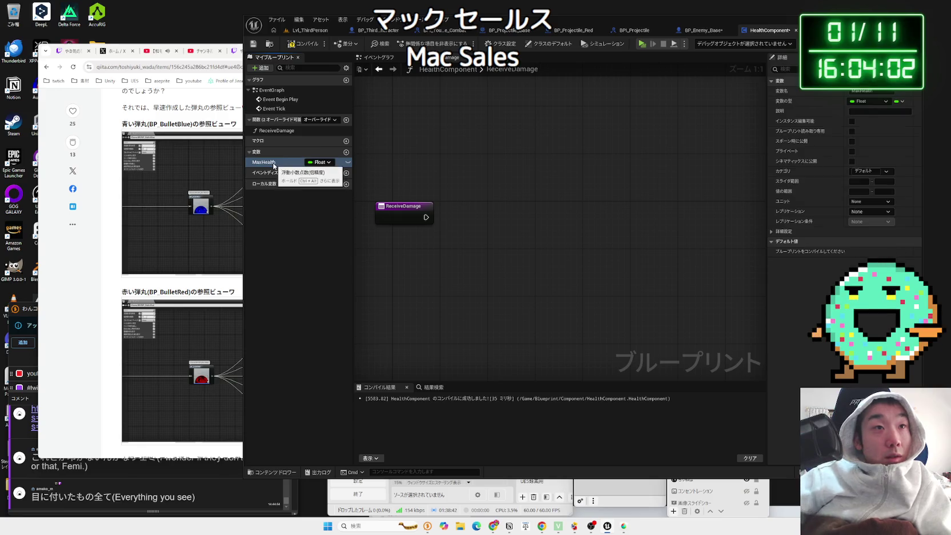
- Add a second Float variable named CurrentHealth
{"action": "left_click", "coordinate": [346, 152]}
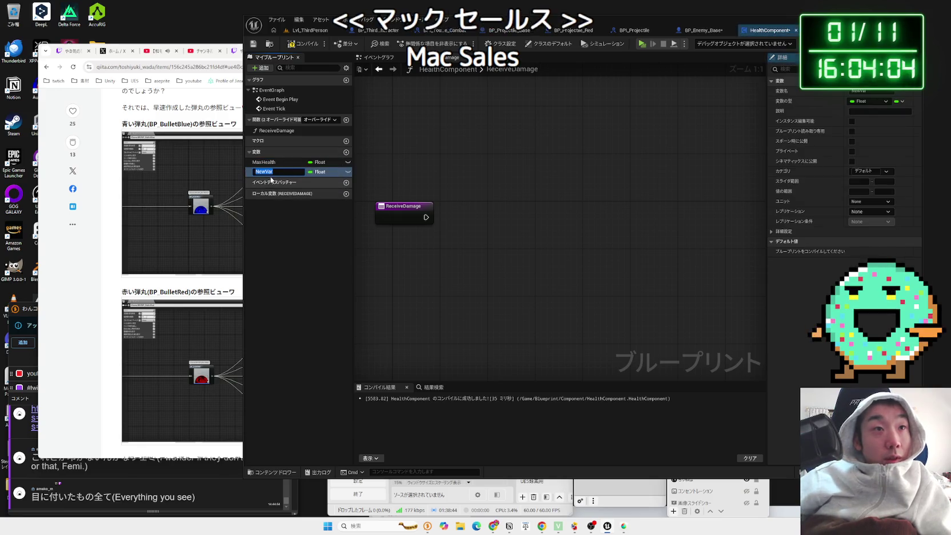
{"action": "key", "text": "BackSpace"}
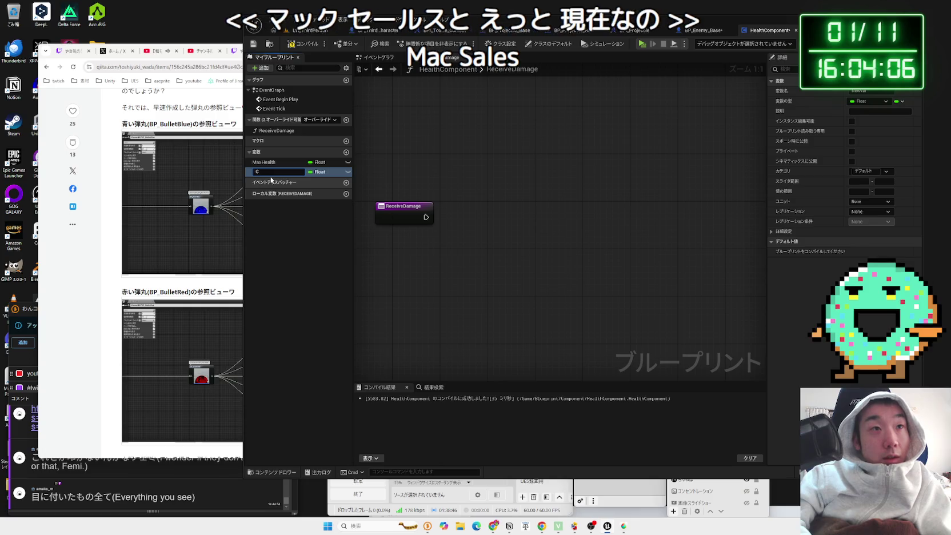
{"action": "type", "text": "CurrentHealth"}
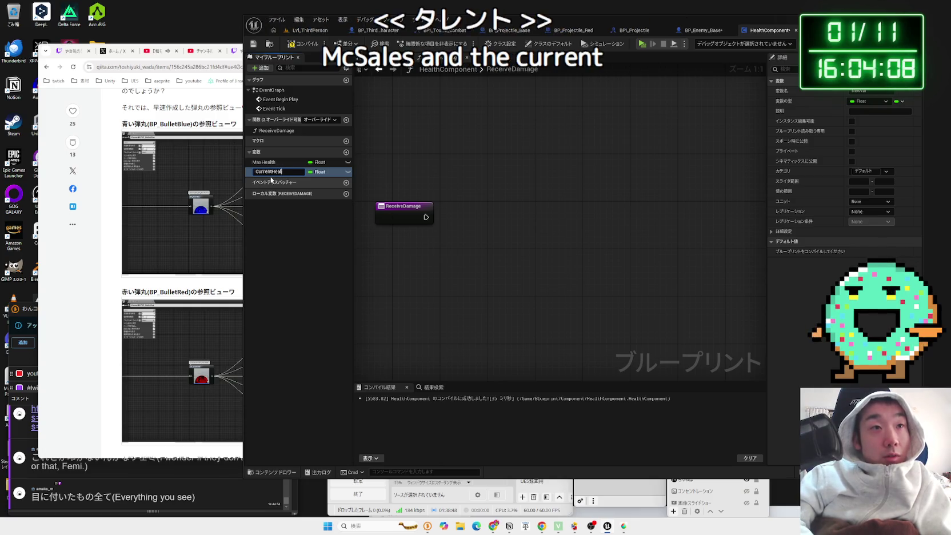
{"action": "key", "text": "Return"}
- Look up the word 'current' in a Chrome tab, then return to the Blueprint editor
{"action": "left_click", "coordinate": [207, 116]}
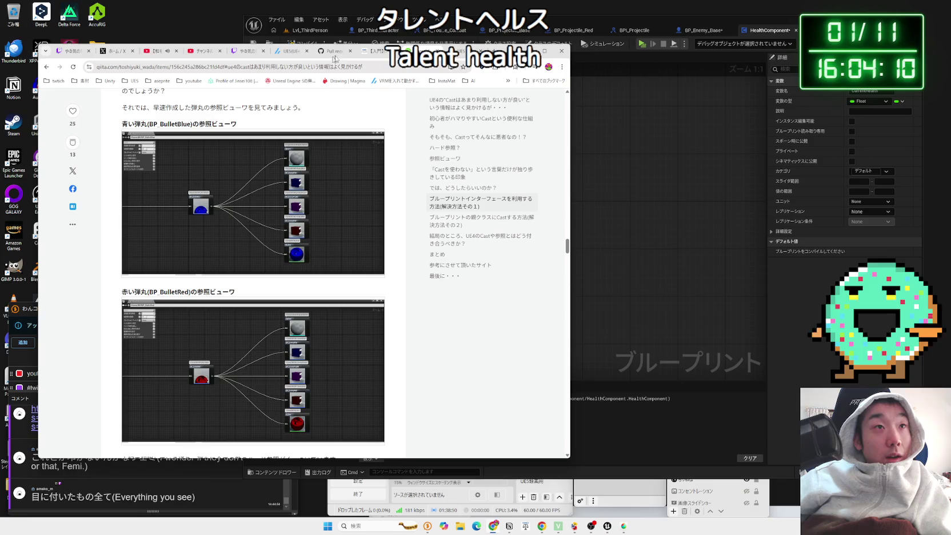
{"action": "key", "text": "ctrl+t"}
{"action": "type", "text": "current"}
{"action": "key", "text": "Return"}
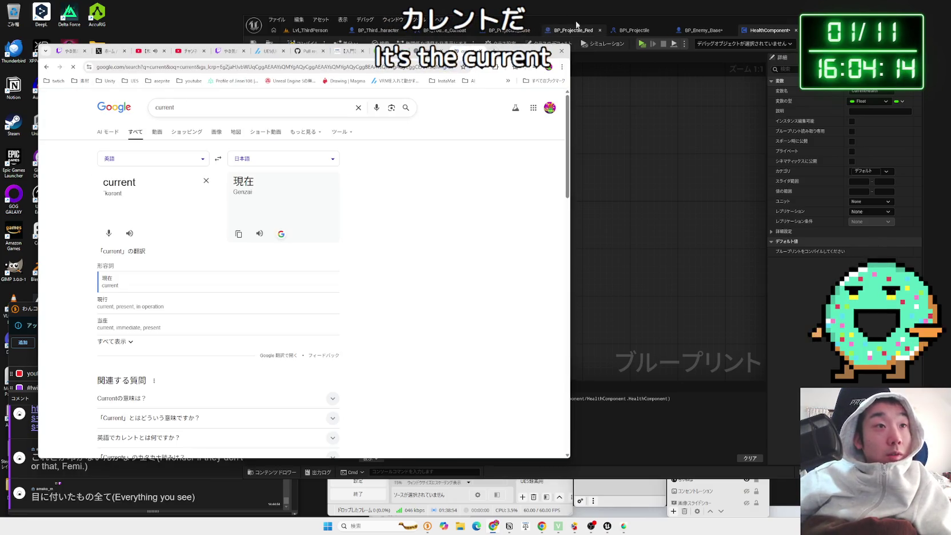
{"action": "key", "text": "ctrl+w"}
{"action": "left_click", "coordinate": [613, 183]}
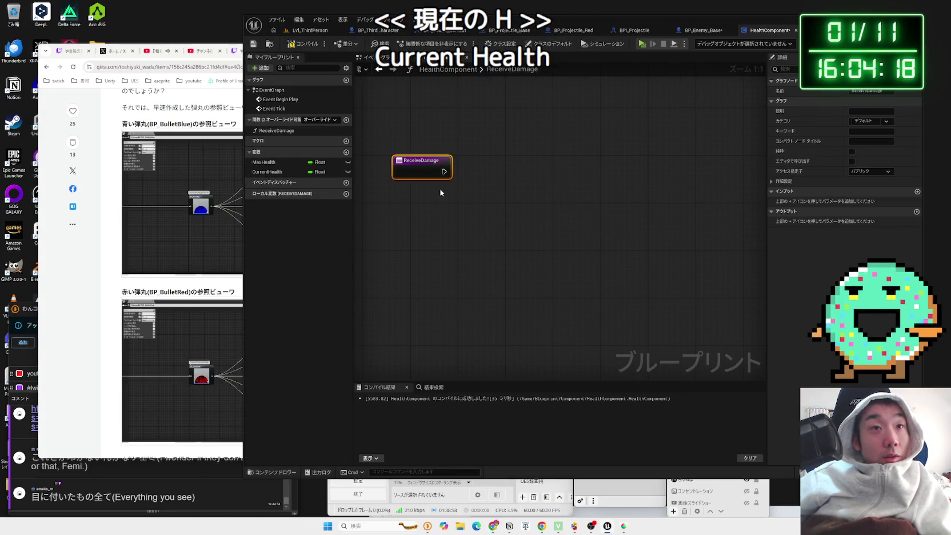
- Tick Instance Editable and Expose on Spawn for MaxHealth, compile, and set its default to 10.0
{"action": "left_click", "coordinate": [280, 164]}
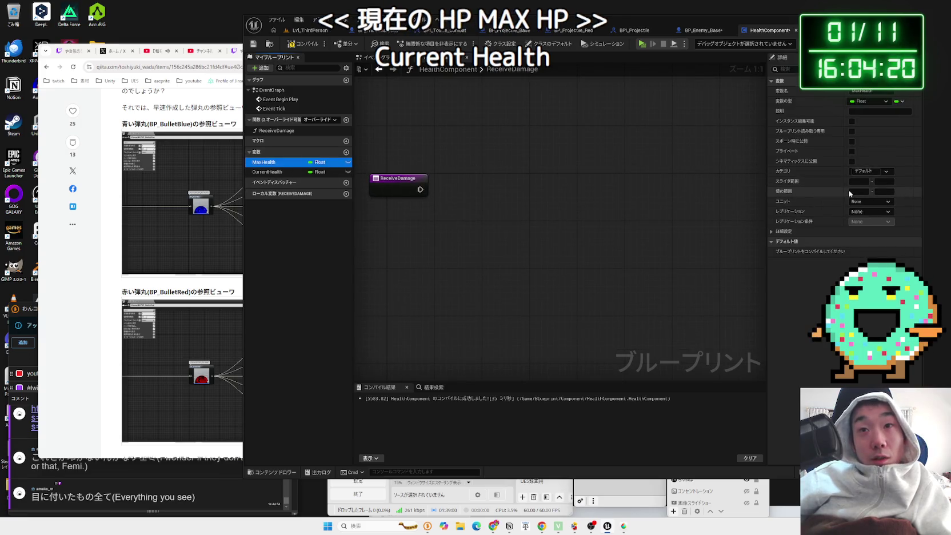
{"action": "left_click", "coordinate": [851, 141]}
{"action": "left_click", "coordinate": [851, 121]}
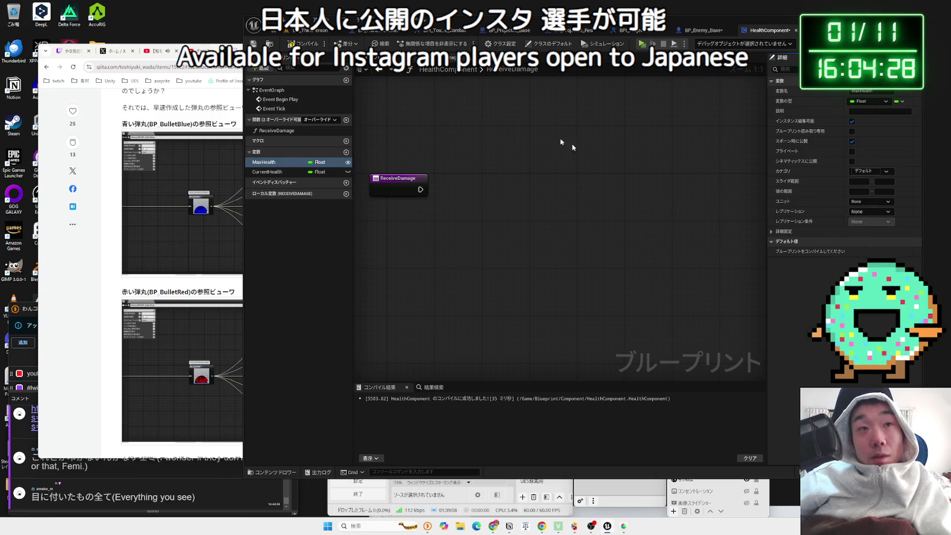
{"action": "left_click", "coordinate": [308, 46]}
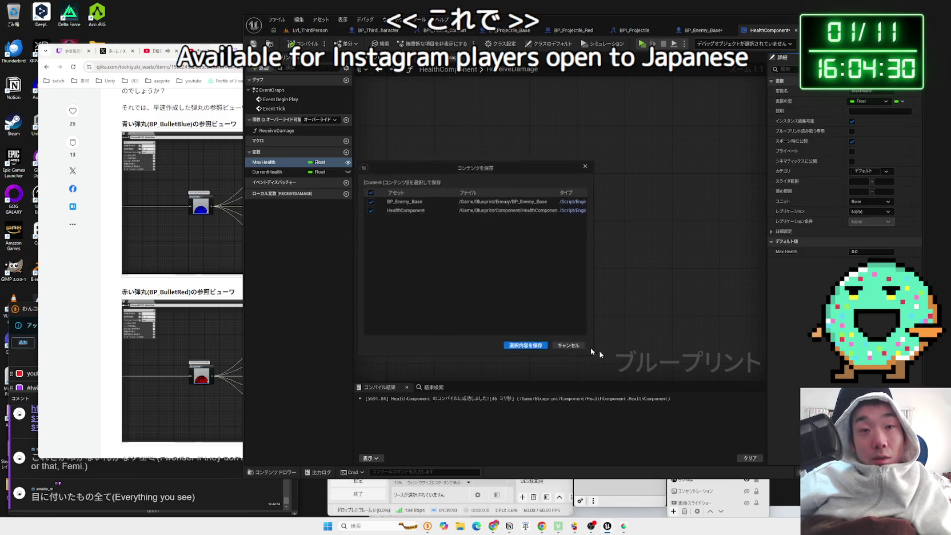
{"action": "left_click", "coordinate": [524, 344]}
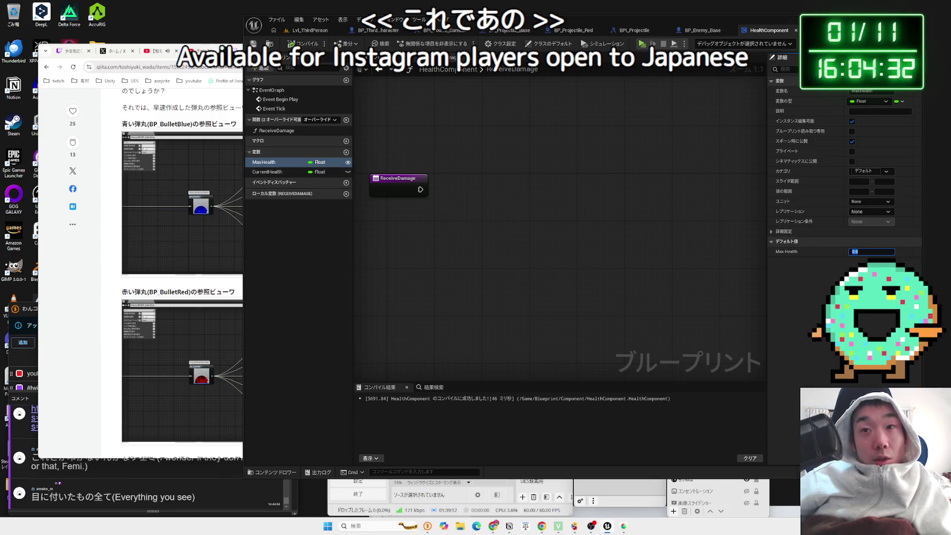
{"action": "type", "text": "10"}
{"action": "key", "text": "Return"}
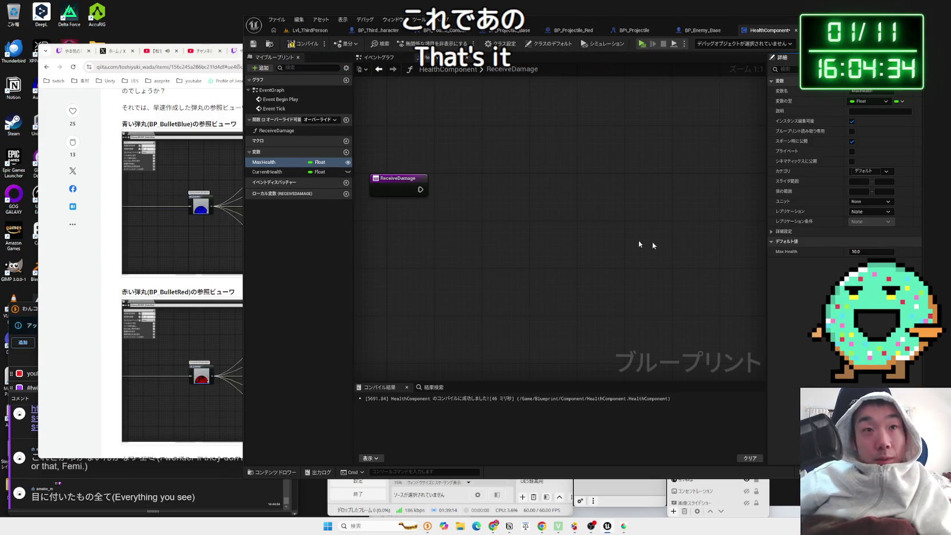
{"action": "left_click", "coordinate": [378, 68]}
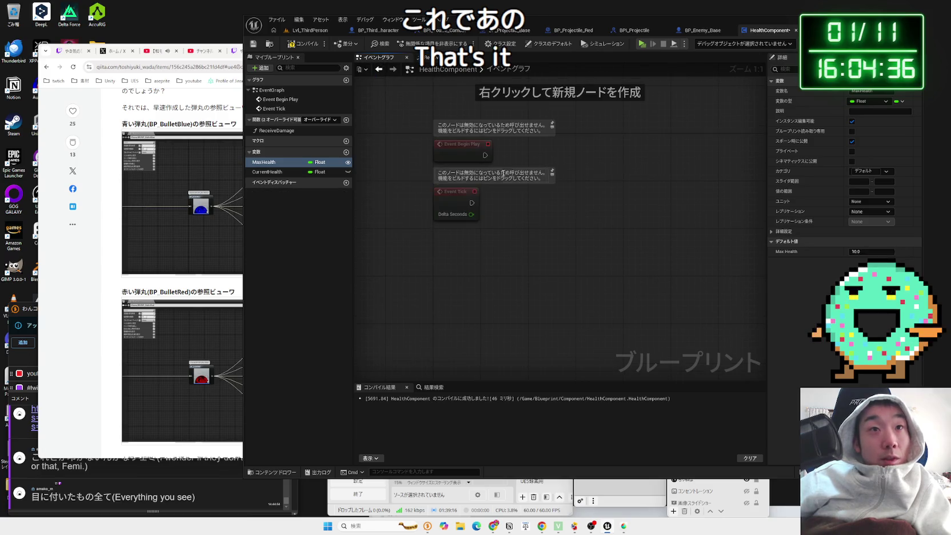
- Wire Event Begin Play to a Set CurrentHealth node fed by a MaxHealth getter
{"action": "left_click_drag", "start_coordinate": [446, 203], "coordinate": [452, 203]}
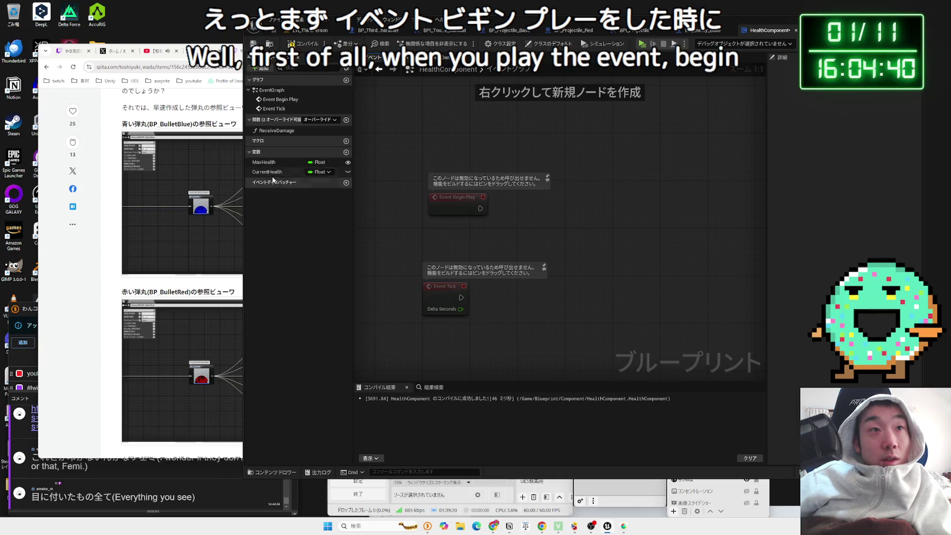
{"action": "mouse_move", "coordinate": [269, 166]}
{"action": "left_mouse_down"}
{"action": "mouse_move", "coordinate": [523, 210]}
{"action": "mouse_move", "coordinate": [483, 231]}
{"action": "left_mouse_up"}
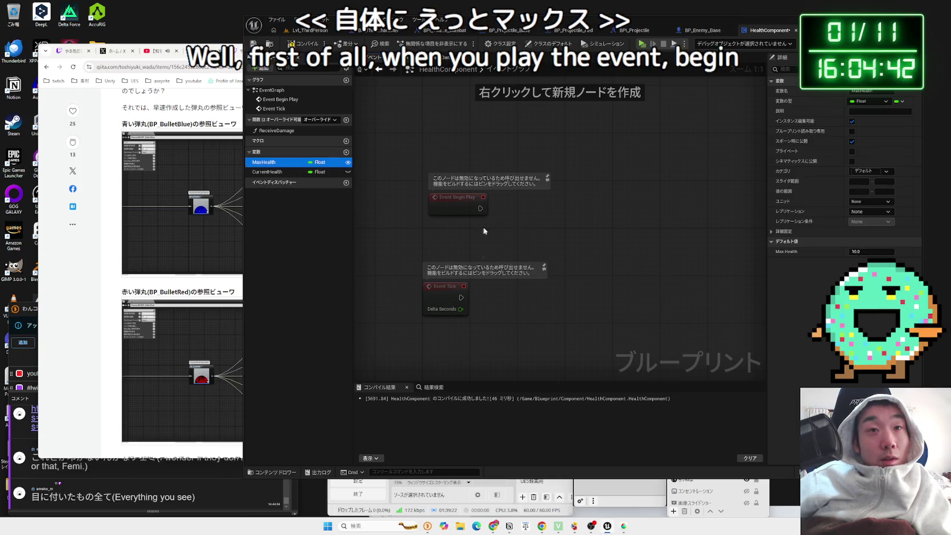
{"action": "left_click", "coordinate": [505, 244]}
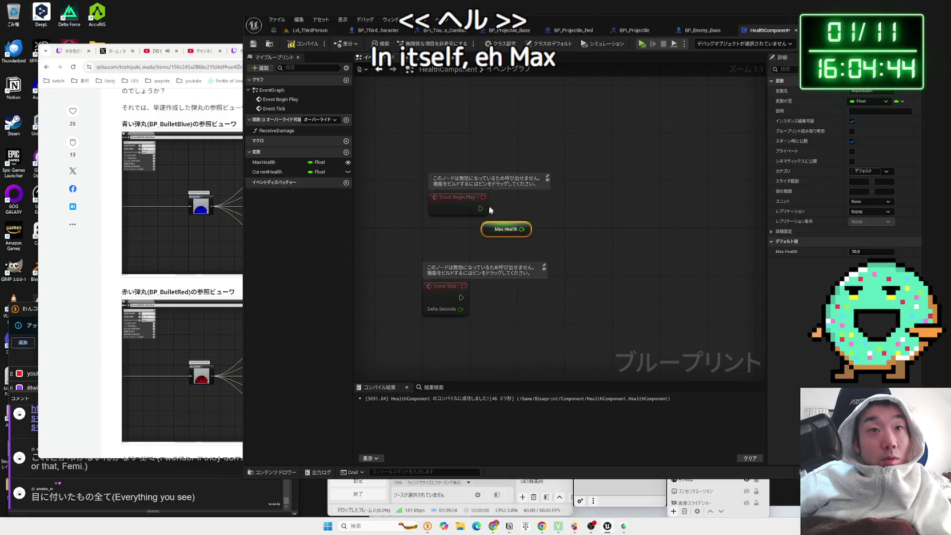
{"action": "left_click_drag", "start_coordinate": [480, 208], "coordinate": [562, 210]}
{"action": "type", "text": "set"}
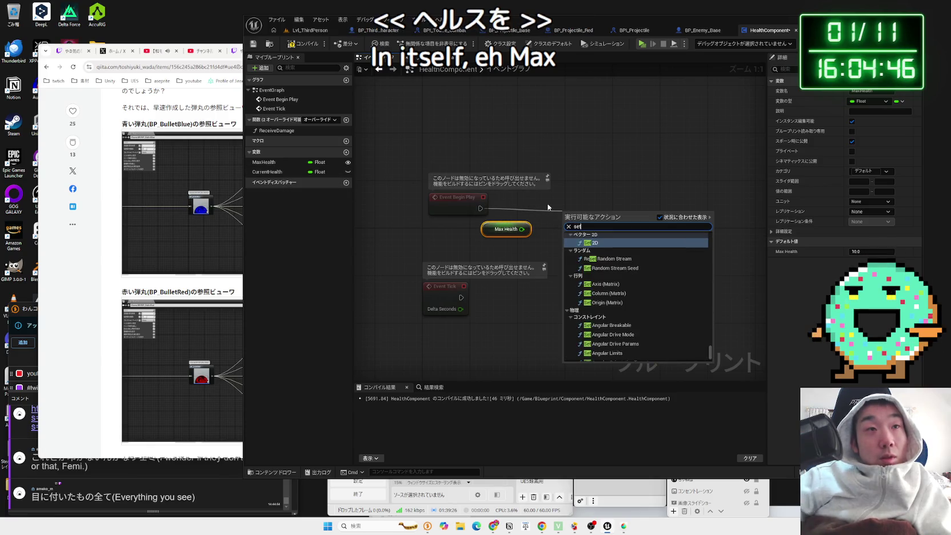
{"action": "mouse_move", "coordinate": [267, 171]}
{"action": "left_mouse_down"}
{"action": "mouse_move", "coordinate": [572, 216]}
{"action": "mouse_move", "coordinate": [560, 196]}
{"action": "left_mouse_up"}
{"action": "left_click", "coordinate": [594, 239]}
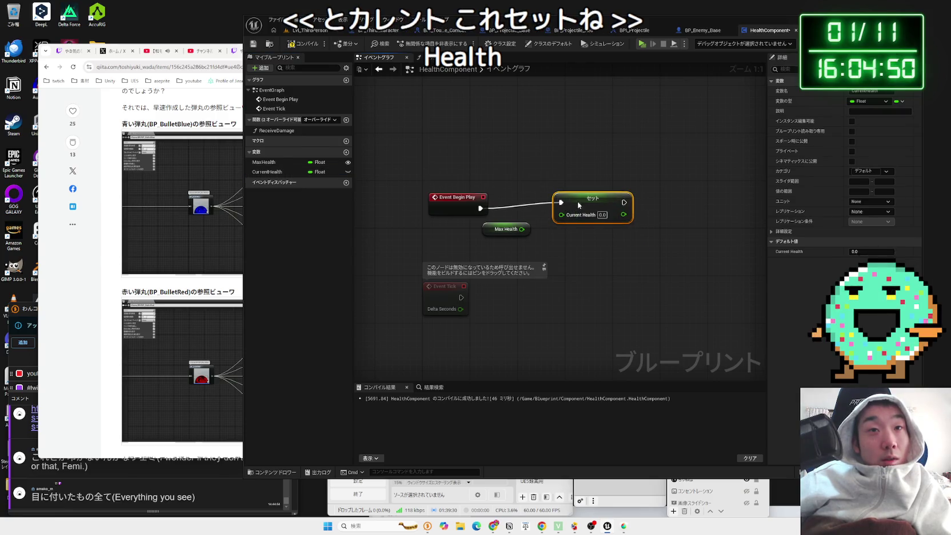
{"action": "left_click_drag", "start_coordinate": [553, 228], "coordinate": [553, 227]}
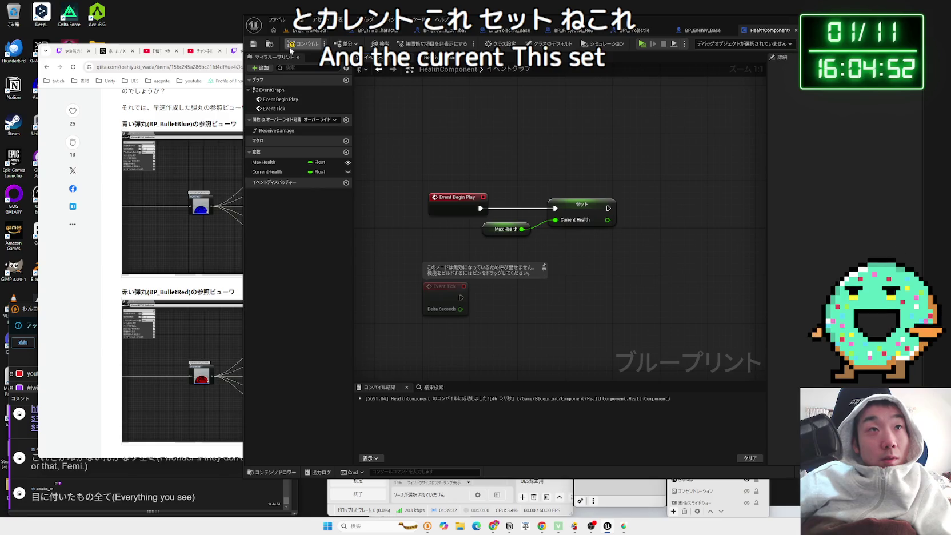
- Save HealthComponent, tidy the new nodes, and open the ReceiveDamage function graph
{"action": "key", "text": "ctrl+s"}
{"action": "left_click", "coordinate": [524, 345]}
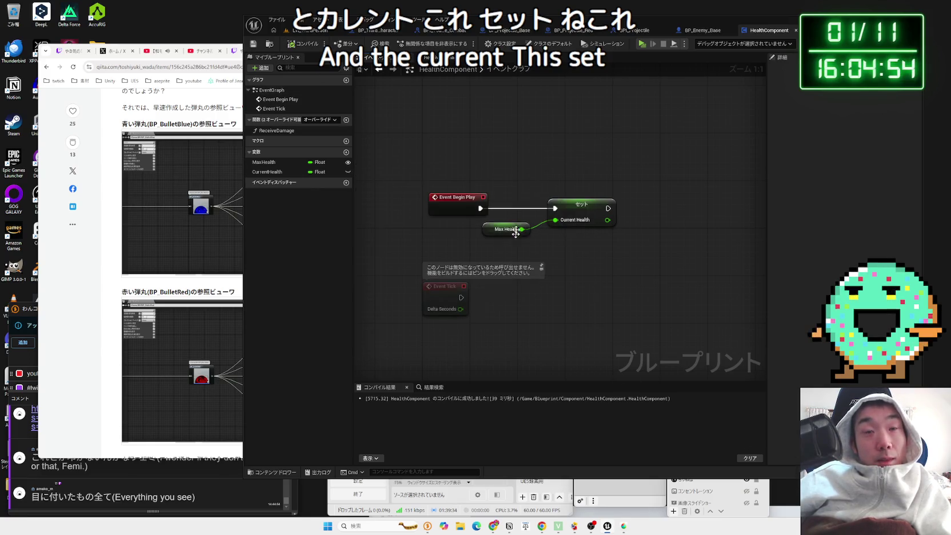
{"action": "mouse_move", "coordinate": [515, 194]}
{"action": "left_mouse_down"}
{"action": "mouse_move", "coordinate": [568, 227]}
{"action": "mouse_move", "coordinate": [533, 232]}
{"action": "left_mouse_up"}
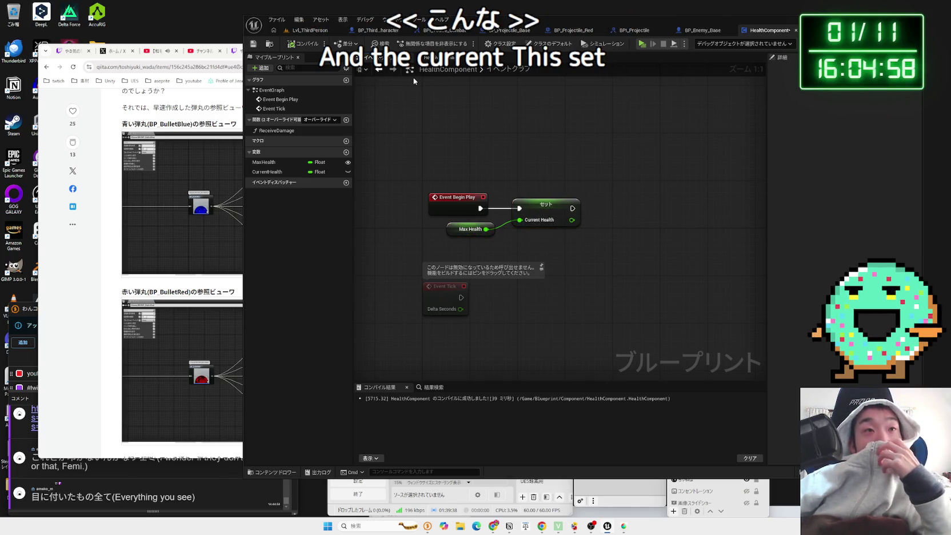
{"action": "left_click", "coordinate": [279, 131]}
{"action": "double_click", "coordinate": [273, 131]}
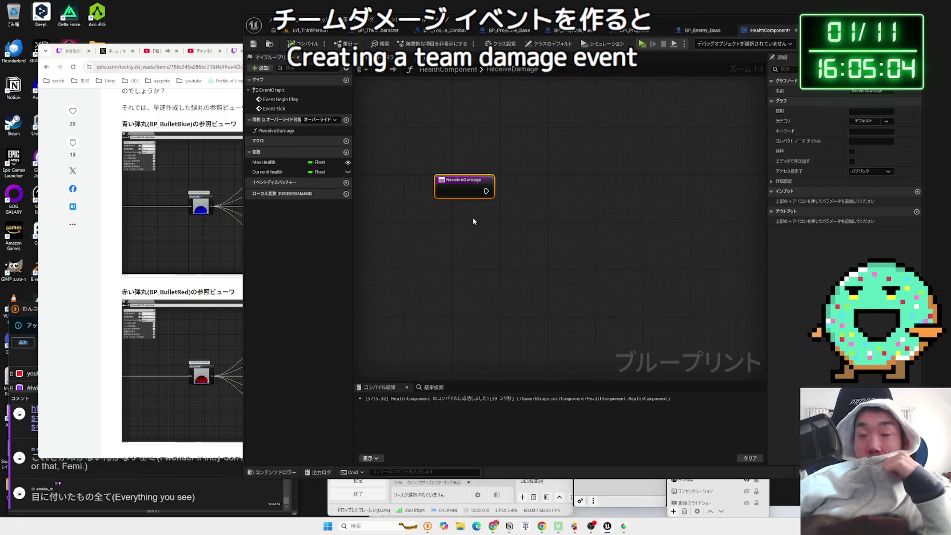
{"action": "left_click", "coordinate": [473, 220]}
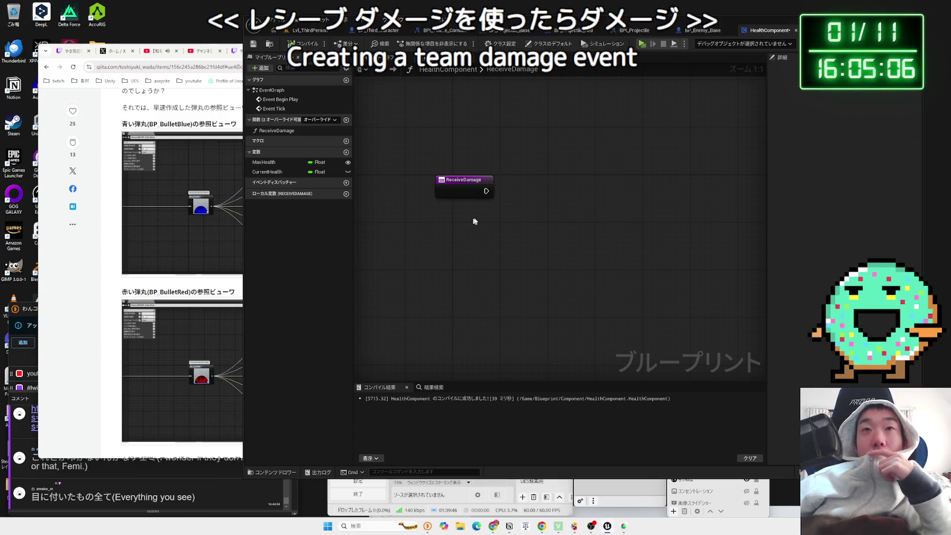
- In BP_Enemy_Base, move Event AnyDamage up and try a wire from its Damage output
{"action": "left_click", "coordinate": [702, 35]}
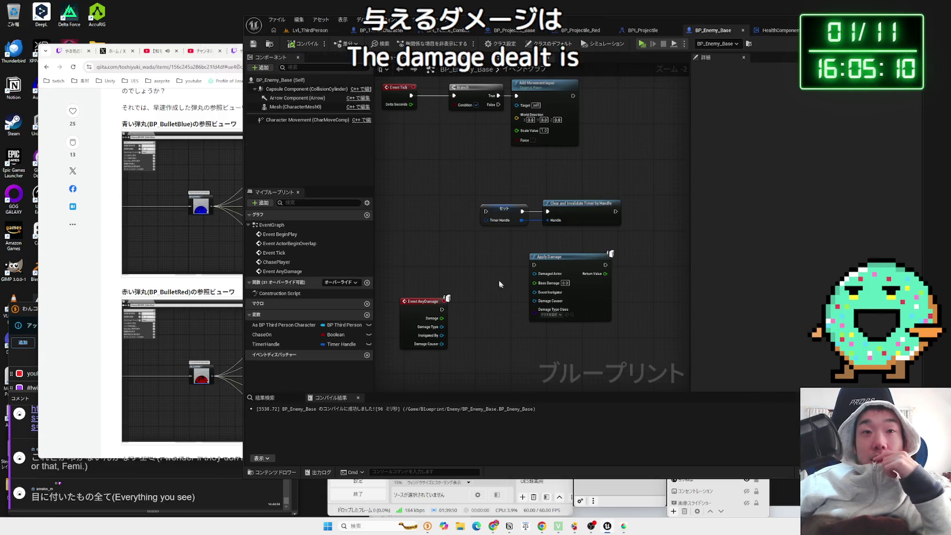
{"action": "left_click_drag", "start_coordinate": [440, 229], "coordinate": [447, 203]}
{"action": "scroll", "coordinate": [479, 212], "scroll_direction": "up", "scroll_amount": 2}
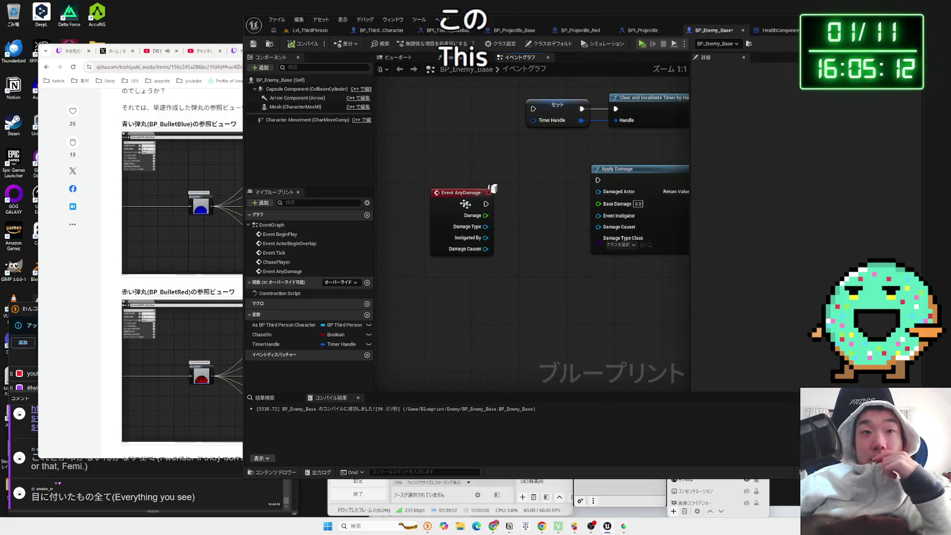
{"action": "left_click", "coordinate": [485, 220]}
{"action": "mouse_move", "coordinate": [485, 219]}
{"action": "left_mouse_down"}
{"action": "mouse_move", "coordinate": [537, 212]}
{"action": "mouse_move", "coordinate": [519, 205]}
{"action": "left_mouse_up"}
{"action": "left_click", "coordinate": [523, 193]}
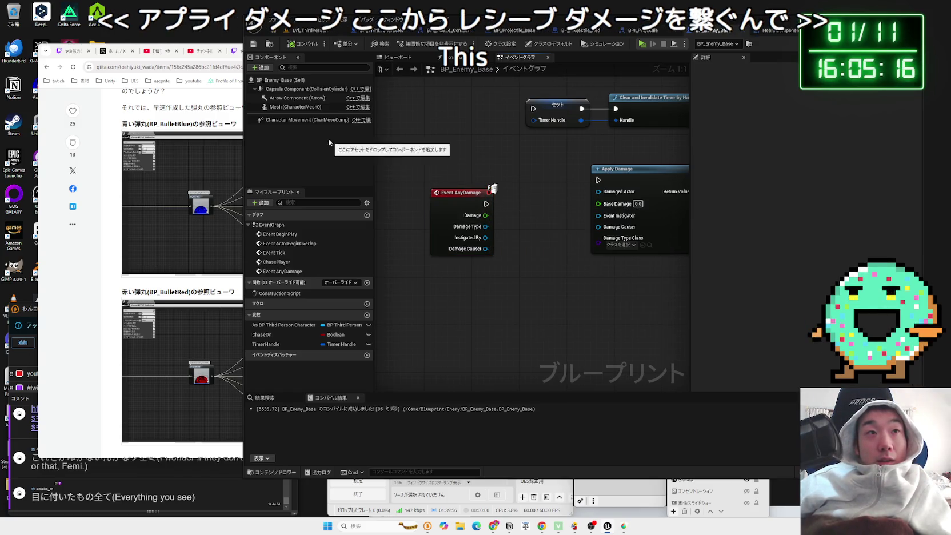
- Add a HealthComponent to BP_Enemy_Base, deleting the stray getter node dropped into the graph
{"action": "left_click", "coordinate": [260, 67]}
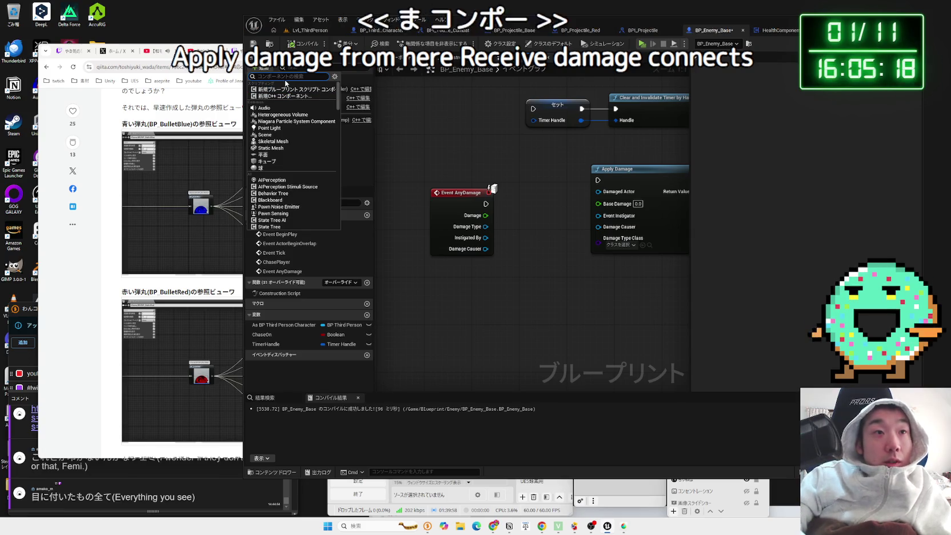
{"action": "type", "text": "health"}
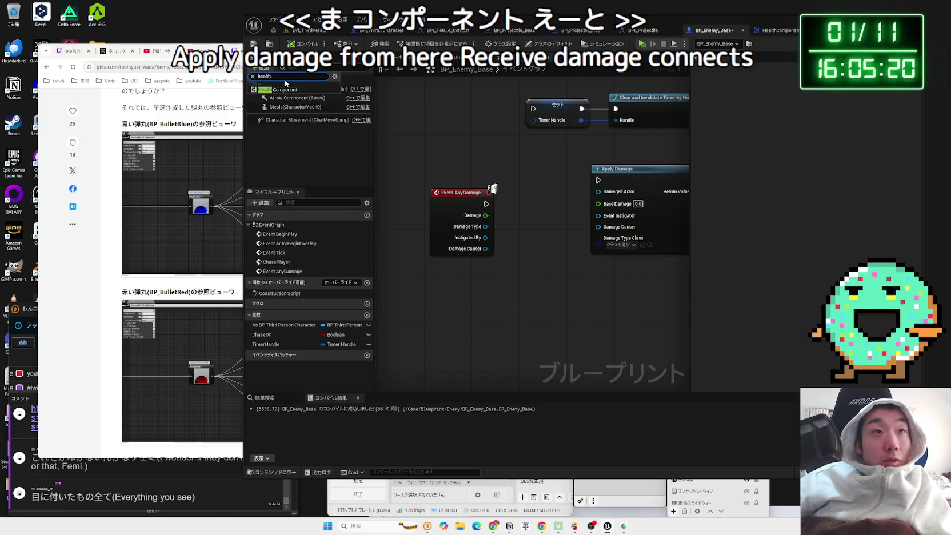
{"action": "left_click", "coordinate": [275, 97]}
{"action": "mouse_move", "coordinate": [284, 128]}
{"action": "left_mouse_down"}
{"action": "mouse_move", "coordinate": [343, 188]}
{"action": "mouse_move", "coordinate": [474, 289]}
{"action": "mouse_move", "coordinate": [460, 298]}
{"action": "mouse_move", "coordinate": [494, 284]}
{"action": "left_mouse_up"}
{"action": "left_click", "coordinate": [506, 290]}
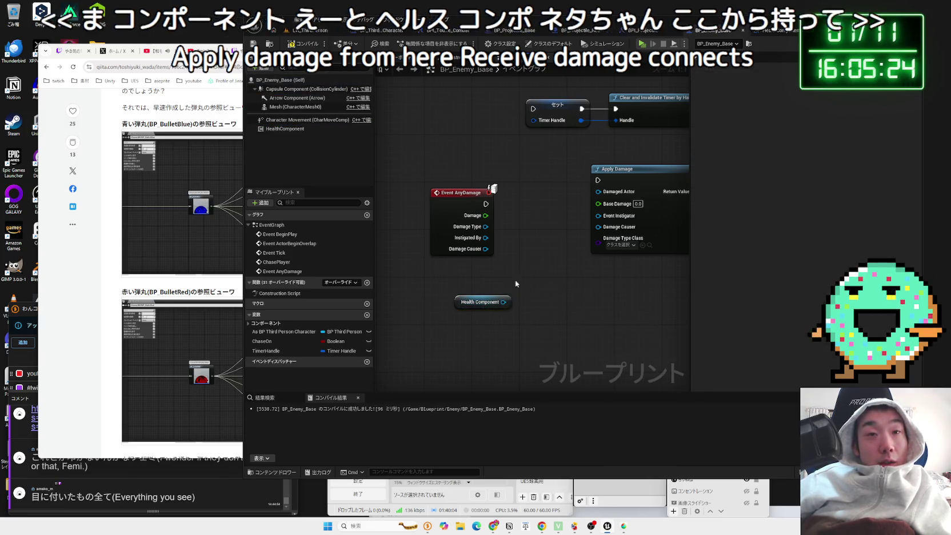
{"action": "left_click", "coordinate": [474, 302]}
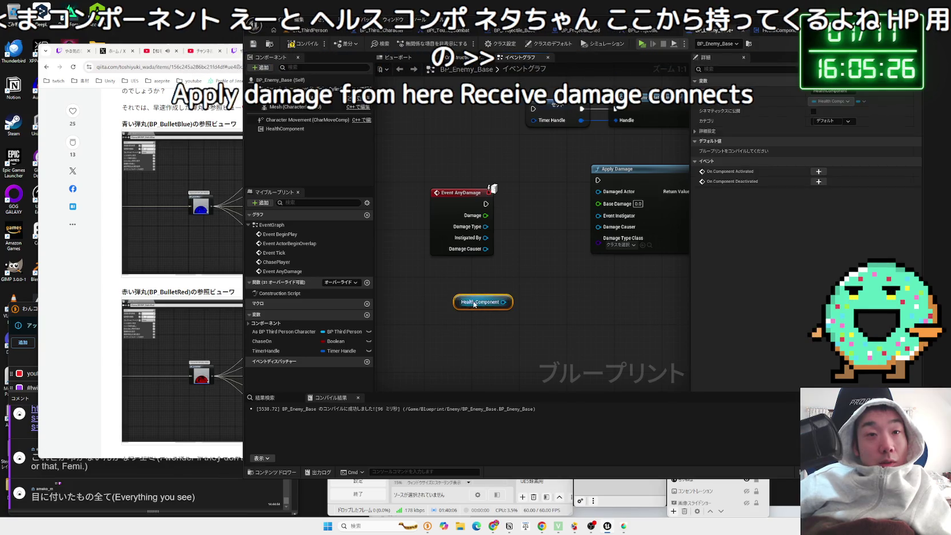
{"action": "key", "text": "Delete"}
{"action": "right_click", "coordinate": [473, 302]}
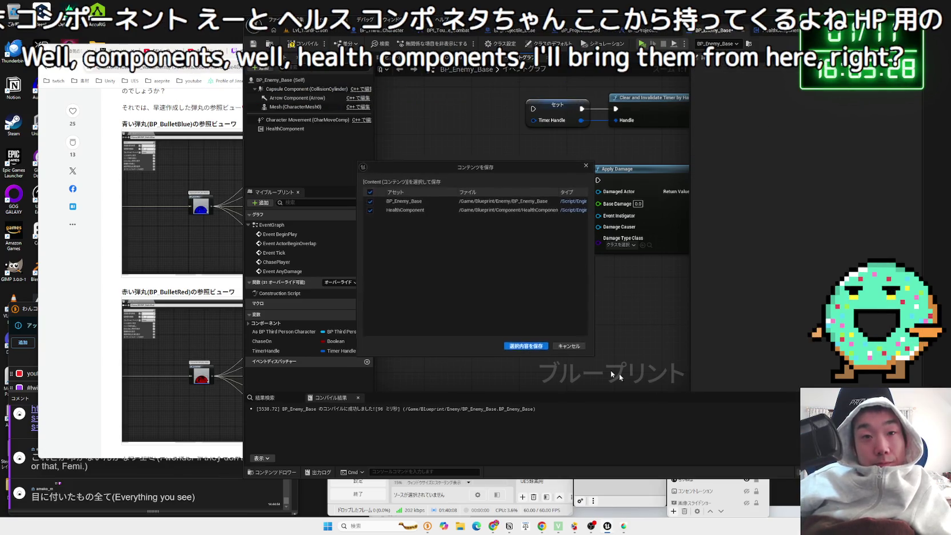
{"action": "key", "text": "Escape"}
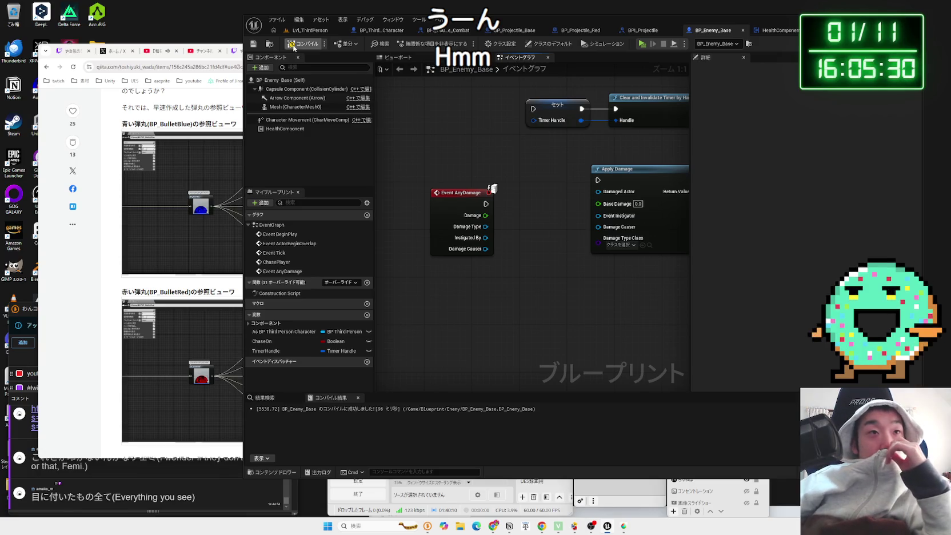
{"action": "left_click_drag", "start_coordinate": [478, 154], "coordinate": [436, 188]}
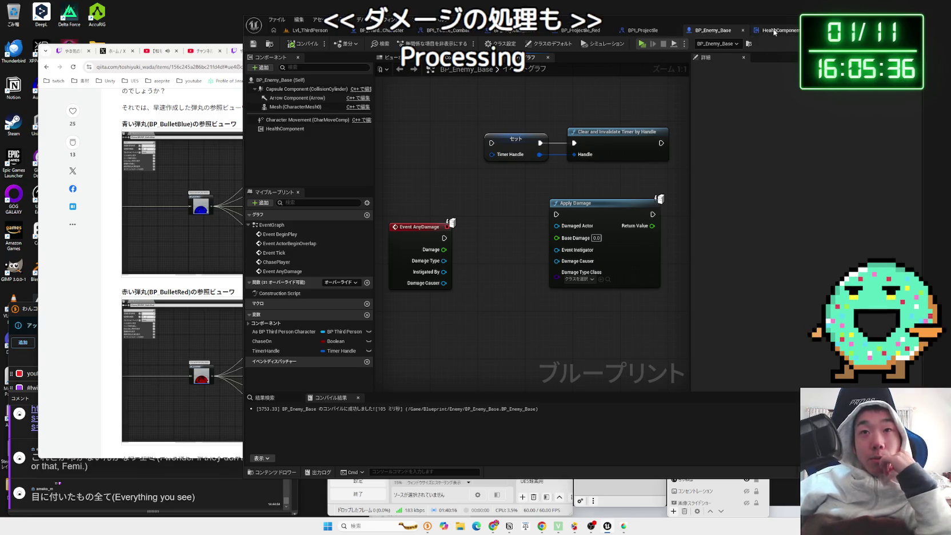
{"action": "left_click", "coordinate": [774, 30]}
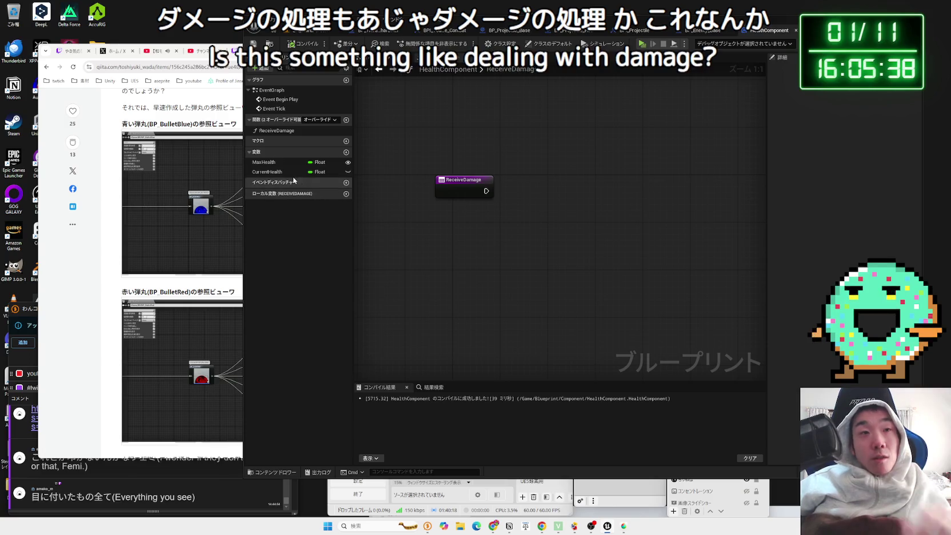
- Nudge the ReceiveDamage node right, trying and cancelling connections from its execution output
{"action": "left_click_drag", "start_coordinate": [487, 191], "coordinate": [552, 190]}
{"action": "left_click", "coordinate": [552, 184]}
{"action": "left_click_drag", "start_coordinate": [484, 192], "coordinate": [537, 193]}
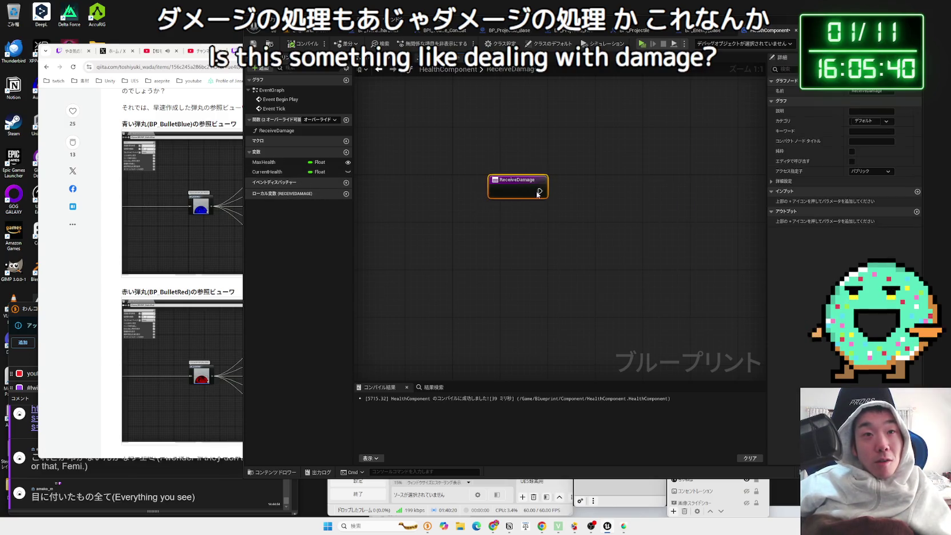
{"action": "mouse_move", "coordinate": [462, 191]}
{"action": "left_mouse_down"}
{"action": "mouse_move", "coordinate": [530, 197]}
{"action": "mouse_move", "coordinate": [462, 192]}
{"action": "left_mouse_up"}
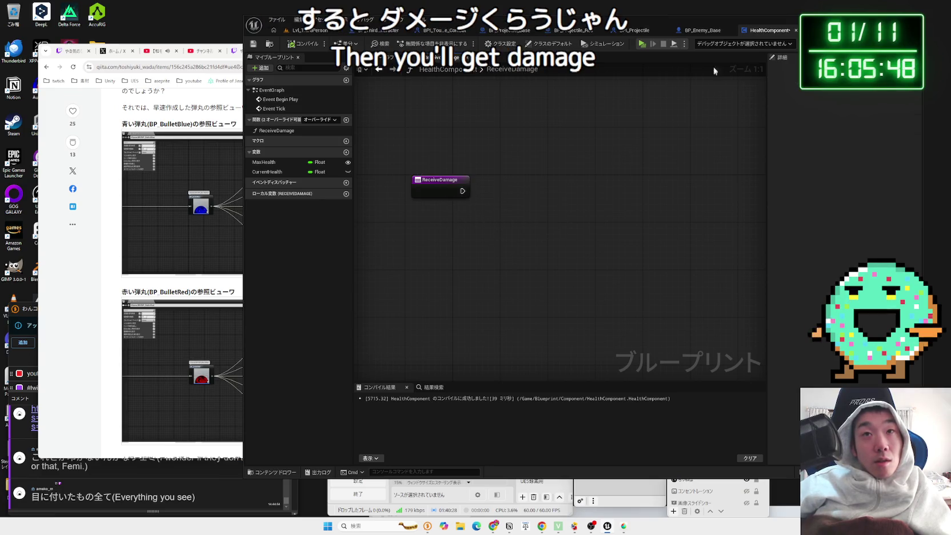
{"action": "left_click", "coordinate": [699, 30]}
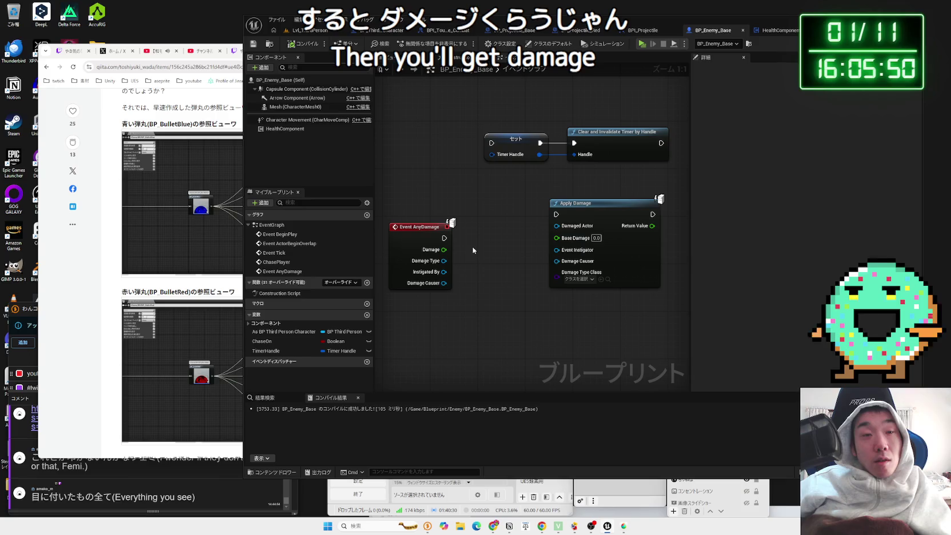
{"action": "key", "text": "ctrl+Tab"}
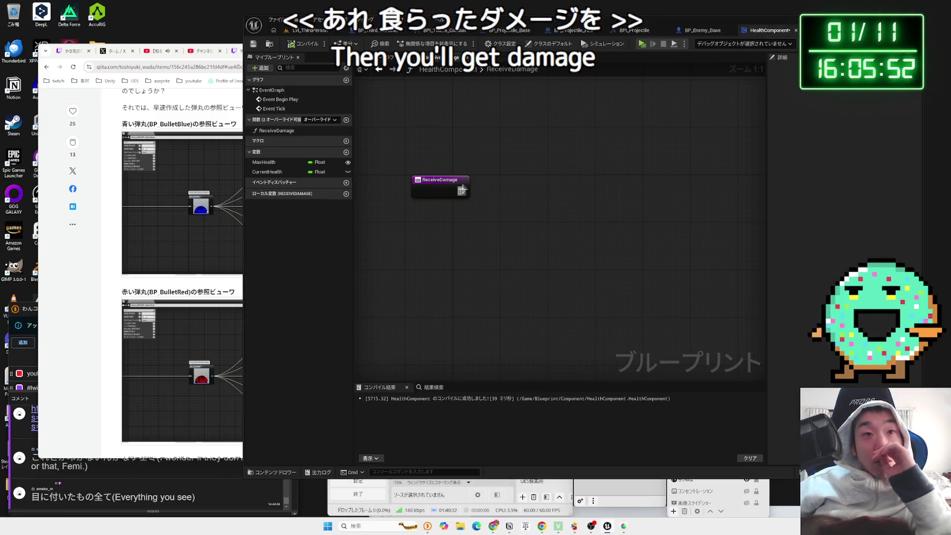
{"action": "right_click", "coordinate": [452, 191]}
{"action": "mouse_move", "coordinate": [488, 340]}
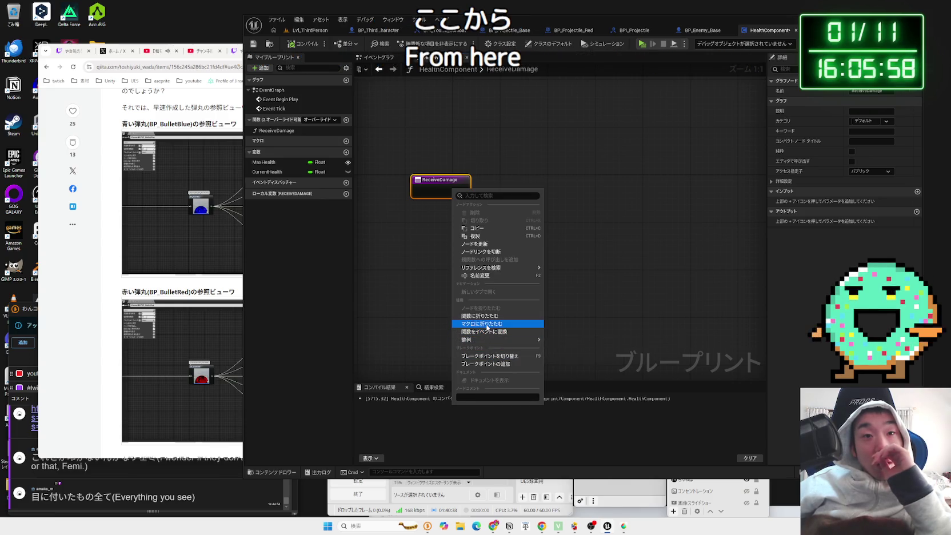
{"action": "left_click", "coordinate": [423, 291]}
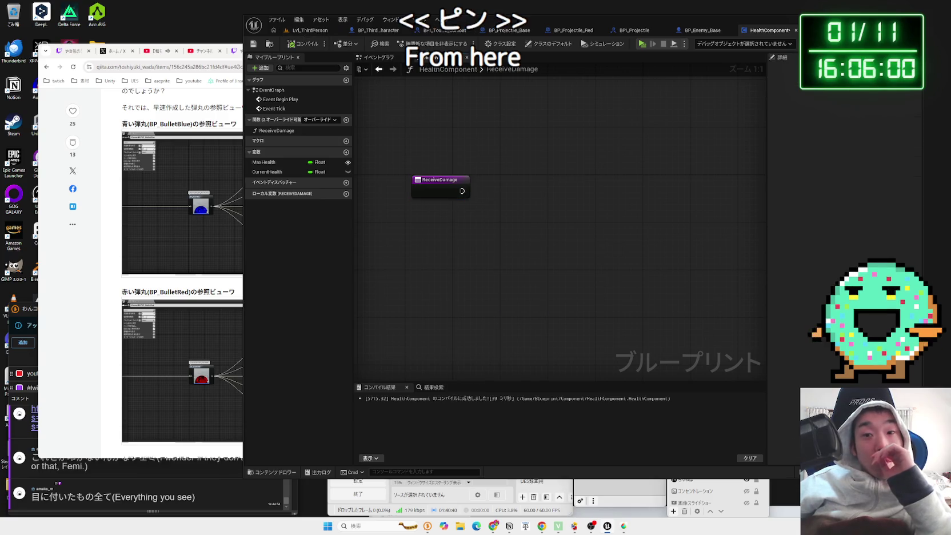
- Save HealthComponent and add a Boolean input named NewParam to ReceiveDamage
{"action": "key", "text": "ctrl+shift+s"}
{"action": "left_click", "coordinate": [535, 347]}
{"action": "left_click", "coordinate": [436, 180]}
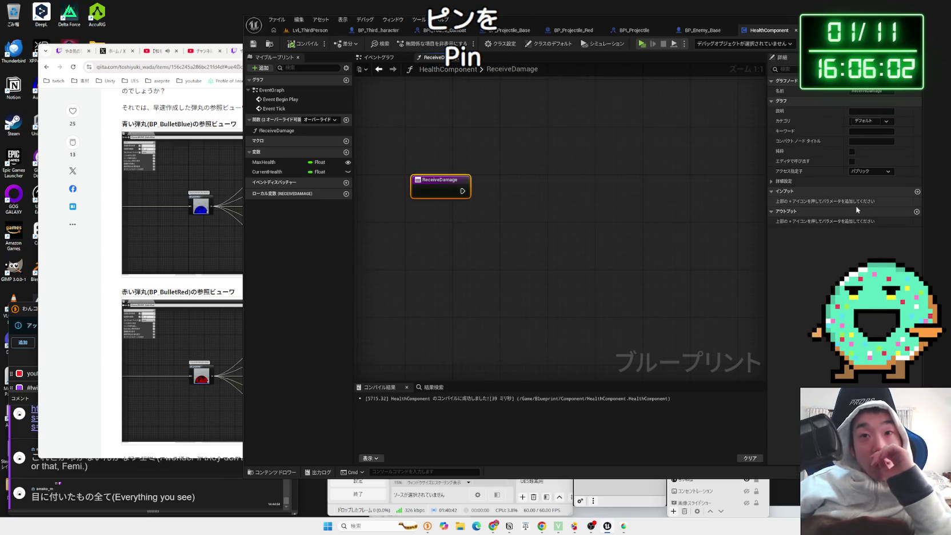
{"action": "left_click", "coordinate": [917, 192]}
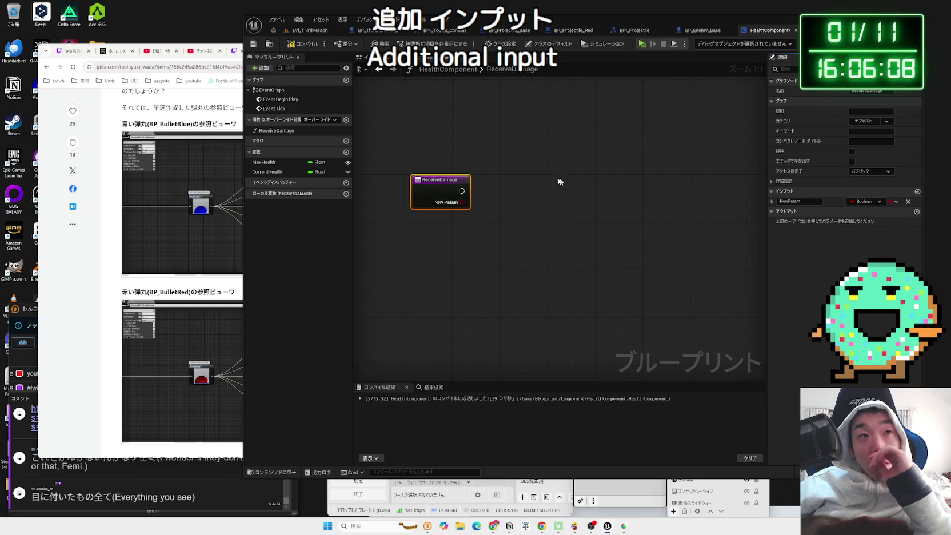
{"action": "left_click", "coordinate": [702, 31]}
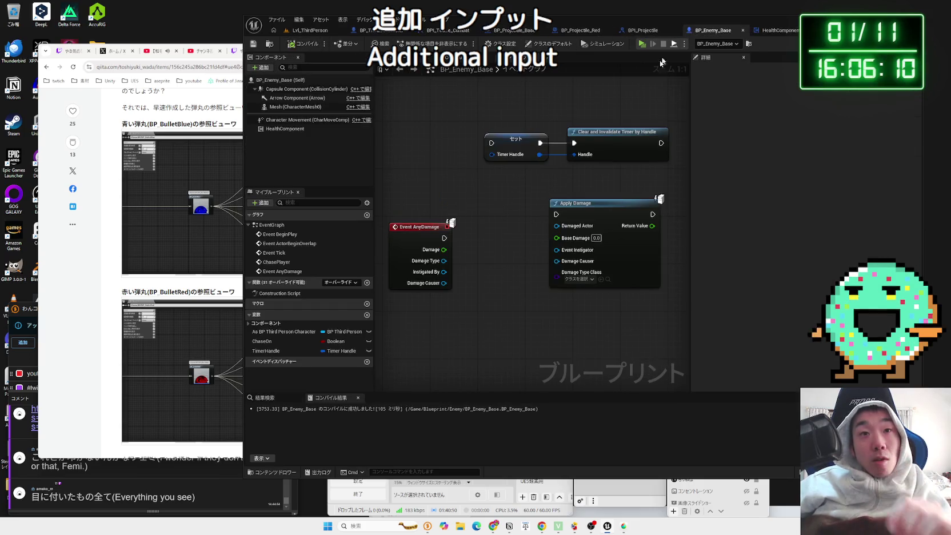
- Place a Health Component reference and test a Receive Damage call, then delete the call
{"action": "mouse_move", "coordinate": [285, 129]}
{"action": "left_mouse_down"}
{"action": "mouse_move", "coordinate": [451, 306]}
{"action": "mouse_move", "coordinate": [540, 306]}
{"action": "left_mouse_up"}
{"action": "type", "text": "reci"}
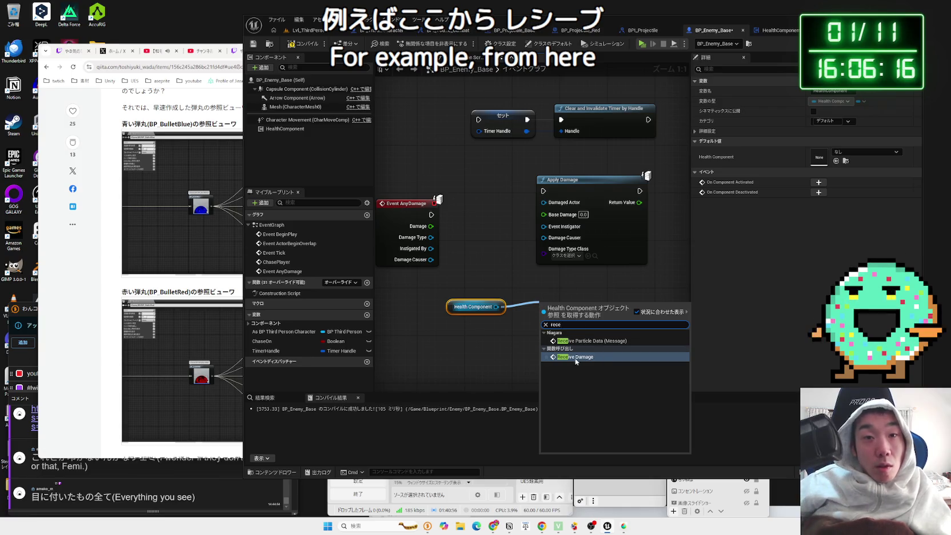
{"action": "left_click", "coordinate": [571, 354]}
{"action": "left_click_drag", "start_coordinate": [566, 313], "coordinate": [489, 212]}
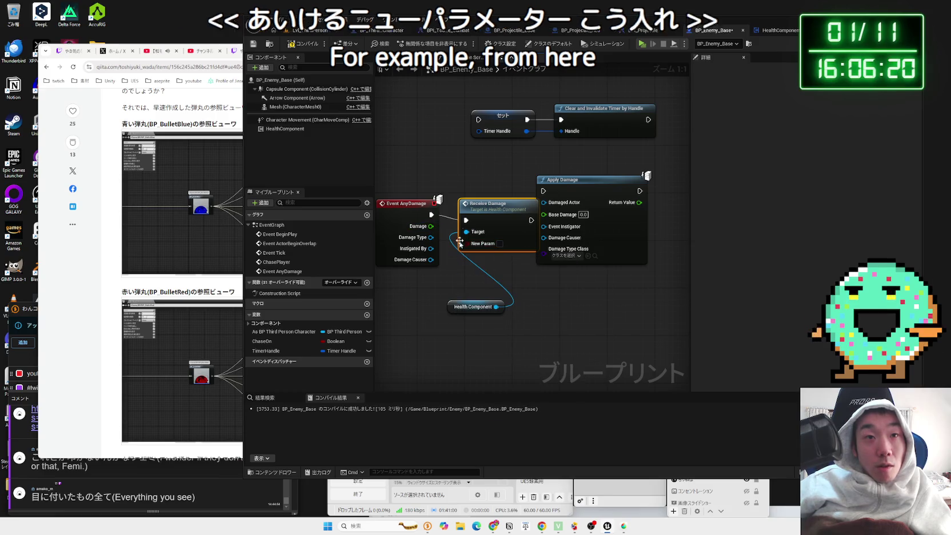
{"action": "key", "text": "Delete"}
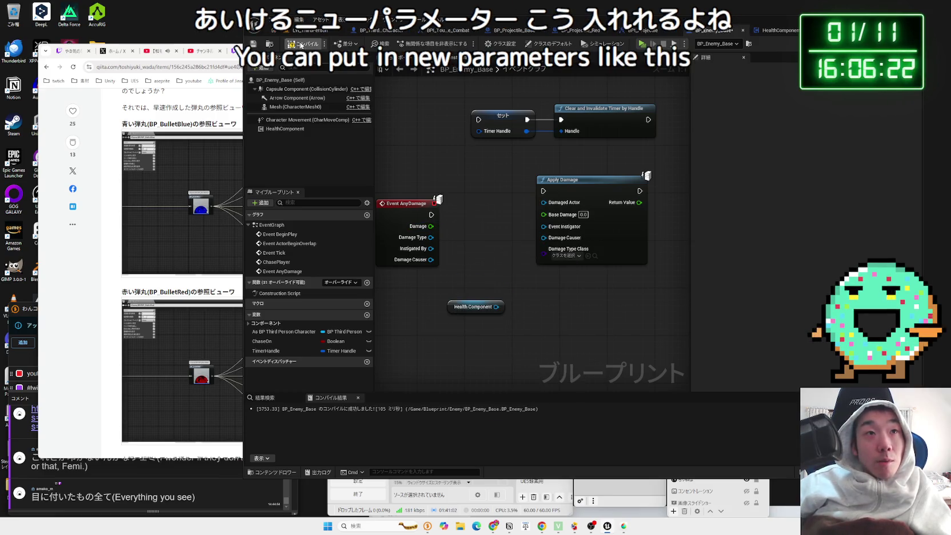
- Save BP_Enemy_Base and return to HealthComponent's ReceiveDamage graph
{"action": "left_click", "coordinate": [647, 32]}
{"action": "left_click", "coordinate": [704, 32]}
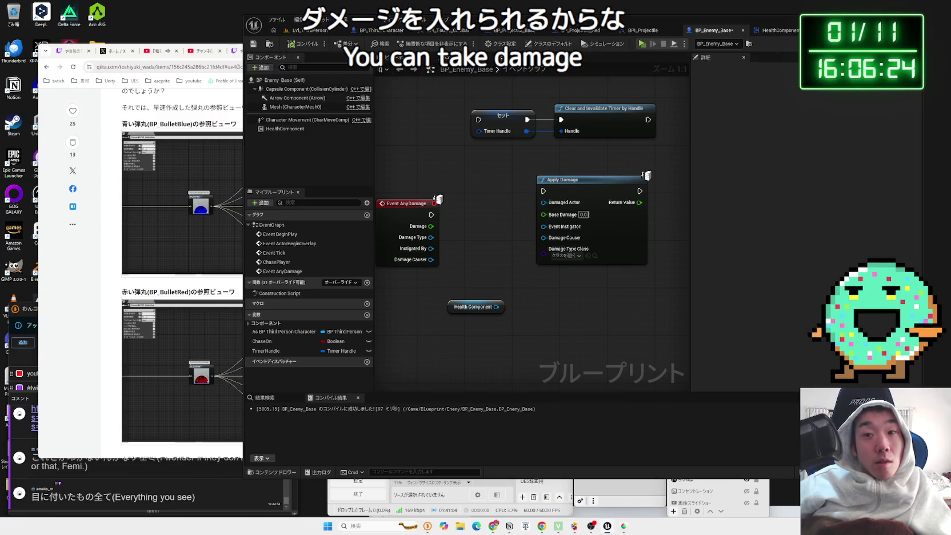
{"action": "key", "text": "ctrl+s"}
{"action": "left_click", "coordinate": [537, 339]}
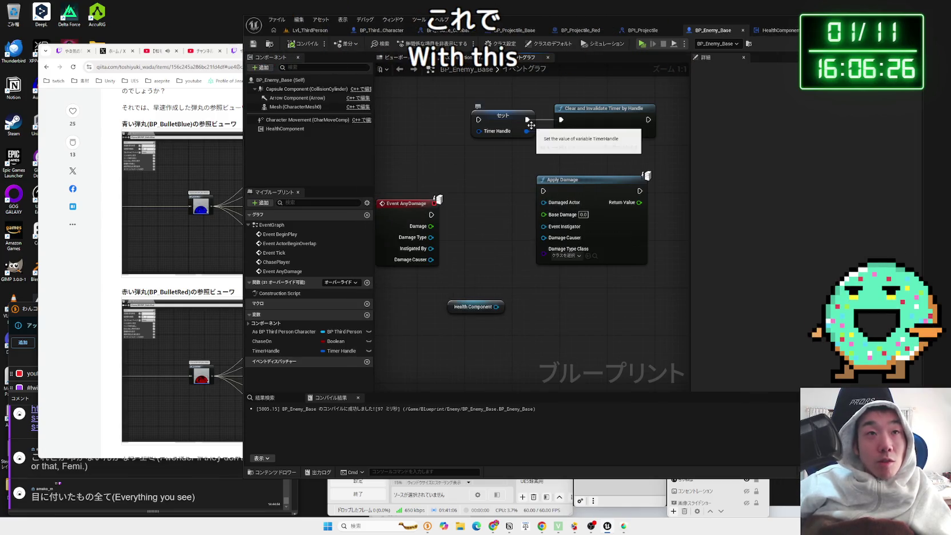
{"action": "left_click", "coordinate": [642, 30]}
{"action": "left_click", "coordinate": [712, 30]}
{"action": "left_click", "coordinate": [778, 30]}
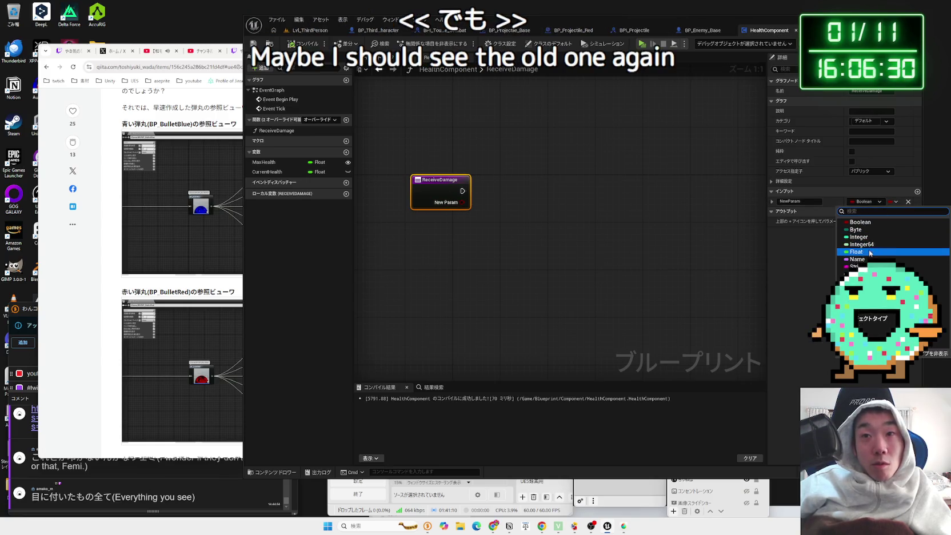
- Make ReceiveDamage's NewParam input a Float and rename it Damage
{"action": "left_click", "coordinate": [856, 251]}
{"action": "left_click", "coordinate": [680, 298]}
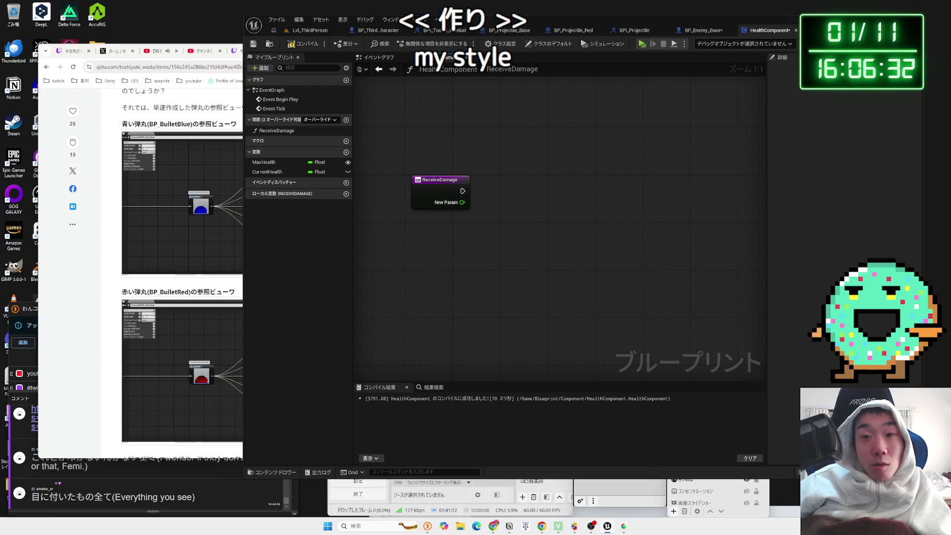
{"action": "left_click", "coordinate": [524, 344]}
{"action": "left_click", "coordinate": [441, 201]}
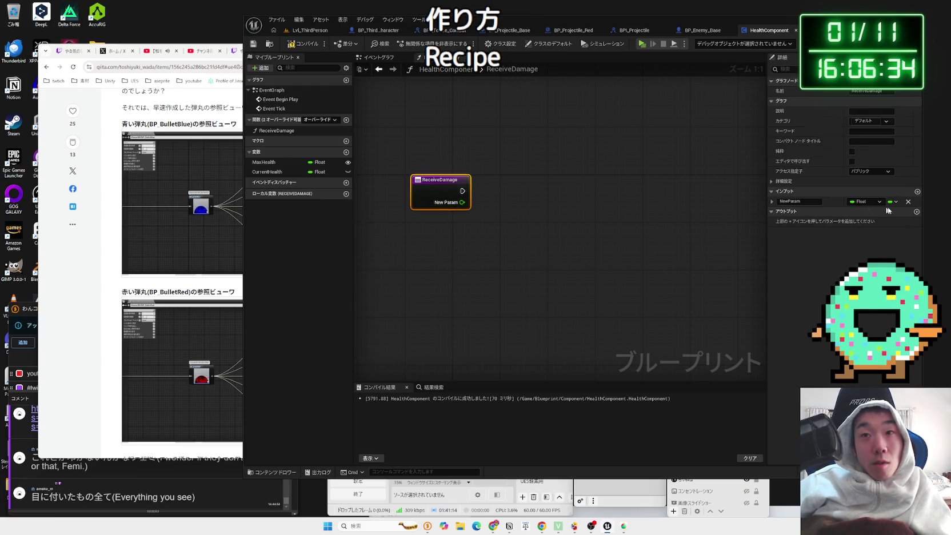
{"action": "type", "text": "Da"}
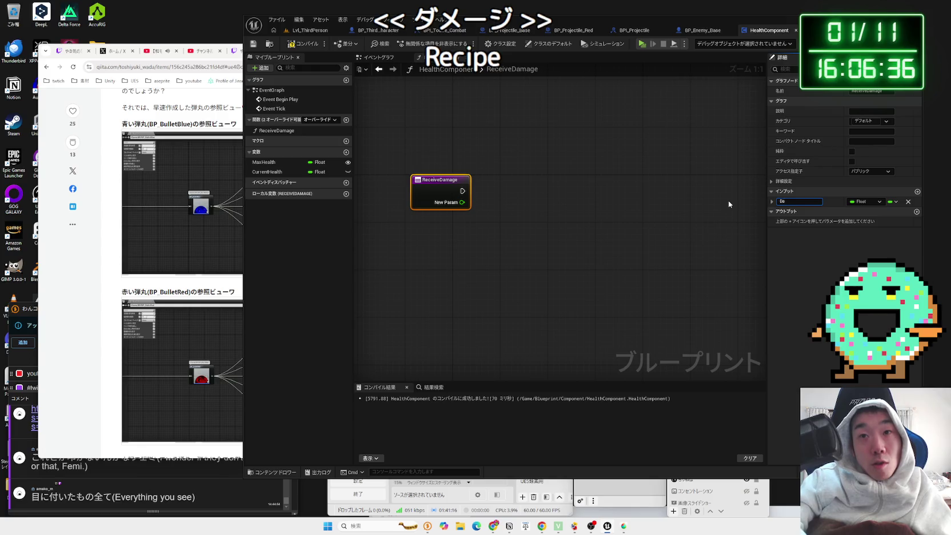
{"action": "type", "text": "mage"}
{"action": "left_click", "coordinate": [700, 206]}
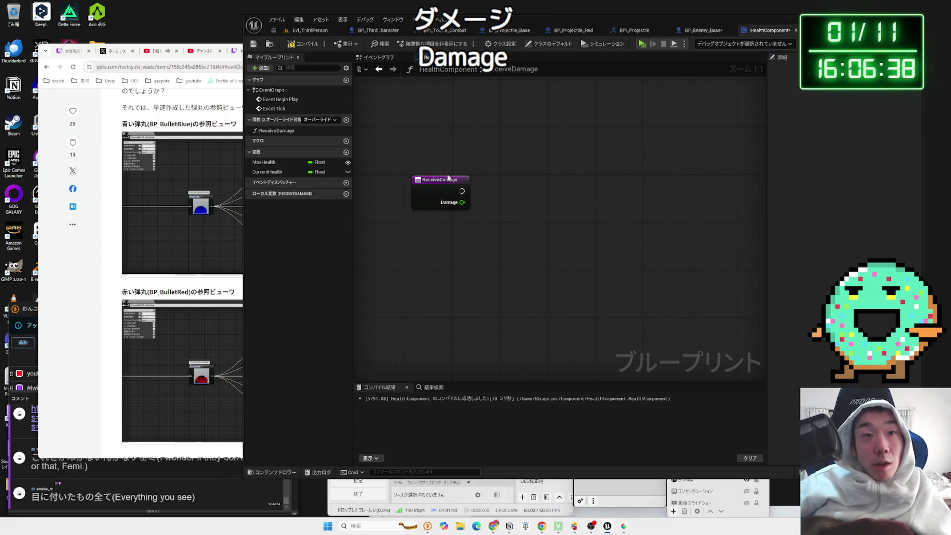
{"action": "mouse_move", "coordinate": [520, 194]}
{"action": "left_mouse_down"}
{"action": "mouse_move", "coordinate": [430, 198]}
{"action": "mouse_move", "coordinate": [486, 202]}
{"action": "left_mouse_up"}
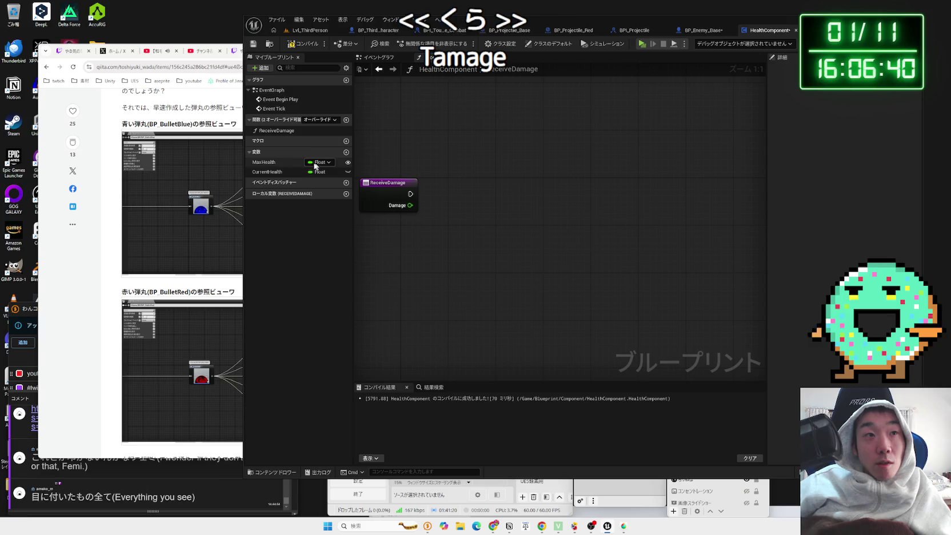
- Add a Set Current Health node wired after ReceiveDamage's execution output
{"action": "mouse_move", "coordinate": [288, 171]}
{"action": "left_mouse_down"}
{"action": "mouse_move", "coordinate": [493, 219]}
{"action": "mouse_move", "coordinate": [476, 203]}
{"action": "left_mouse_up"}
{"action": "left_click", "coordinate": [501, 230]}
{"action": "left_click_drag", "start_coordinate": [410, 194], "coordinate": [522, 191]}
{"action": "left_click_drag", "start_coordinate": [474, 228], "coordinate": [515, 215]}
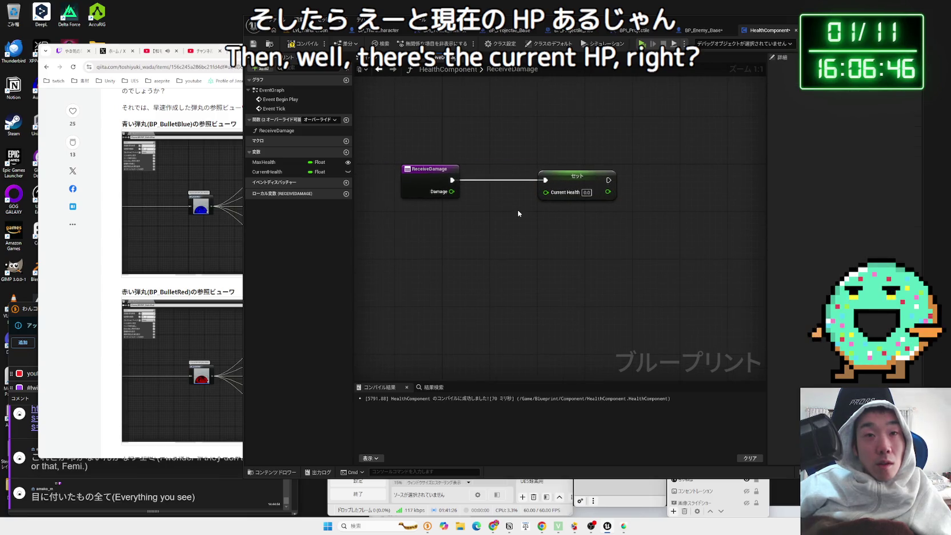
- Add a Current Health getter feeding a Subtract node, with Damage wired into the second input
{"action": "mouse_move", "coordinate": [270, 172]}
{"action": "left_mouse_down"}
{"action": "mouse_move", "coordinate": [458, 248]}
{"action": "mouse_move", "coordinate": [527, 247]}
{"action": "left_mouse_up"}
{"action": "left_click", "coordinate": [486, 260]}
{"action": "type", "text": "-"}
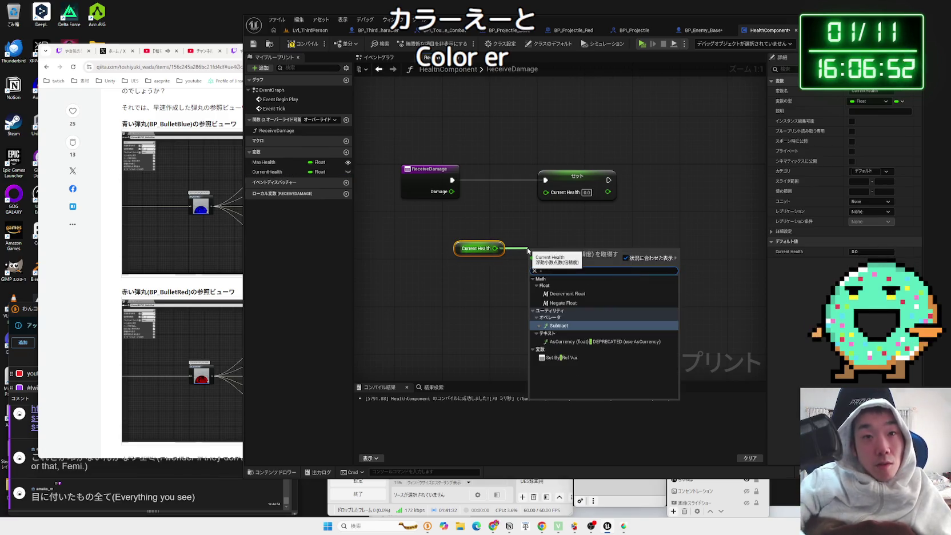
{"action": "left_click", "coordinate": [566, 325]}
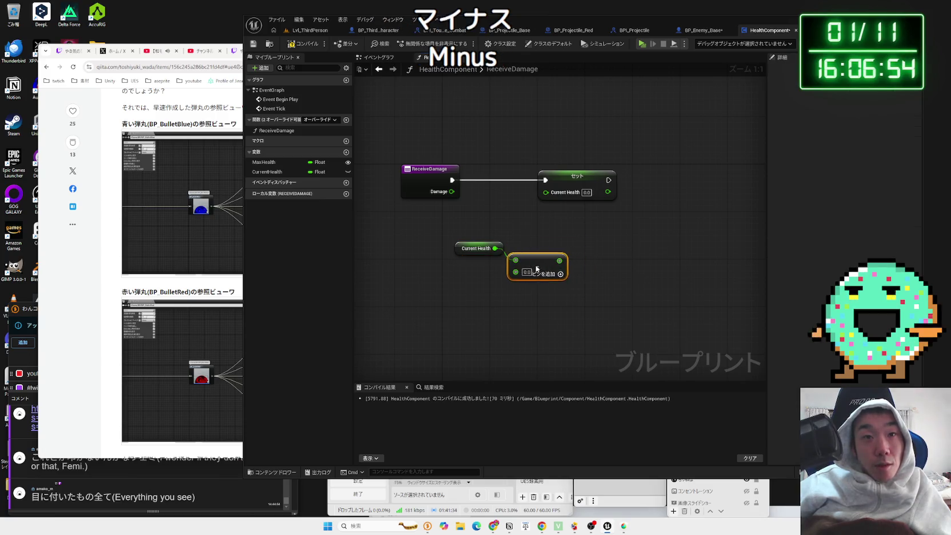
{"action": "mouse_move", "coordinate": [451, 191]}
{"action": "left_mouse_down"}
{"action": "mouse_move", "coordinate": [516, 265]}
{"action": "mouse_move", "coordinate": [546, 192]}
{"action": "mouse_move", "coordinate": [630, 184]}
{"action": "left_mouse_up"}
- Add a Branch after Set Current Health and a <= comparison node from its Condition pin
{"action": "type", "text": "branch"}
{"action": "key", "text": "Return"}
{"action": "left_click_drag", "start_coordinate": [569, 238], "coordinate": [569, 237]}
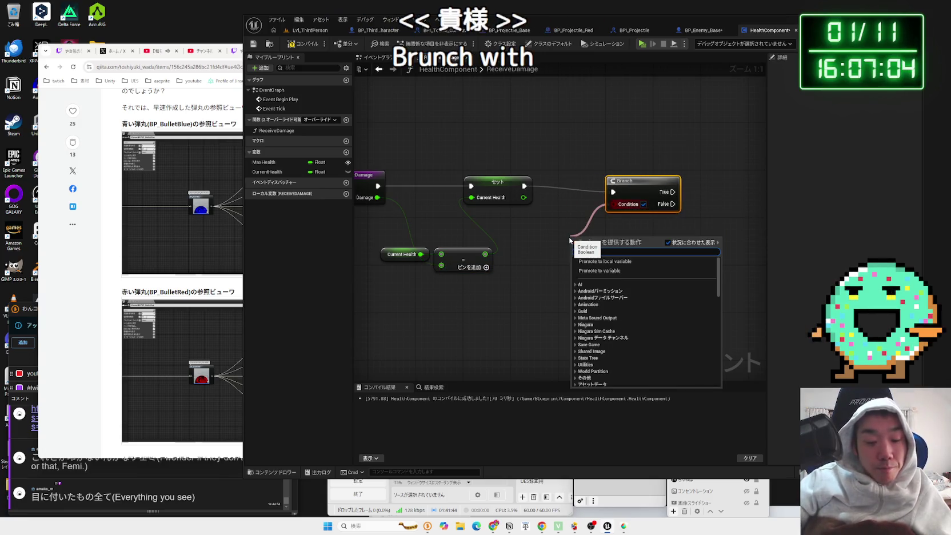
{"action": "type", "text": "<"}
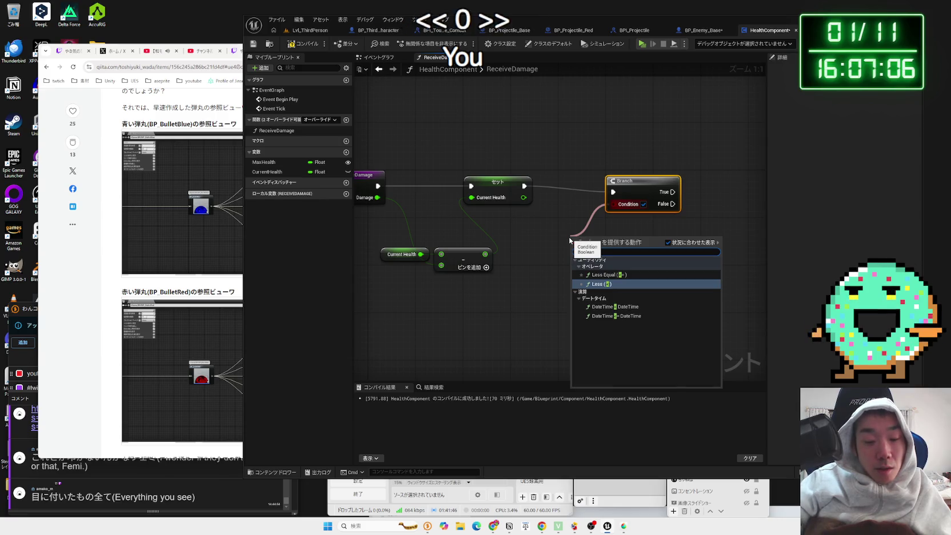
{"action": "key", "text": "BackSpace"}
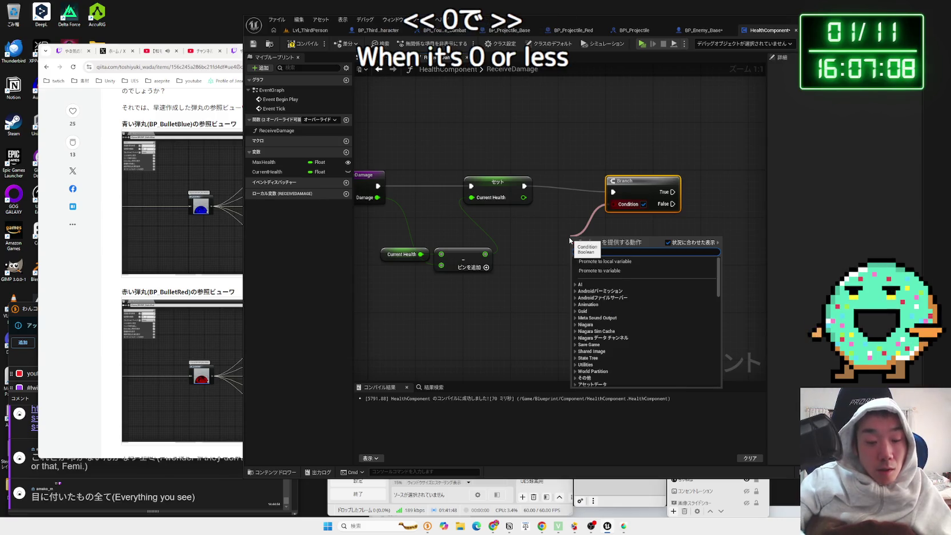
{"action": "type", "text": "<="}
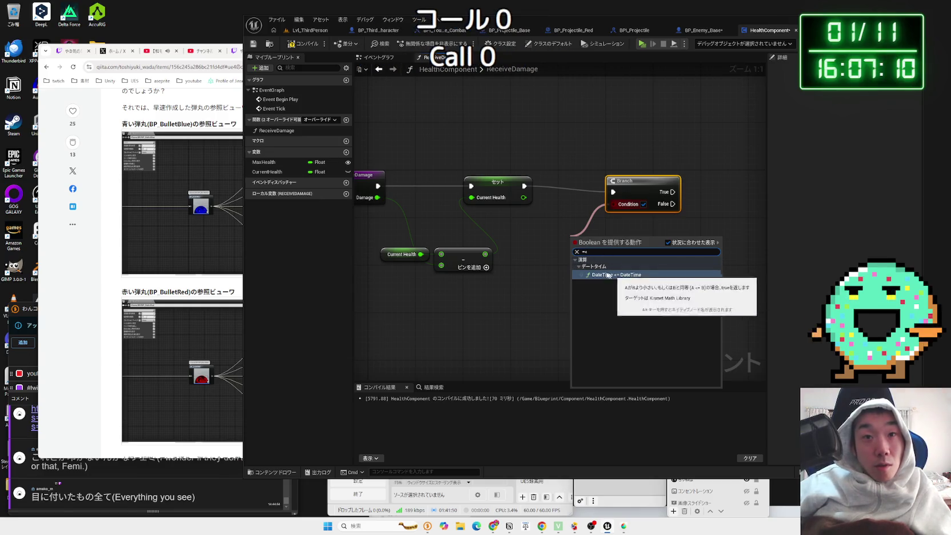
{"action": "key", "text": "BackSpace"}
{"action": "type", "text": "="}
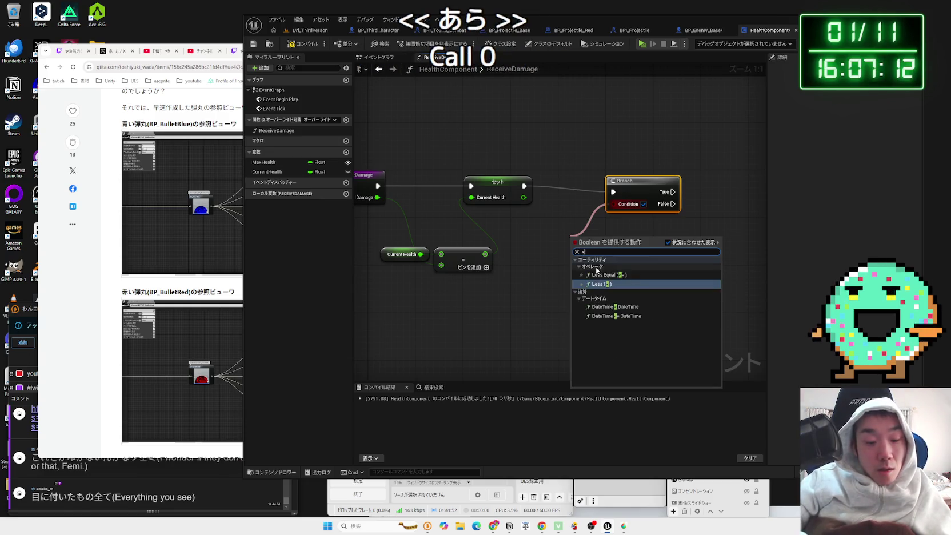
{"action": "left_click", "coordinate": [598, 275]}
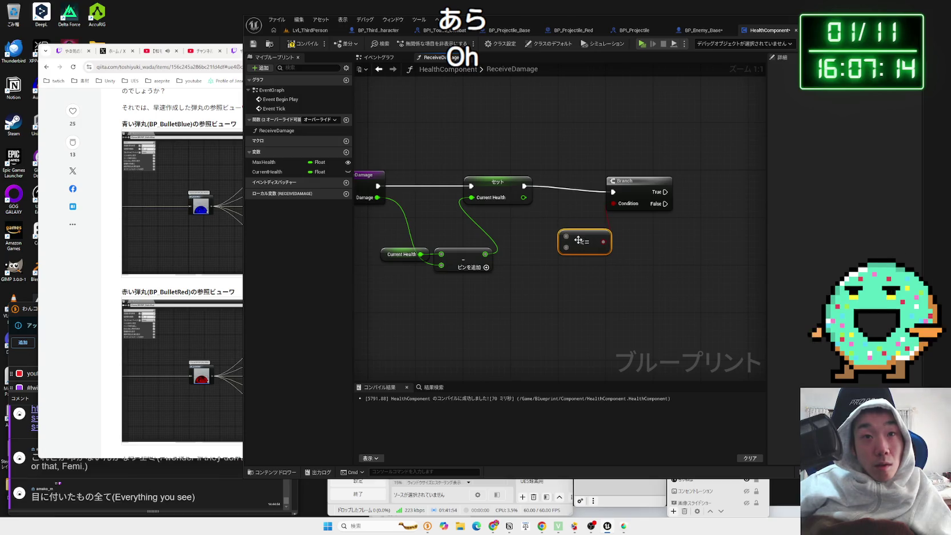
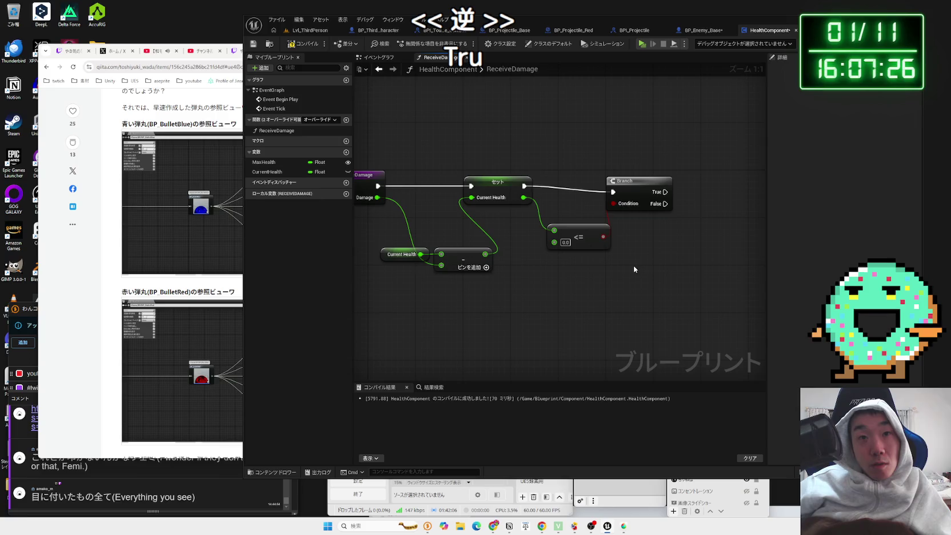
- Line the Branch up with the Set node's output and move the <= node up and left
{"action": "left_click", "coordinate": [597, 243]}
{"action": "left_click", "coordinate": [632, 236]}
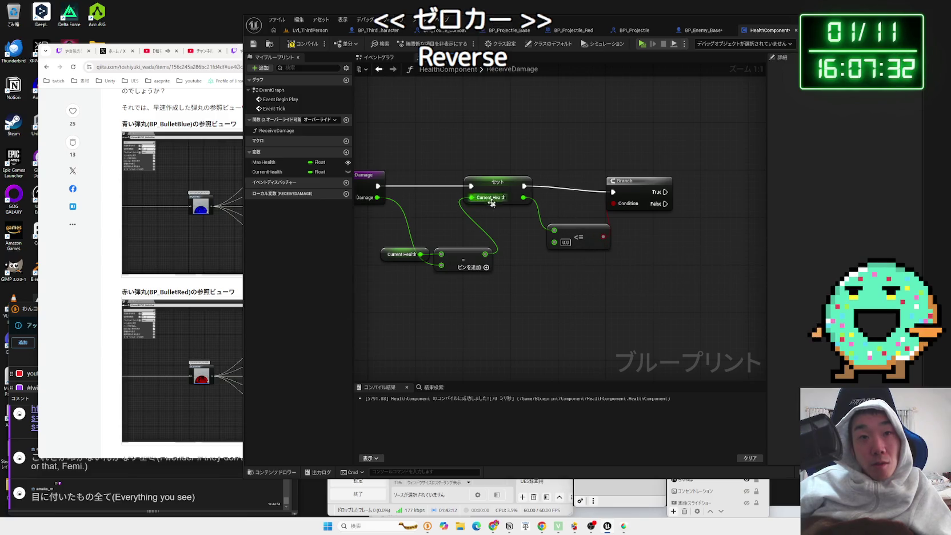
{"action": "left_click_drag", "start_coordinate": [617, 204], "coordinate": [617, 198]}
{"action": "mouse_move", "coordinate": [599, 231]}
{"action": "left_mouse_down"}
{"action": "mouse_move", "coordinate": [587, 221]}
{"action": "mouse_move", "coordinate": [564, 267]}
{"action": "left_mouse_up"}
- Search for a Destroy node from the Branch True output, then cancel without adding one
{"action": "left_click_drag", "start_coordinate": [594, 230], "coordinate": [644, 230]}
{"action": "type", "text": "destor"}
{"action": "key", "text": "BackSpace"}
{"action": "key", "text": "BackSpace"}
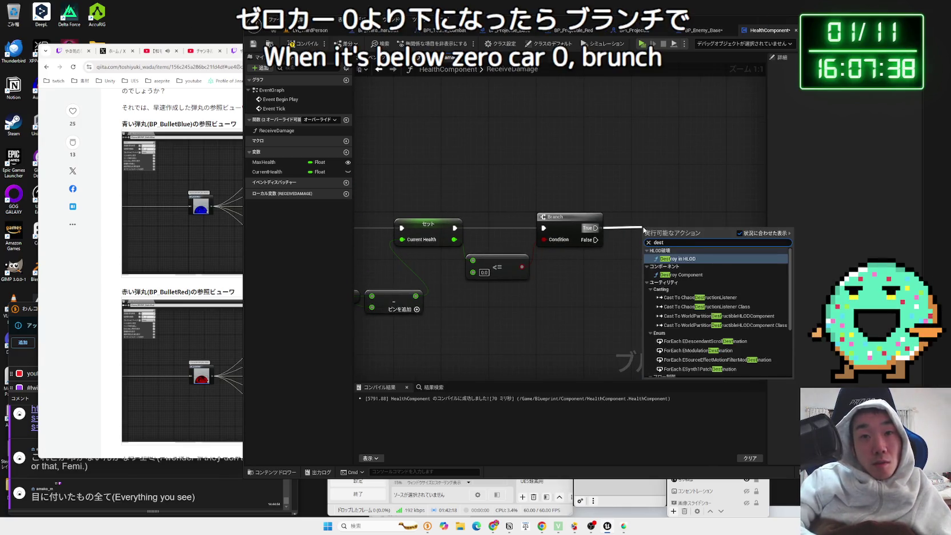
{"action": "type", "text": "roy"}
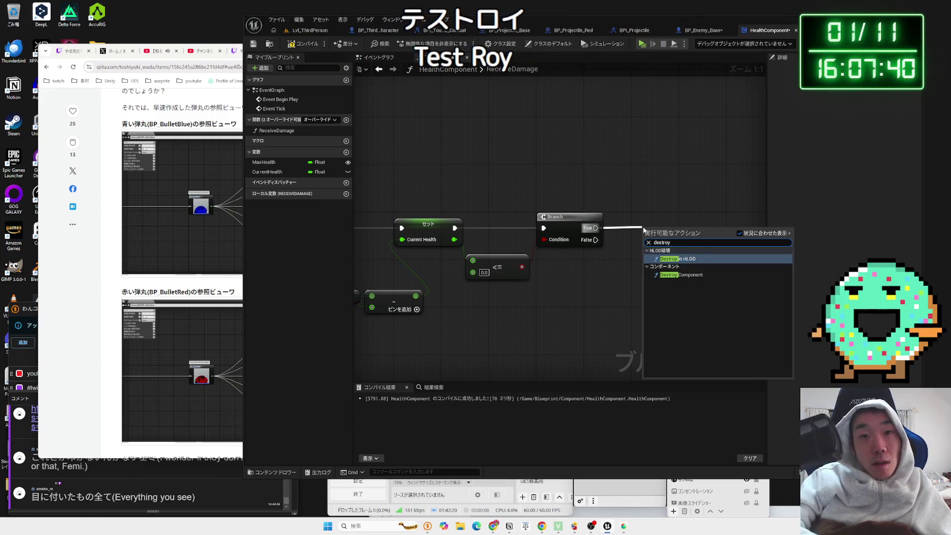
{"action": "type", "text": " a"}
{"action": "key", "text": "BackSpace"}
{"action": "key", "text": "BackSpace"}
{"action": "key", "text": "BackSpace"}
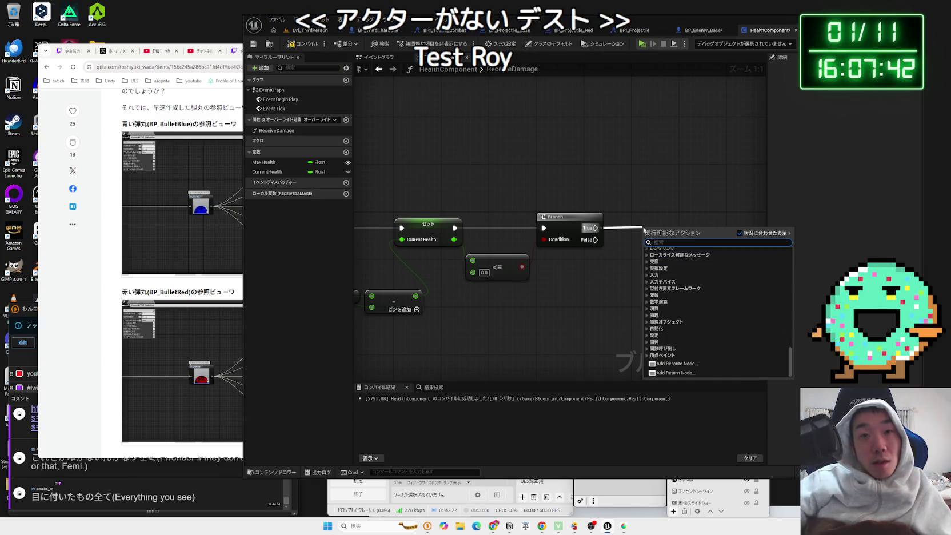
{"action": "left_click", "coordinate": [646, 197]}
- Wire the <= result into the Branch Condition pin
{"action": "left_click_drag", "start_coordinate": [646, 197], "coordinate": [534, 206]}
{"action": "left_click_drag", "start_coordinate": [445, 251], "coordinate": [508, 228]}
{"action": "left_click", "coordinate": [455, 239]}
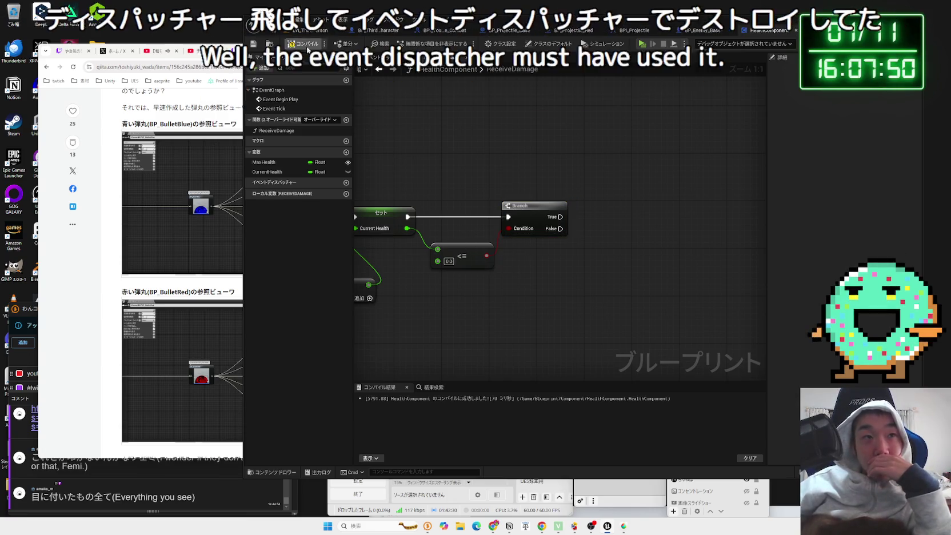
{"action": "left_click_drag", "start_coordinate": [425, 224], "coordinate": [537, 193]}
- Move the subtract and Current Health nodes up into a tidier layout
{"action": "left_click", "coordinate": [450, 248]}
{"action": "left_click_drag", "start_coordinate": [449, 247], "coordinate": [438, 225]}
{"action": "mouse_move", "coordinate": [463, 265]}
{"action": "left_mouse_down"}
{"action": "mouse_move", "coordinate": [548, 278]}
{"action": "mouse_move", "coordinate": [425, 239]}
{"action": "left_mouse_up"}
{"action": "left_click_drag", "start_coordinate": [505, 243], "coordinate": [506, 231]}
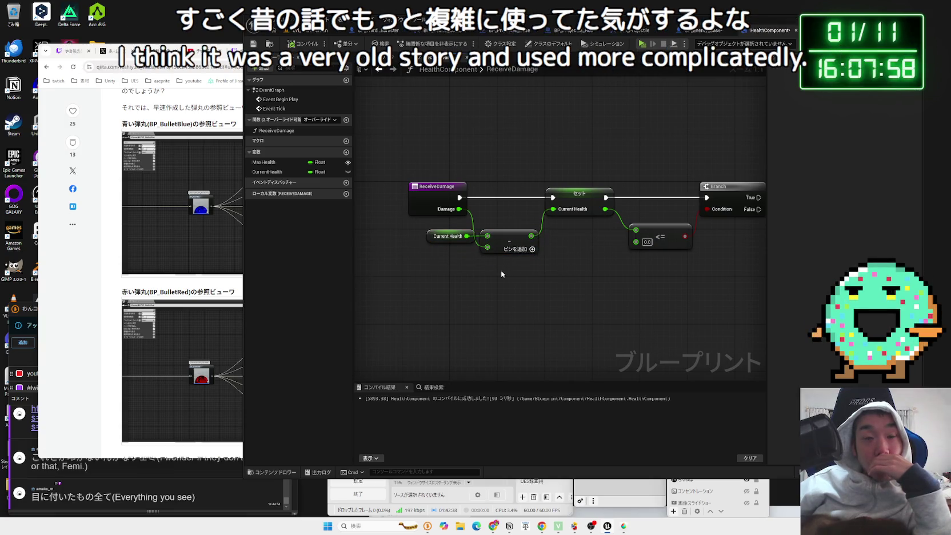
- Back in the main EventGraph, nudge Set Current Health right, then bring up BP_Enemy_Base
{"action": "left_click", "coordinate": [378, 68]}
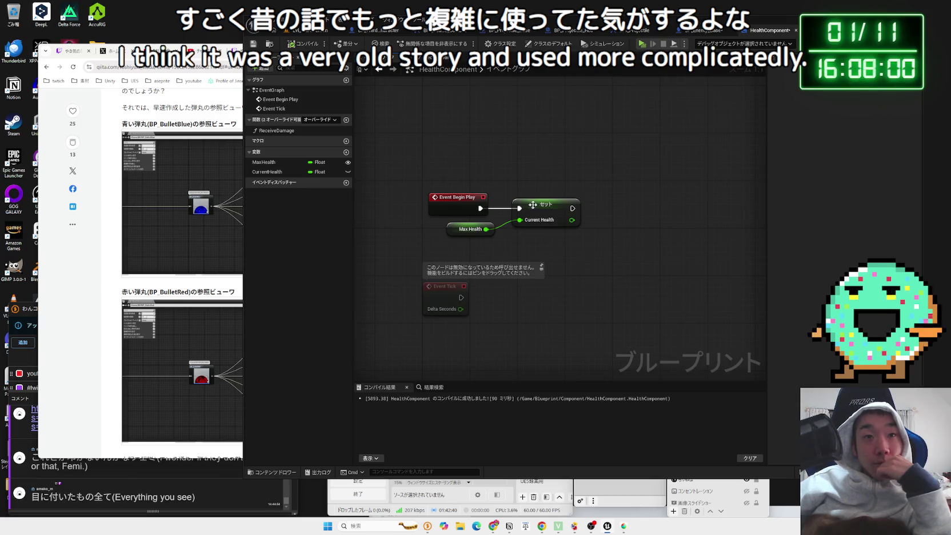
{"action": "left_click_drag", "start_coordinate": [530, 204], "coordinate": [550, 210]}
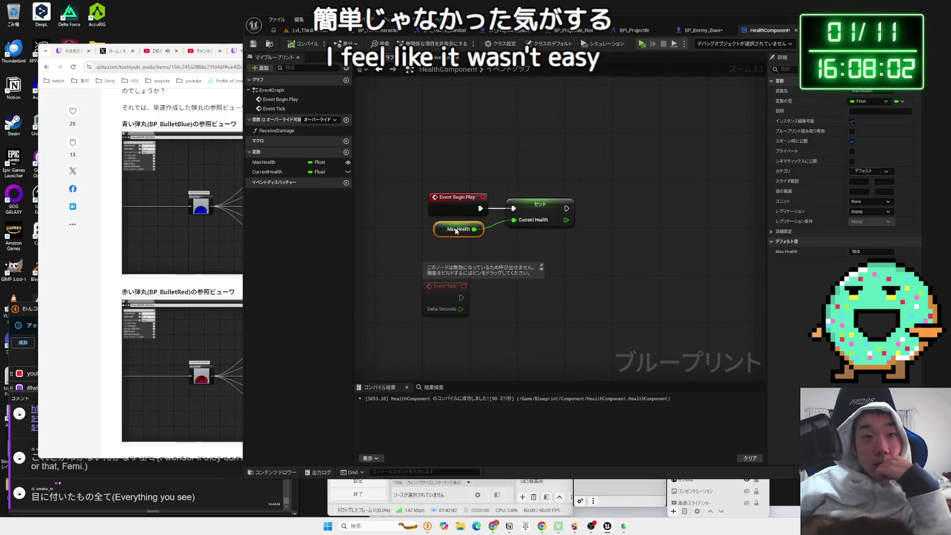
{"action": "left_click", "coordinate": [360, 210]}
{"action": "left_click", "coordinate": [697, 30]}
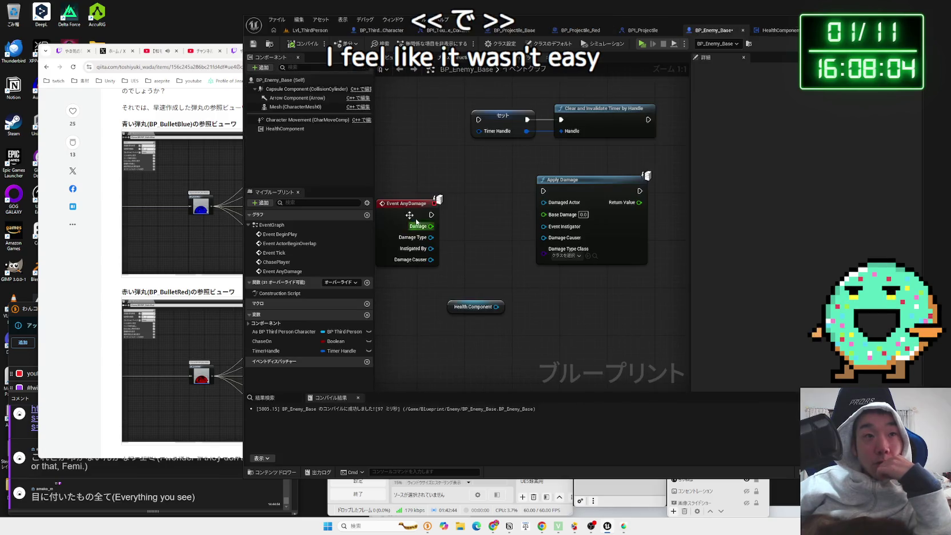
- Save both modified blueprints and select the HealthComponent variable in BP_Enemy_Base
{"action": "key", "text": "ctrl+shift+s"}
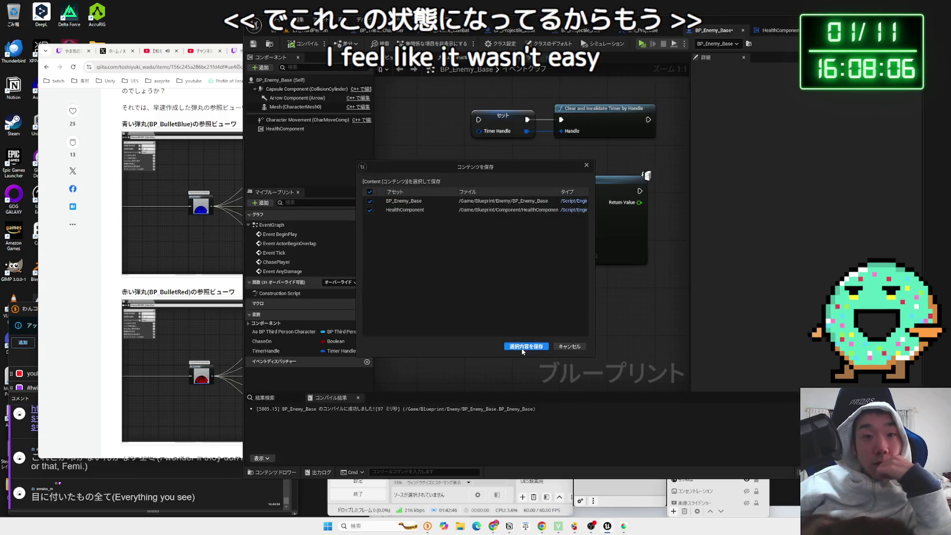
{"action": "left_click", "coordinate": [523, 342]}
{"action": "left_click", "coordinate": [253, 325]}
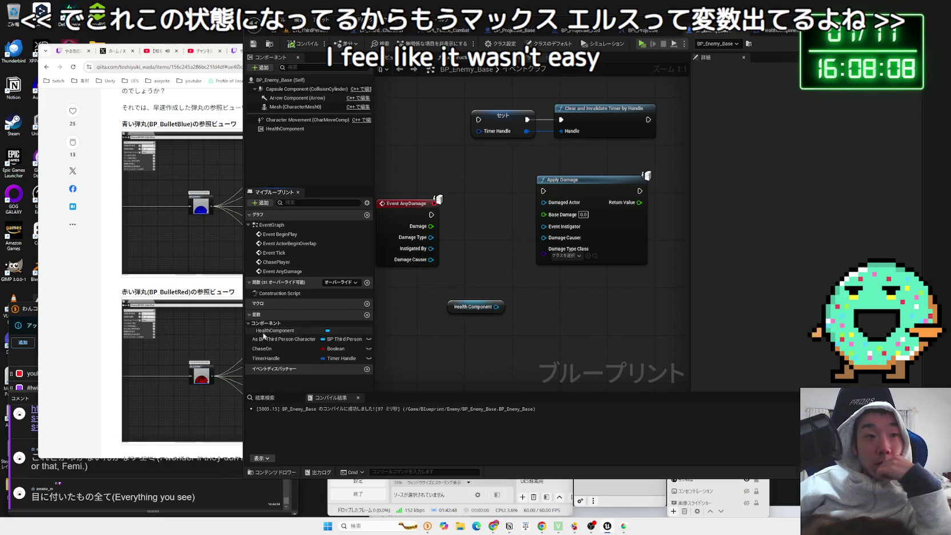
{"action": "left_click", "coordinate": [253, 331]}
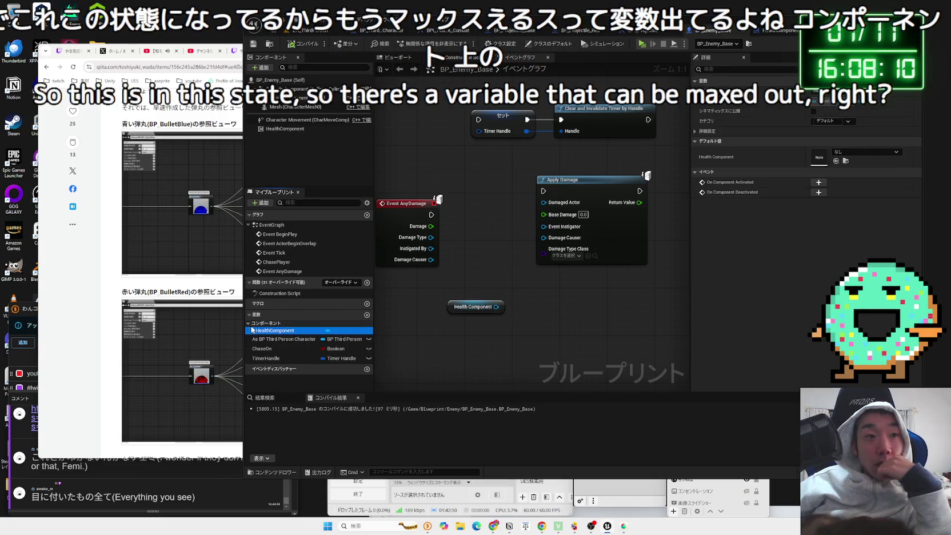
- Search the component and class default properties for 'max' and 'hei', then return to HealthComponent
{"action": "left_click", "coordinate": [765, 69]}
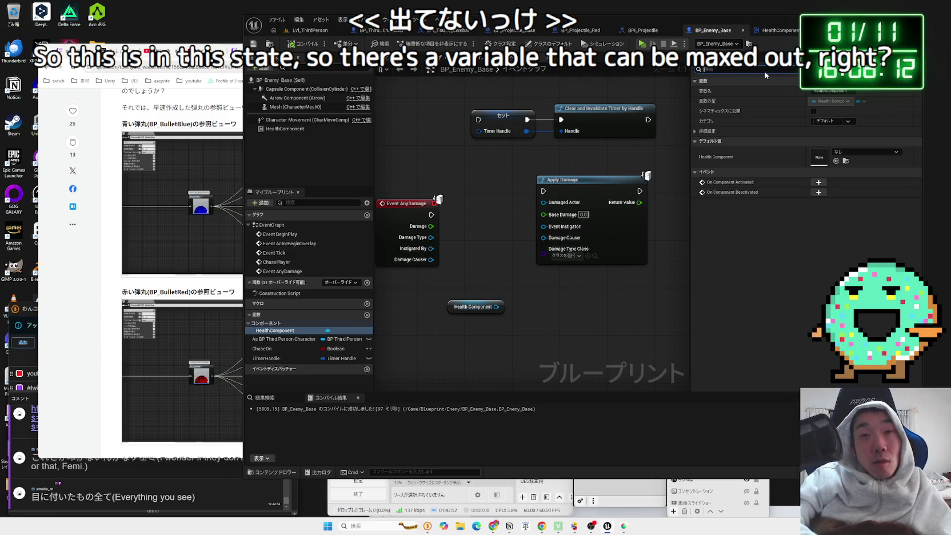
{"action": "type", "text": "max"}
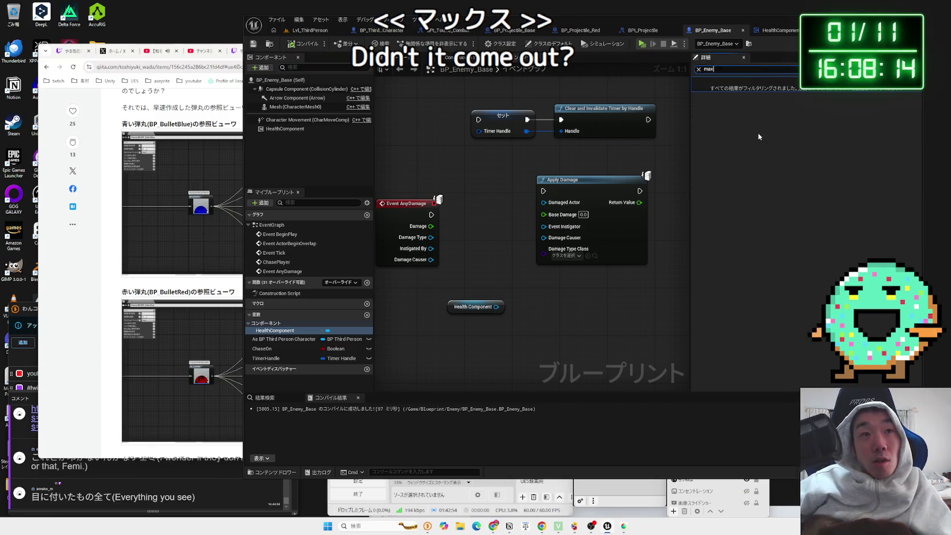
{"action": "left_click", "coordinate": [281, 80]}
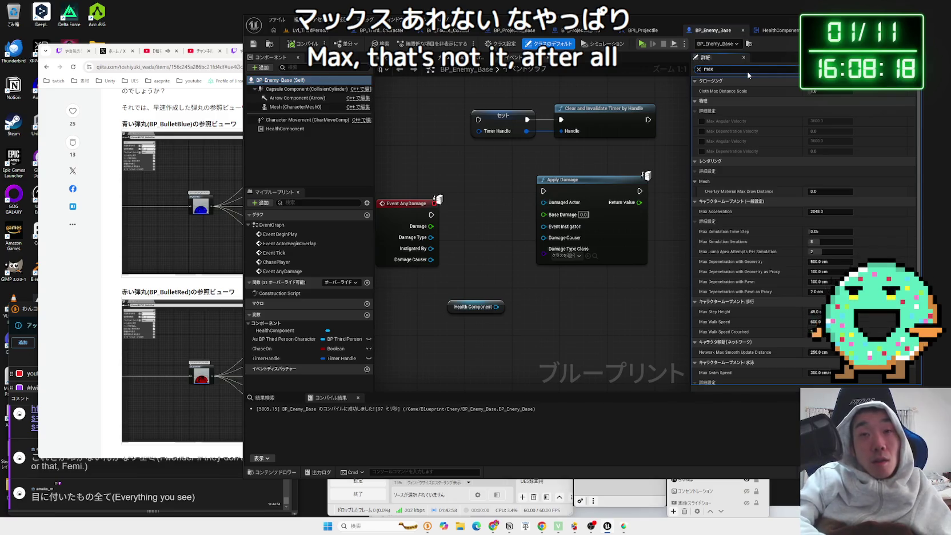
{"action": "type", "text": " he"}
{"action": "type", "text": "i"}
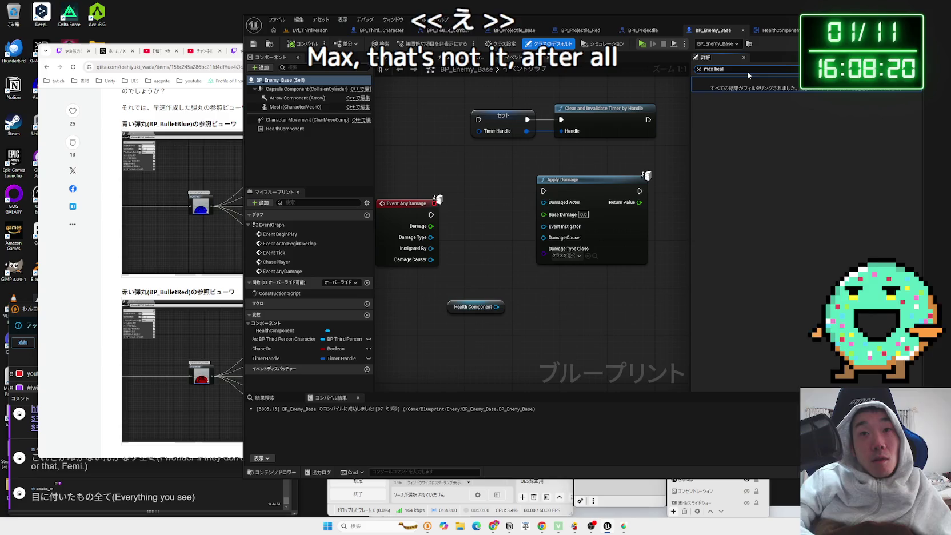
{"action": "key", "text": "ctrl+a"}
{"action": "key", "text": "BackSpace"}
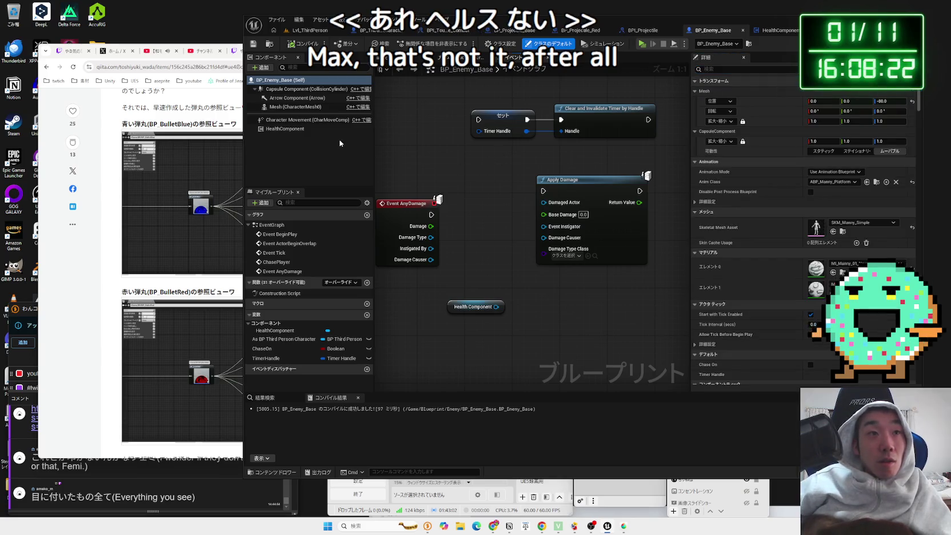
{"action": "left_click", "coordinate": [288, 128]}
{"action": "left_click", "coordinate": [778, 30]}
{"action": "left_click", "coordinate": [539, 201]}
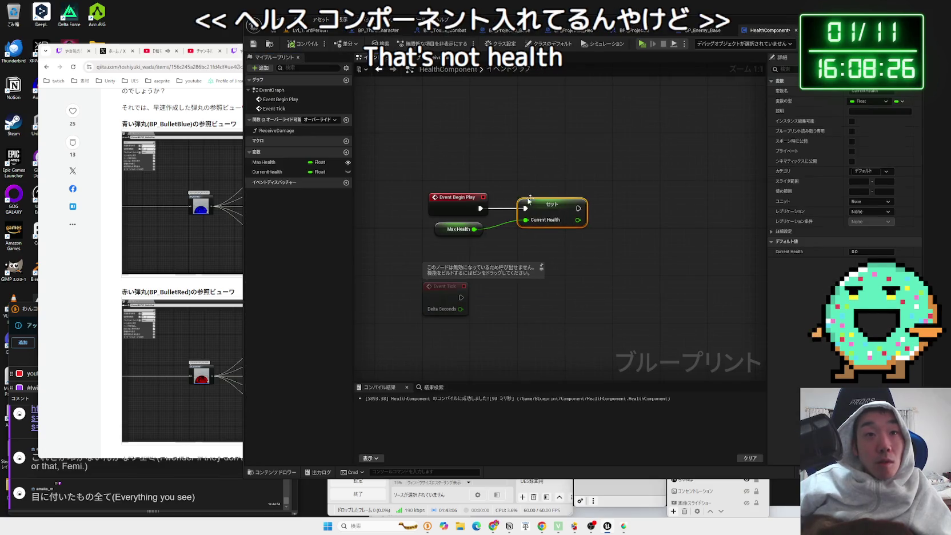
- Make the Max Health variable Instance Editable and Expose on Spawn
{"action": "left_click", "coordinate": [450, 198]}
{"action": "left_click", "coordinate": [452, 230]}
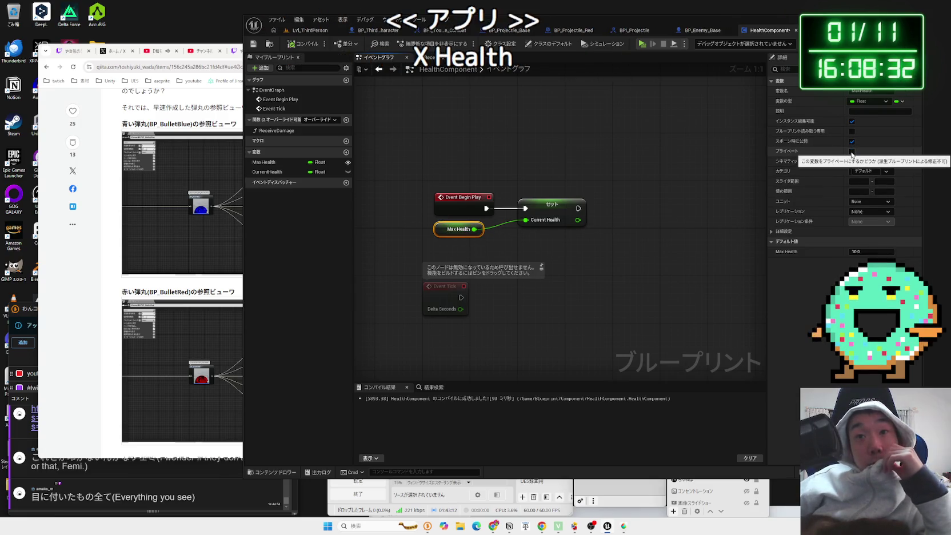
{"action": "left_click", "coordinate": [851, 121]}
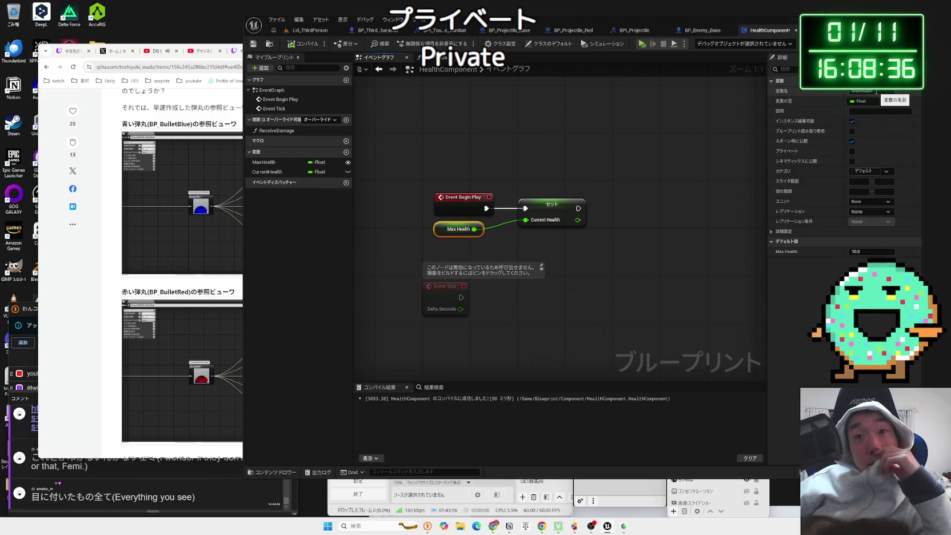
{"action": "left_click", "coordinate": [851, 141]}
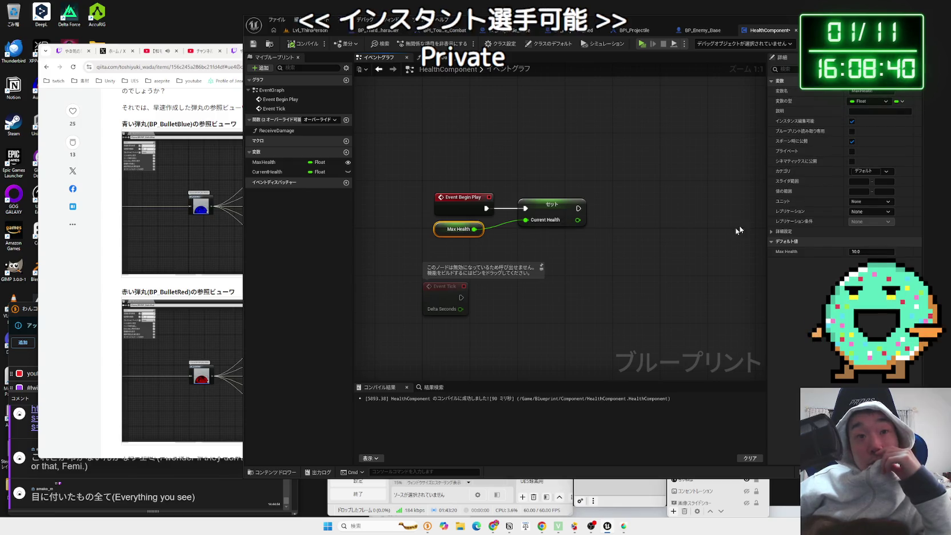
- Save and compile the HealthComponent blueprint
{"action": "left_click_drag", "start_coordinate": [568, 217], "coordinate": [563, 216]}
{"action": "left_click", "coordinate": [578, 279]}
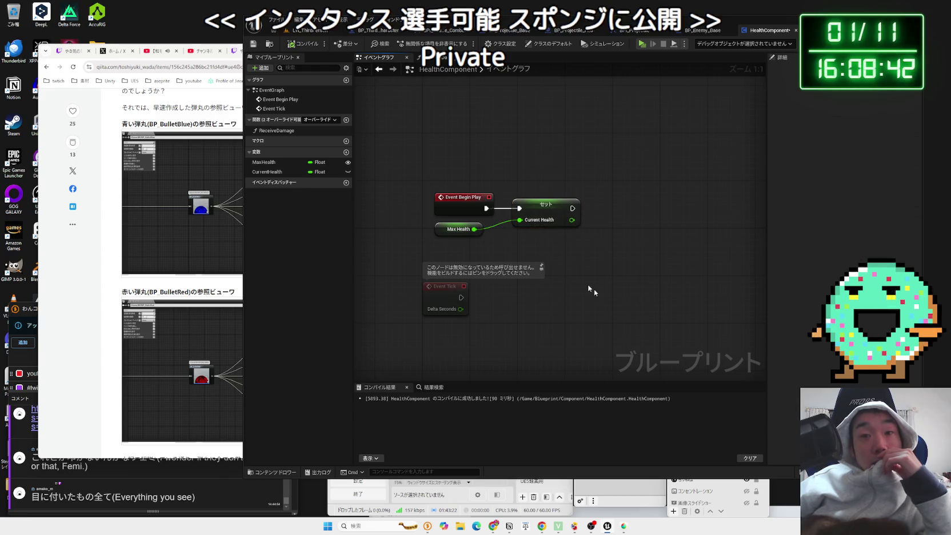
{"action": "key", "text": "ctrl+shift+s"}
{"action": "left_click", "coordinate": [525, 345]}
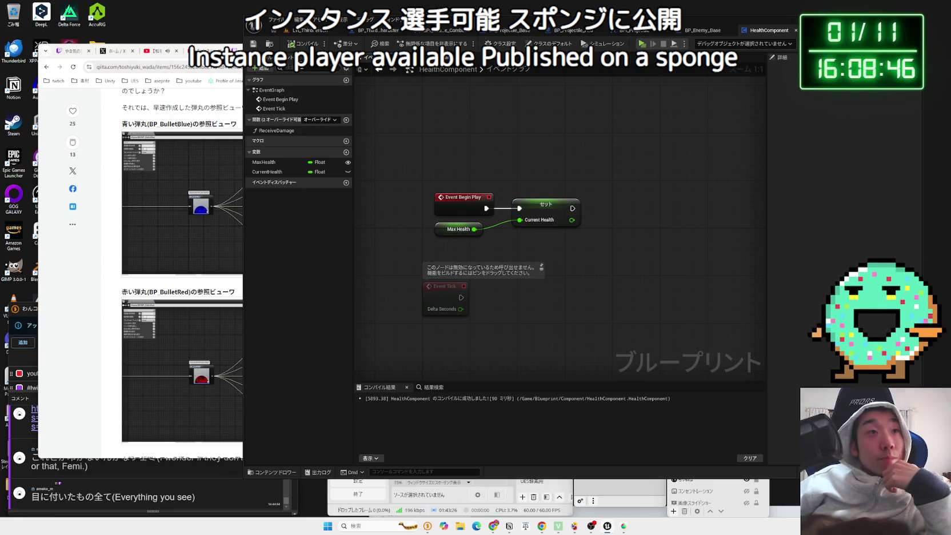
{"action": "left_click", "coordinate": [301, 46]}
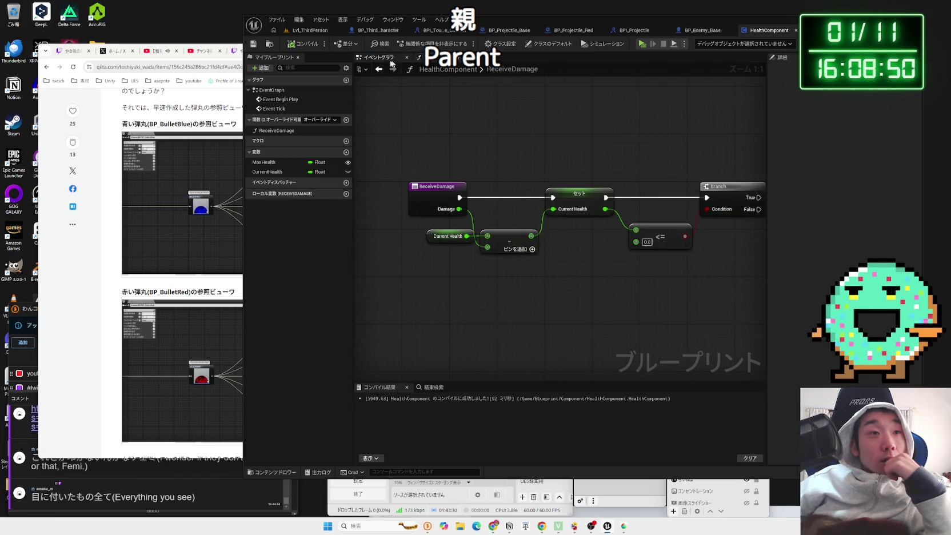
{"action": "left_click", "coordinate": [704, 34]}
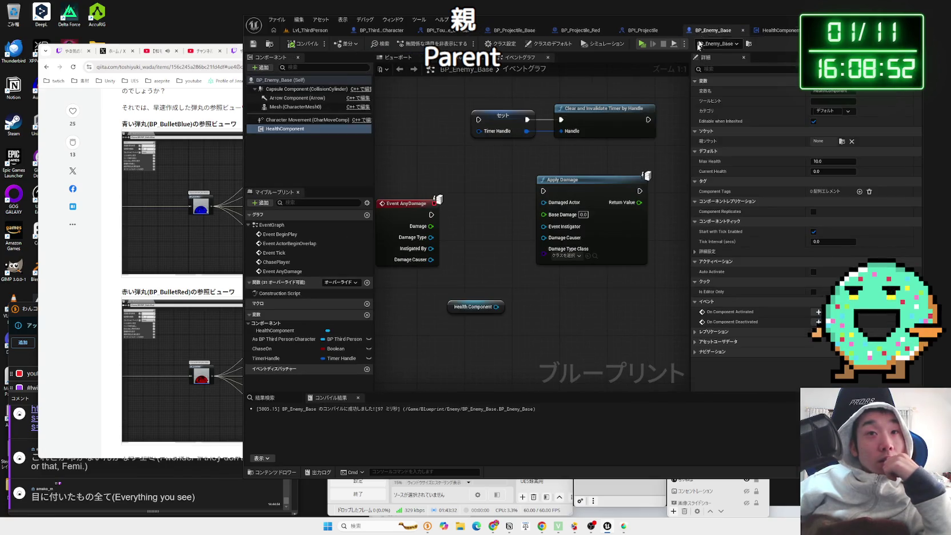
{"action": "left_click", "coordinate": [286, 128]}
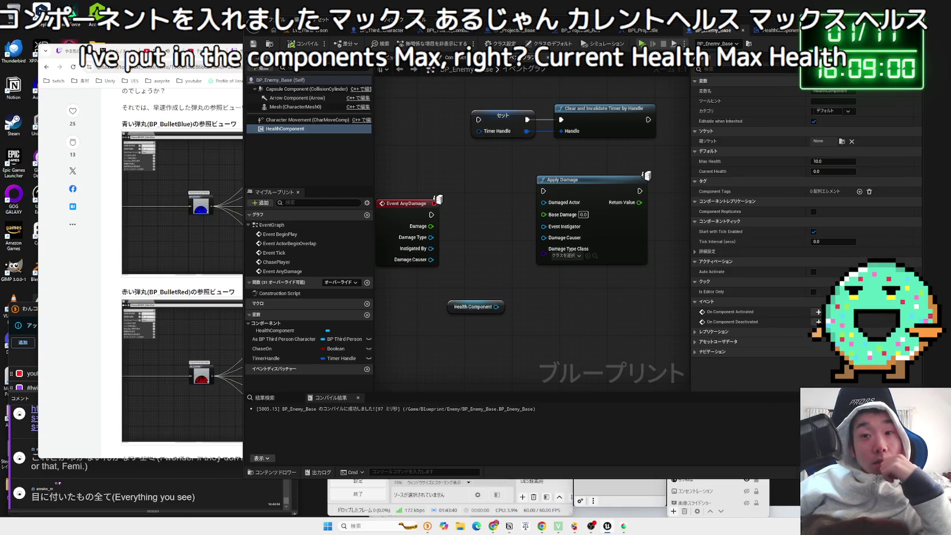
{"action": "left_click", "coordinate": [677, 33]}
{"action": "left_click", "coordinate": [780, 32]}
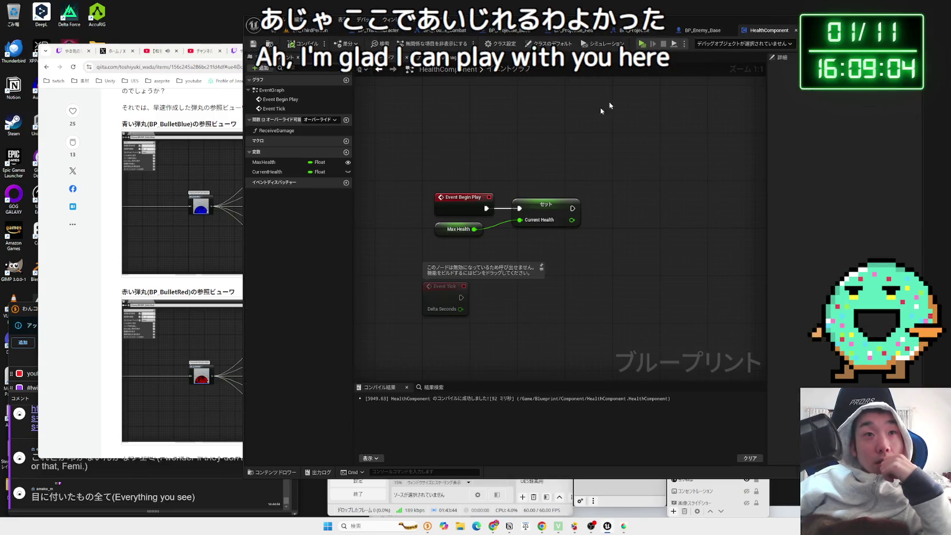
{"action": "left_click", "coordinate": [276, 130]}
{"action": "double_click", "coordinate": [277, 130]}
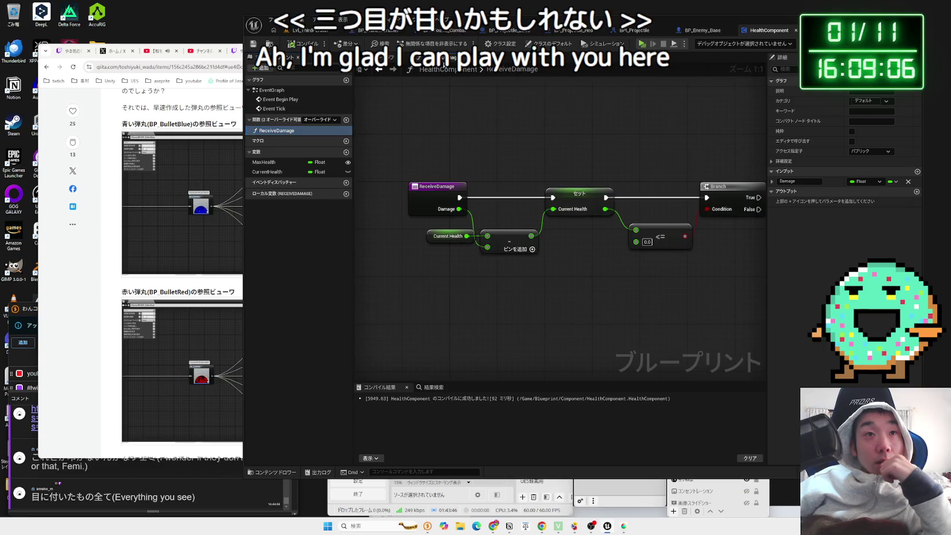
{"action": "left_click", "coordinate": [438, 237]}
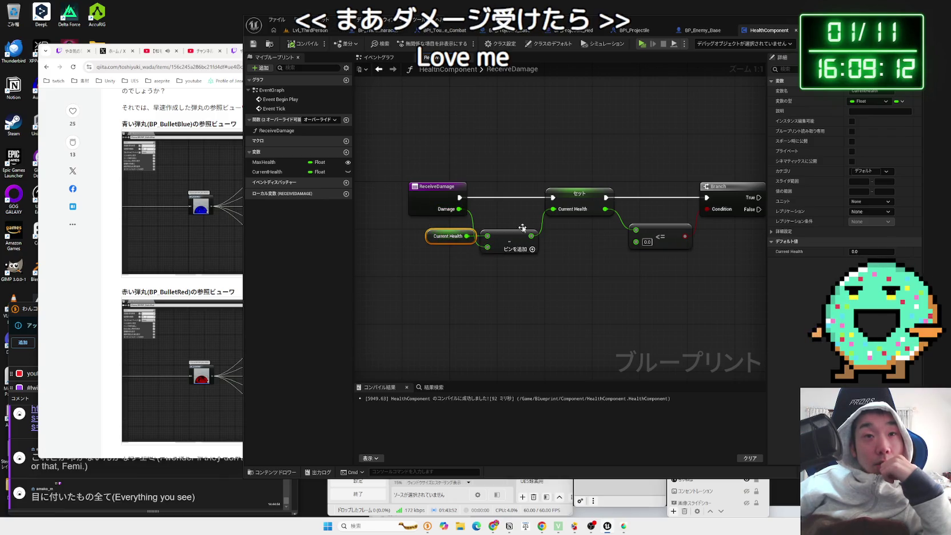
{"action": "left_click_drag", "start_coordinate": [755, 210], "coordinate": [626, 225]}
- Add a new event dispatcher named DestoryEvent
{"action": "left_click", "coordinate": [346, 183]}
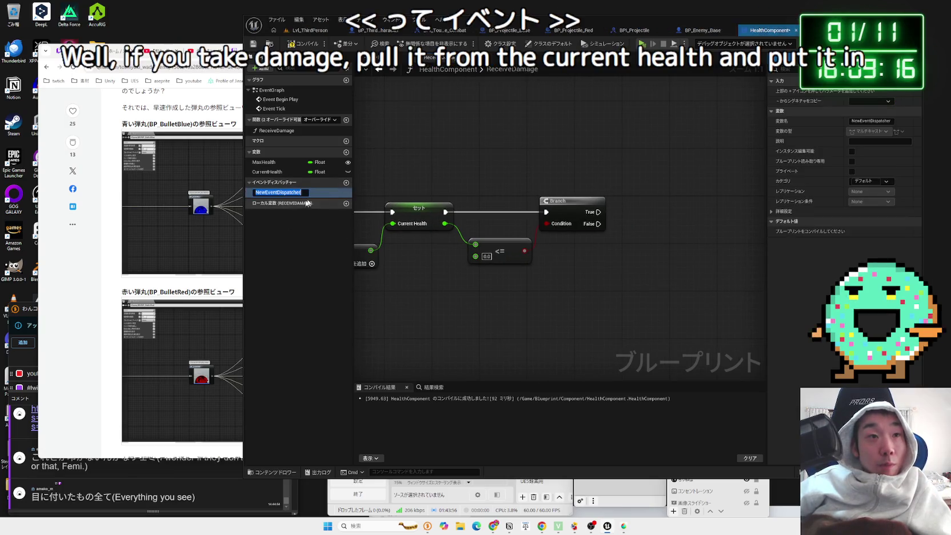
{"action": "type", "text": "Des"}
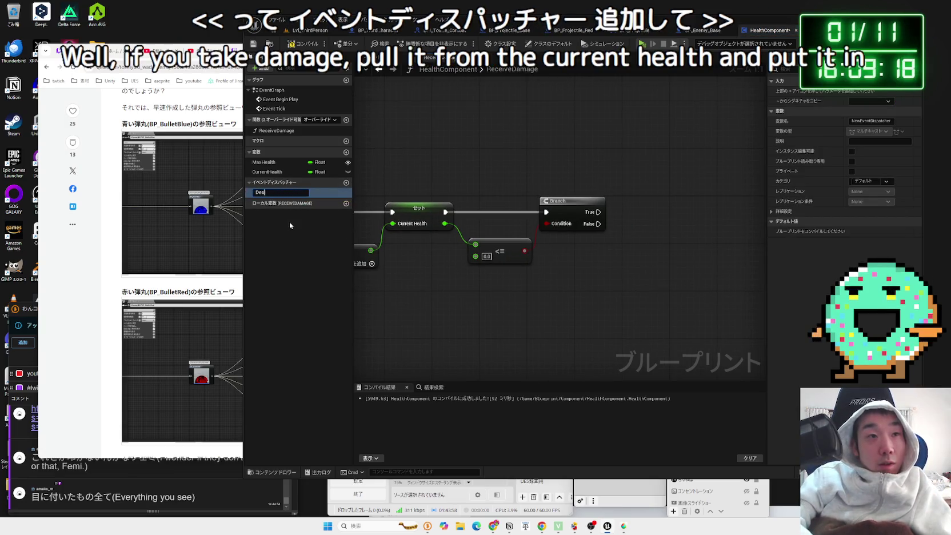
{"action": "type", "text": "toryDis"}
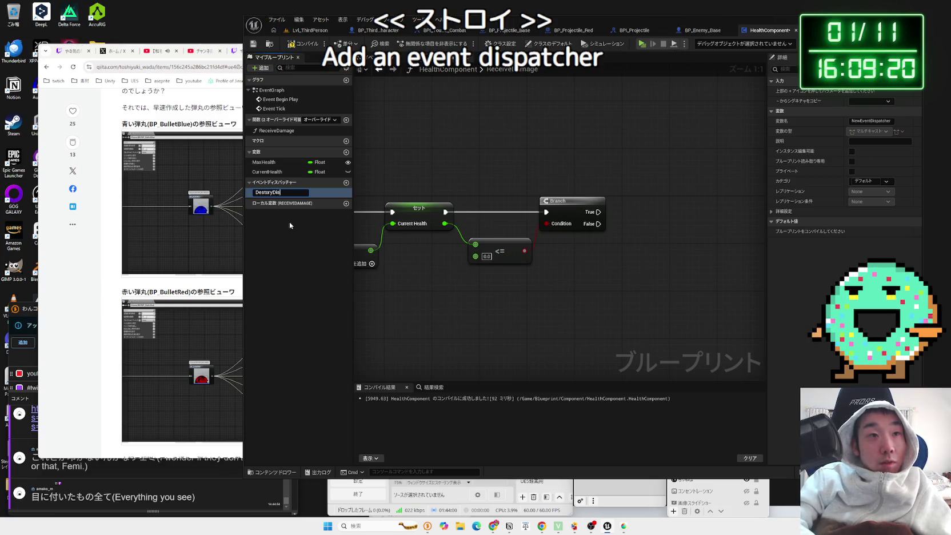
{"action": "key", "text": "BackSpace"}
{"action": "key", "text": "BackSpace"}
{"action": "key", "text": "BackSpace"}
{"action": "type", "text": "Event"}
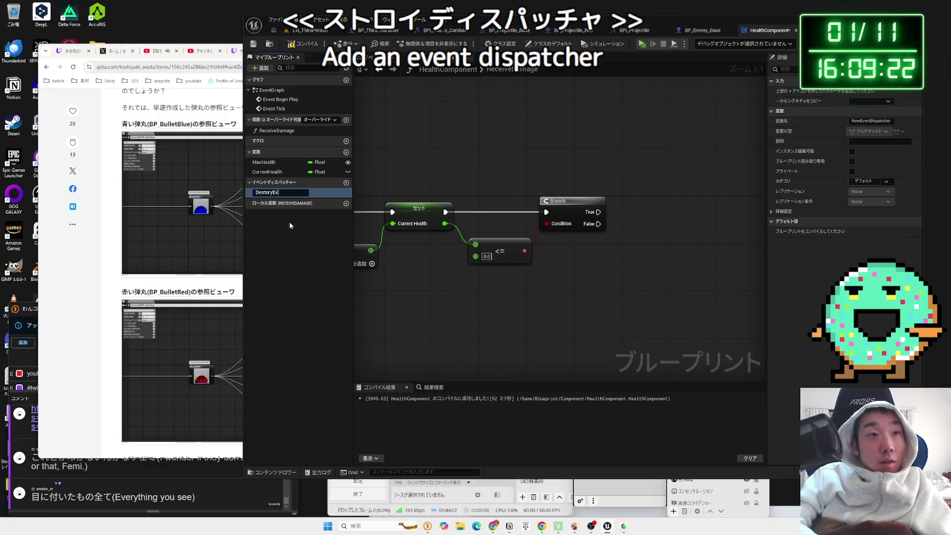
{"action": "key", "text": "Return"}
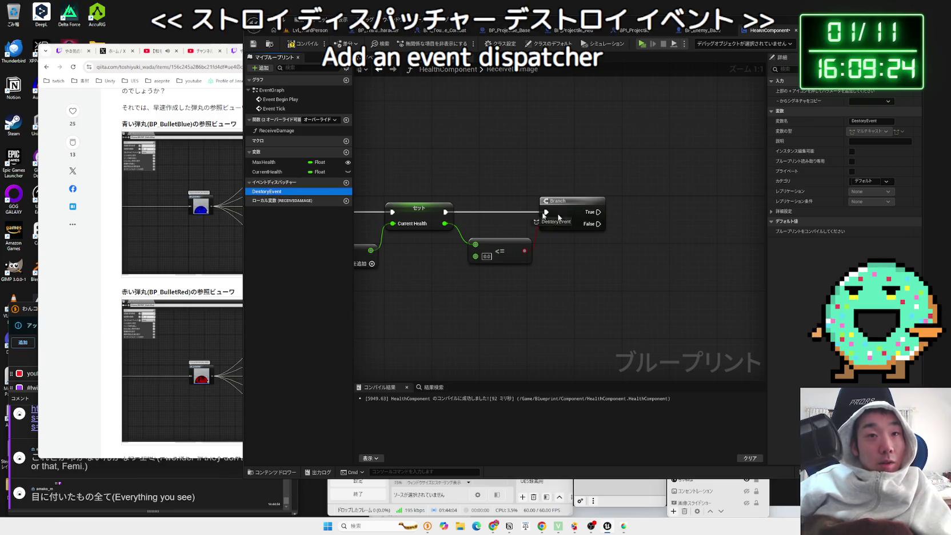
- Place a Call DestoryEvent node after Branch True, deleting a mistakenly added Bind node
{"action": "left_click_drag", "start_coordinate": [646, 227], "coordinate": [646, 227]}
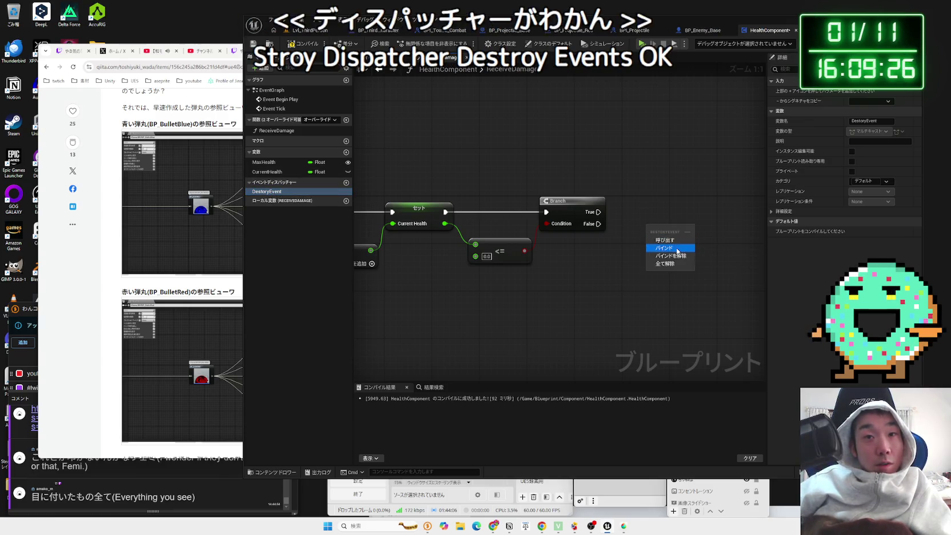
{"action": "left_click", "coordinate": [666, 247]}
{"action": "right_click", "coordinate": [678, 200]}
{"action": "left_click", "coordinate": [703, 197]}
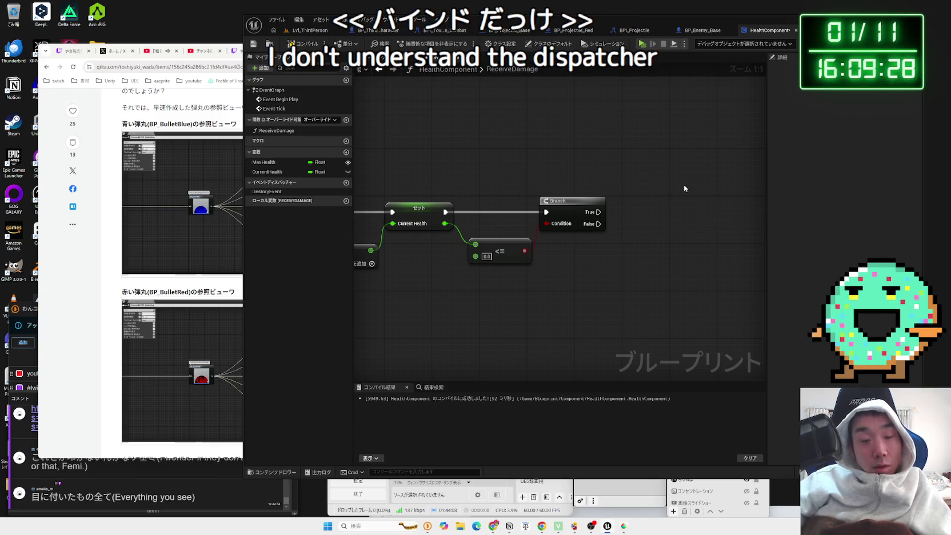
{"action": "left_click_drag", "start_coordinate": [479, 206], "coordinate": [406, 206]}
{"action": "mouse_move", "coordinate": [302, 193]}
{"action": "left_mouse_down"}
{"action": "mouse_move", "coordinate": [595, 194]}
{"action": "mouse_move", "coordinate": [594, 176]}
{"action": "left_mouse_up"}
{"action": "left_click", "coordinate": [610, 200]}
{"action": "left_click", "coordinate": [527, 217]}
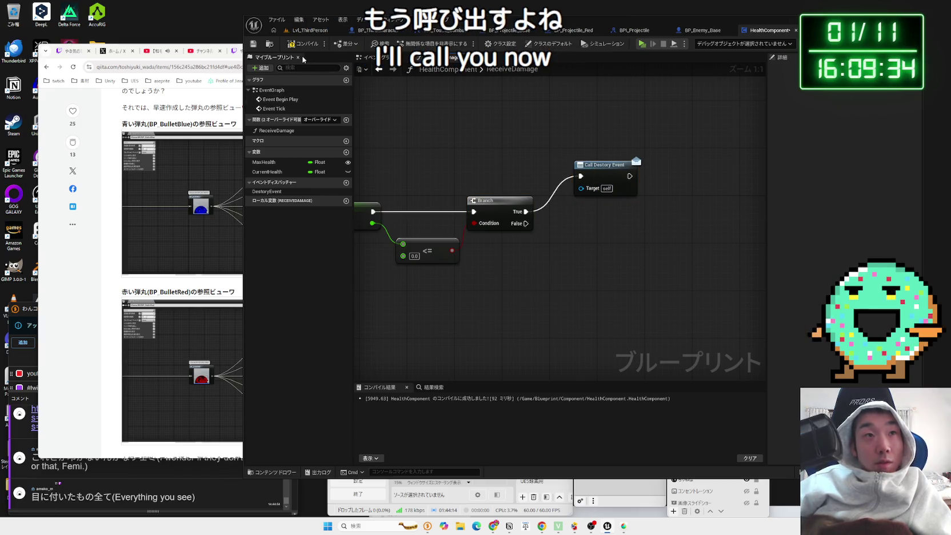
- Compile and save HealthComponent, then switch back to BP_Enemy_Base
{"action": "left_click", "coordinate": [304, 45]}
{"action": "key", "text": "ctrl+shift+s"}
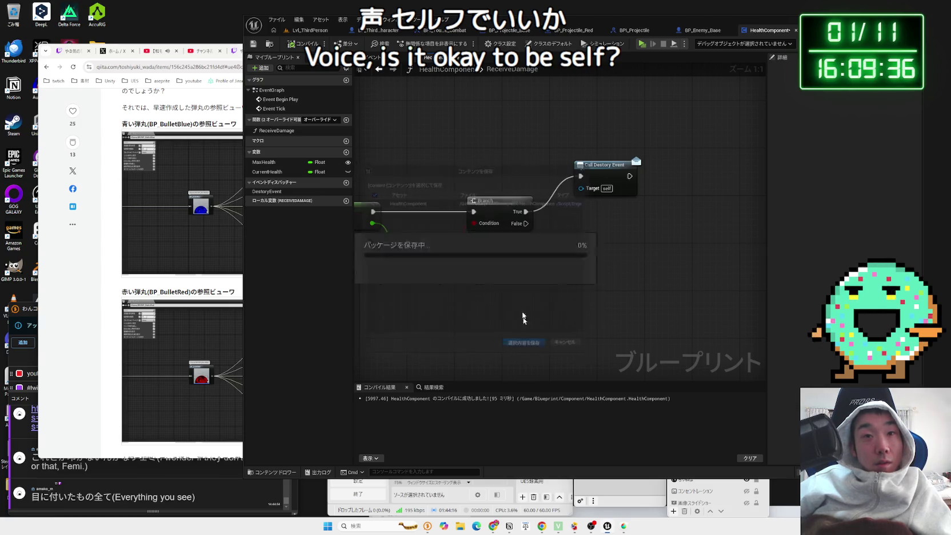
{"action": "left_click", "coordinate": [524, 343]}
{"action": "left_click_drag", "start_coordinate": [635, 160], "coordinate": [623, 160]}
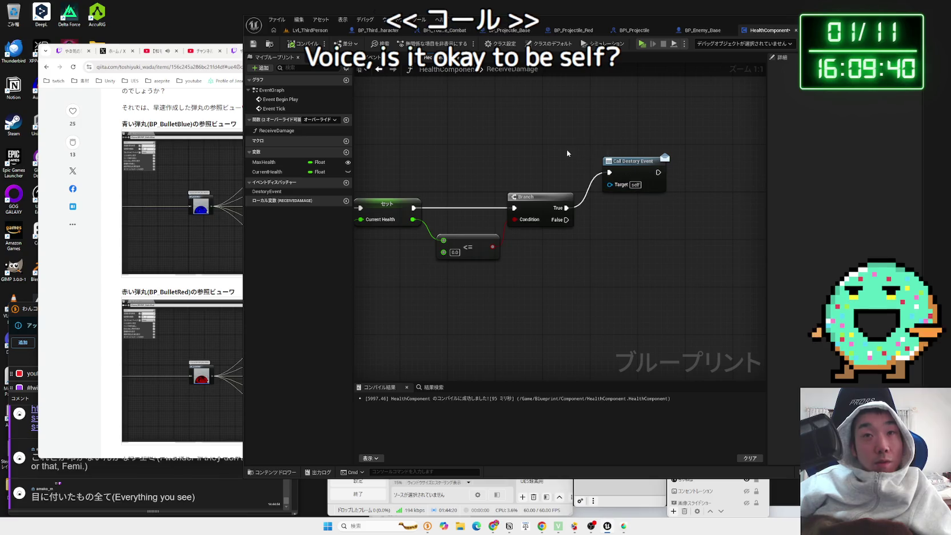
{"action": "left_click", "coordinate": [703, 31]}
{"action": "left_click", "coordinate": [771, 30]}
{"action": "left_click", "coordinate": [712, 30]}
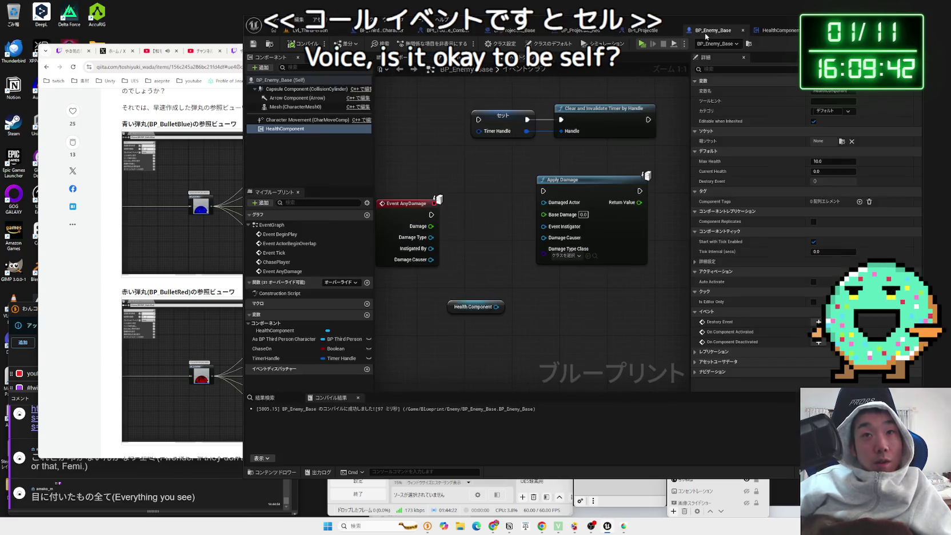
- Add a Bind Event to On Destroyed node using a 'bind dest' search
{"action": "left_click_drag", "start_coordinate": [500, 191], "coordinate": [478, 291]}
{"action": "scroll", "coordinate": [471, 281], "scroll_direction": "down", "scroll_amount": 2}
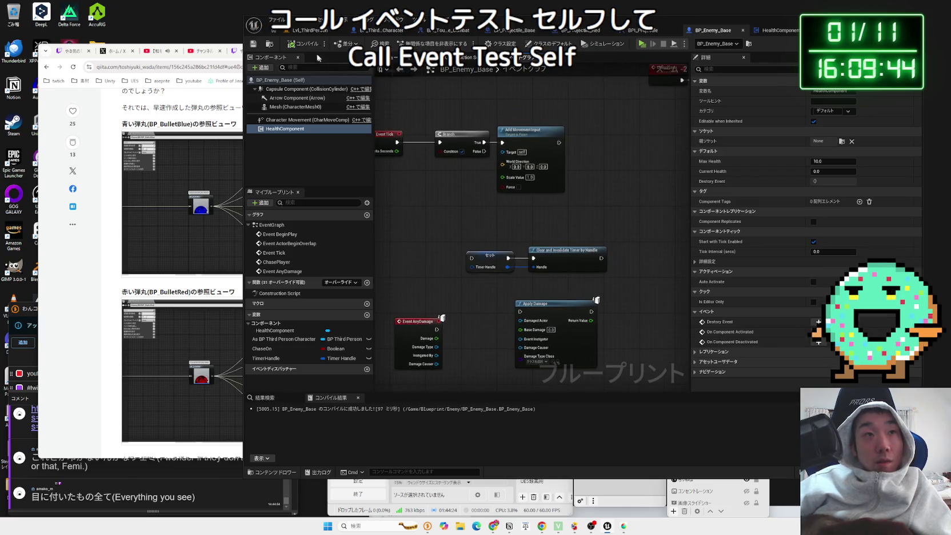
{"action": "left_click_drag", "start_coordinate": [436, 165], "coordinate": [475, 198]}
{"action": "left_click_drag", "start_coordinate": [424, 263], "coordinate": [443, 233]}
{"action": "right_click", "coordinate": [443, 233]}
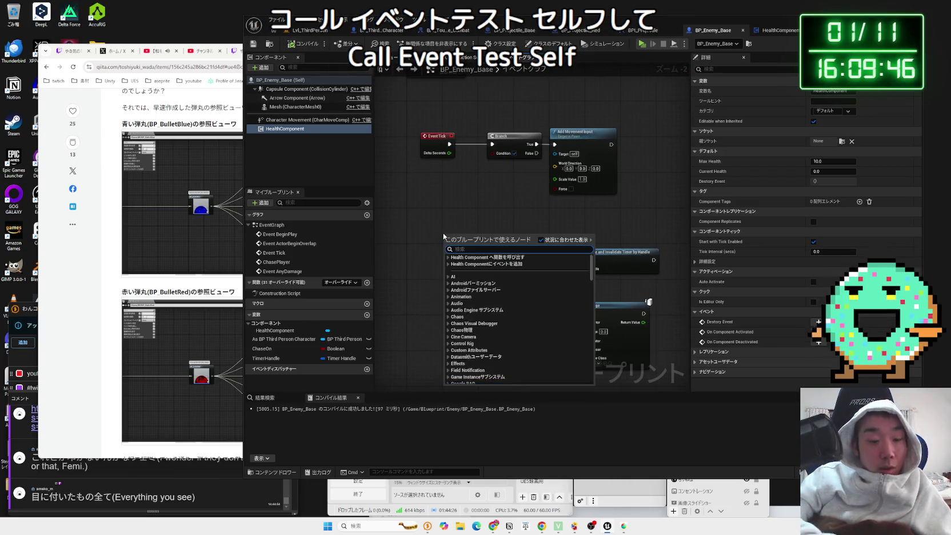
{"action": "type", "text": "bind desto"}
{"action": "key", "text": "BackSpace"}
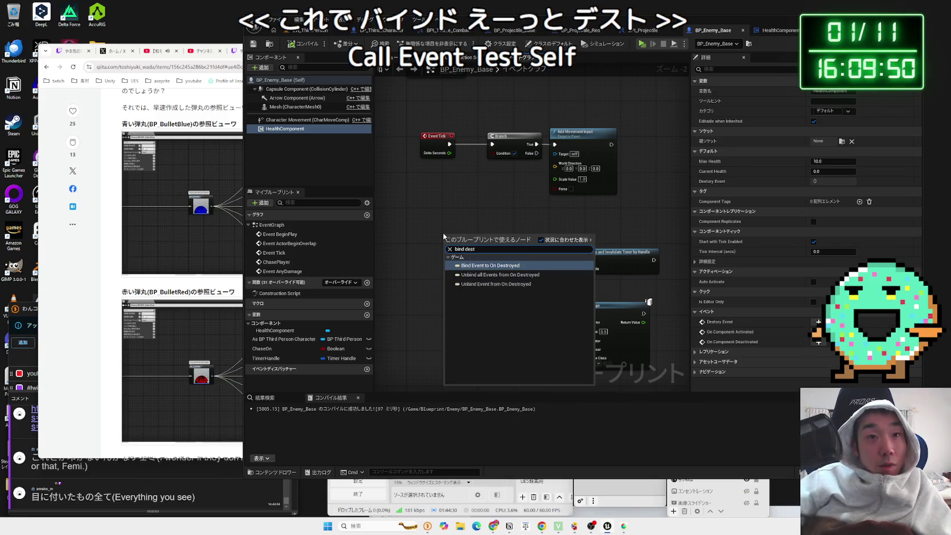
{"action": "left_click", "coordinate": [504, 269]}
{"action": "left_click_drag", "start_coordinate": [483, 236], "coordinate": [482, 195]}
{"action": "scroll", "coordinate": [482, 195], "scroll_direction": "up", "scroll_amount": 2}
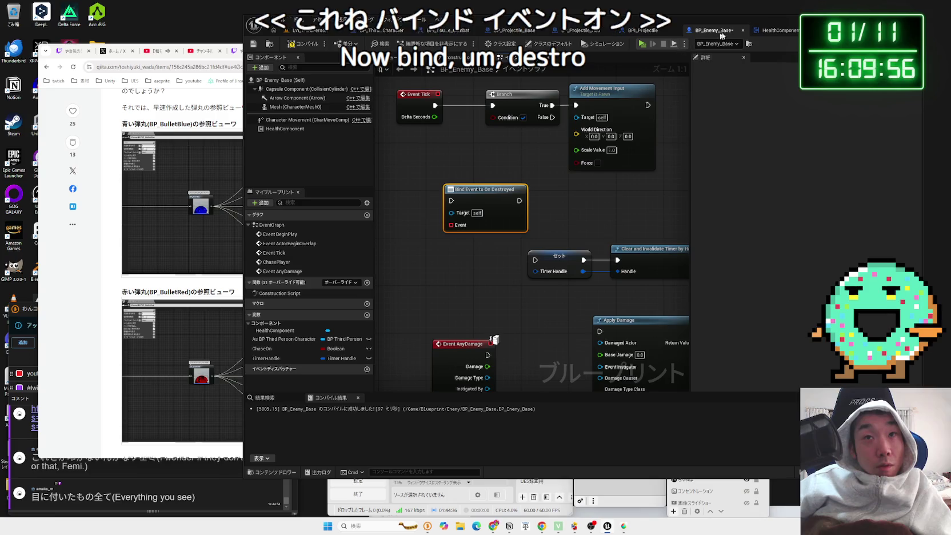
- Drag a Health Component reference into the graph and search its actions for 'event dis'
{"action": "left_click", "coordinate": [766, 31]}
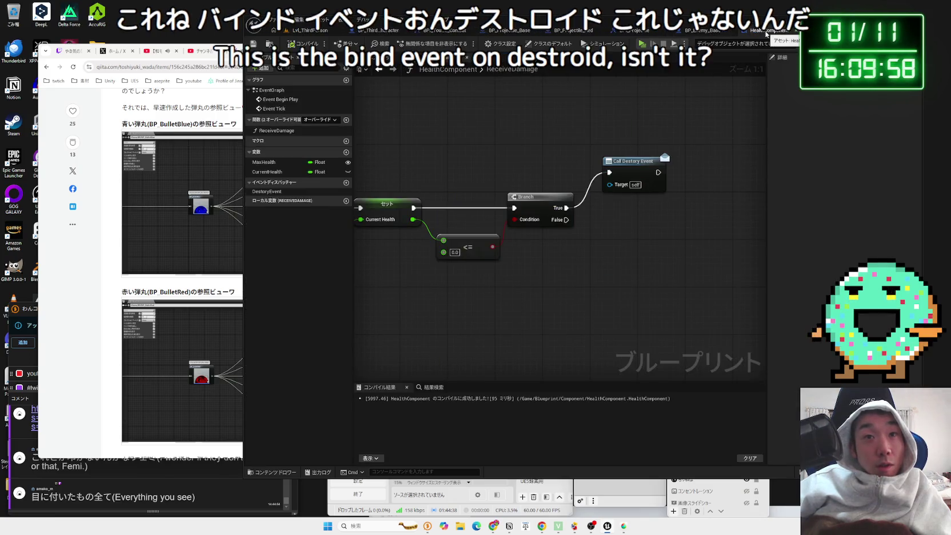
{"action": "left_click", "coordinate": [626, 170]}
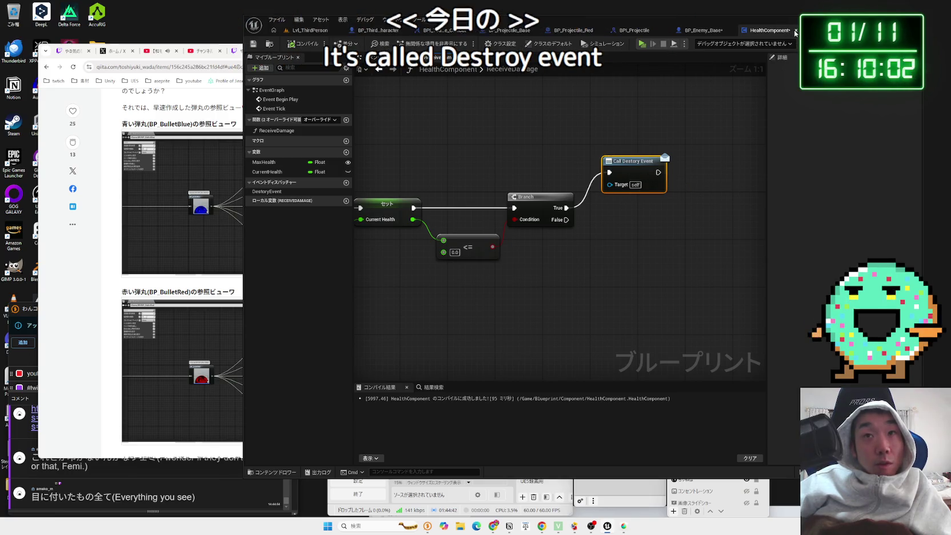
{"action": "left_click", "coordinate": [702, 31]}
{"action": "left_click", "coordinate": [280, 129]}
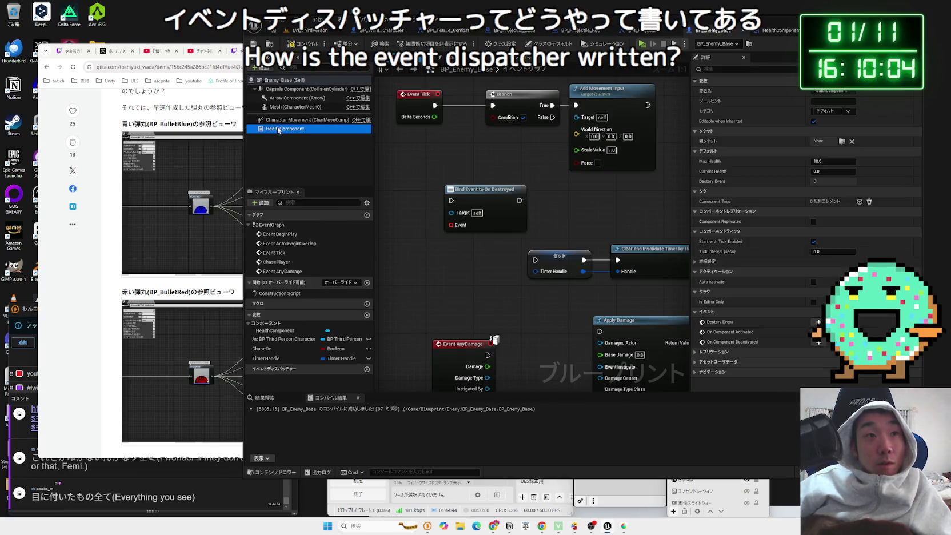
{"action": "left_click_drag", "start_coordinate": [419, 172], "coordinate": [498, 171]}
{"action": "type", "text": "e"}
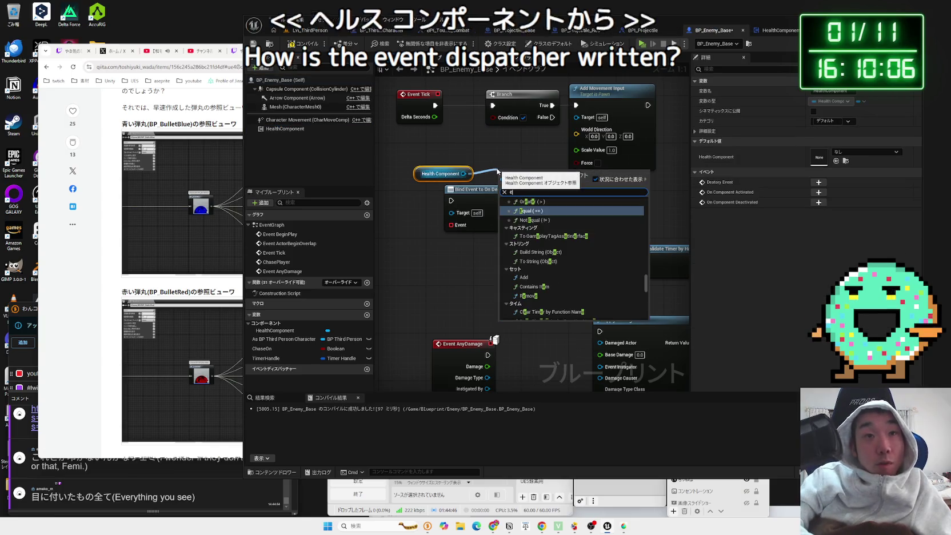
{"action": "type", "text": "vent dis"}
- From the Health Component reference, add a Bind Event to Destory Event node
{"action": "key", "text": "BackSpace"}
{"action": "type", "text": "est"}
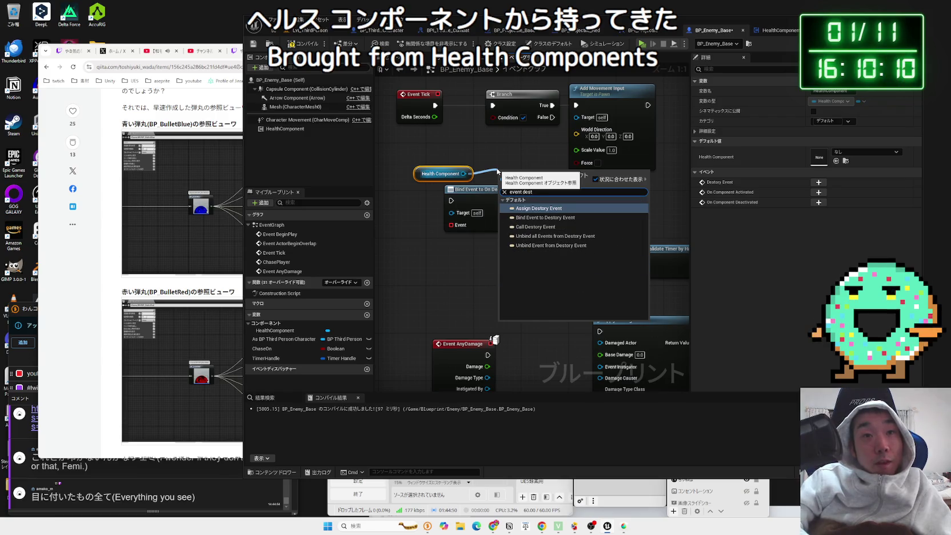
{"action": "left_click", "coordinate": [546, 218]}
{"action": "mouse_move", "coordinate": [540, 174]}
{"action": "left_mouse_down"}
{"action": "mouse_move", "coordinate": [517, 147]}
{"action": "mouse_move", "coordinate": [524, 153]}
{"action": "left_mouse_up"}
- Box-select the Health Component reference and both bind nodes and delete them
{"action": "left_click_drag", "start_coordinate": [472, 198], "coordinate": [435, 221]}
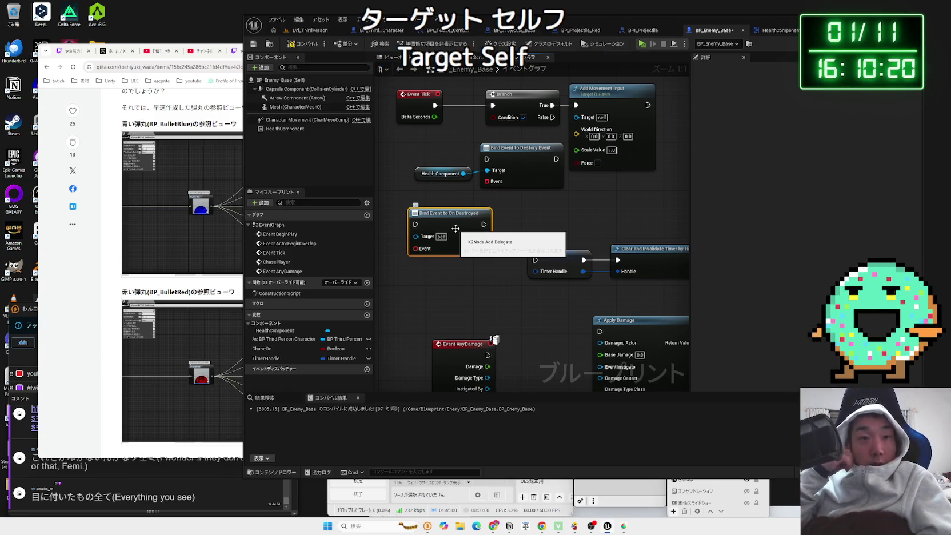
{"action": "left_click_drag", "start_coordinate": [441, 150], "coordinate": [536, 228]}
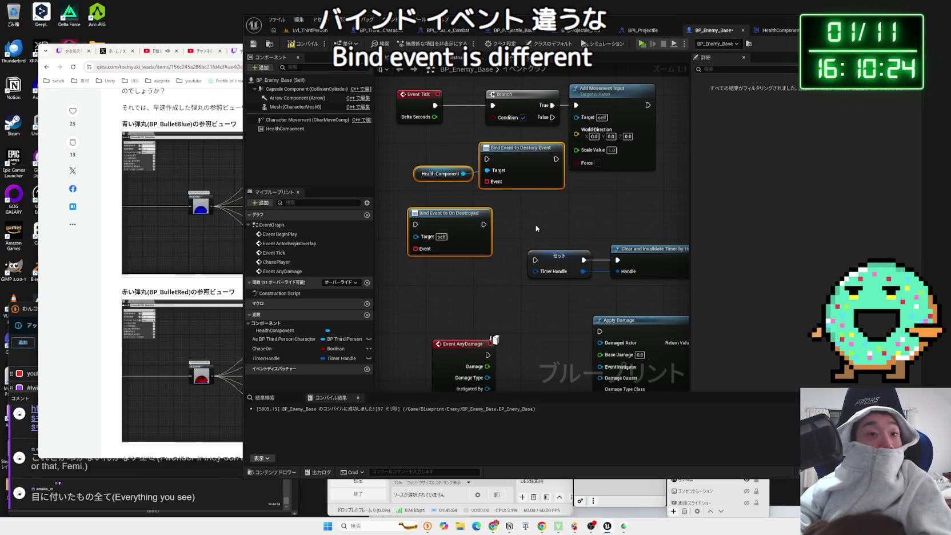
{"action": "key", "text": "Delete"}
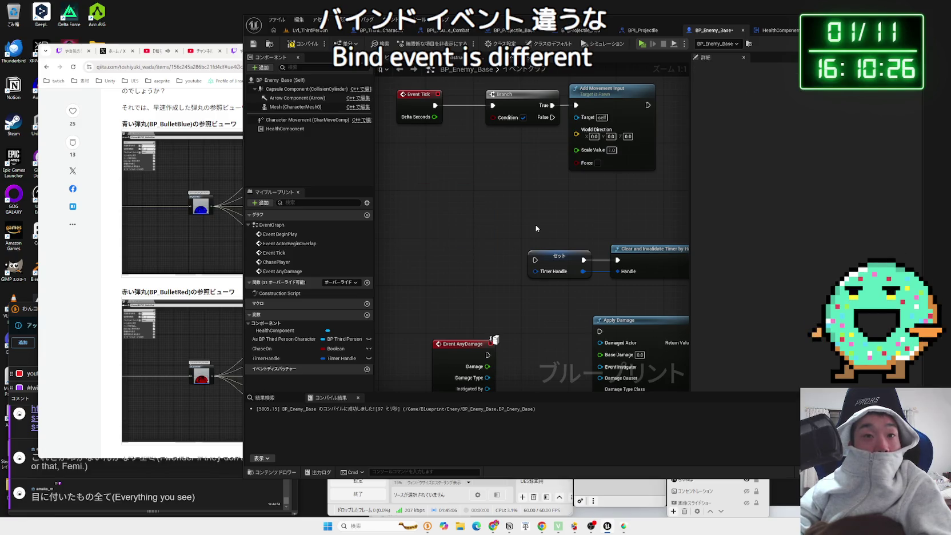
- Save BP_Enemy_Base, then in HealthComponent move Call Destory Event and Set Current Health right
{"action": "key", "text": "ctrl+s"}
{"action": "left_click", "coordinate": [529, 347]}
{"action": "left_click", "coordinate": [769, 31]}
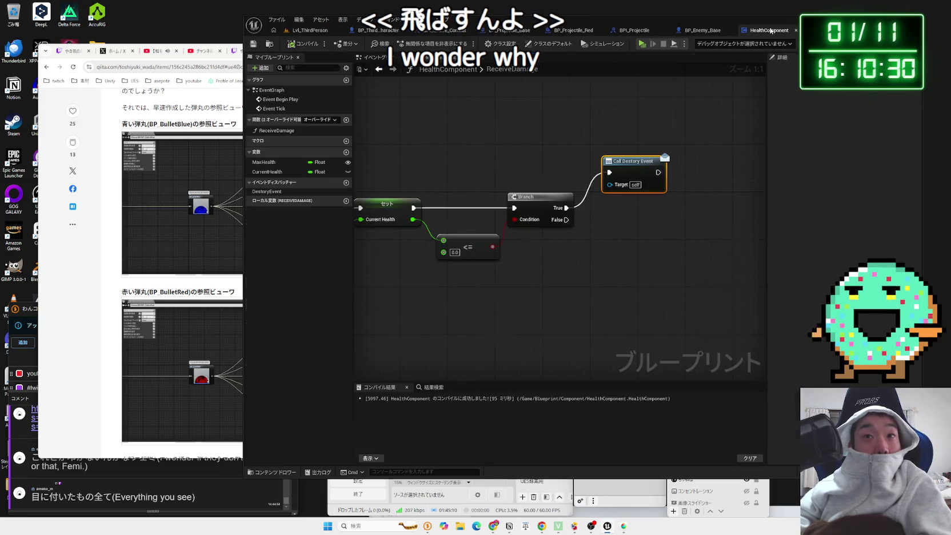
{"action": "left_click_drag", "start_coordinate": [628, 174], "coordinate": [640, 175]}
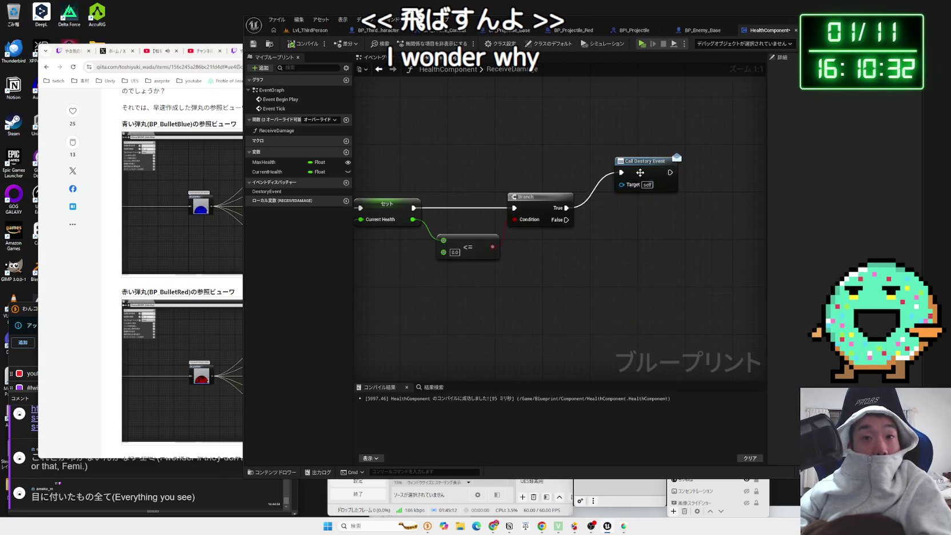
{"action": "left_click_drag", "start_coordinate": [634, 211], "coordinate": [572, 233]}
{"action": "mouse_move", "coordinate": [577, 194]}
{"action": "left_mouse_down"}
{"action": "mouse_move", "coordinate": [625, 194]}
{"action": "mouse_move", "coordinate": [588, 194]}
{"action": "left_mouse_up"}
{"action": "left_click", "coordinate": [392, 59]}
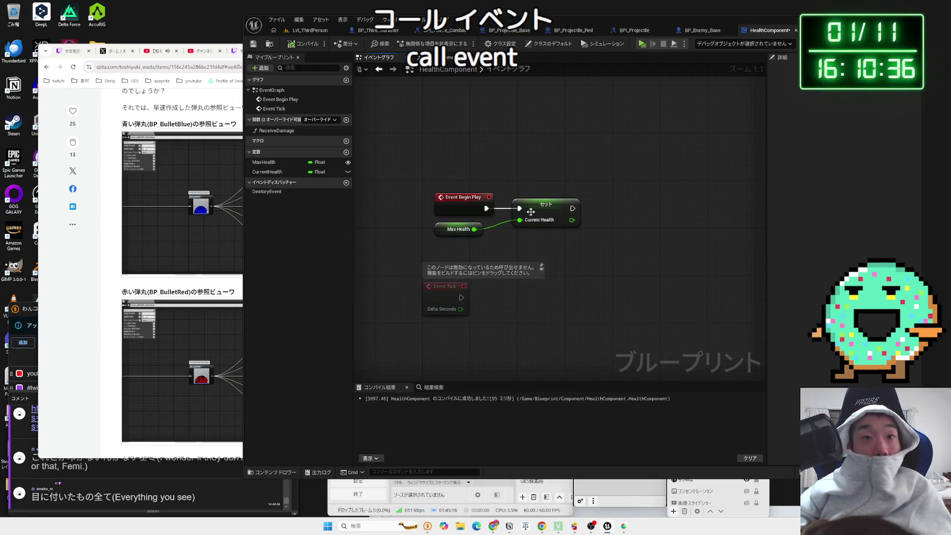
{"action": "left_click_drag", "start_coordinate": [528, 211], "coordinate": [647, 213]}
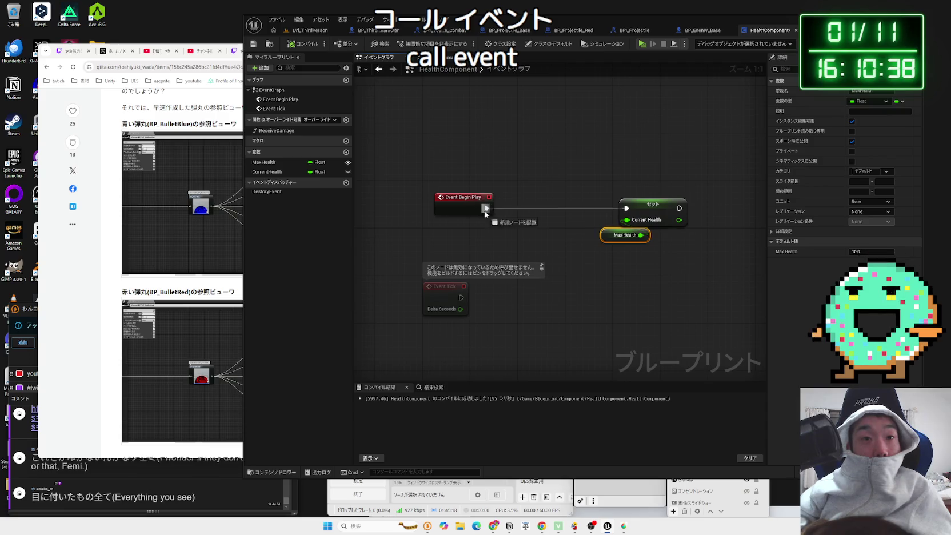
- Try a 'cast to owner' node search from Event Begin Play, then cancel it
{"action": "left_click_drag", "start_coordinate": [485, 211], "coordinate": [512, 211]}
{"action": "type", "text": "casto"}
{"action": "key", "text": "BackSpace"}
{"action": "type", "text": "to owe"}
{"action": "key", "text": "BackSpace"}
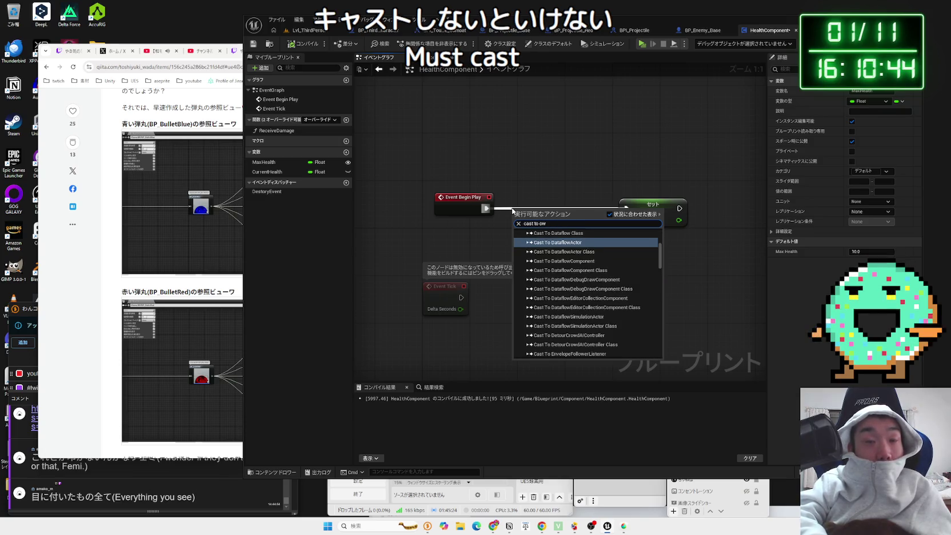
{"action": "key", "text": "Escape"}
- Search 'cast component' from Begin Play, dismiss it, and bring up the ChatGPT browser window
{"action": "left_click_drag", "start_coordinate": [486, 208], "coordinate": [517, 219]}
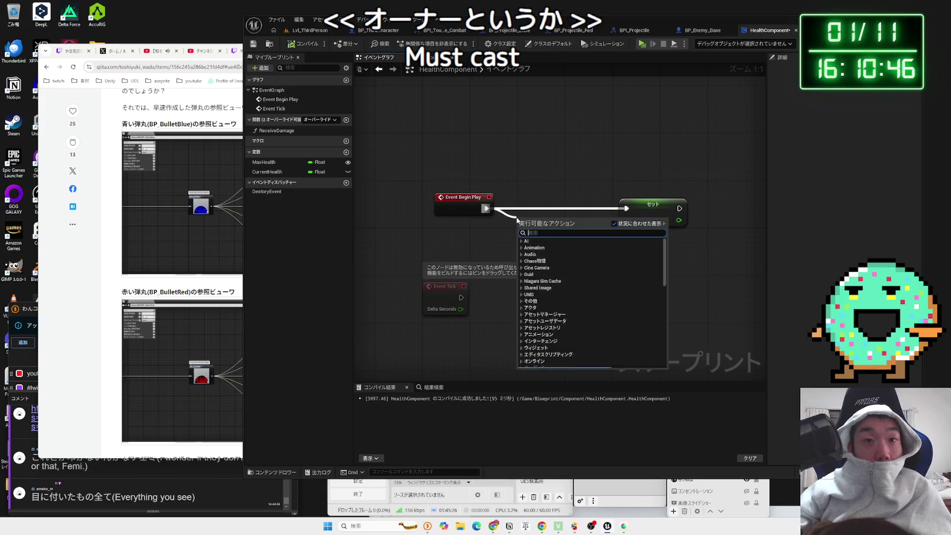
{"action": "type", "text": "cast component"}
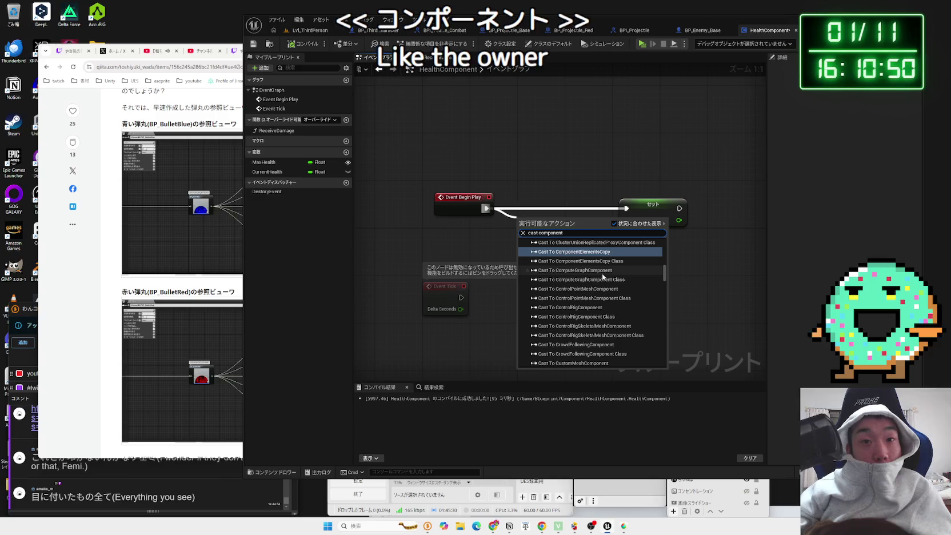
{"action": "scroll", "coordinate": [627, 294], "scroll_direction": "down", "scroll_amount": 1}
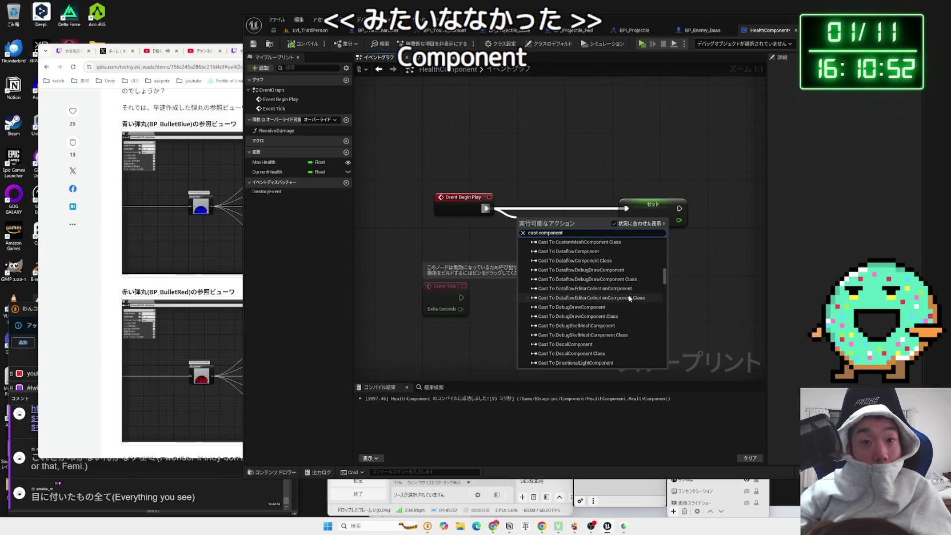
{"action": "scroll", "coordinate": [628, 298], "scroll_direction": "down", "scroll_amount": 5}
{"action": "left_click", "coordinate": [683, 272]}
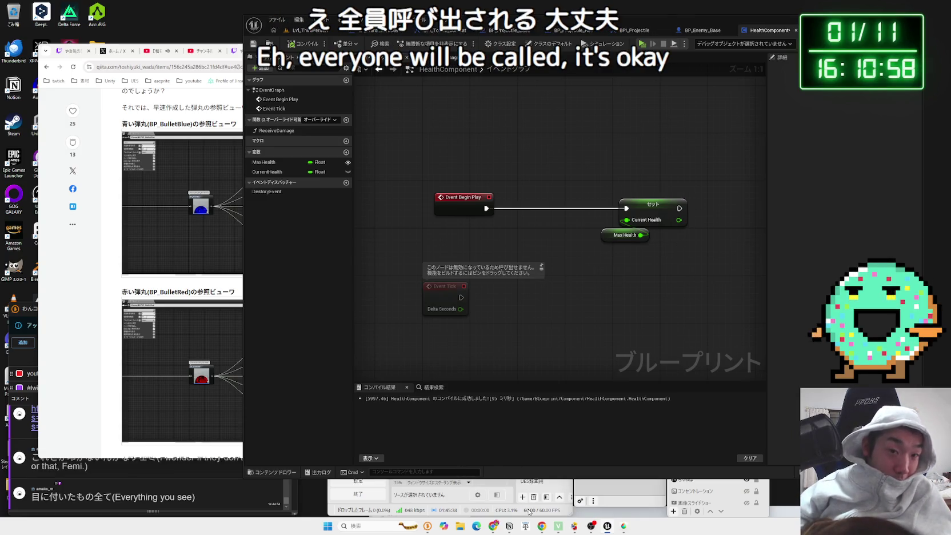
{"action": "left_click", "coordinate": [529, 512]}
{"action": "left_click", "coordinate": [495, 527]}
{"action": "type", "text": "component"}
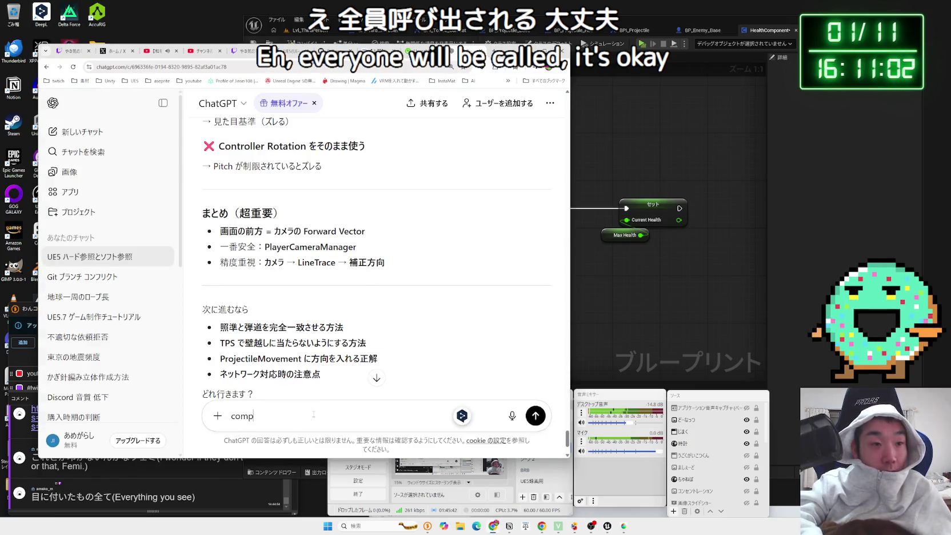
- Ask ChatGPT, in Japanese, whether a node lets a component call its owning actor
{"action": "type", "text": "をもつオーナーをよｎ"}
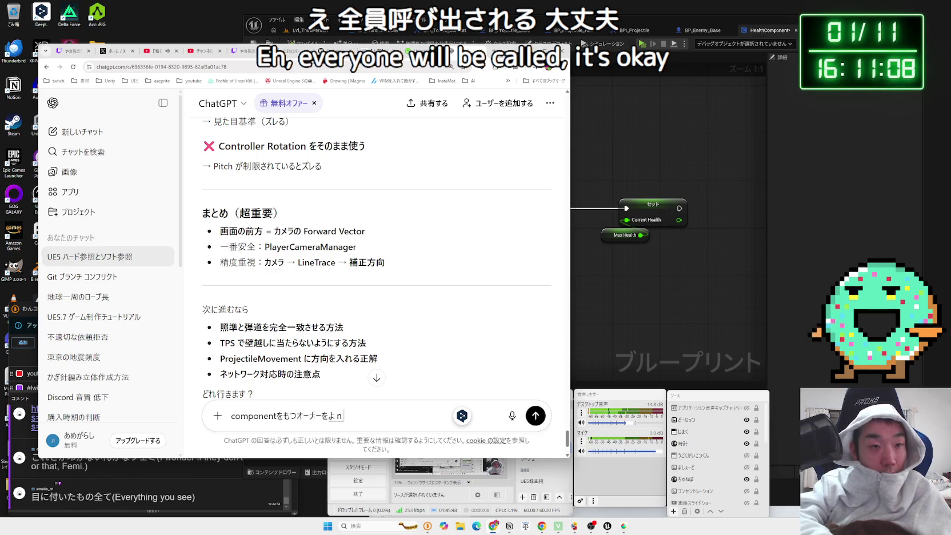
{"action": "type", "text": "Cas"}
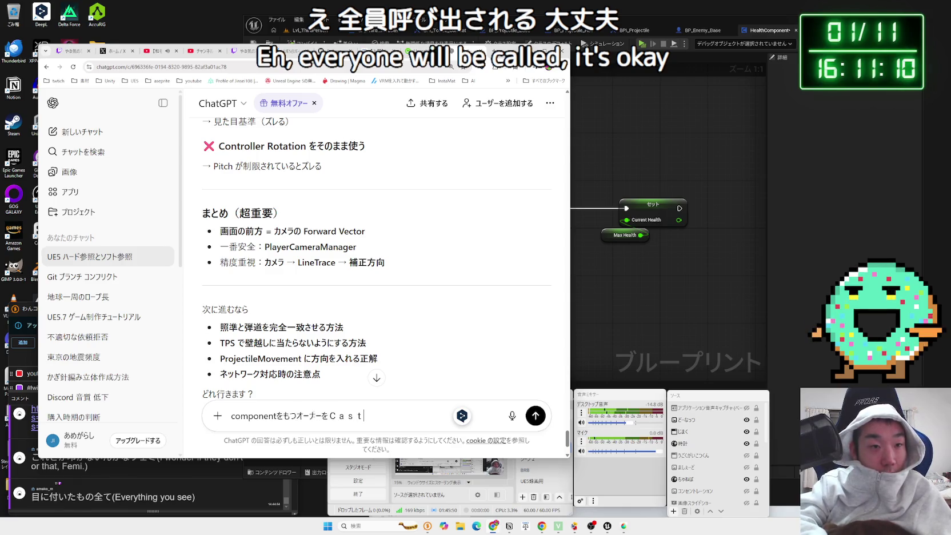
{"action": "type", "text": "で"}
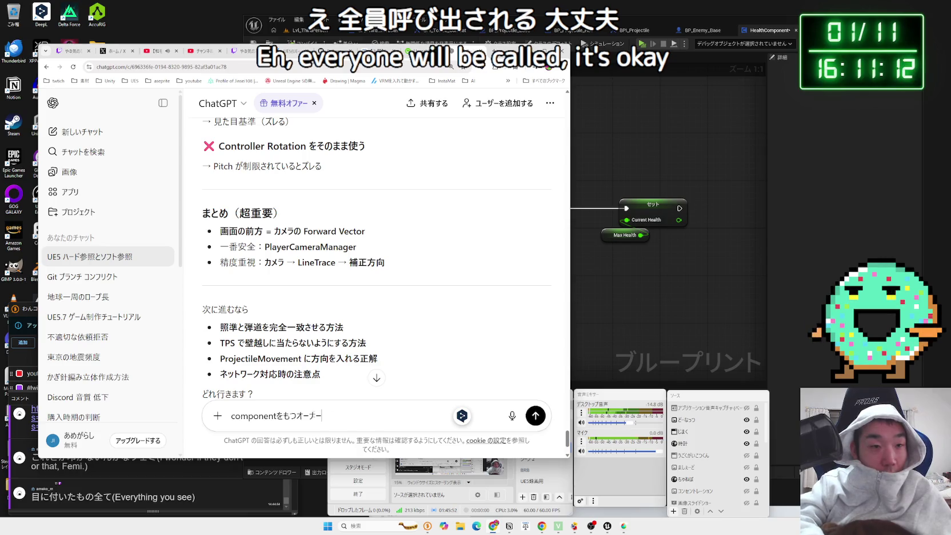
{"action": "type", "text": "u?"}
{"action": "key", "text": "space"}
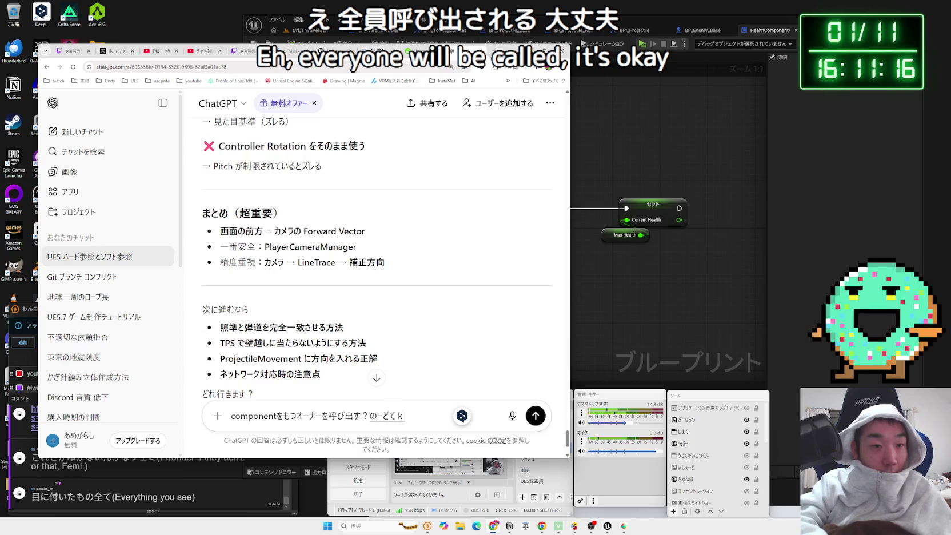
{"action": "type", "text": "inan"}
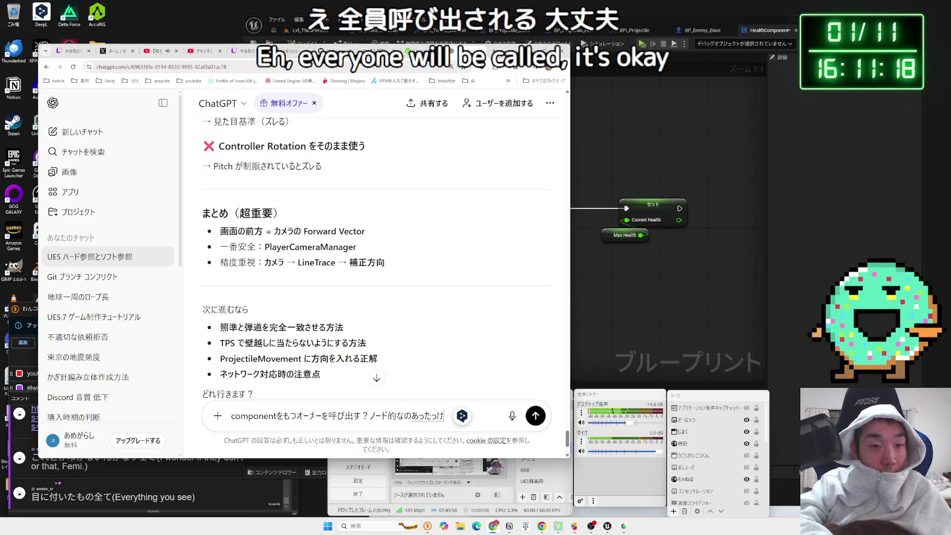
{"action": "key", "text": "Return"}
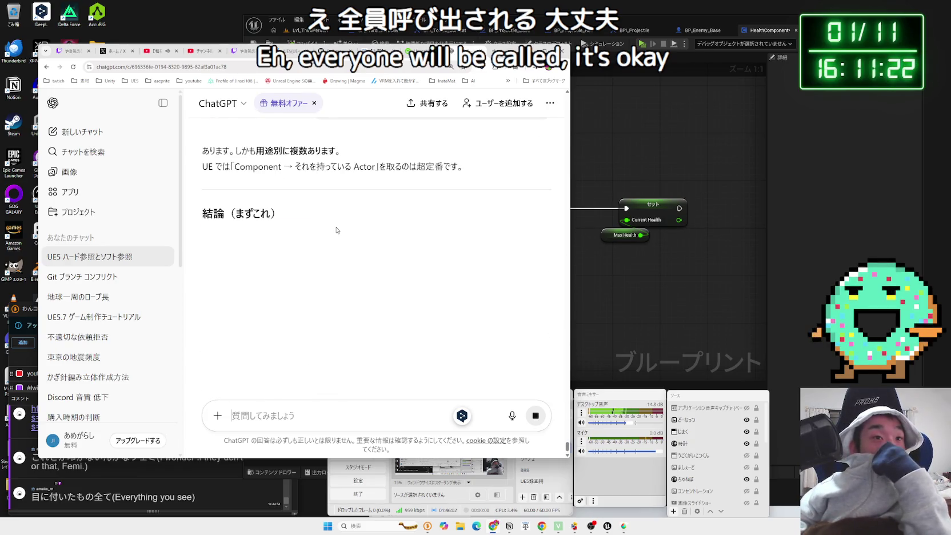
{"action": "key", "text": "alt+Tab"}
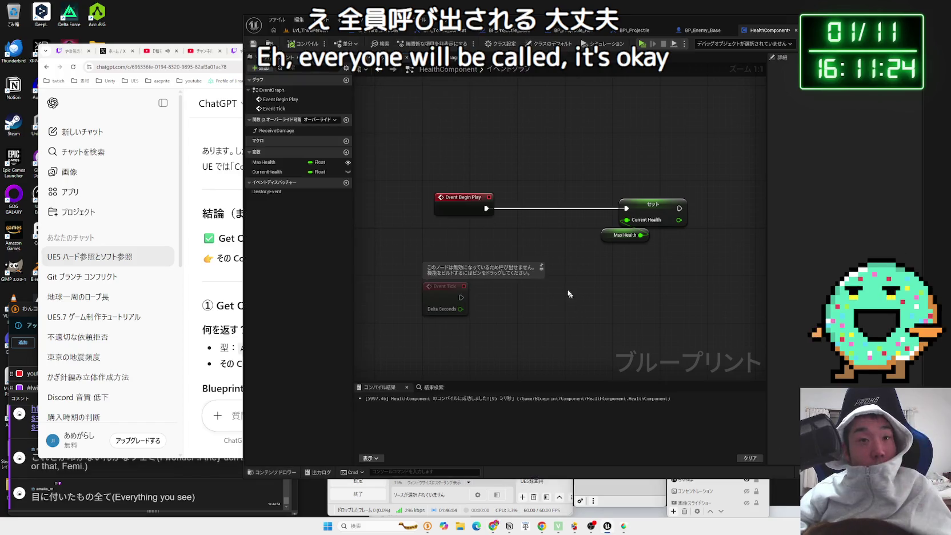
- Place a Get Owner node beside Event Begin Play, then return to BP_Enemy_Base
{"action": "right_click", "coordinate": [510, 222]}
{"action": "type", "text": "get owner"}
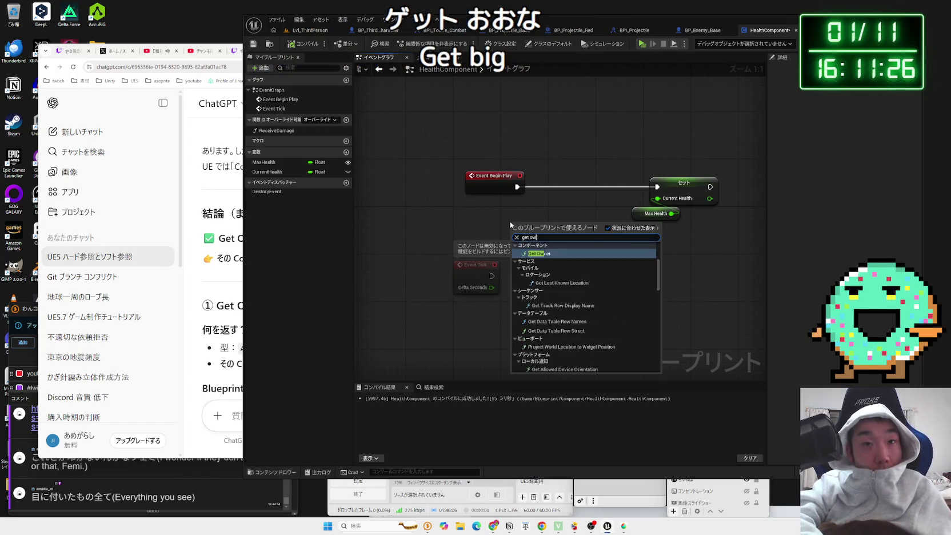
{"action": "left_click", "coordinate": [537, 256]}
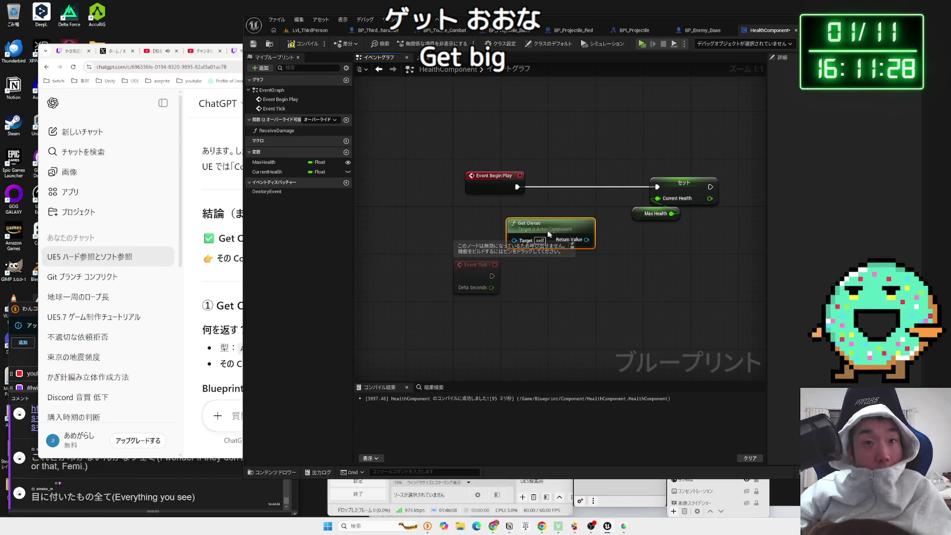
{"action": "left_click_drag", "start_coordinate": [544, 234], "coordinate": [524, 220]}
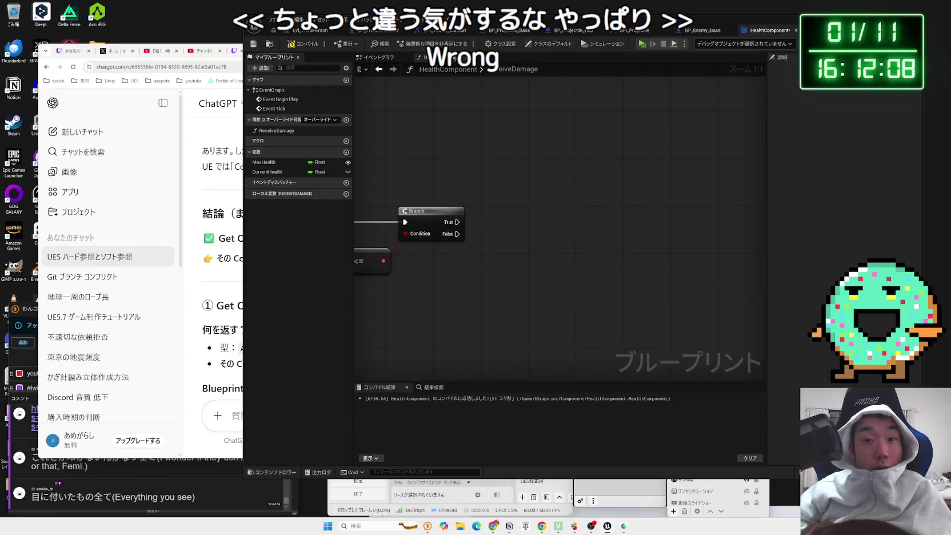
{"action": "left_click", "coordinate": [702, 30]}
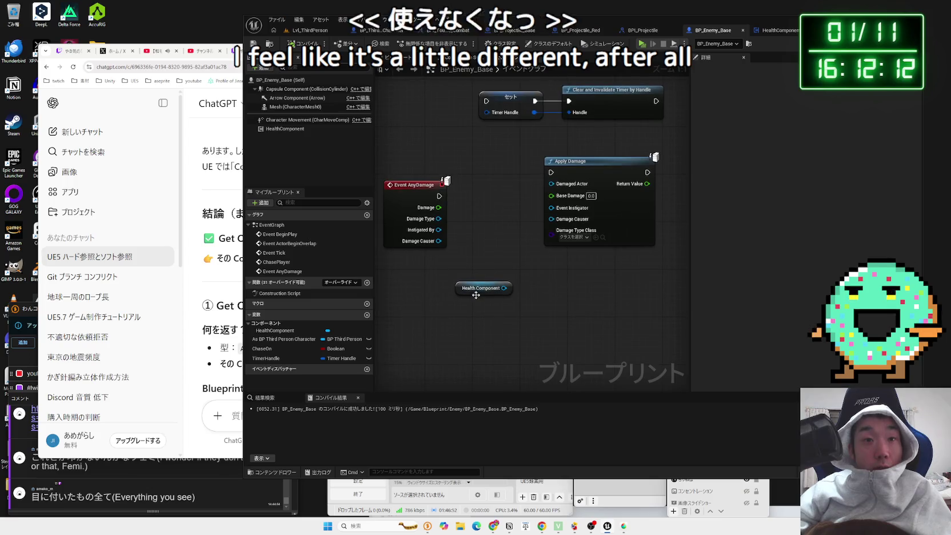
- Try adding a Bind Event to On Destroyed node beside the Health Component reference
{"action": "left_click", "coordinate": [468, 349]}
{"action": "scroll", "coordinate": [492, 316], "scroll_direction": "down", "scroll_amount": 1}
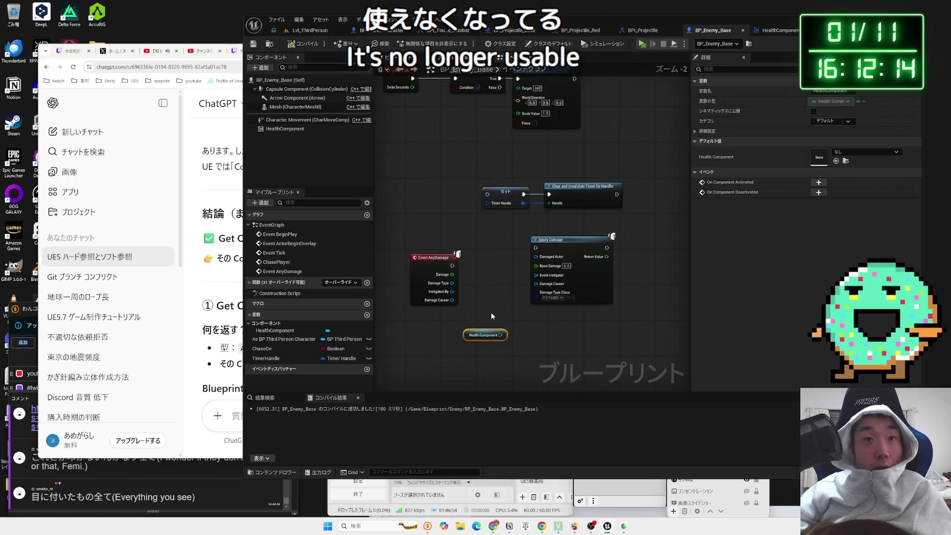
{"action": "left_click_drag", "start_coordinate": [503, 338], "coordinate": [541, 338]}
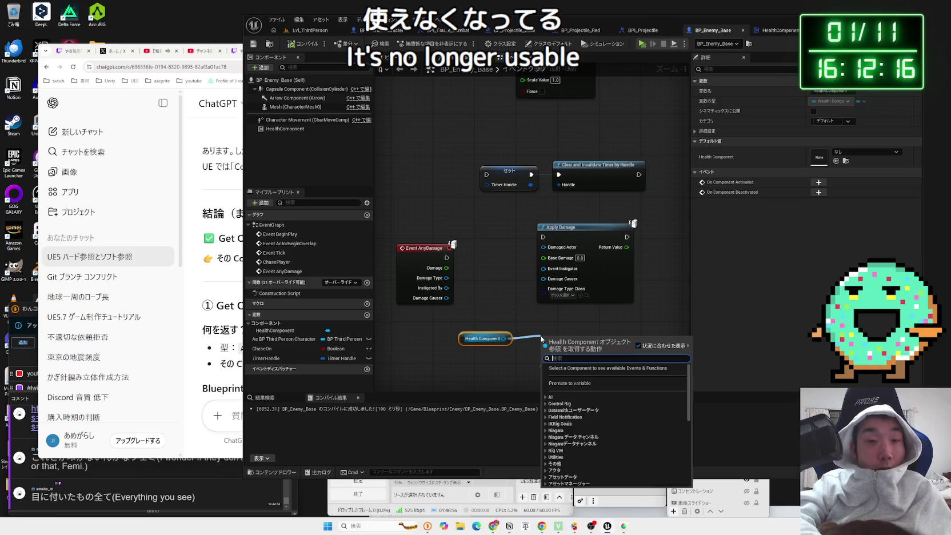
{"action": "type", "text": "bind d"}
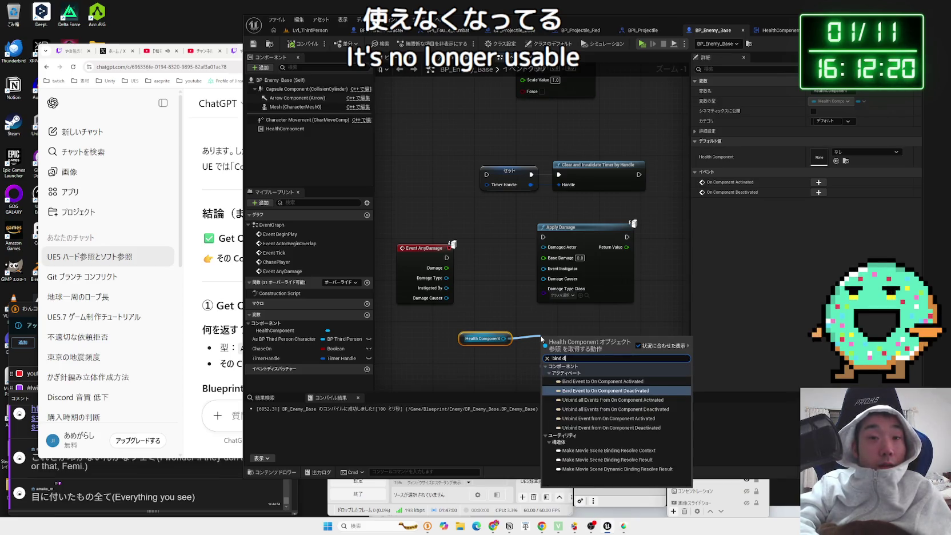
{"action": "type", "text": "e"}
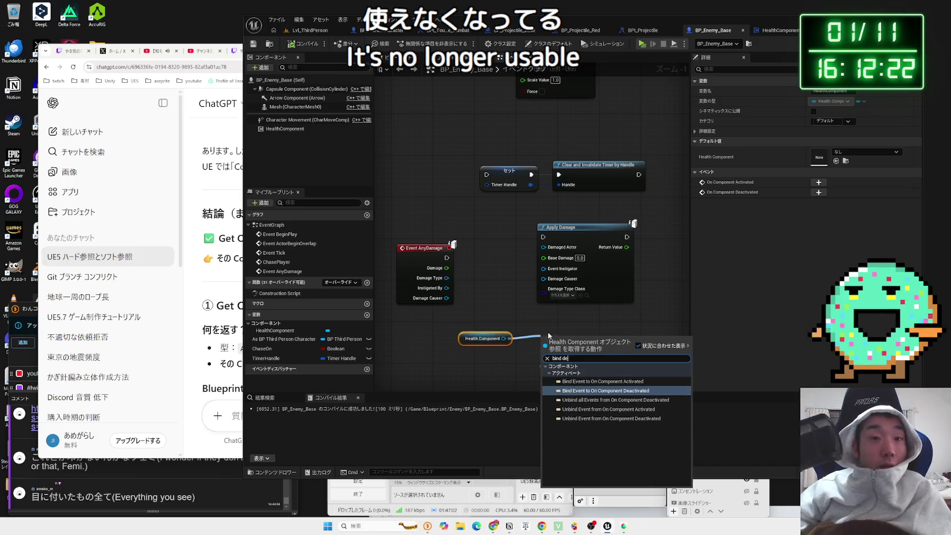
{"action": "left_click", "coordinate": [514, 317]}
{"action": "right_click", "coordinate": [478, 318]}
{"action": "type", "text": "bind dest"}
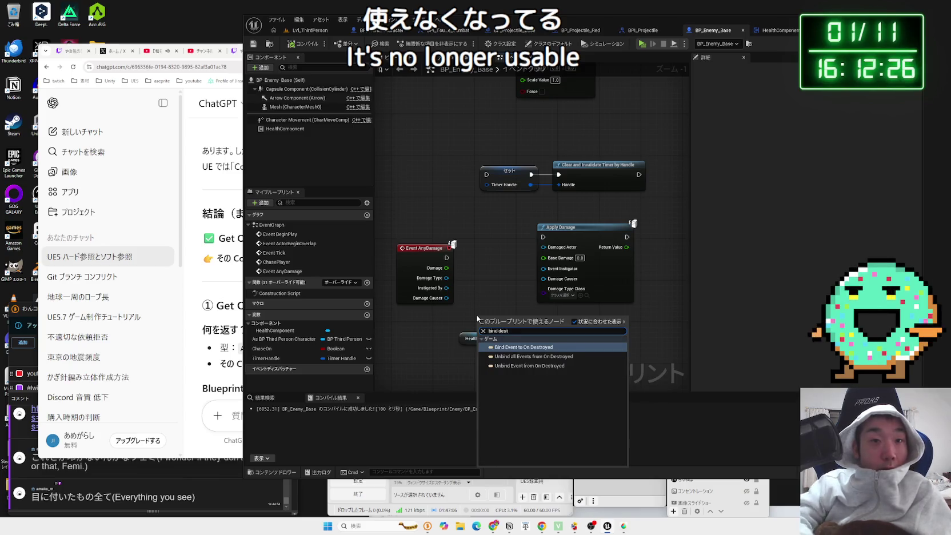
{"action": "left_click", "coordinate": [517, 346]}
{"action": "mouse_move", "coordinate": [497, 309]}
{"action": "left_mouse_down"}
{"action": "mouse_move", "coordinate": [472, 174]}
{"action": "mouse_move", "coordinate": [435, 137]}
{"action": "left_mouse_up"}
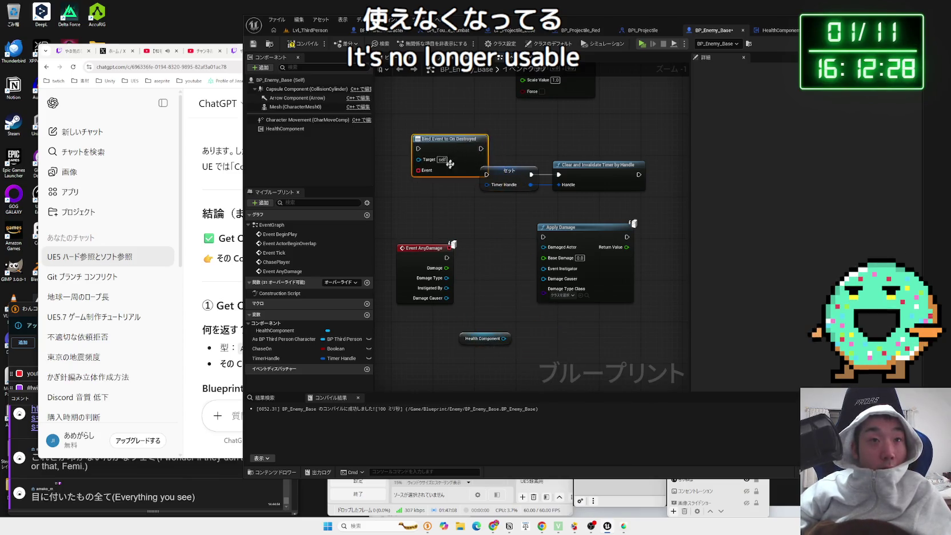
{"action": "left_click_drag", "start_coordinate": [497, 351], "coordinate": [481, 268]}
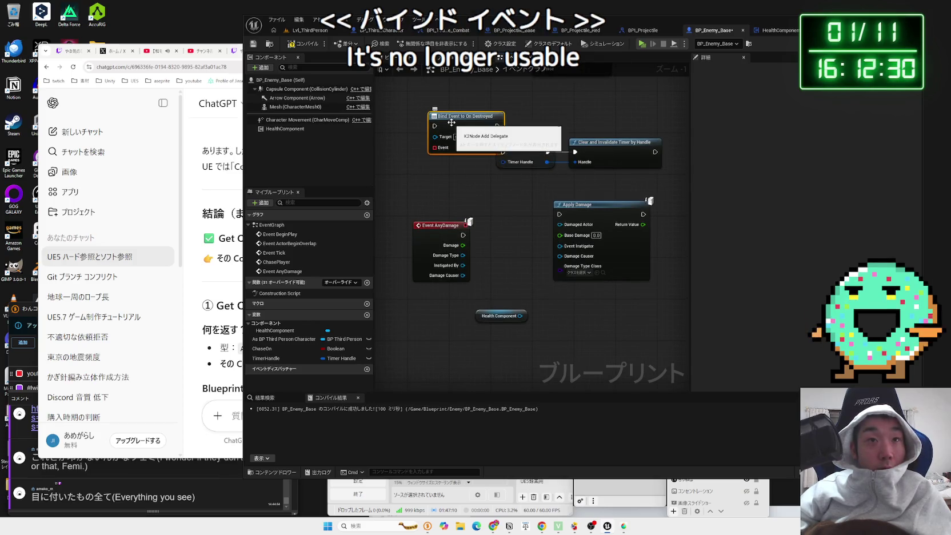
{"action": "left_click_drag", "start_coordinate": [453, 123], "coordinate": [427, 124]}
- Delete the Bind Event and Health Component nodes, then recompile and save BP_Enemy_Base
{"action": "left_click", "coordinate": [488, 316]}
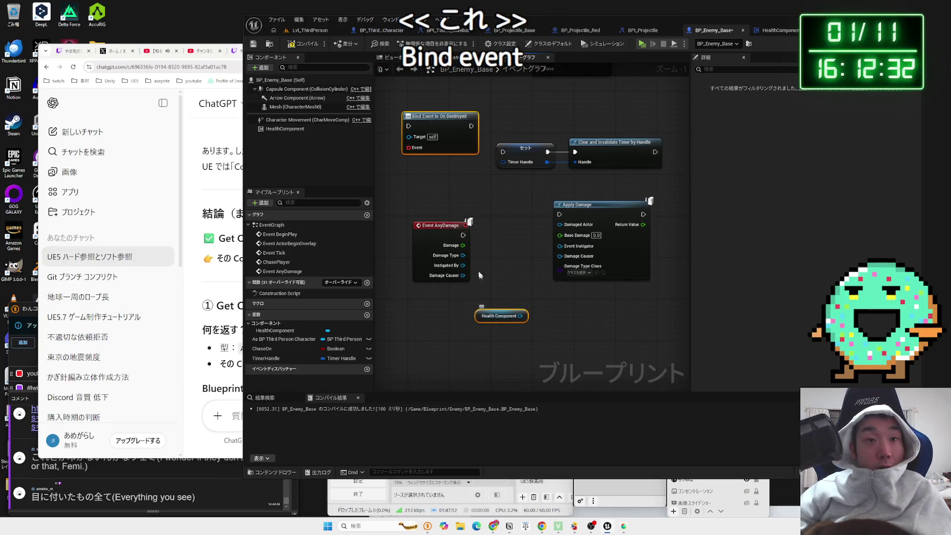
{"action": "key", "text": "Delete"}
{"action": "key", "text": "F7"}
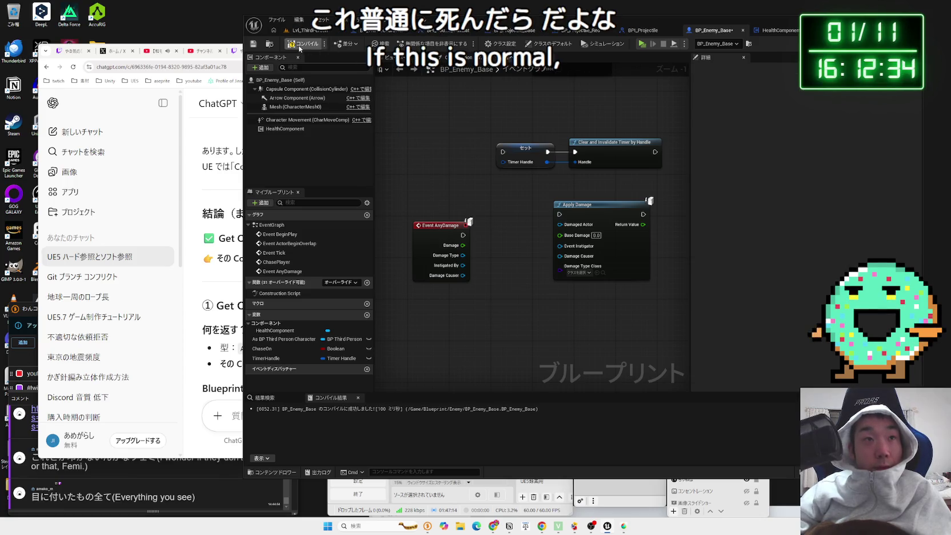
{"action": "key", "text": "ctrl+s"}
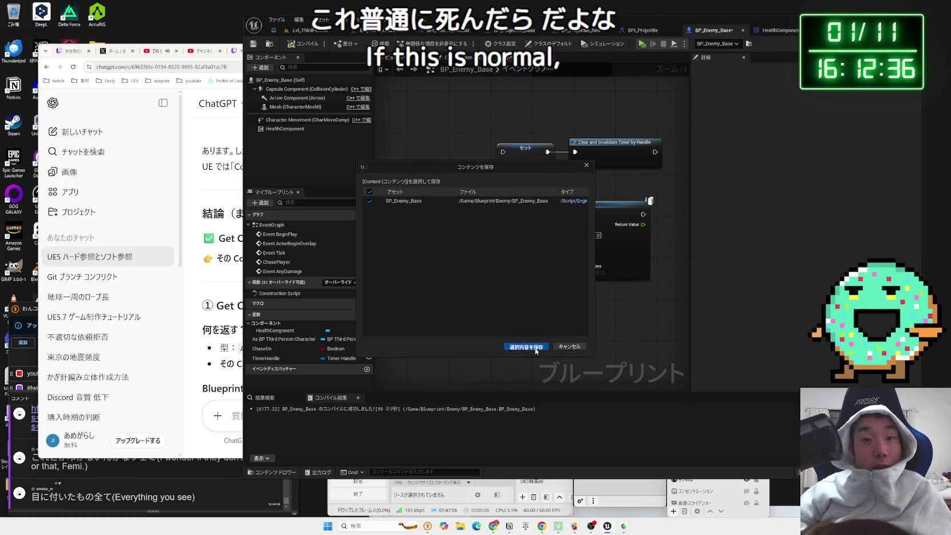
{"action": "left_click", "coordinate": [535, 347]}
{"action": "left_click", "coordinate": [673, 34]}
{"action": "left_click", "coordinate": [774, 30]}
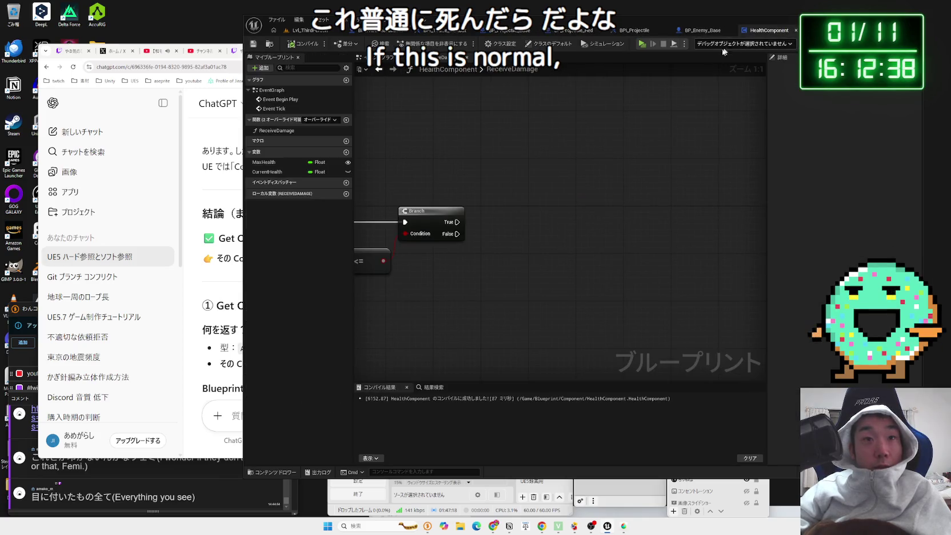
- Pan to HealthComponent's Set Current Health and Branch nodes, then bring up LvL_ThirdPerson
{"action": "mouse_move", "coordinate": [693, 202]}
{"action": "left_mouse_down"}
{"action": "mouse_move", "coordinate": [629, 217]}
{"action": "mouse_move", "coordinate": [620, 230]}
{"action": "mouse_move", "coordinate": [617, 214]}
{"action": "left_mouse_up"}
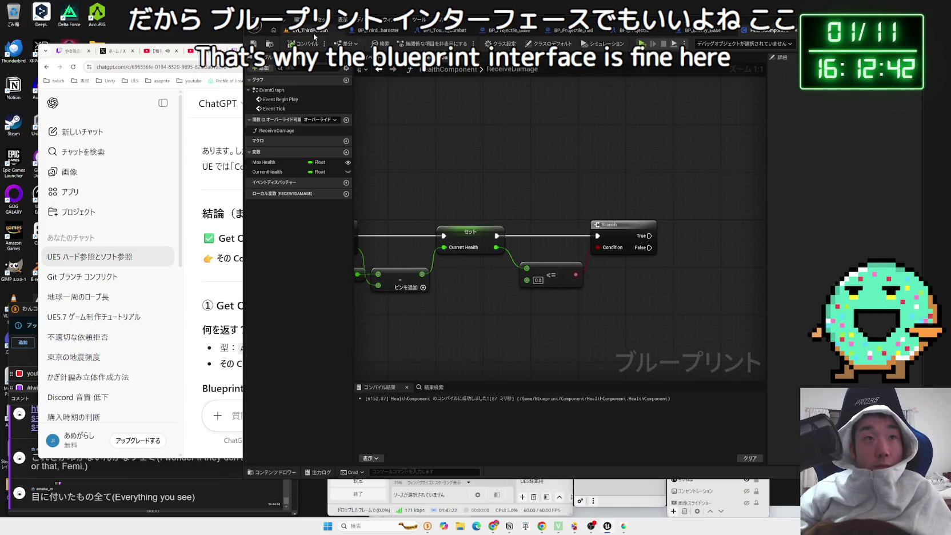
{"action": "left_click", "coordinate": [310, 30]}
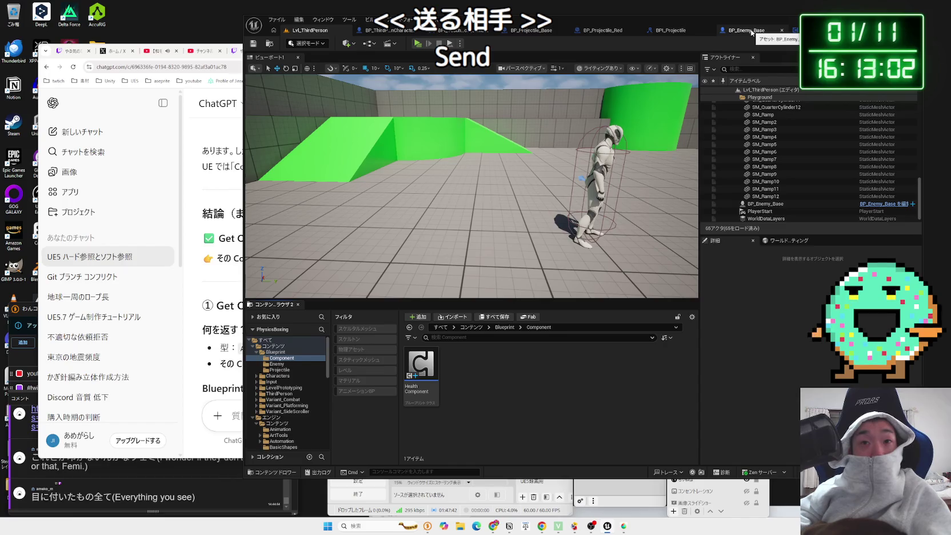
- Move BP_Enemy_Base's Event AnyDamage and Apply Damage nodes lower in the graph
{"action": "left_click", "coordinate": [752, 33]}
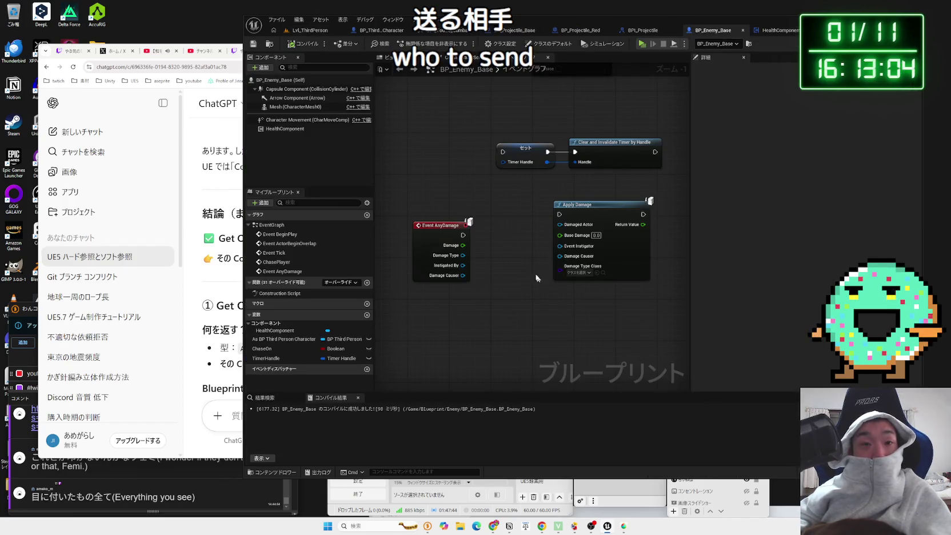
{"action": "left_click", "coordinate": [418, 206]}
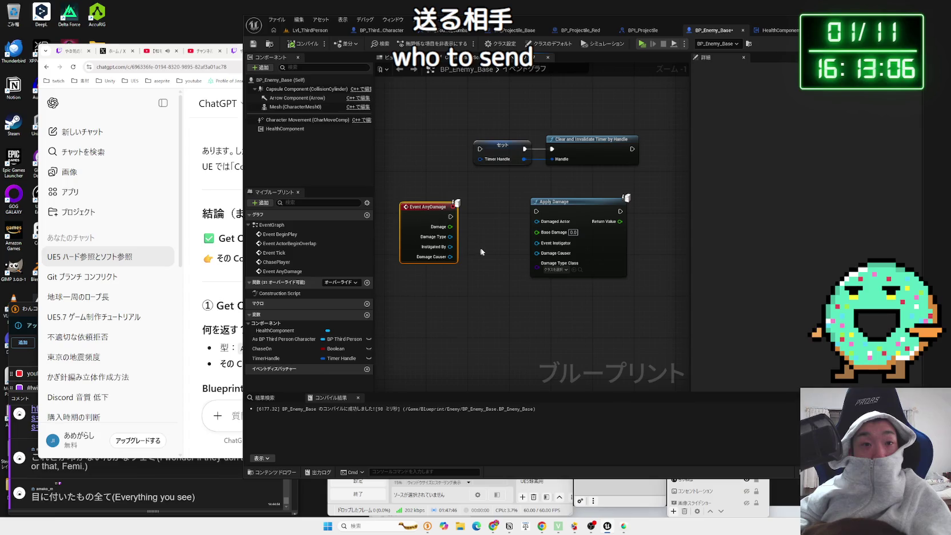
{"action": "left_click_drag", "start_coordinate": [428, 207], "coordinate": [437, 225]}
{"action": "left_click_drag", "start_coordinate": [566, 202], "coordinate": [583, 220]}
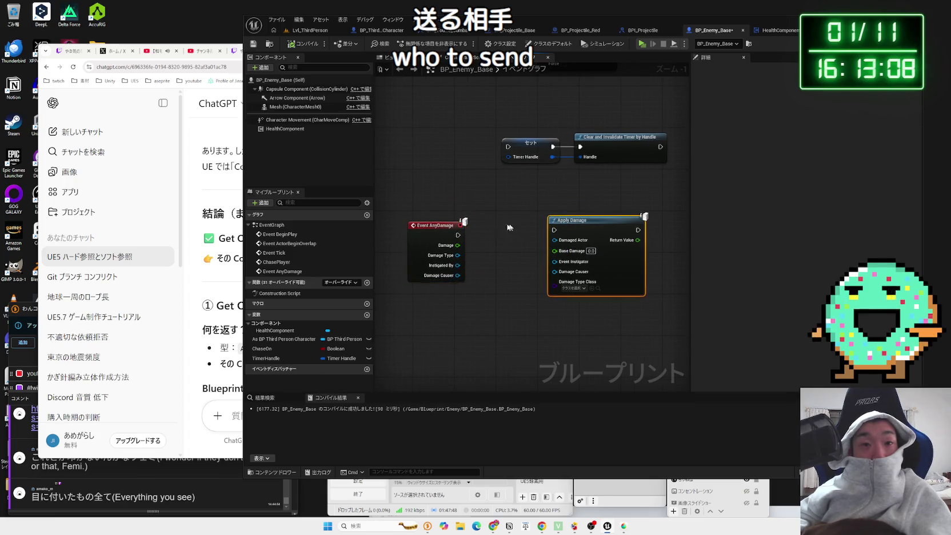
- Look through the projectile, interface, character and level tabs, ending on HealthComponent
{"action": "left_click", "coordinate": [657, 31]}
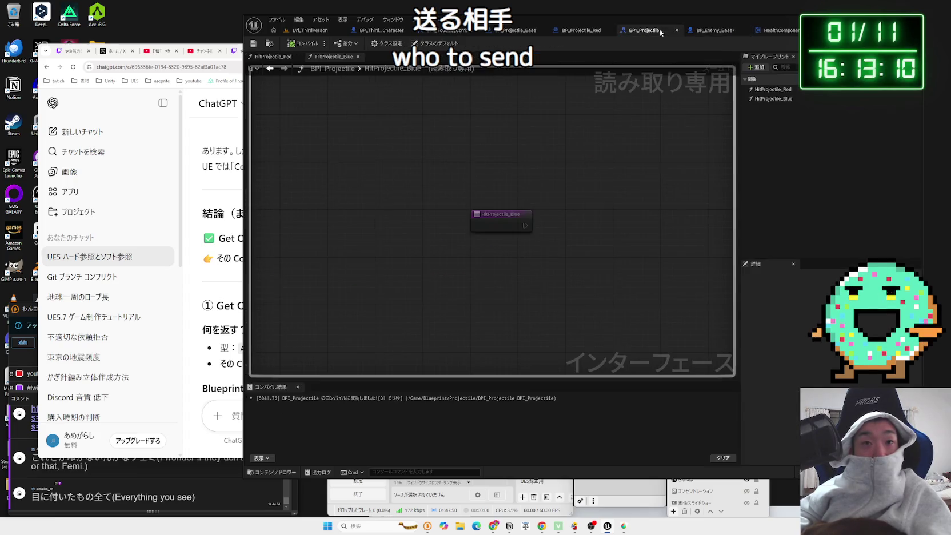
{"action": "left_click", "coordinate": [590, 31]}
{"action": "left_click", "coordinate": [508, 31]}
{"action": "left_click", "coordinate": [455, 31]}
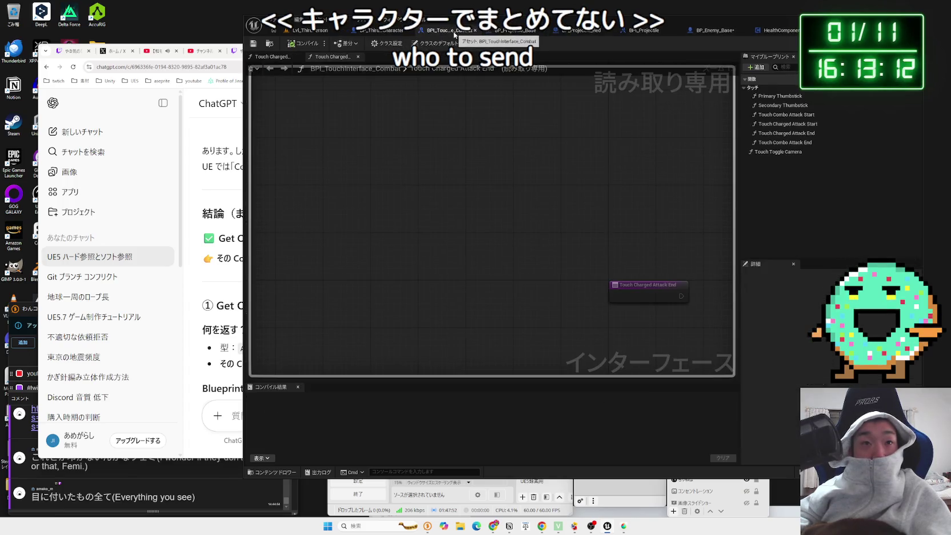
{"action": "left_click", "coordinate": [382, 31]}
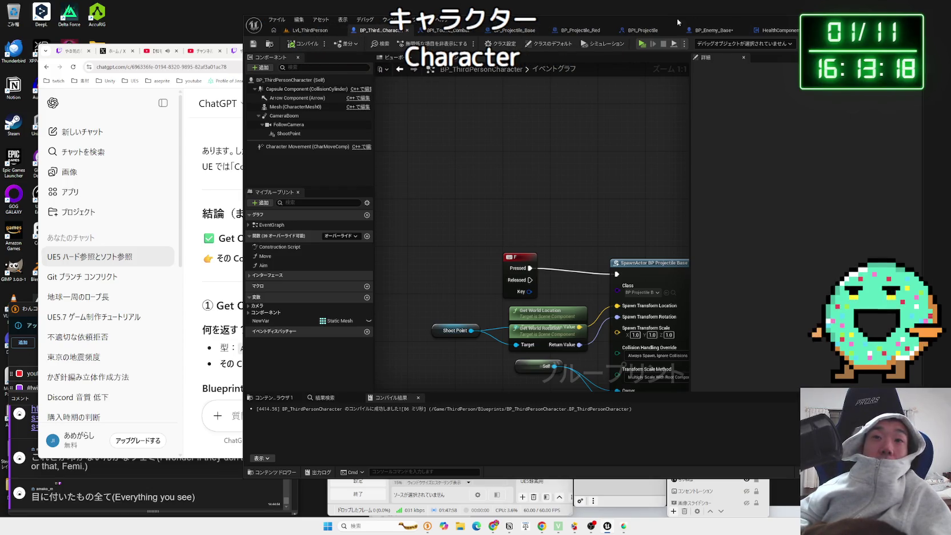
{"action": "left_click", "coordinate": [712, 30]}
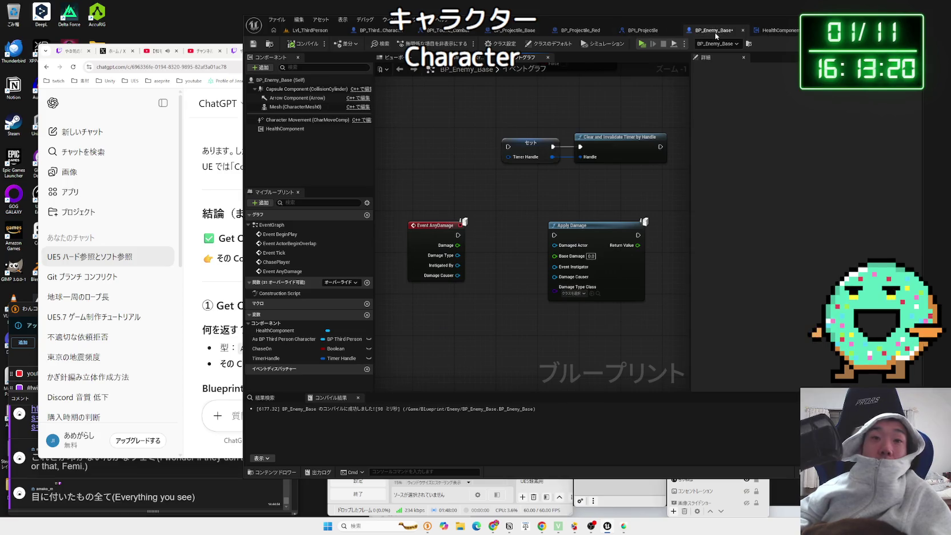
{"action": "left_click", "coordinate": [570, 31]}
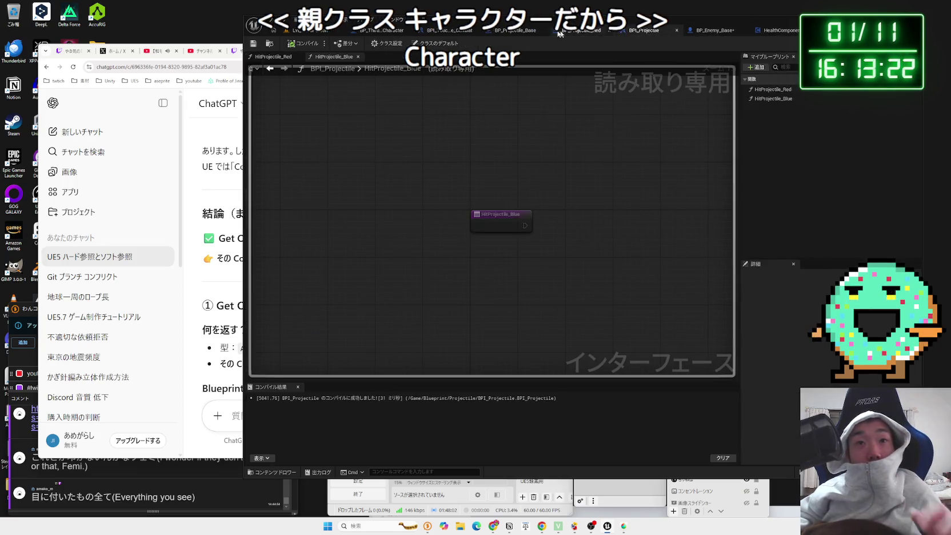
{"action": "left_click", "coordinate": [312, 30]}
{"action": "left_click", "coordinate": [606, 31]}
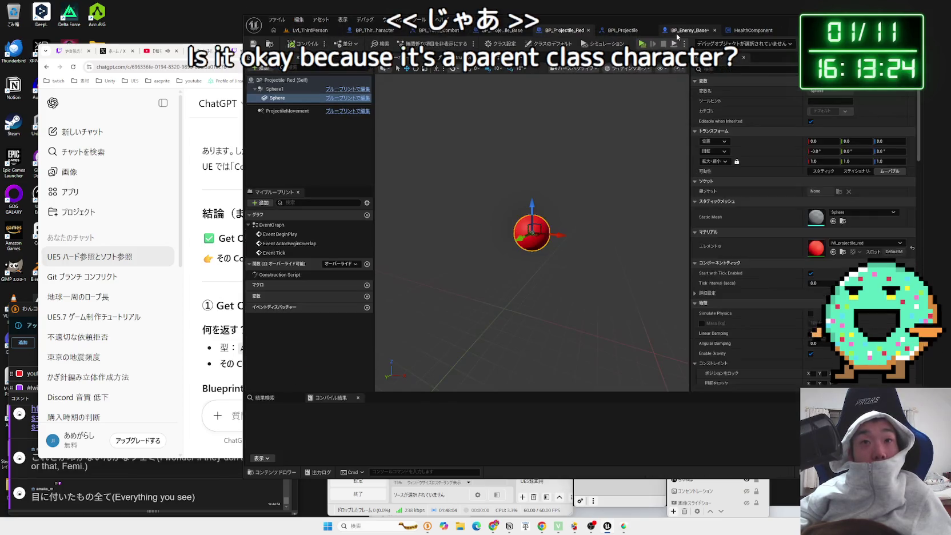
{"action": "left_click", "coordinate": [691, 30]}
{"action": "left_click", "coordinate": [765, 31]}
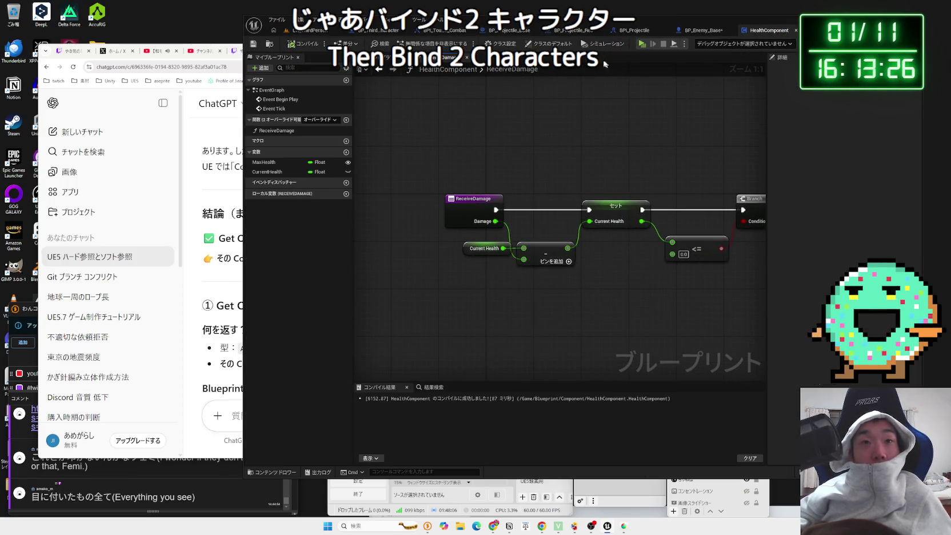
- Add a Cast To Character node off Event Begin Play in HealthComponent's EventGraph
{"action": "double_click", "coordinate": [272, 90]}
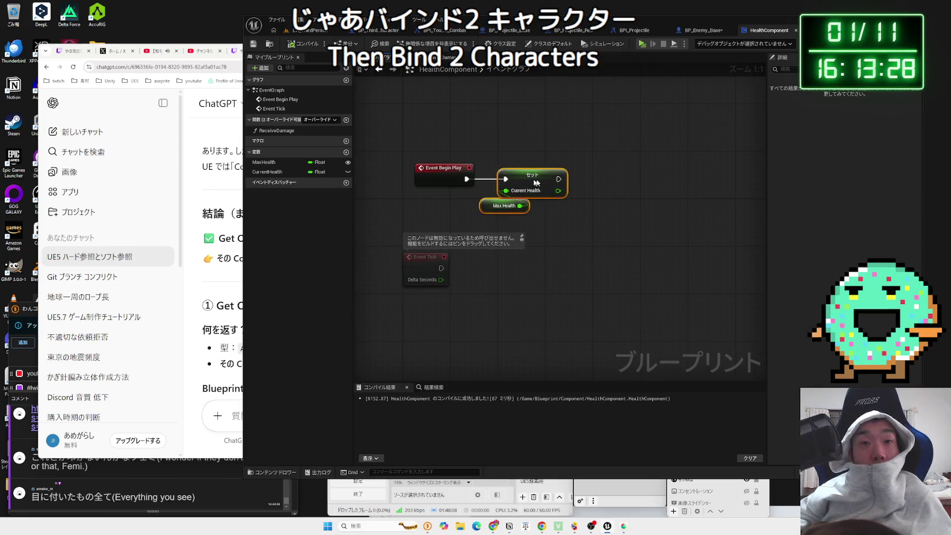
{"action": "left_click_drag", "start_coordinate": [517, 189], "coordinate": [518, 189]}
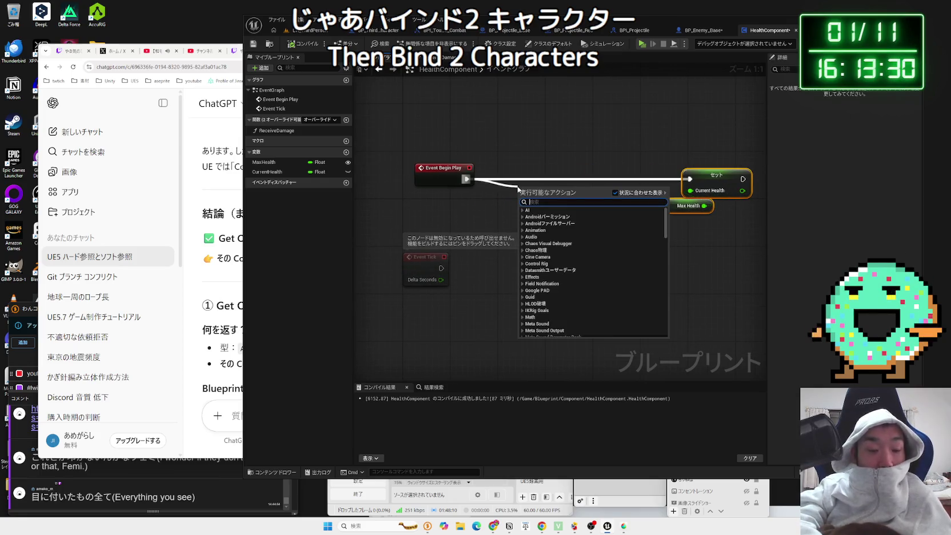
{"action": "type", "text": "cast"}
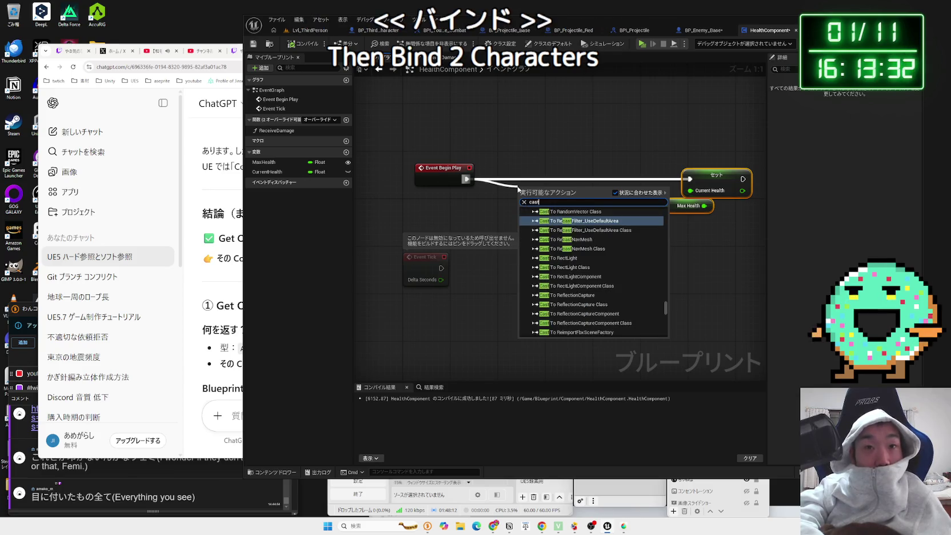
{"action": "type", "text": " to charactor"}
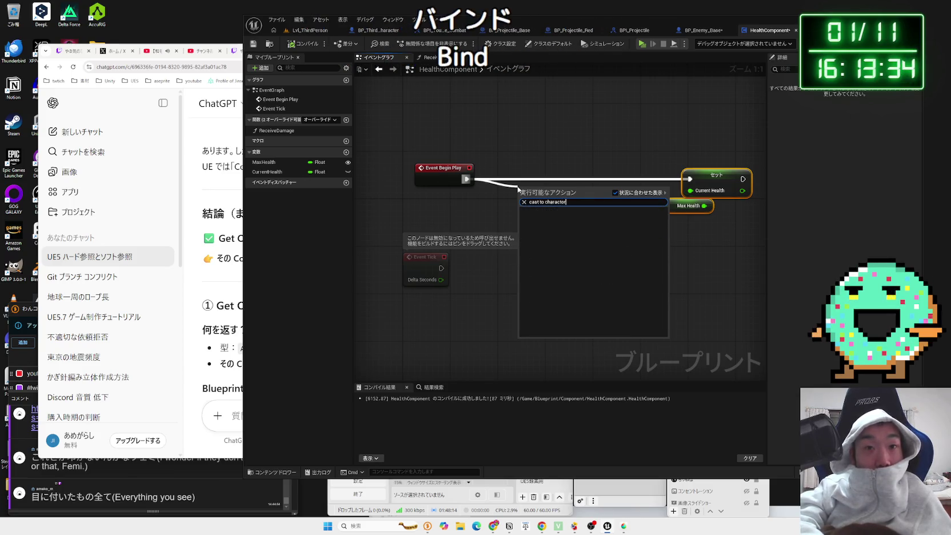
{"action": "key", "text": "BackSpace"}
{"action": "key", "text": "BackSpace"}
{"action": "type", "text": "er"}
{"action": "left_click", "coordinate": [554, 239]}
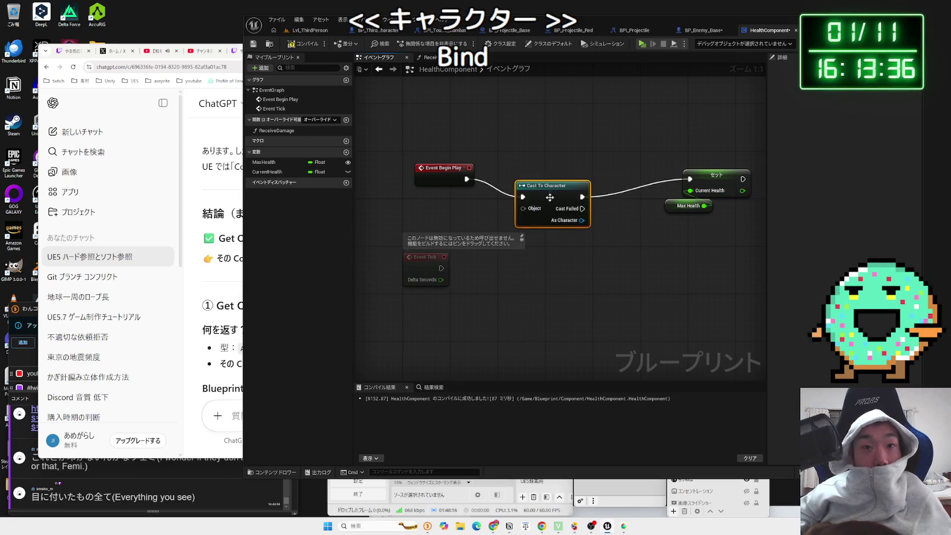
- Feed Get Owner into the cast and promote its As Character output to a variable
{"action": "right_click", "coordinate": [448, 210]}
{"action": "type", "text": "get ow"}
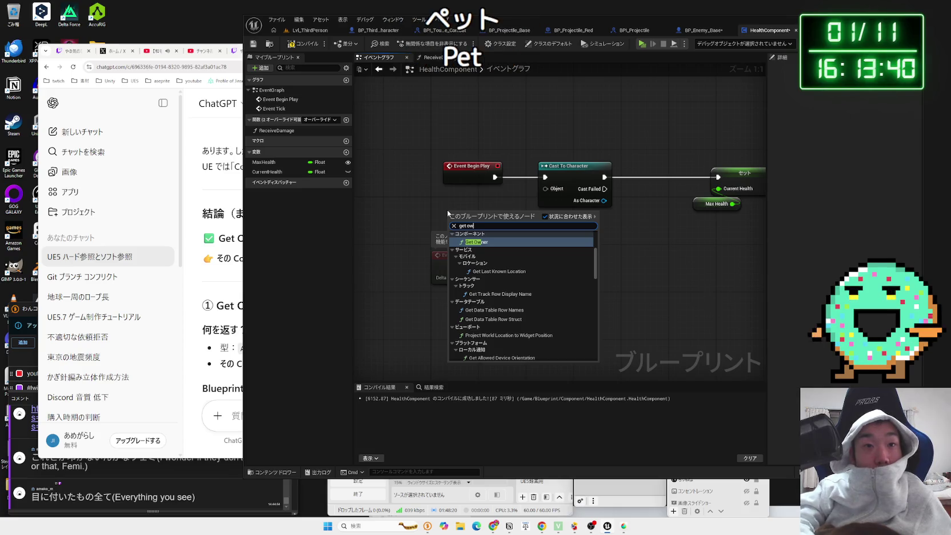
{"action": "left_click", "coordinate": [470, 241]}
{"action": "left_click_drag", "start_coordinate": [522, 227], "coordinate": [545, 189]}
{"action": "left_click_drag", "start_coordinate": [489, 211], "coordinate": [489, 202]}
{"action": "left_click_drag", "start_coordinate": [700, 172], "coordinate": [590, 172]}
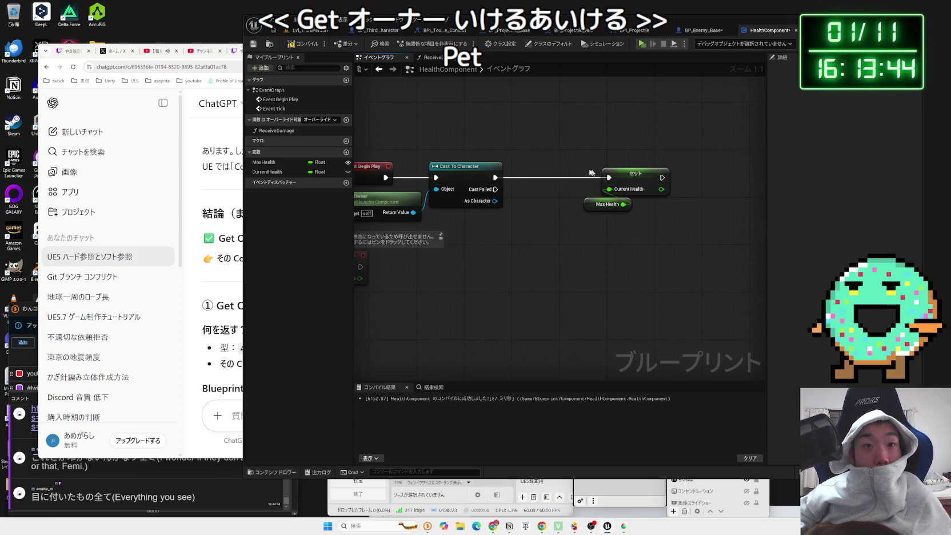
{"action": "left_click_drag", "start_coordinate": [493, 201], "coordinate": [517, 185]}
{"action": "left_click", "coordinate": [549, 195]}
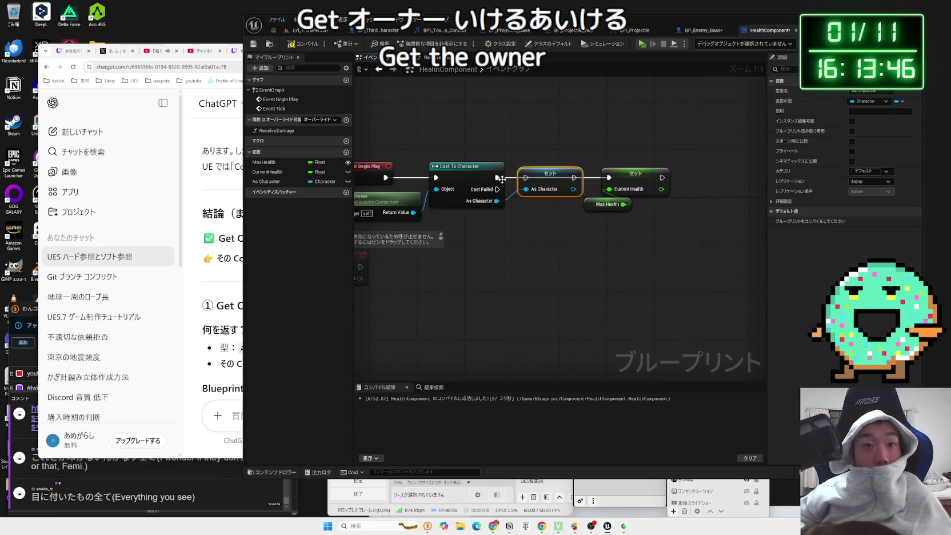
{"action": "left_click", "coordinate": [564, 230]}
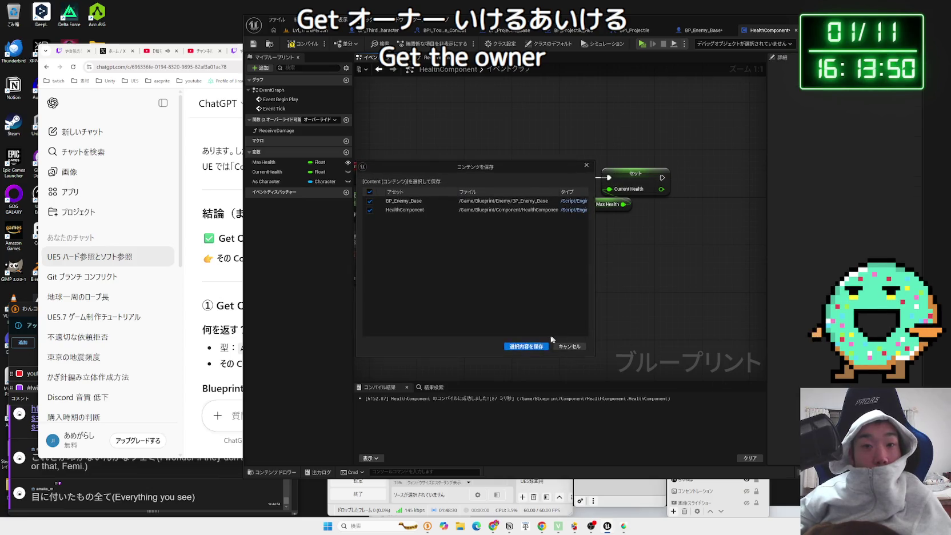
- Save and compile, then place an As Character getter in the ReceiveDamage graph
{"action": "left_click", "coordinate": [526, 346]}
{"action": "left_click", "coordinate": [303, 45]}
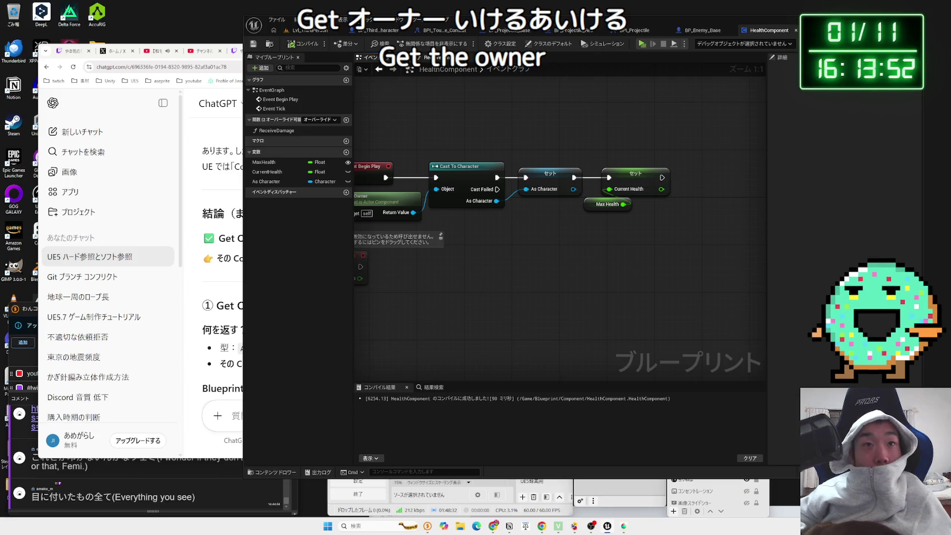
{"action": "double_click", "coordinate": [277, 130]}
{"action": "left_click_drag", "start_coordinate": [266, 182], "coordinate": [514, 233]}
{"action": "left_click", "coordinate": [540, 246]}
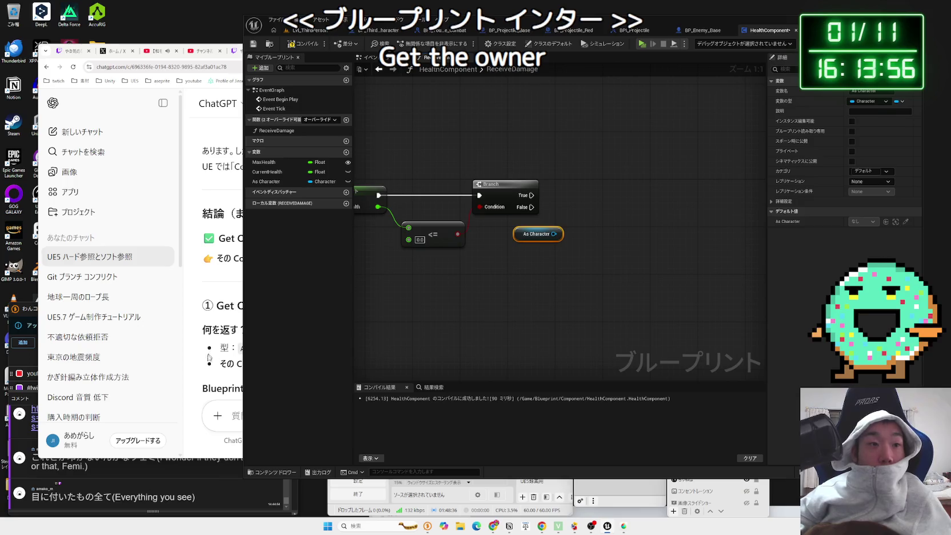
{"action": "left_click", "coordinate": [212, 352]}
{"action": "left_click", "coordinate": [265, 416]}
- Ask ChatGPT in Japanese whether event dispatchers create hard references
{"action": "type", "text": "いべ"}
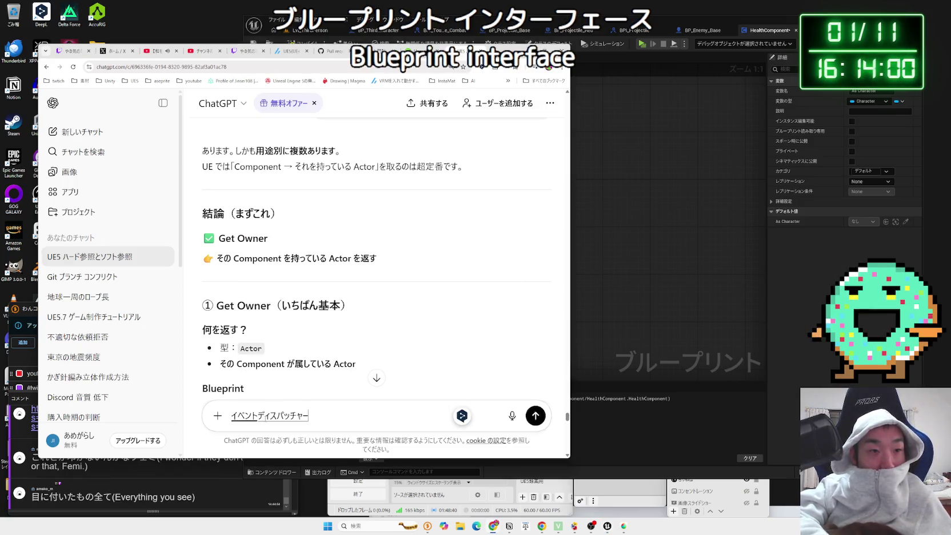
{"action": "type", "text": "って"}
{"action": "type", "text": "どさんしように"}
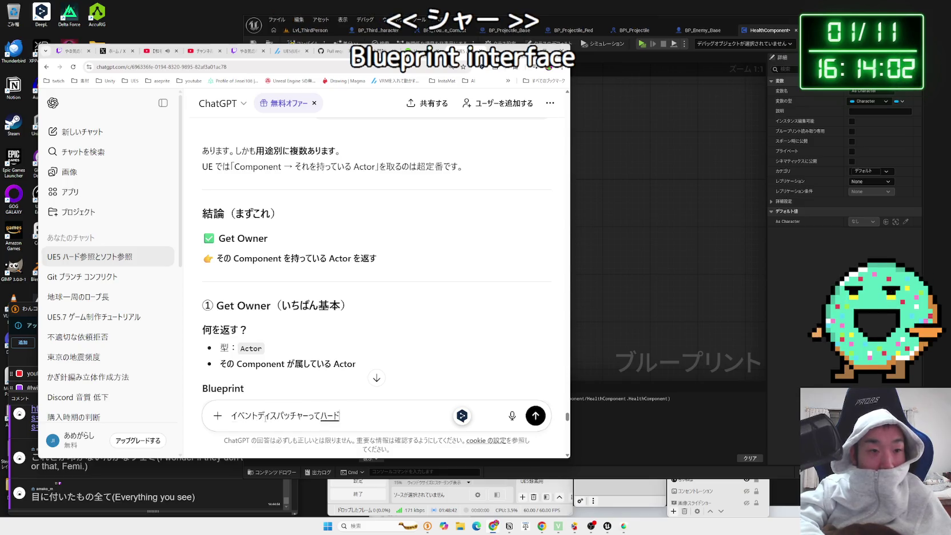
{"action": "type", "text": "ますか？"}
{"action": "key", "text": "space"}
{"action": "key", "text": "Return"}
{"action": "key", "text": "Return"}
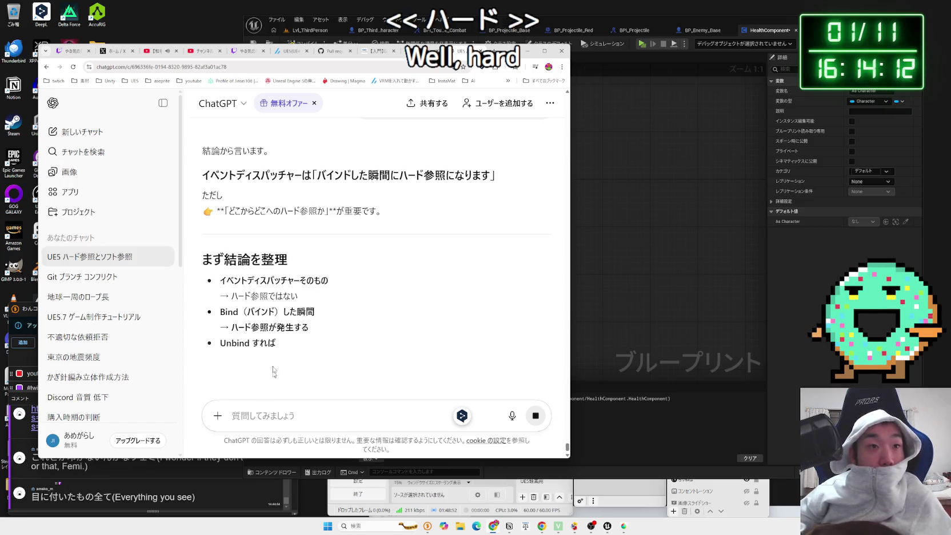
- Read through the reply, highlighting the lines about binding and the dispatcher's owner
{"action": "scroll", "coordinate": [278, 241], "scroll_direction": "down", "scroll_amount": 1}
{"action": "mouse_move", "coordinate": [311, 275]}
{"action": "left_mouse_down"}
{"action": "mouse_move", "coordinate": [232, 274]}
{"action": "mouse_move", "coordinate": [312, 290]}
{"action": "mouse_move", "coordinate": [235, 273]}
{"action": "left_mouse_up"}
{"action": "mouse_move", "coordinate": [327, 306]}
{"action": "left_mouse_down"}
{"action": "mouse_move", "coordinate": [222, 258]}
{"action": "mouse_move", "coordinate": [226, 240]}
{"action": "left_mouse_up"}
{"action": "left_click", "coordinate": [237, 247]}
{"action": "scroll", "coordinate": [237, 247], "scroll_direction": "down", "scroll_amount": 4}
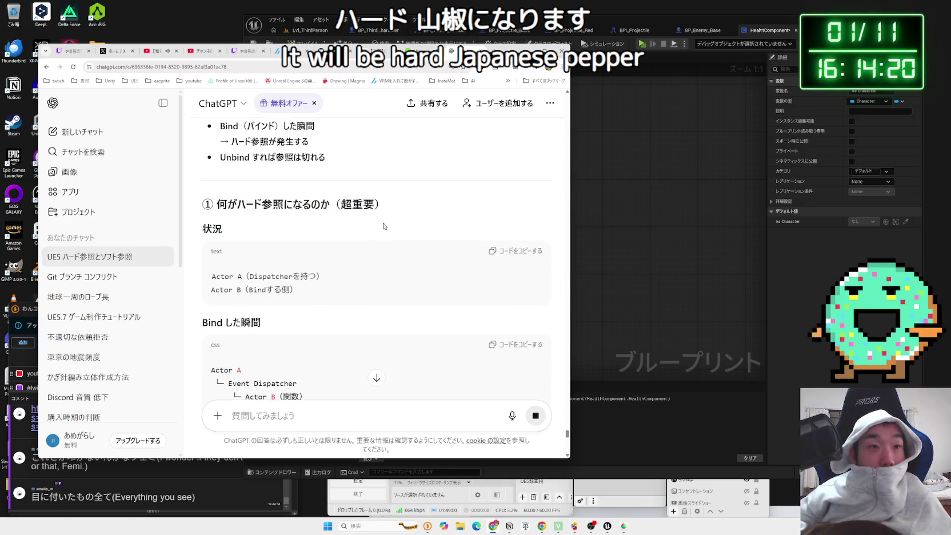
{"action": "scroll", "coordinate": [384, 226], "scroll_direction": "down", "scroll_amount": 4}
{"action": "scroll", "coordinate": [384, 226], "scroll_direction": "down", "scroll_amount": 3}
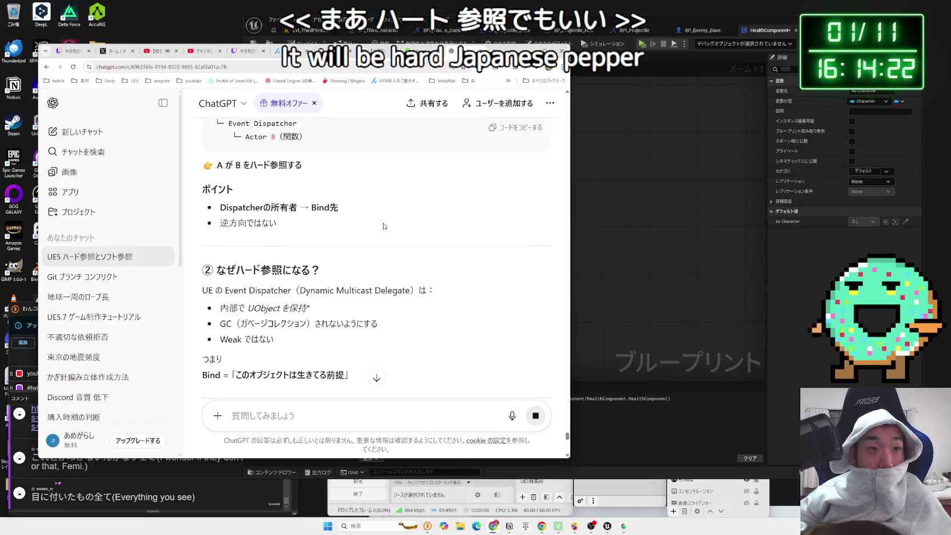
{"action": "mouse_move", "coordinate": [366, 210]}
{"action": "left_mouse_down"}
{"action": "mouse_move", "coordinate": [269, 226]}
{"action": "mouse_move", "coordinate": [206, 188]}
{"action": "mouse_move", "coordinate": [211, 198]}
{"action": "left_mouse_up"}
{"action": "left_click", "coordinate": [210, 198]}
{"action": "scroll", "coordinate": [257, 229], "scroll_direction": "down", "scroll_amount": 4}
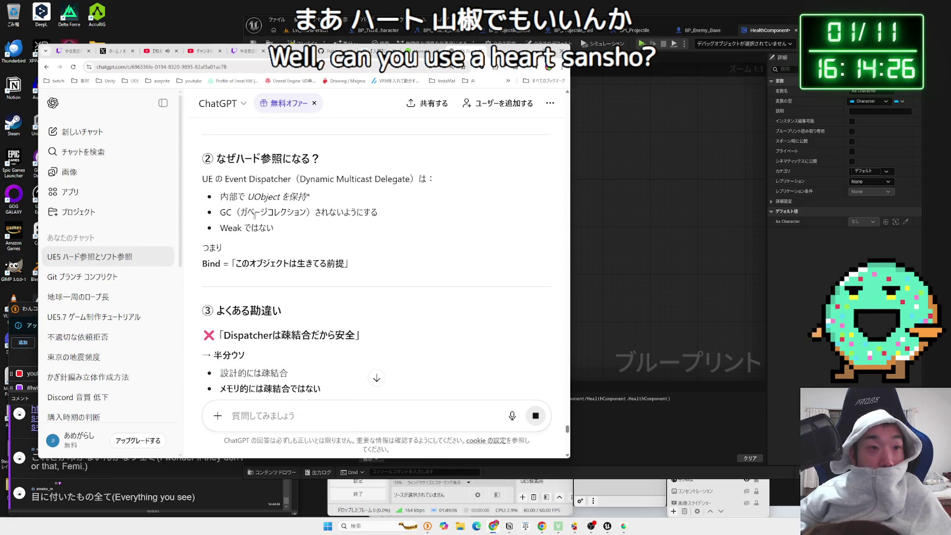
{"action": "left_click_drag", "start_coordinate": [381, 189], "coordinate": [222, 231]}
{"action": "left_click", "coordinate": [327, 249]}
{"action": "scroll", "coordinate": [326, 249], "scroll_direction": "down", "scroll_amount": 2}
{"action": "scroll", "coordinate": [327, 249], "scroll_direction": "down", "scroll_amount": 10}
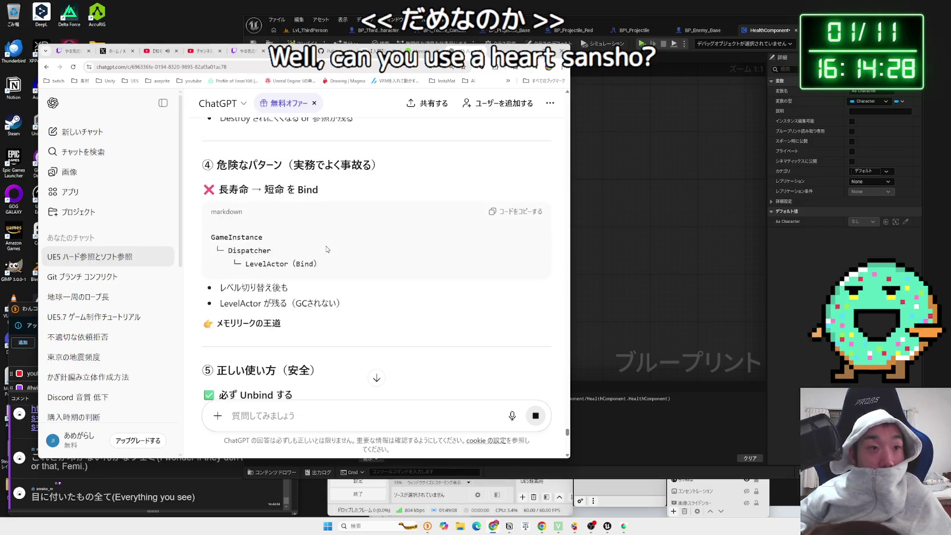
{"action": "scroll", "coordinate": [326, 246], "scroll_direction": "up", "scroll_amount": 2}
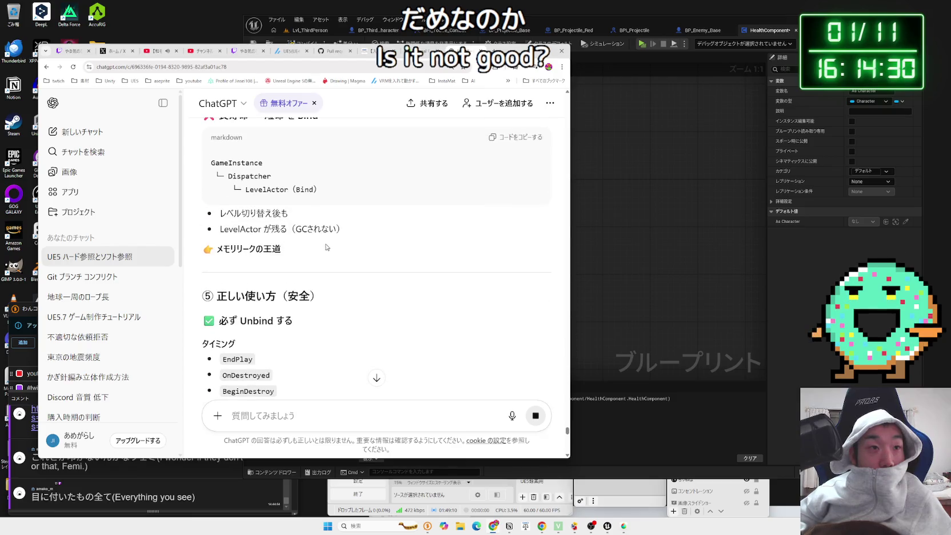
{"action": "left_click_drag", "start_coordinate": [327, 247], "coordinate": [247, 212]}
{"action": "left_click", "coordinate": [246, 213]}
{"action": "scroll", "coordinate": [351, 407], "scroll_direction": "down", "scroll_amount": 4}
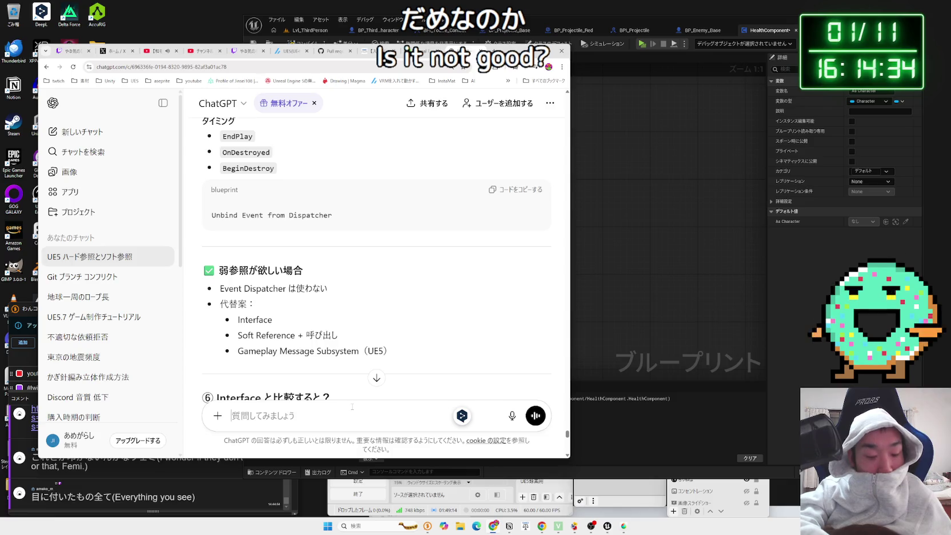
{"action": "type", "text": "B"}
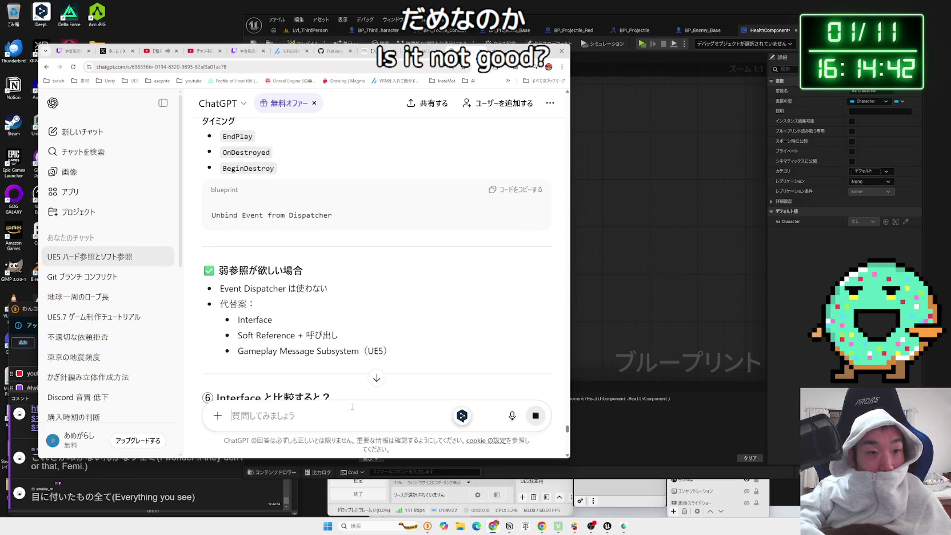
- Send the Blueprint interface question and scroll through ChatGPT's answer
{"action": "key", "text": "Return"}
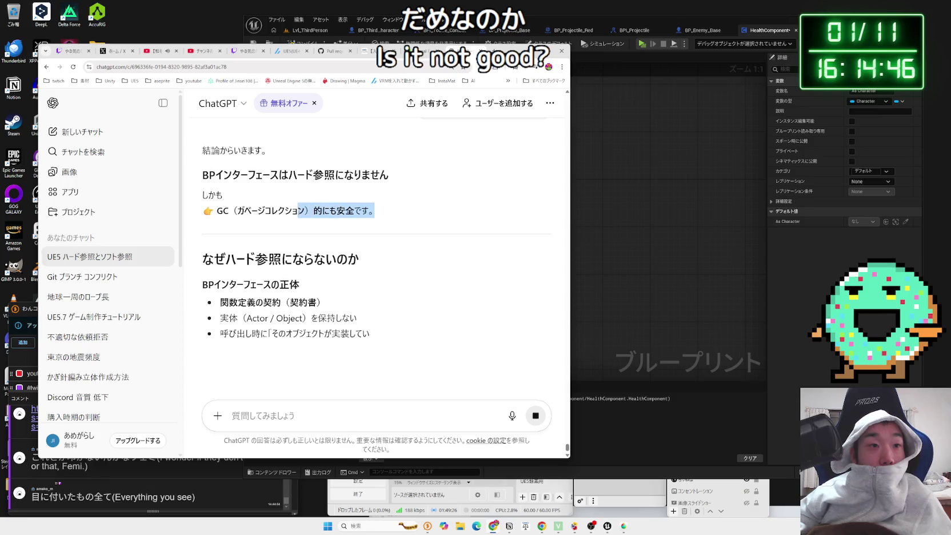
{"action": "scroll", "coordinate": [343, 215], "scroll_direction": "down", "scroll_amount": 3}
{"action": "left_click", "coordinate": [608, 215]}
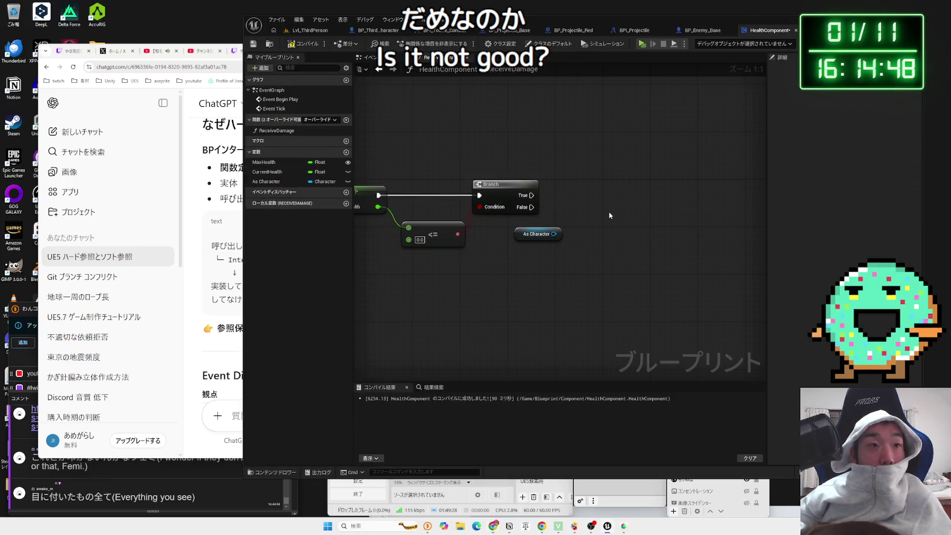
{"action": "left_click", "coordinate": [217, 252]}
{"action": "scroll", "coordinate": [298, 255], "scroll_direction": "down", "scroll_amount": 5}
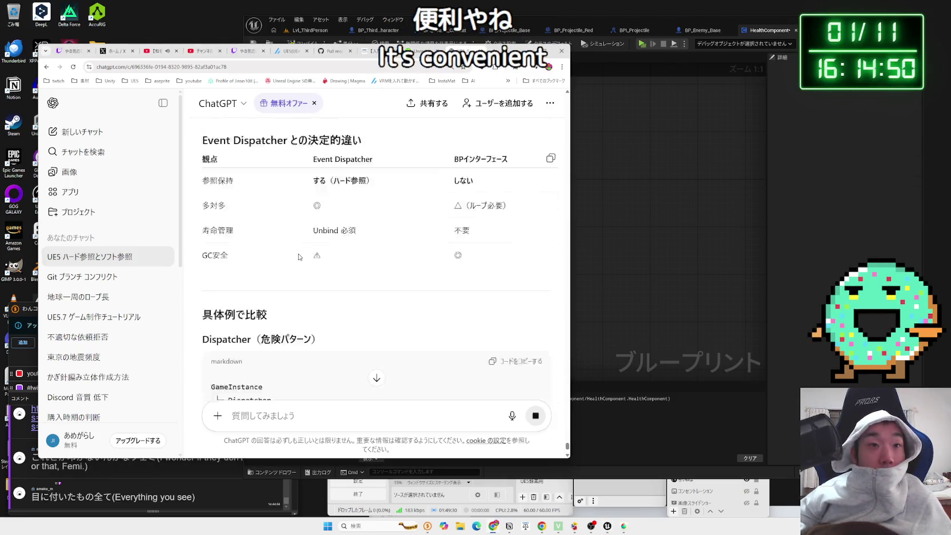
{"action": "scroll", "coordinate": [298, 255], "scroll_direction": "down", "scroll_amount": 2}
{"action": "scroll", "coordinate": [314, 255], "scroll_direction": "up", "scroll_amount": 1}
{"action": "scroll", "coordinate": [333, 255], "scroll_direction": "down", "scroll_amount": 1}
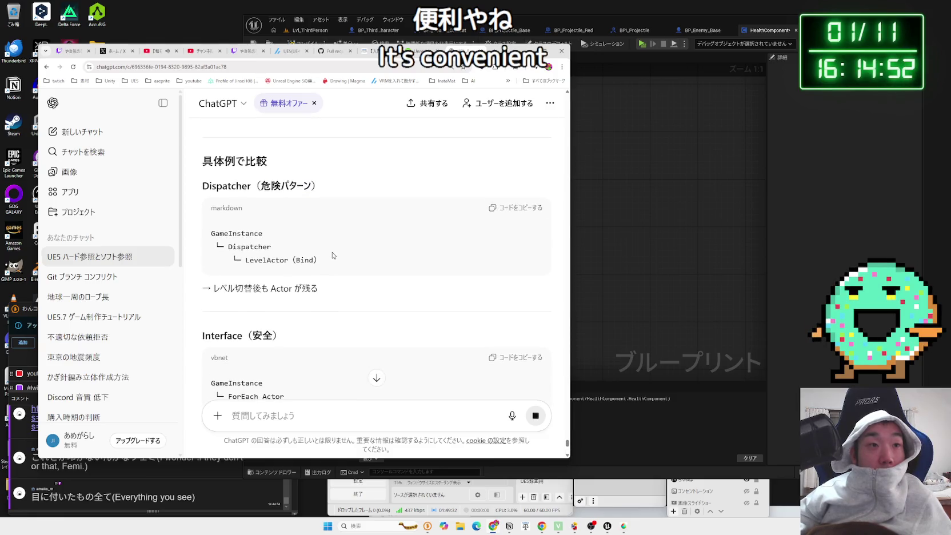
{"action": "scroll", "coordinate": [333, 255], "scroll_direction": "down", "scroll_amount": 3}
{"action": "scroll", "coordinate": [333, 255], "scroll_direction": "down", "scroll_amount": 3}
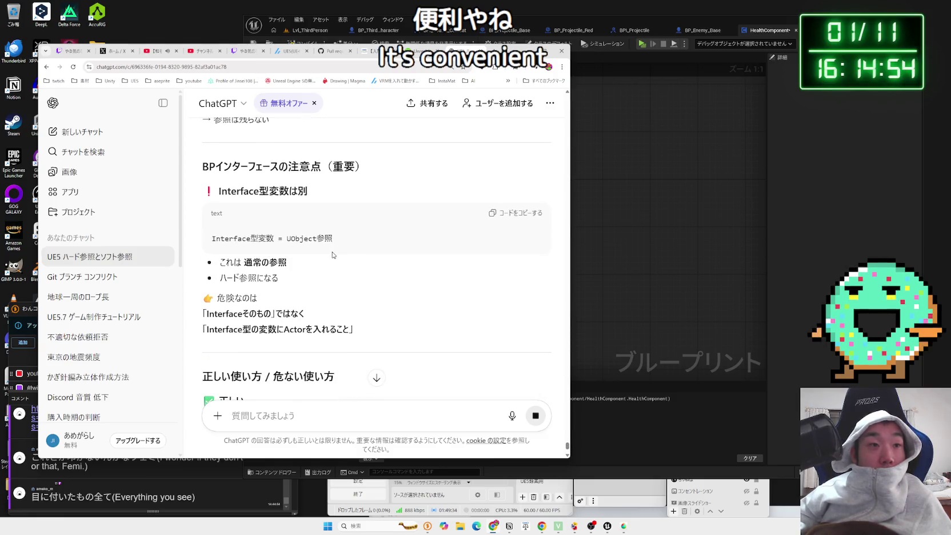
- Highlight the note that interface-type variables holding Actors are hard references, then return to Unreal
{"action": "mouse_move", "coordinate": [217, 239]}
{"action": "left_mouse_down"}
{"action": "mouse_move", "coordinate": [257, 298]}
{"action": "mouse_move", "coordinate": [338, 240]}
{"action": "mouse_move", "coordinate": [348, 329]}
{"action": "mouse_move", "coordinate": [257, 269]}
{"action": "mouse_move", "coordinate": [283, 279]}
{"action": "left_mouse_up"}
{"action": "left_click", "coordinate": [221, 261]}
{"action": "left_click", "coordinate": [288, 232]}
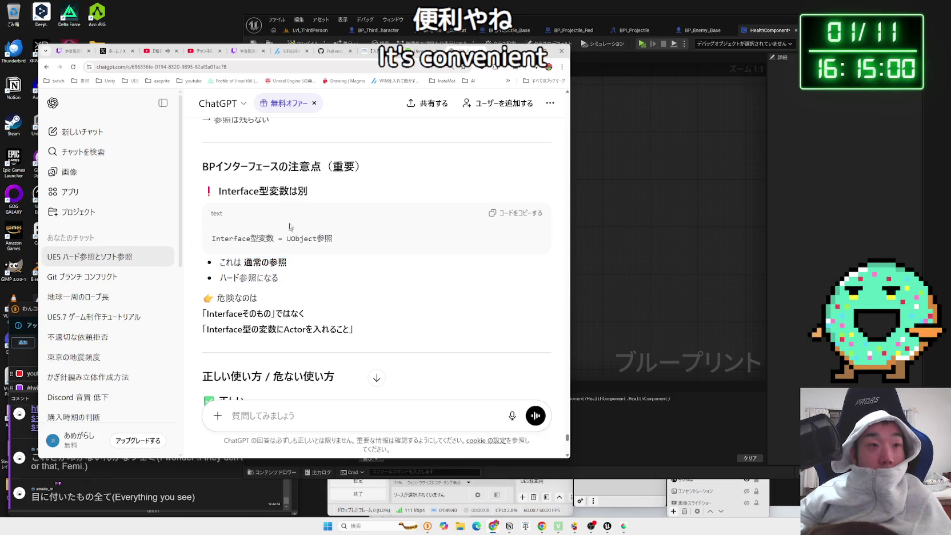
{"action": "scroll", "coordinate": [323, 232], "scroll_direction": "down", "scroll_amount": 2}
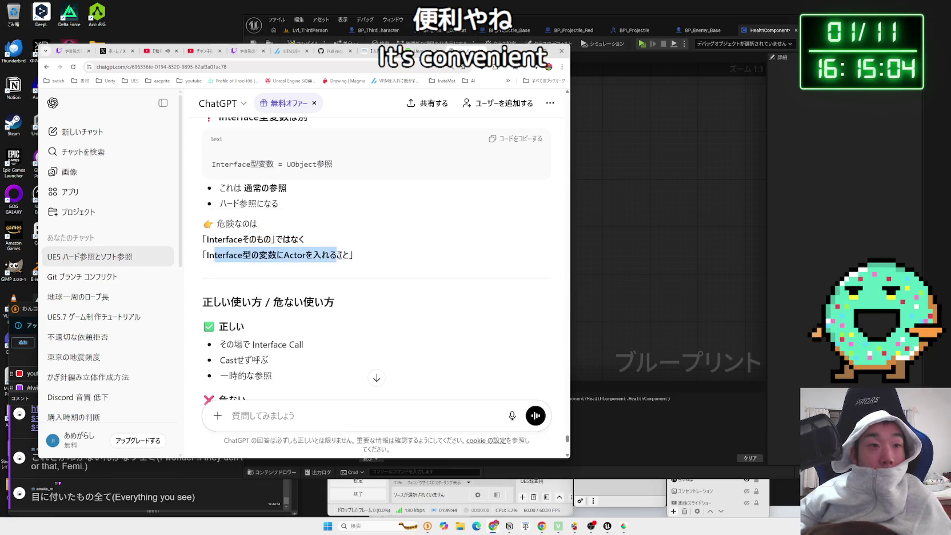
{"action": "left_click", "coordinate": [338, 255]}
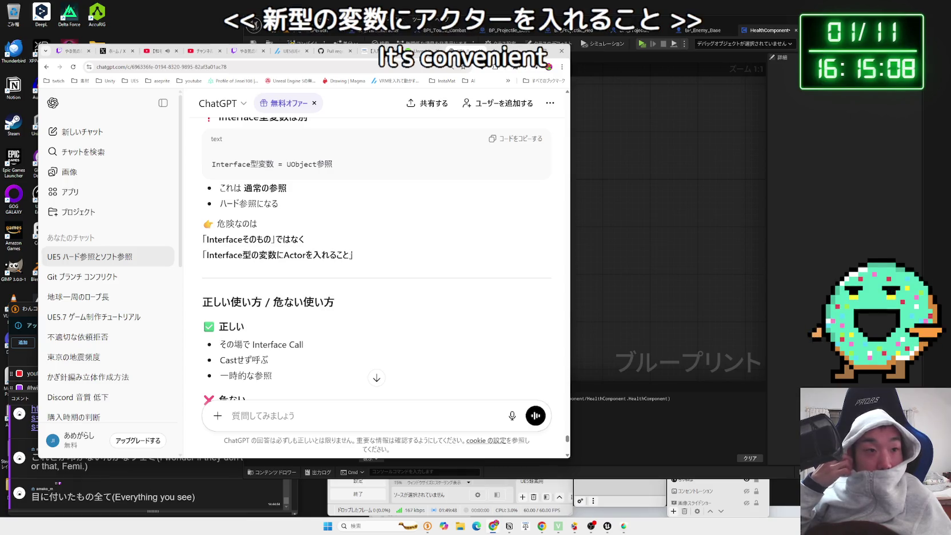
{"action": "scroll", "coordinate": [377, 257], "scroll_direction": "down", "scroll_amount": 3}
{"action": "left_click", "coordinate": [612, 195]}
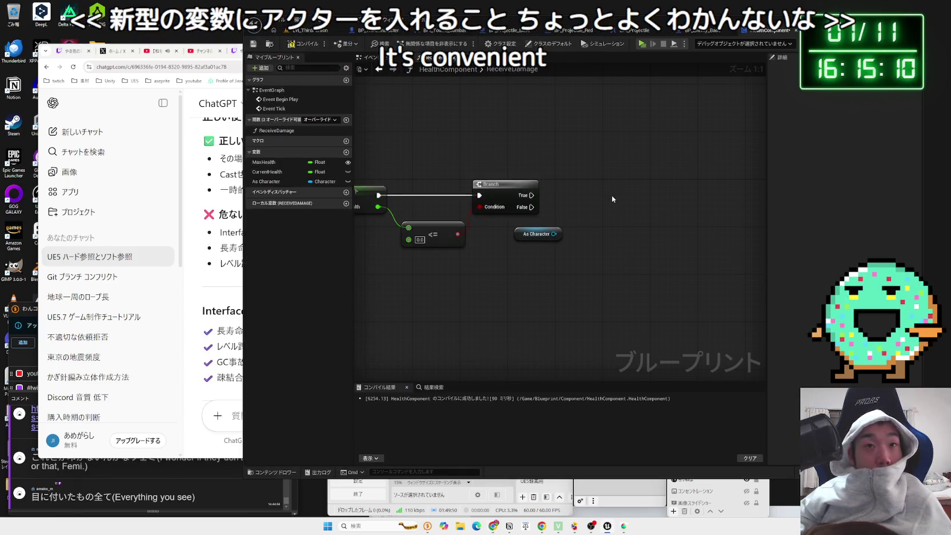
- Abandon the 'bpinte' node search off Branch True, peek at Class Settings, and return to LvL_ThirdPerson
{"action": "left_click_drag", "start_coordinate": [488, 200], "coordinate": [545, 205]}
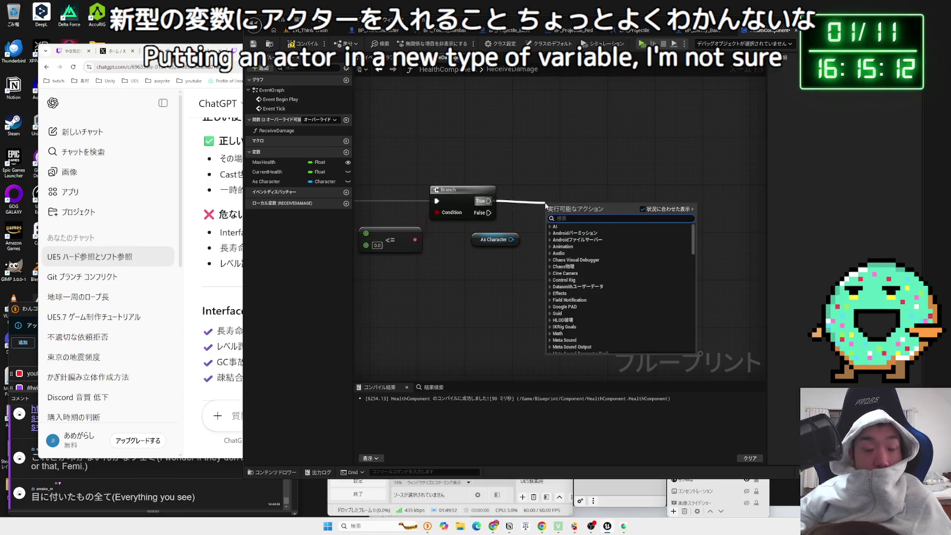
{"action": "type", "text": "bpinte"}
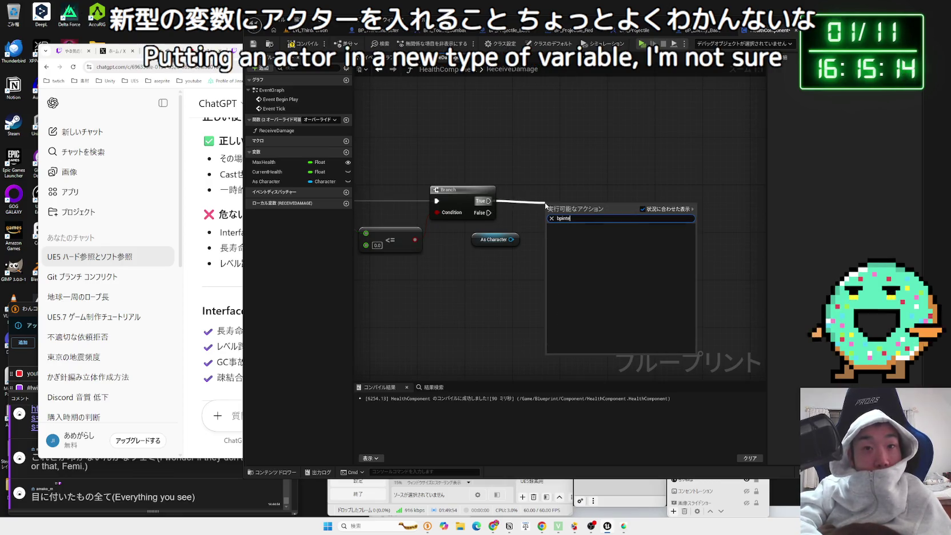
{"action": "key", "text": "BackSpace"}
{"action": "key", "text": "BackSpace"}
{"action": "key", "text": "BackSpace"}
{"action": "left_click", "coordinate": [533, 193]}
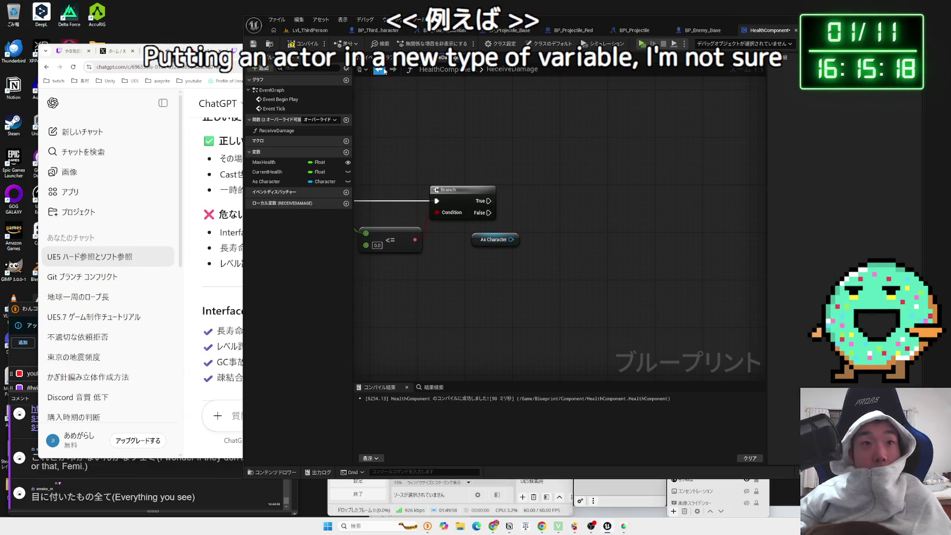
{"action": "left_click", "coordinate": [500, 43]}
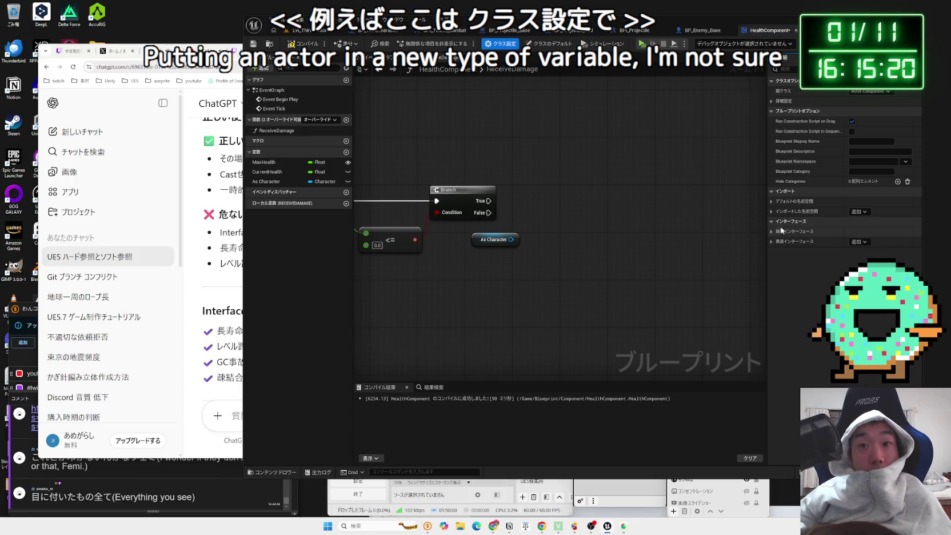
{"action": "left_click", "coordinate": [571, 242]}
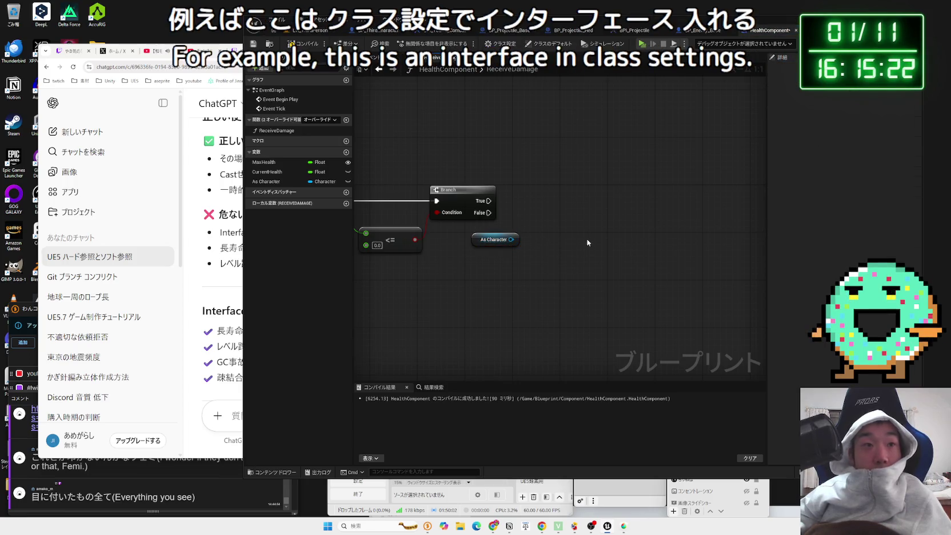
{"action": "left_click", "coordinate": [310, 30]}
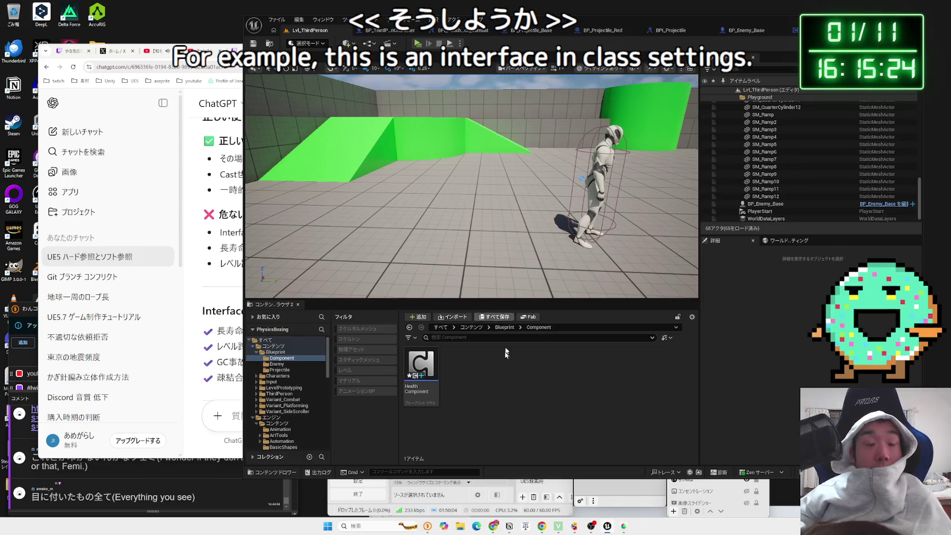
- Add a Blueprint Interface asset named BPI_HealthComponent to the Component folder, save, and open it
{"action": "right_click", "coordinate": [498, 374]}
{"action": "mouse_move", "coordinate": [517, 362]}
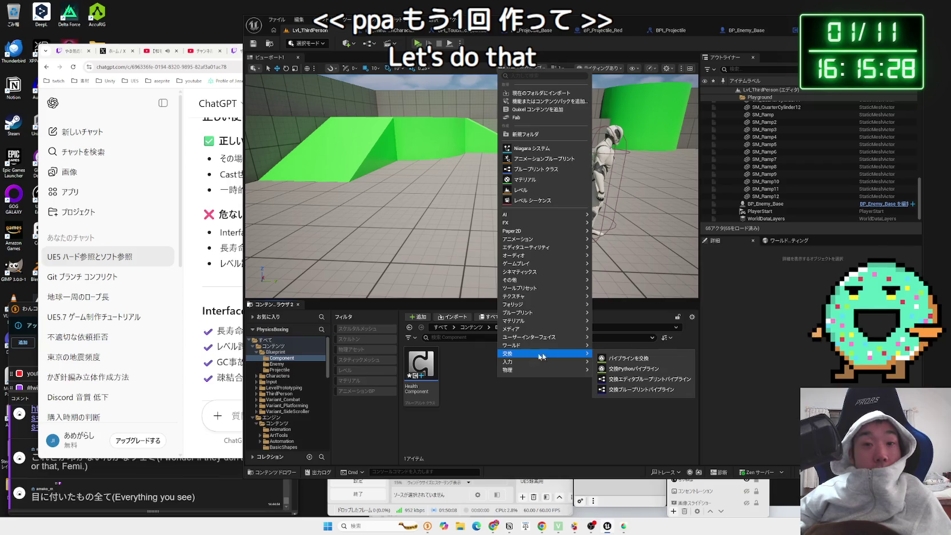
{"action": "mouse_move", "coordinate": [563, 340]}
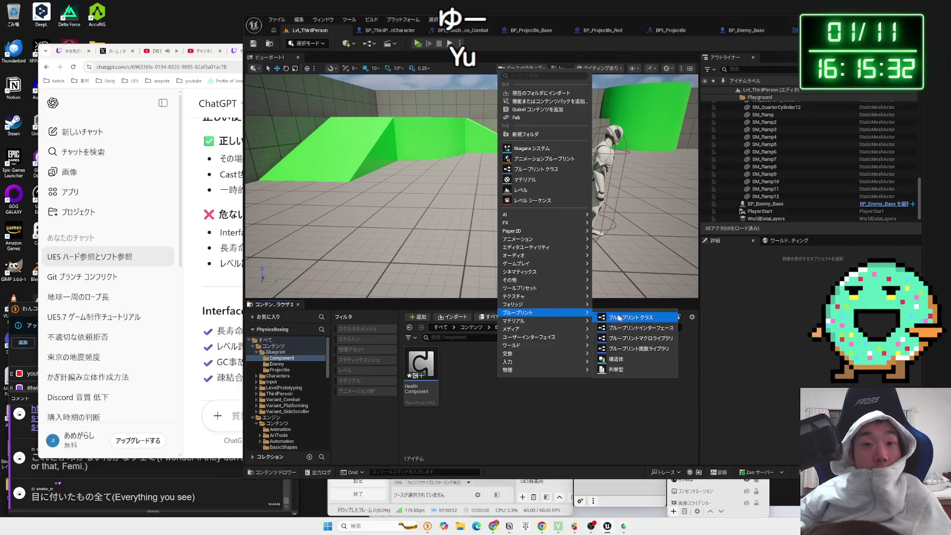
{"action": "left_click", "coordinate": [615, 316]}
{"action": "type", "text": "BPI"}
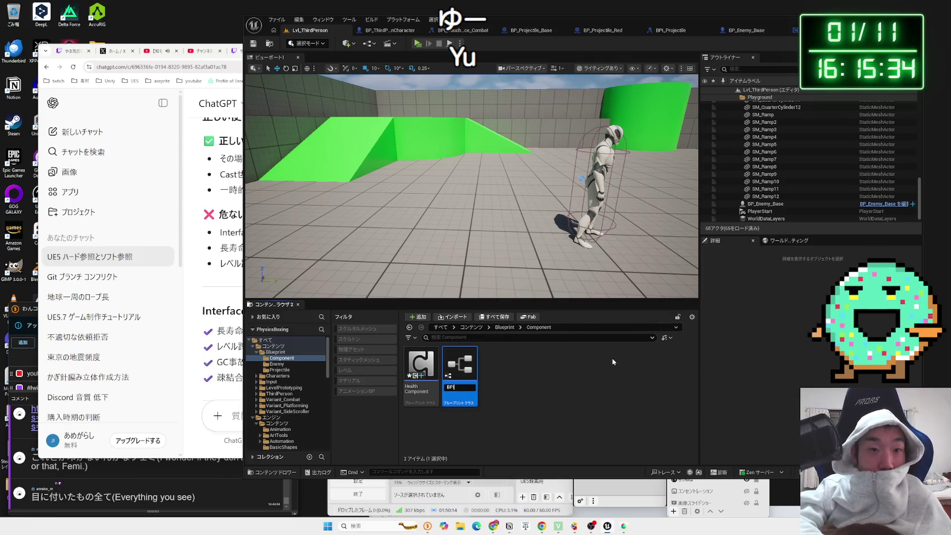
{"action": "type", "text": "_Health"}
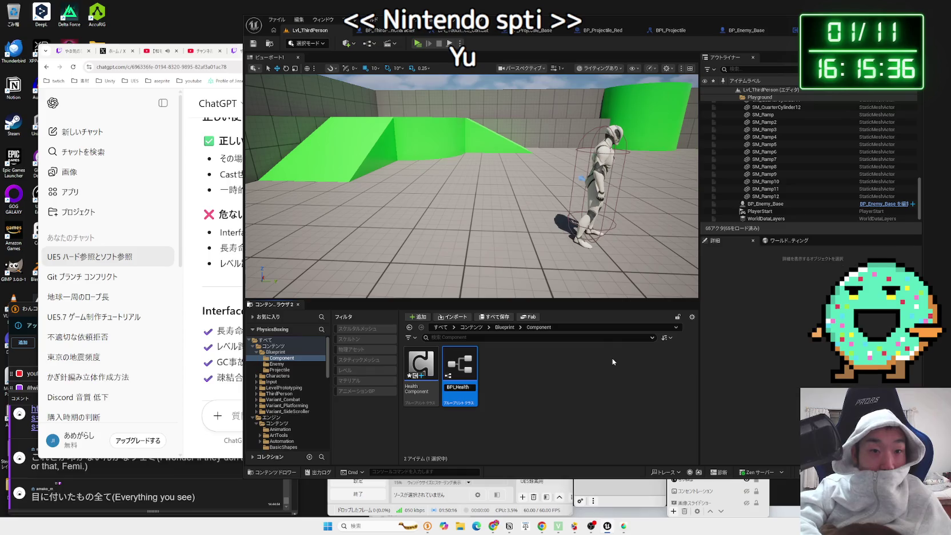
{"action": "type", "text": "Component"}
{"action": "key", "text": "Return"}
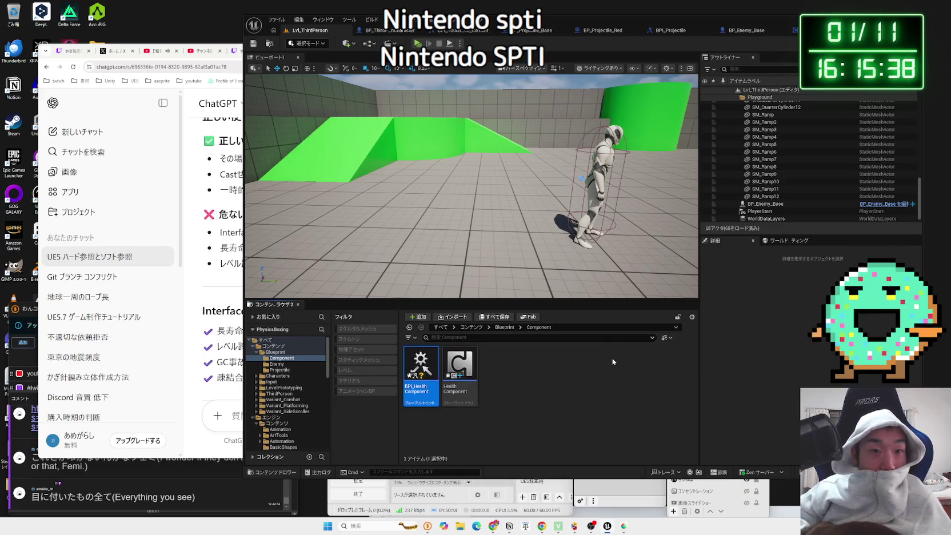
{"action": "key", "text": "ctrl+shift+s"}
{"action": "key", "text": "Return"}
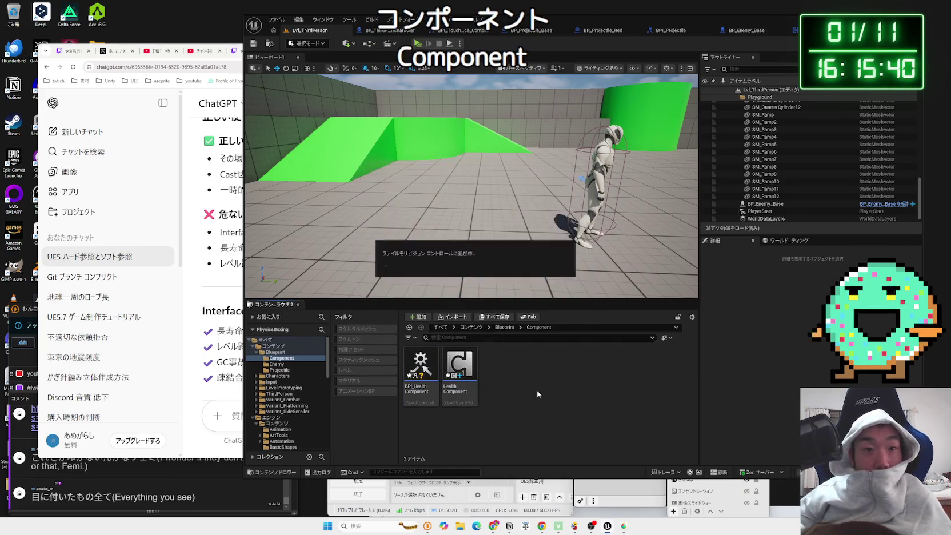
{"action": "double_click", "coordinate": [412, 370]}
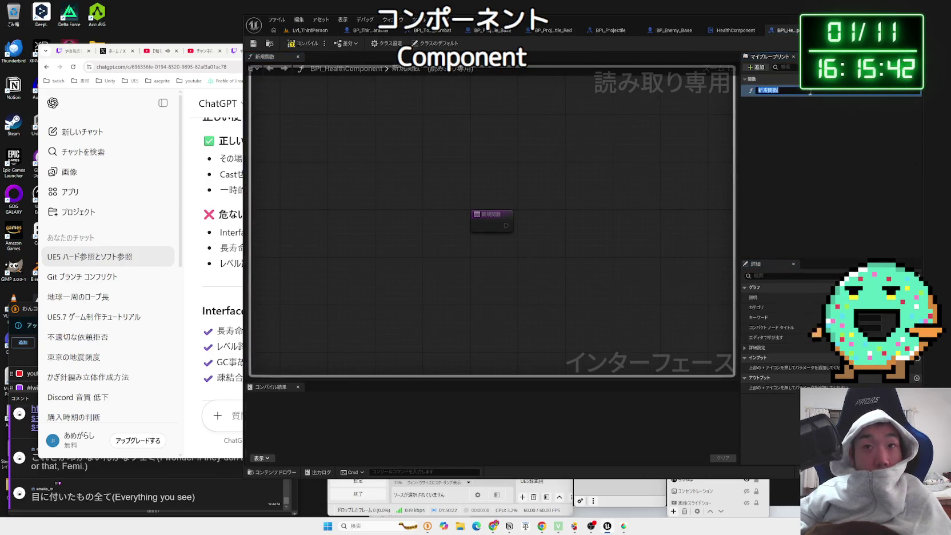
- Try out candidate function names such as Destroy, HpZero and HP_zero
{"action": "type", "text": "Des"}
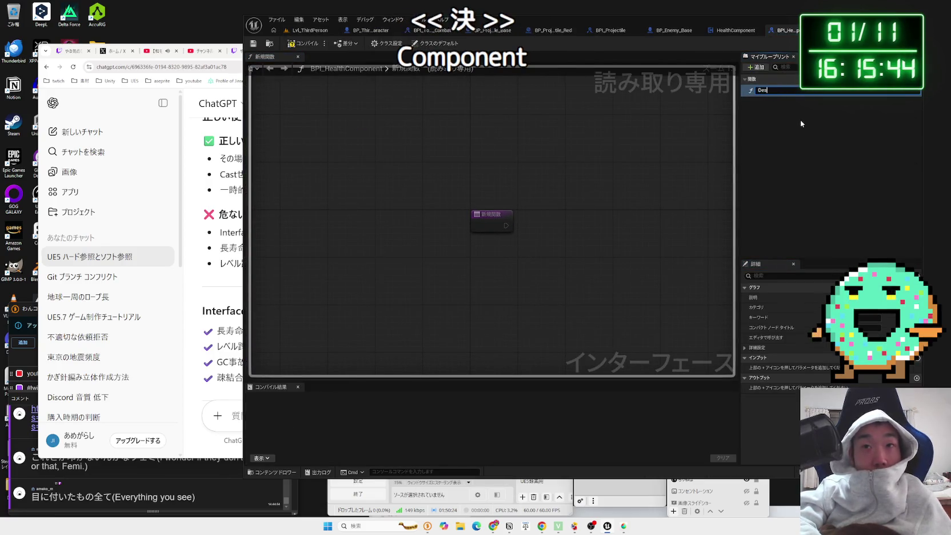
{"action": "type", "text": "troy"}
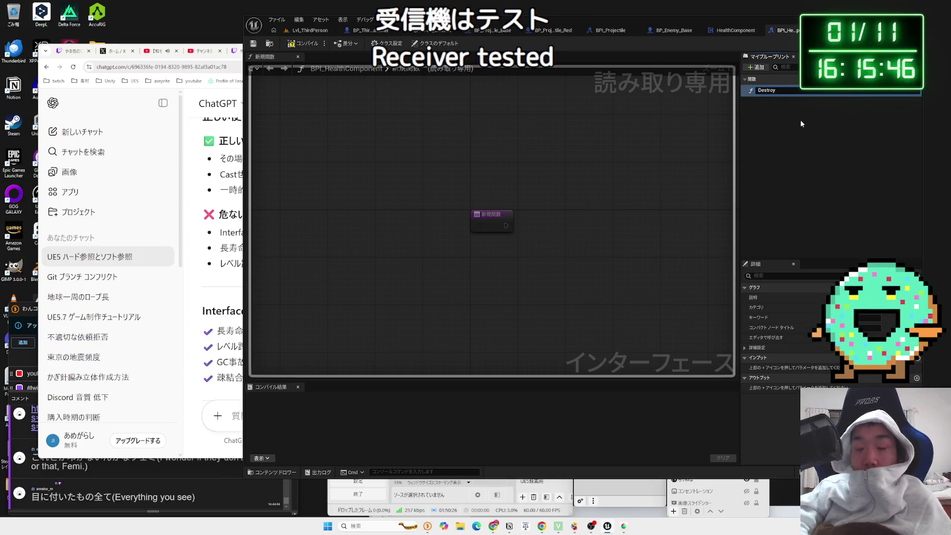
{"action": "key", "text": "BackSpace"}
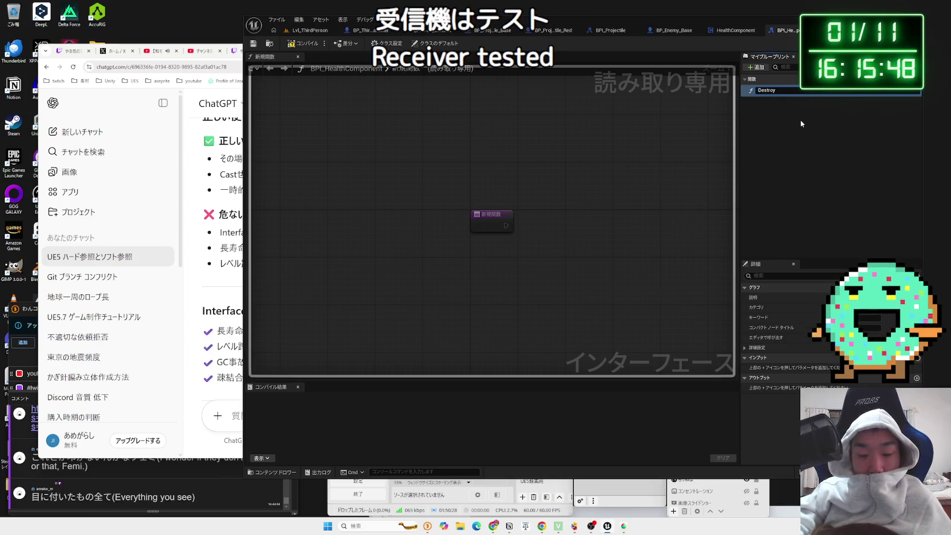
{"action": "key", "text": "BackSpace"}
{"action": "key", "text": "BackSpace"}
{"action": "key", "text": "BackSpace"}
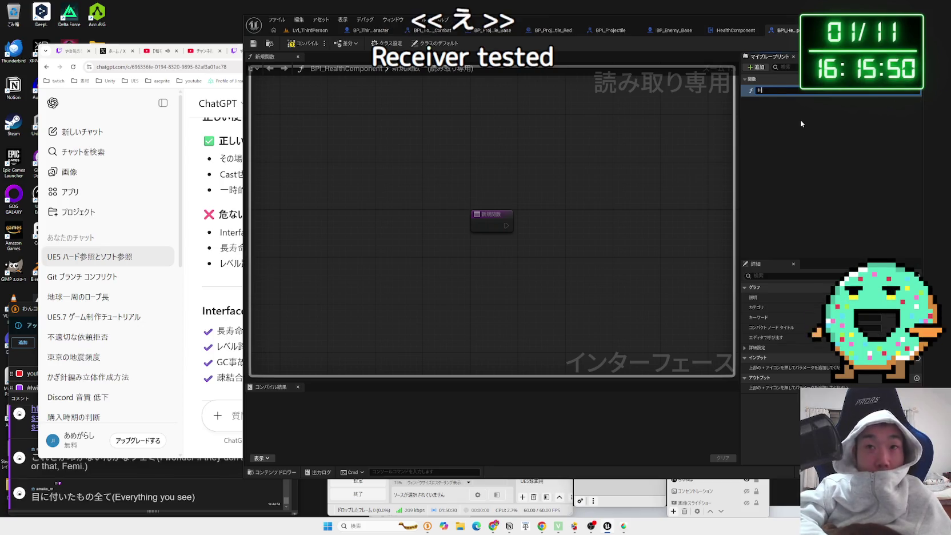
{"action": "type", "text": "Hp"}
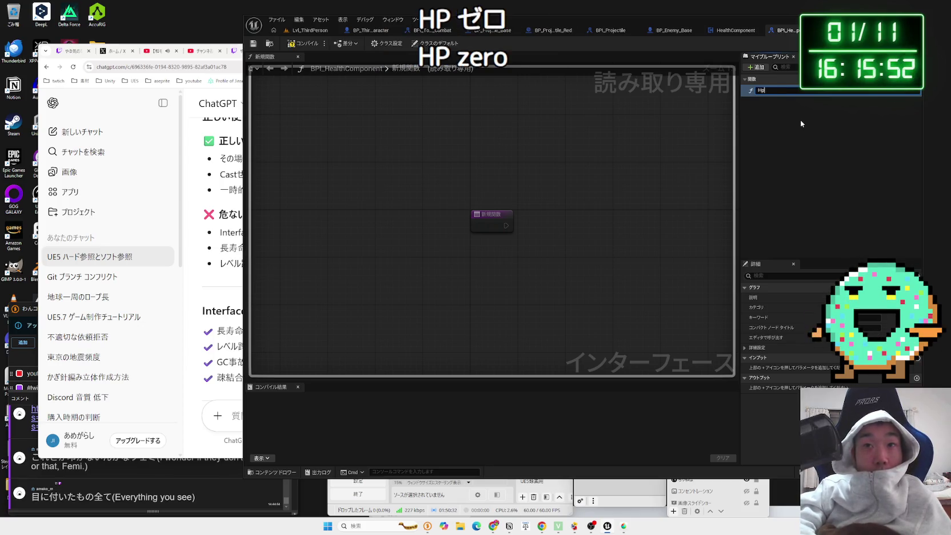
{"action": "type", "text": "Zero"}
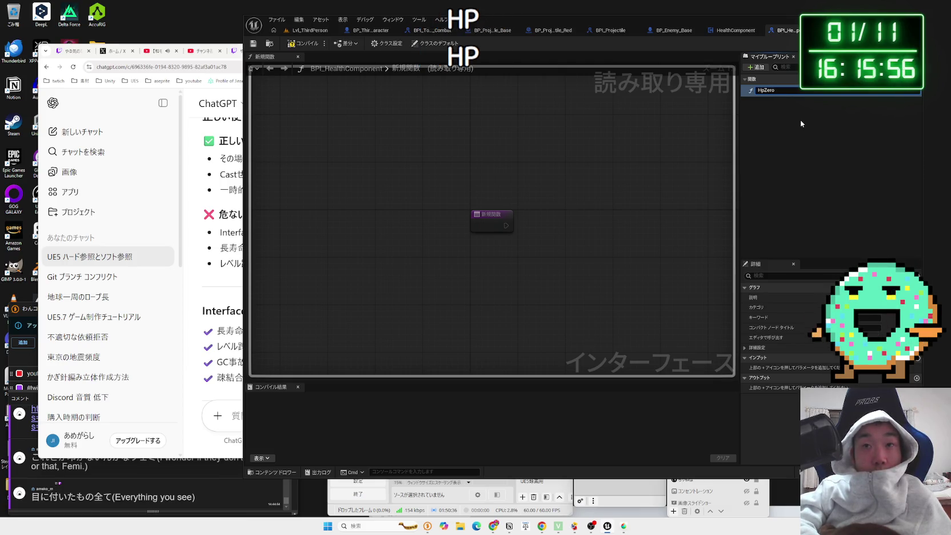
{"action": "key", "text": "BackSpace"}
{"action": "key", "text": "BackSpace"}
{"action": "key", "text": "BackSpace"}
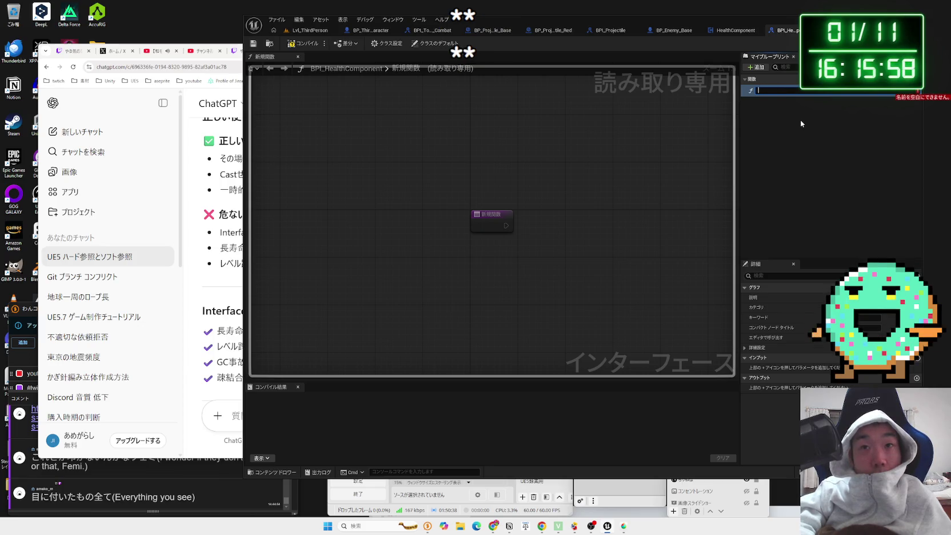
{"action": "type", "text": "HP_"}
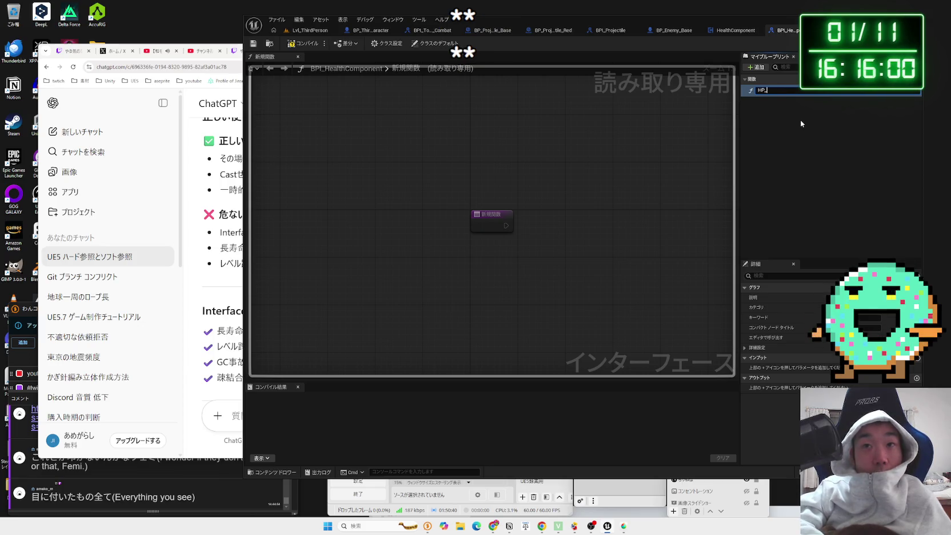
{"action": "type", "text": "zero"}
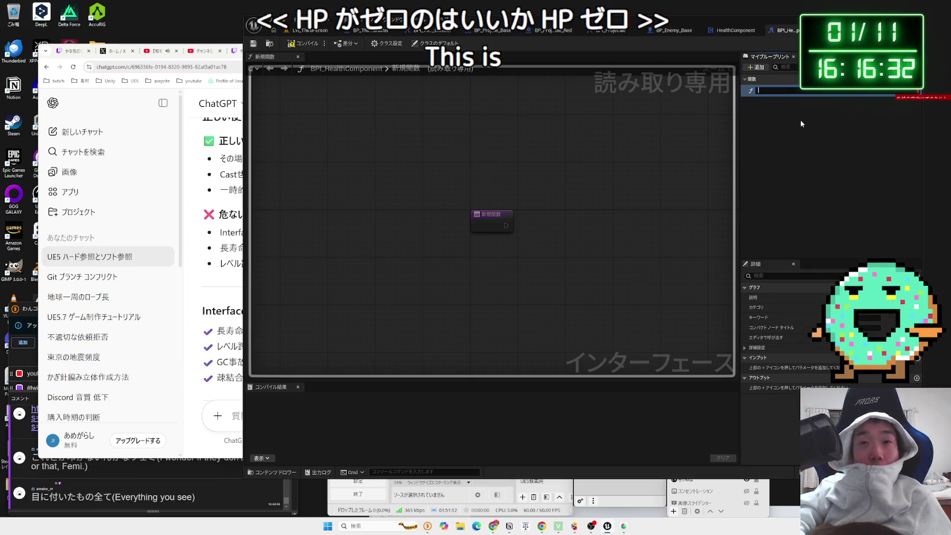
{"action": "key", "text": "BackSpace"}
{"action": "type", "text": "Destory"}
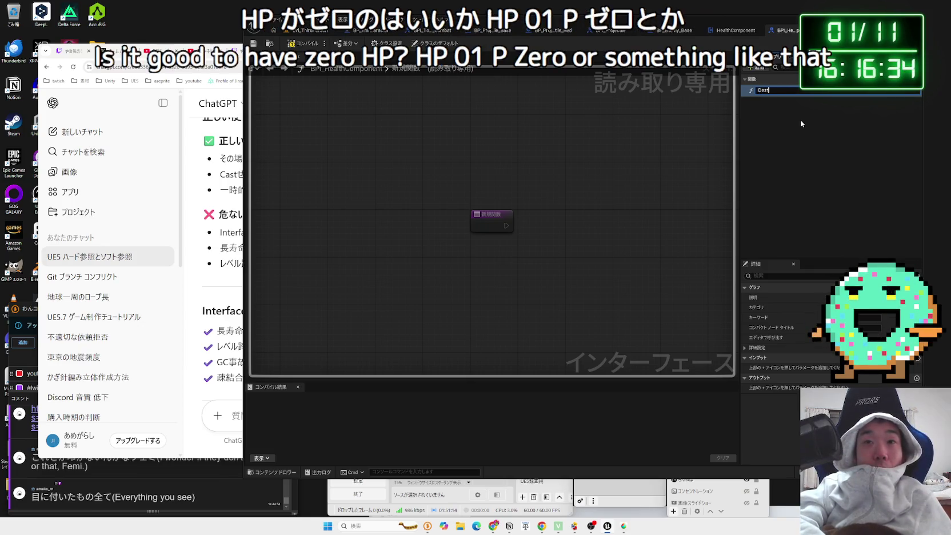
{"action": "key", "text": "BackSpace"}
{"action": "key", "text": "BackSpace"}
{"action": "key", "text": "BackSpace"}
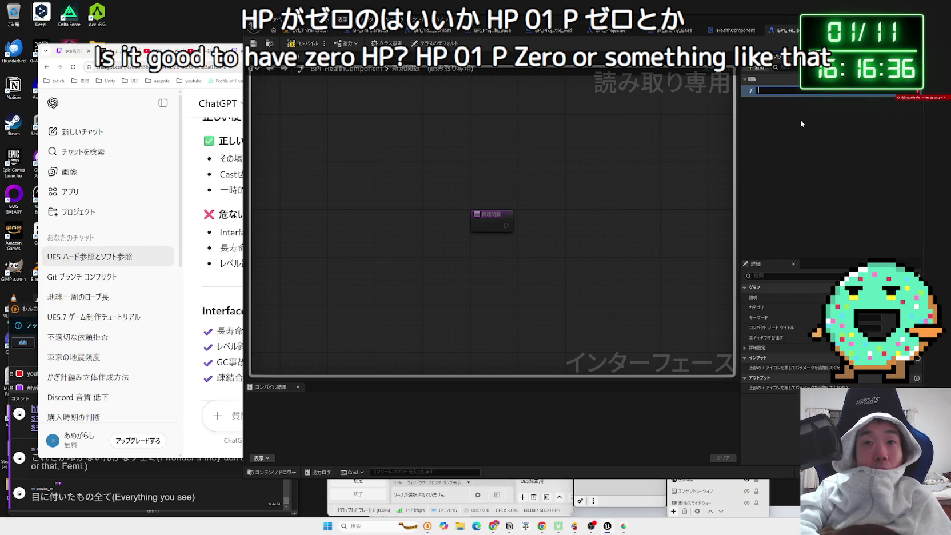
- Name the function HealthZero, accept the popup, and compile BPI_HealthComponent
{"action": "type", "text": "Heal"}
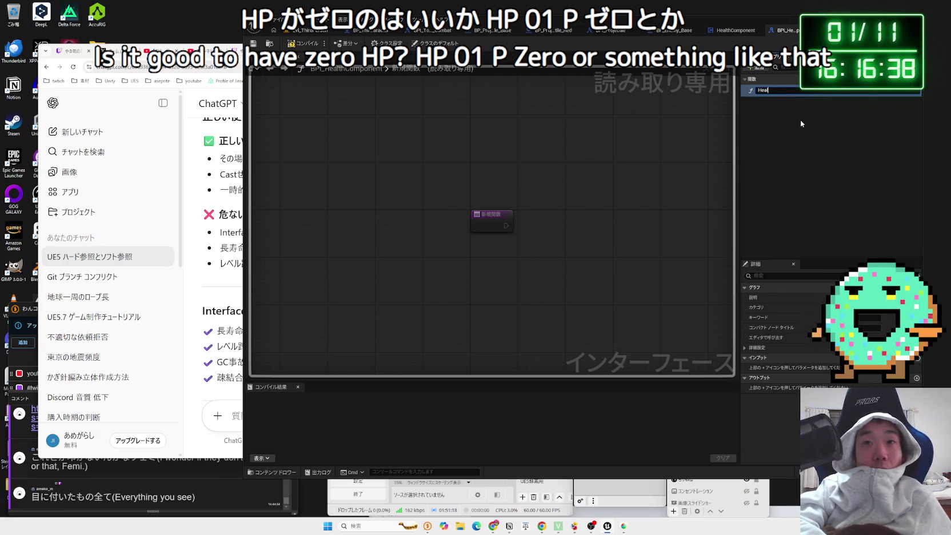
{"action": "type", "text": "th0"}
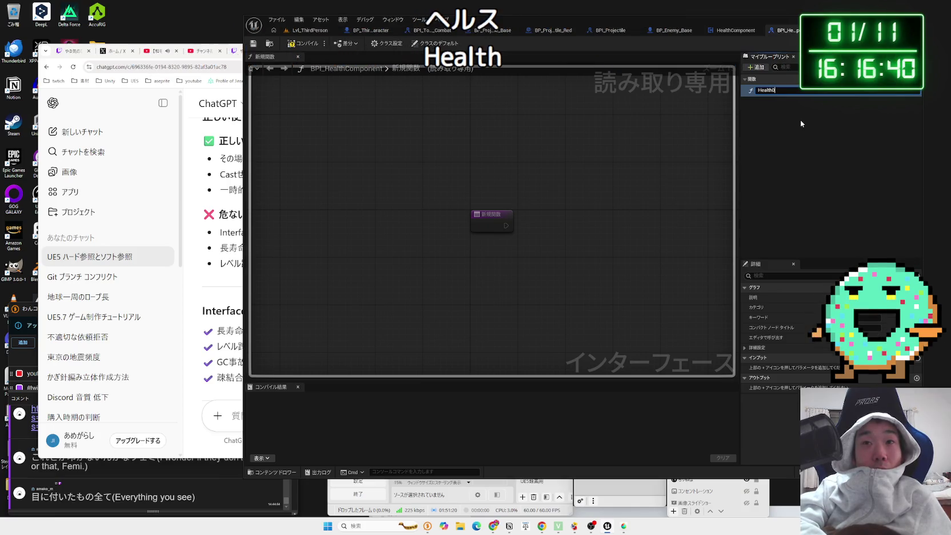
{"action": "key", "text": "BackSpace"}
{"action": "type", "text": "Zero"}
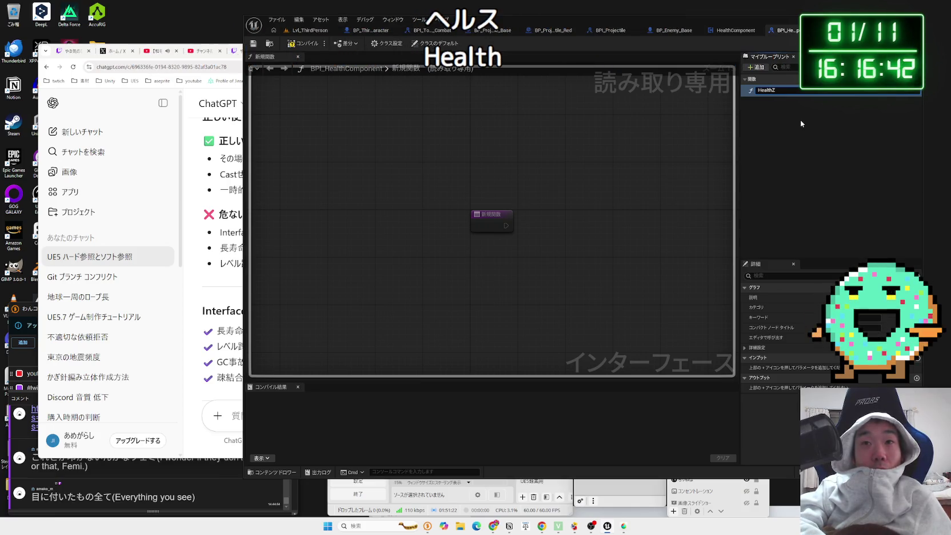
{"action": "key", "text": "Return"}
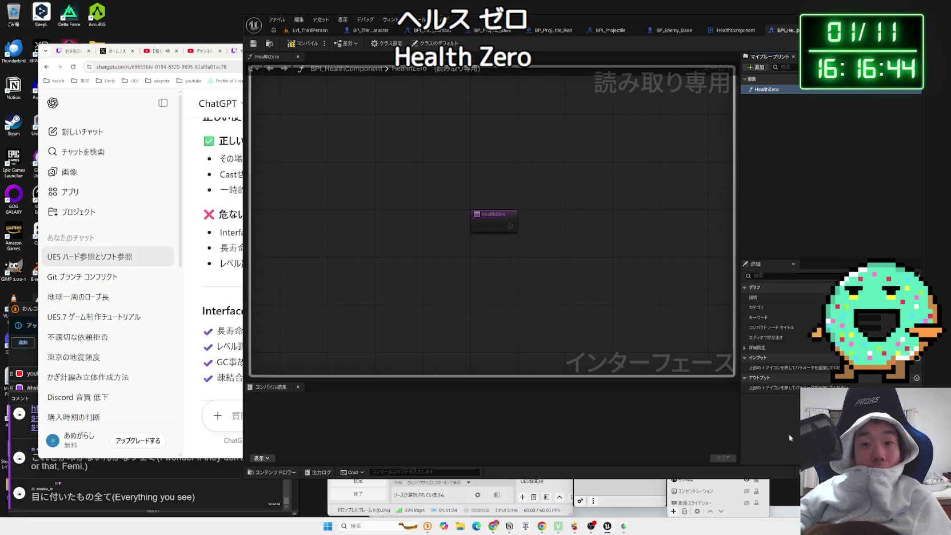
{"action": "left_click", "coordinate": [521, 347]}
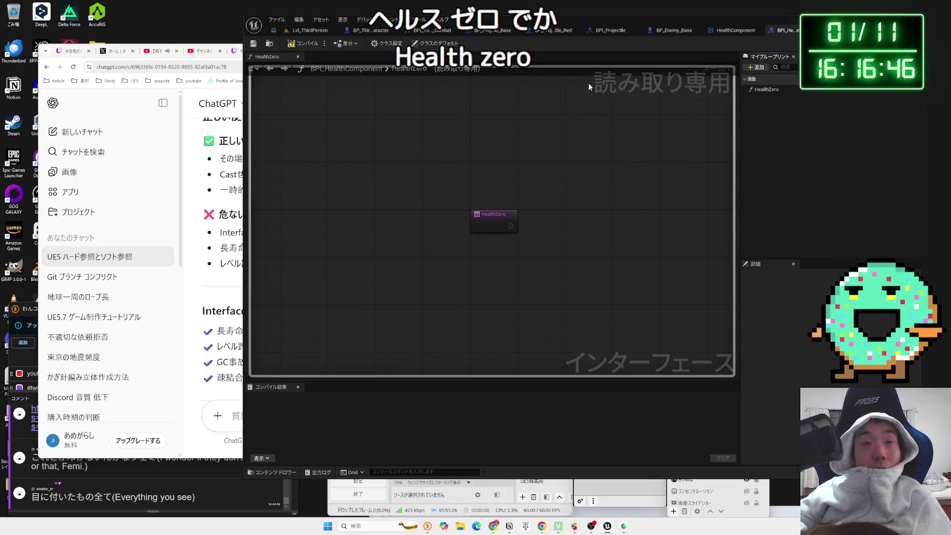
{"action": "left_click", "coordinate": [309, 45]}
- In ReceiveDamage, add a Health Zero message off As Character and wire Branch True into it
{"action": "left_click", "coordinate": [734, 30]}
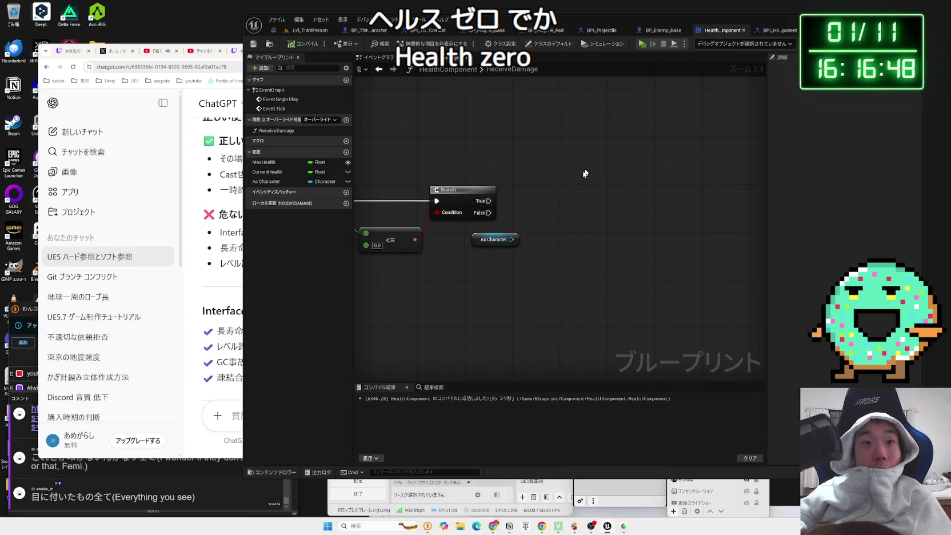
{"action": "left_click_drag", "start_coordinate": [511, 239], "coordinate": [567, 211]}
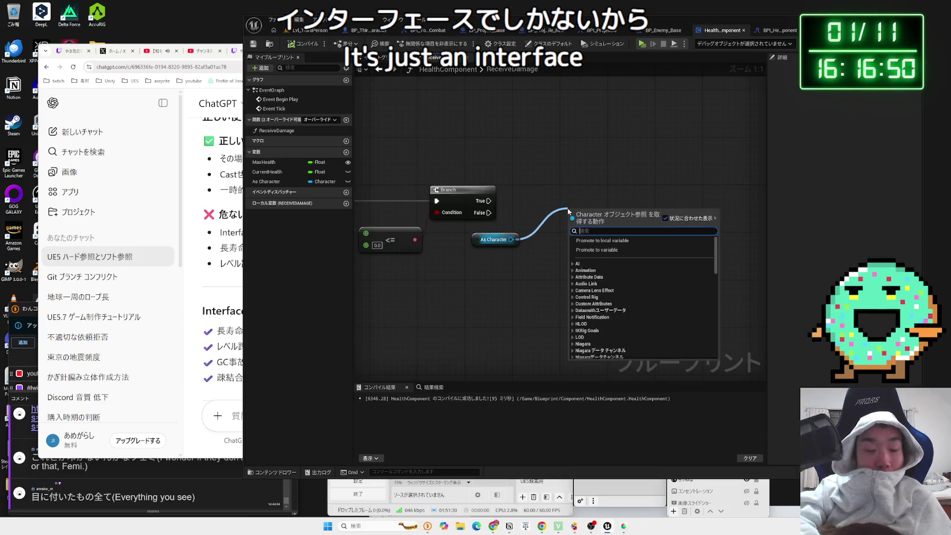
{"action": "type", "text": "hea"}
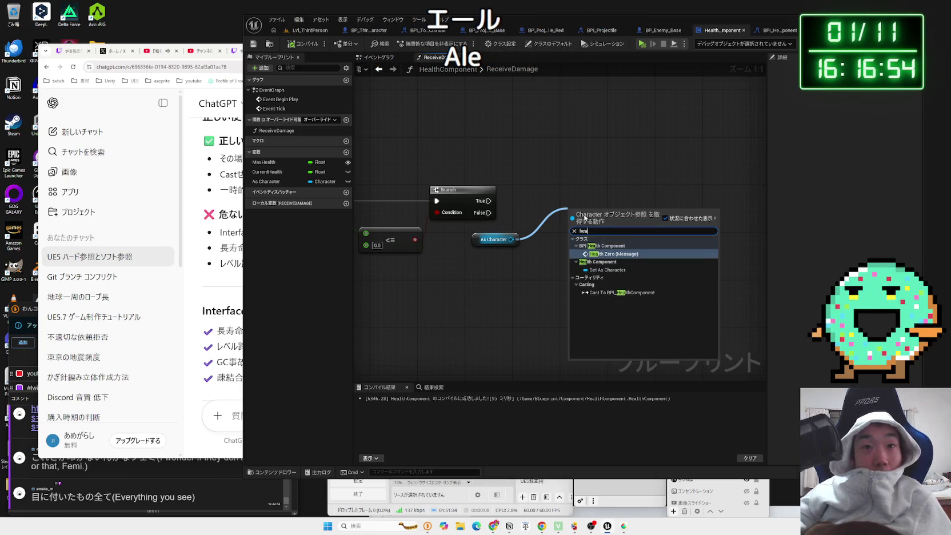
{"action": "left_click", "coordinate": [613, 255]}
{"action": "left_click_drag", "start_coordinate": [605, 209], "coordinate": [600, 173]}
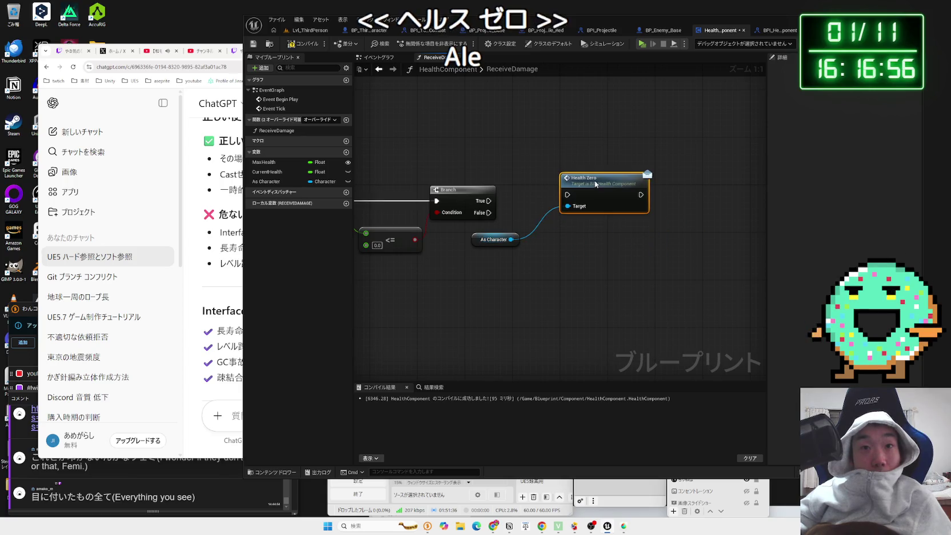
{"action": "mouse_move", "coordinate": [536, 201]}
{"action": "left_mouse_down"}
{"action": "mouse_move", "coordinate": [566, 192]}
{"action": "mouse_move", "coordinate": [559, 168]}
{"action": "left_mouse_up"}
- Place the As Character getter under Health Zero's Target and shift both nodes up-left
{"action": "left_click_drag", "start_coordinate": [486, 243], "coordinate": [541, 211]}
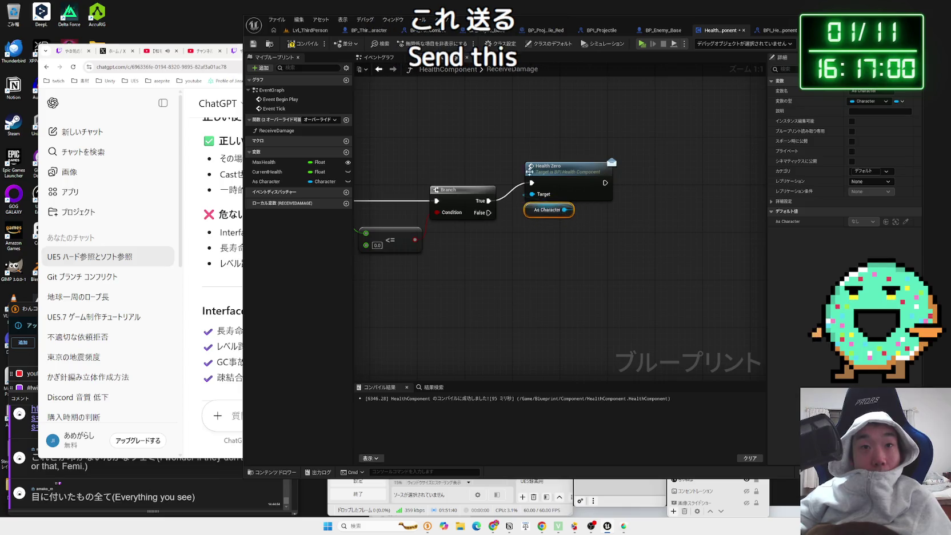
{"action": "left_click", "coordinate": [549, 165], "text": "ctrl"}
{"action": "left_click_drag", "start_coordinate": [549, 166], "coordinate": [531, 154]}
{"action": "left_click", "coordinate": [541, 219]}
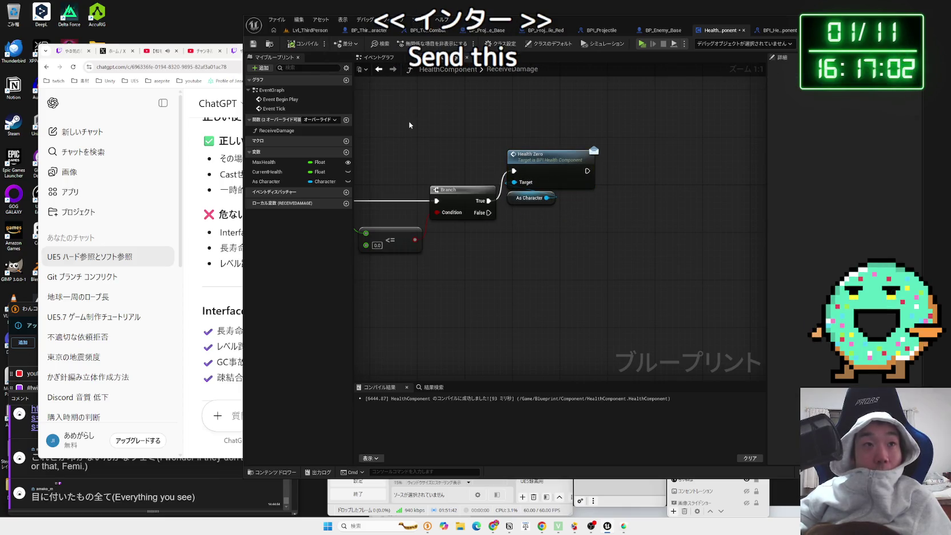
{"action": "left_click", "coordinate": [663, 30]}
{"action": "mouse_move", "coordinate": [548, 266]}
{"action": "left_mouse_down"}
{"action": "mouse_move", "coordinate": [555, 308]}
{"action": "mouse_move", "coordinate": [613, 199]}
{"action": "mouse_move", "coordinate": [601, 247]}
{"action": "mouse_move", "coordinate": [629, 139]}
{"action": "left_mouse_up"}
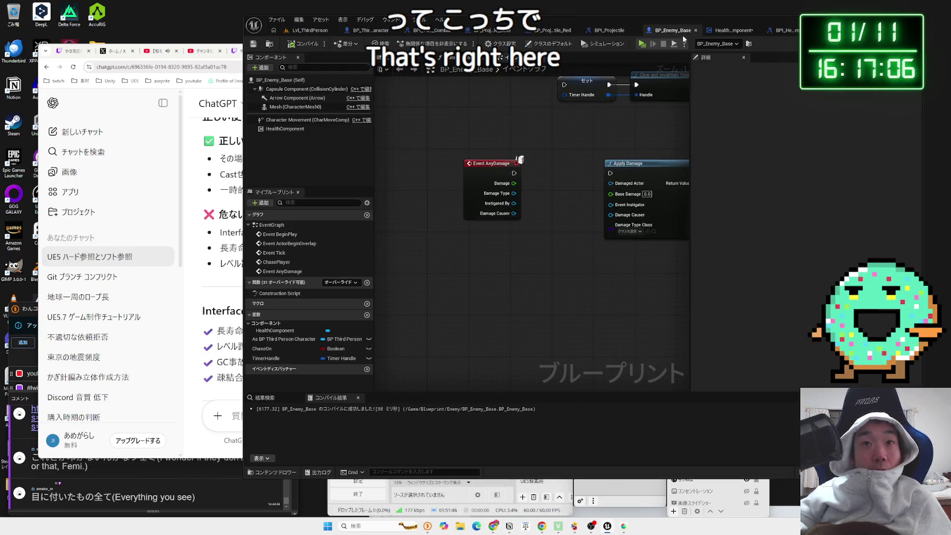
- Pan the event graph over the ChasePlayer timer logic, then back to Event AnyDamage and Apply Damage
{"action": "right_click", "coordinate": [476, 255]}
{"action": "key", "text": "Escape"}
{"action": "mouse_move", "coordinate": [462, 227]}
{"action": "left_mouse_down"}
{"action": "mouse_move", "coordinate": [438, 347]}
{"action": "mouse_move", "coordinate": [464, 343]}
{"action": "mouse_move", "coordinate": [478, 285]}
{"action": "left_mouse_up"}
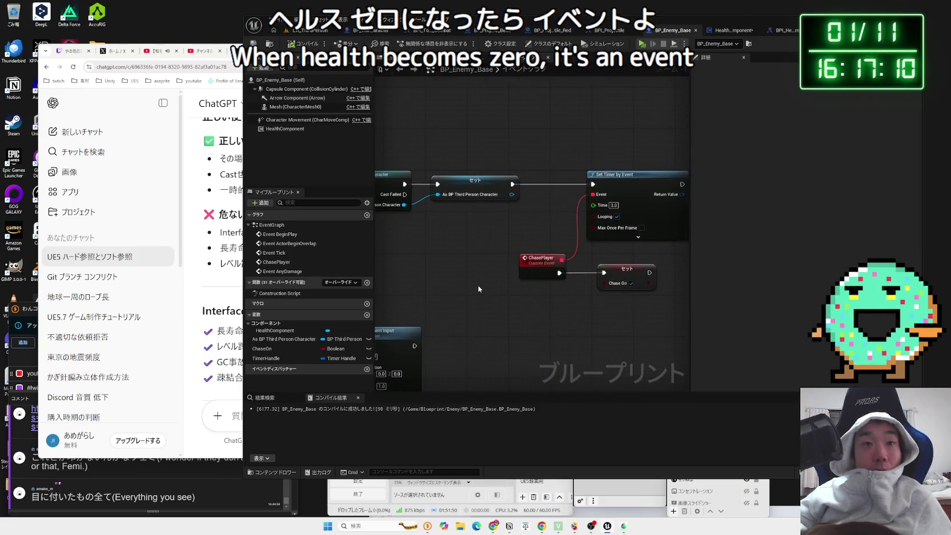
{"action": "left_click_drag", "start_coordinate": [491, 198], "coordinate": [620, 280]}
{"action": "scroll", "coordinate": [427, 275], "scroll_direction": "down", "scroll_amount": 1}
{"action": "mouse_move", "coordinate": [428, 274]}
{"action": "left_mouse_down"}
{"action": "mouse_move", "coordinate": [593, 160]}
{"action": "mouse_move", "coordinate": [503, 206]}
{"action": "mouse_move", "coordinate": [571, 143]}
{"action": "mouse_move", "coordinate": [701, 59]}
{"action": "left_mouse_up"}
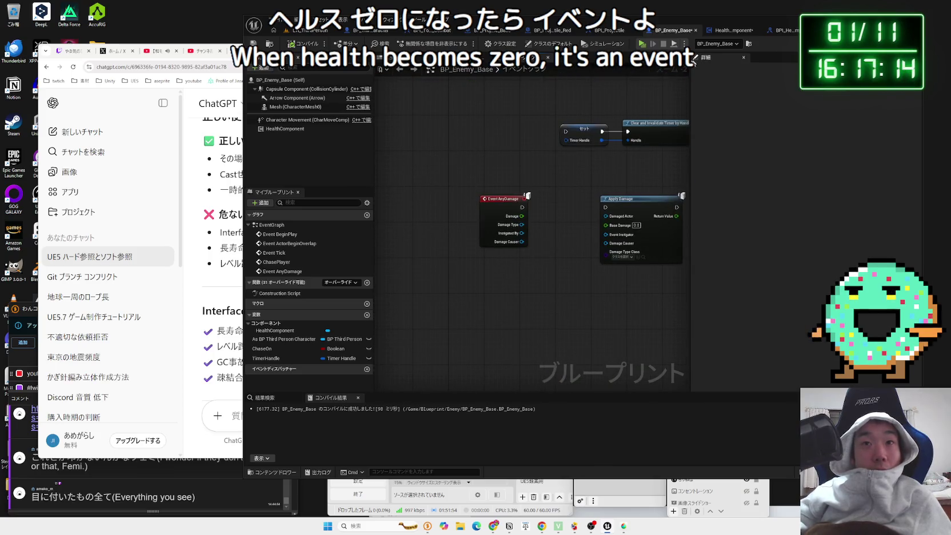
- In Class Settings, implement the Attacker interface and inspect its Check Charged Attack function
{"action": "left_click", "coordinate": [501, 43]}
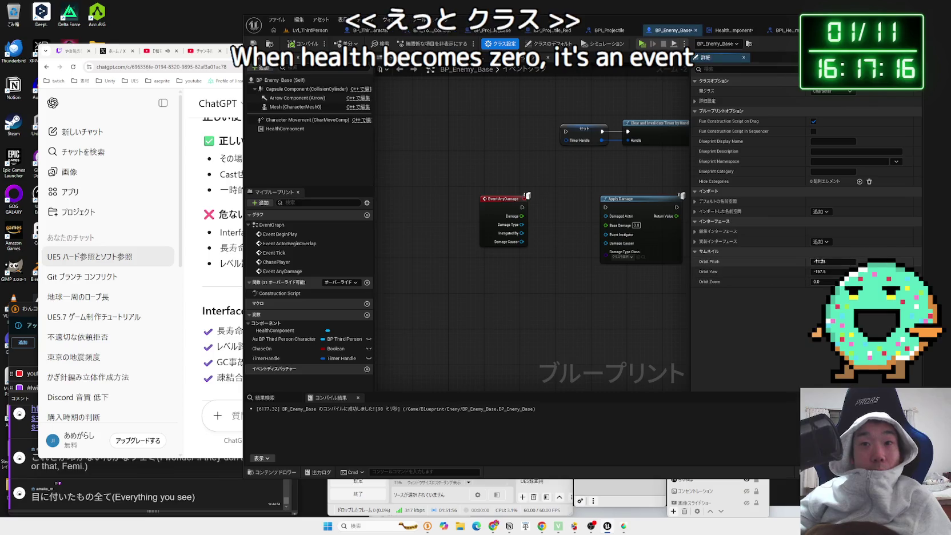
{"action": "left_click", "coordinate": [695, 252]}
{"action": "left_click", "coordinate": [694, 252]}
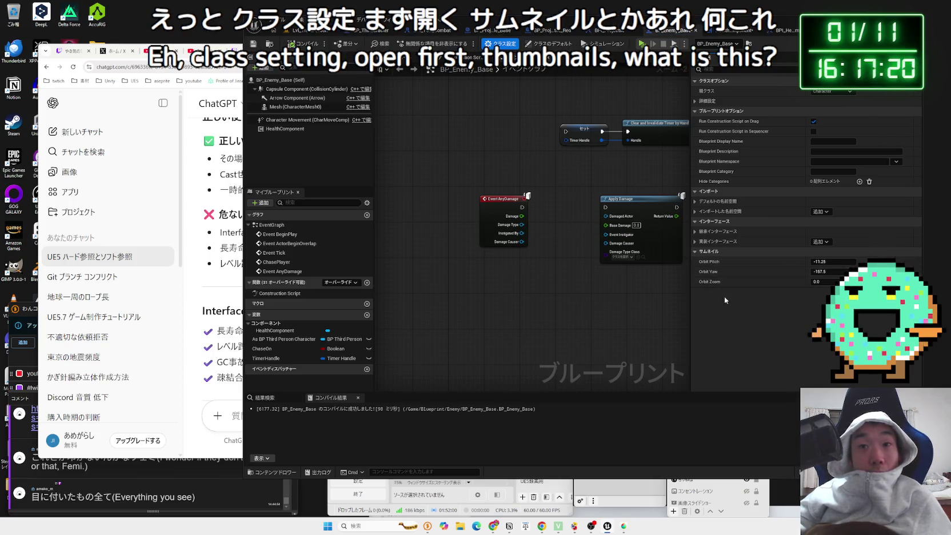
{"action": "left_click", "coordinate": [694, 252]}
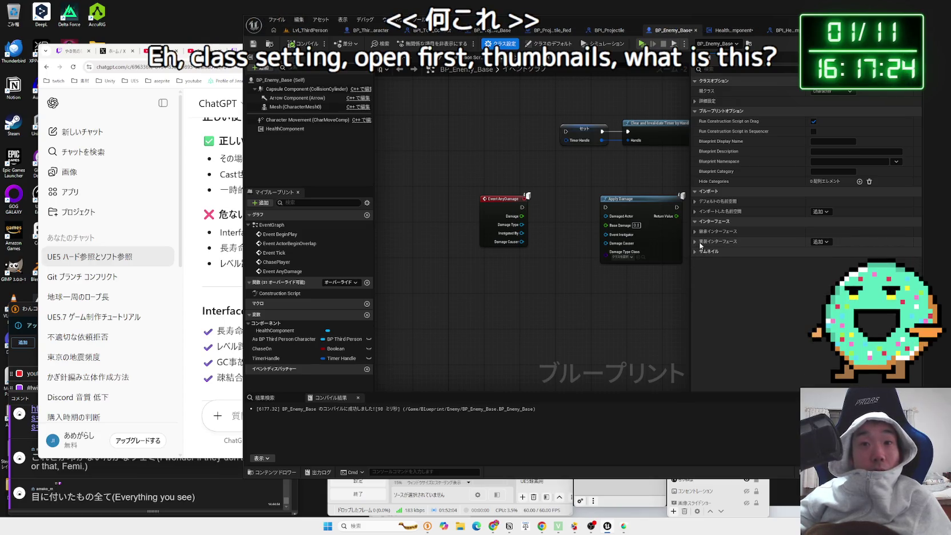
{"action": "left_click", "coordinate": [697, 242]}
{"action": "left_click", "coordinate": [819, 242]}
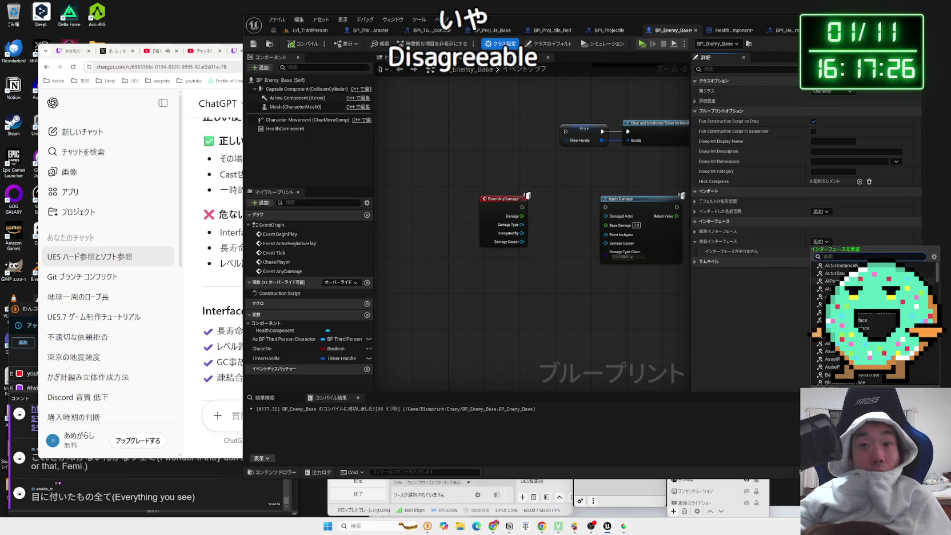
{"action": "type", "text": "bpi"}
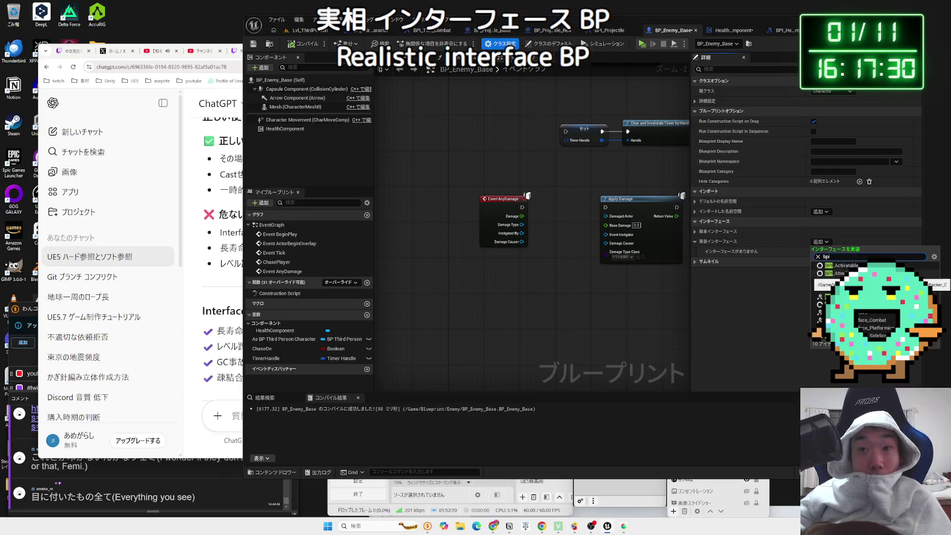
{"action": "left_click", "coordinate": [837, 273]}
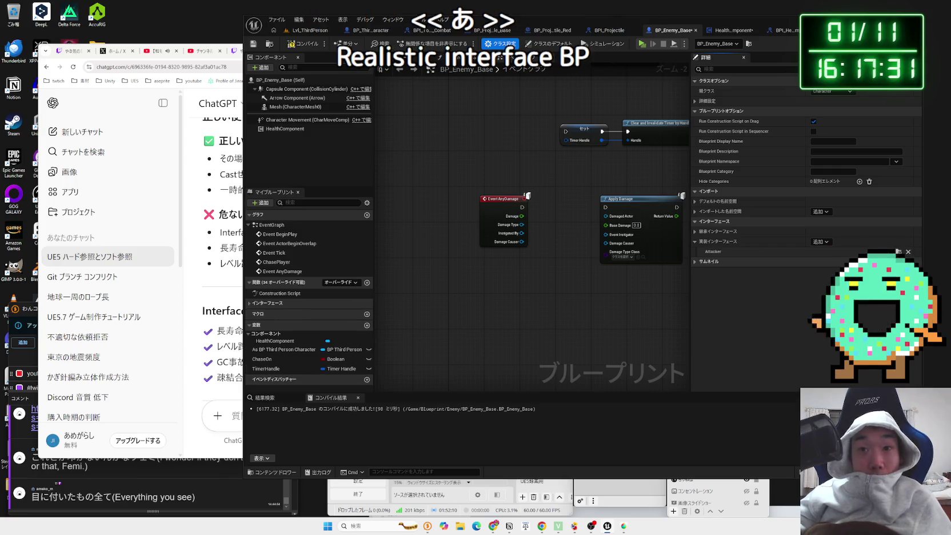
{"action": "left_click", "coordinate": [266, 303]}
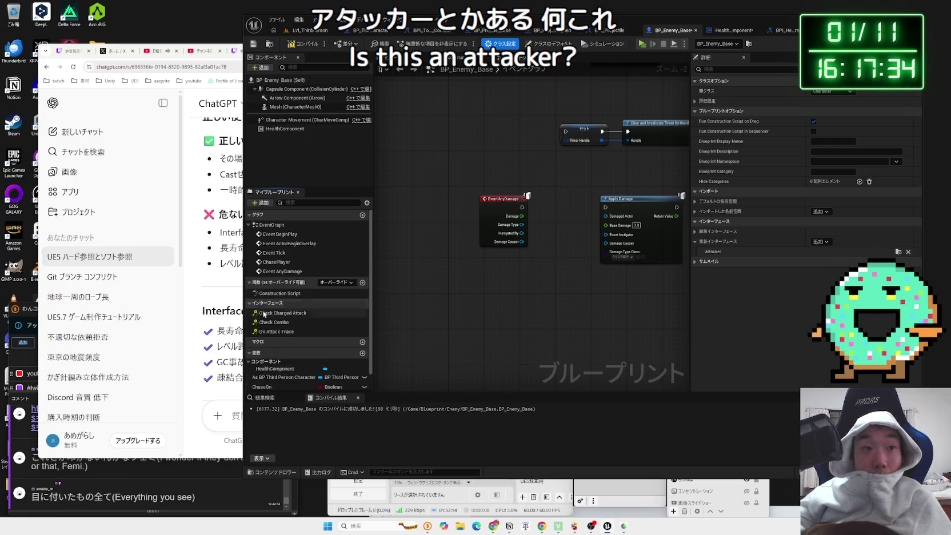
{"action": "left_click", "coordinate": [261, 312]}
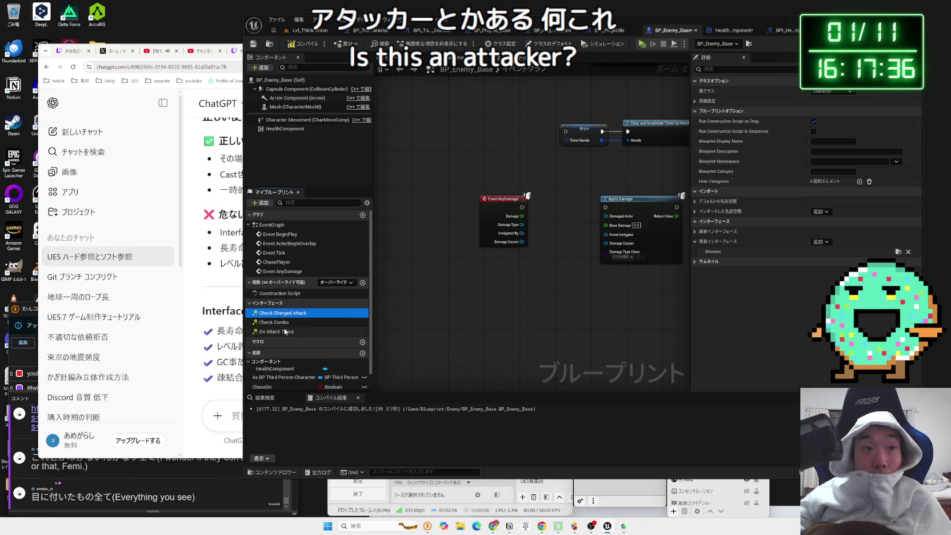
- Remove the Attacker interface without keeping its functions, and implement BPI Health Component instead
{"action": "left_click", "coordinate": [819, 241]}
{"action": "left_click", "coordinate": [751, 276]}
{"action": "left_click", "coordinate": [908, 251]}
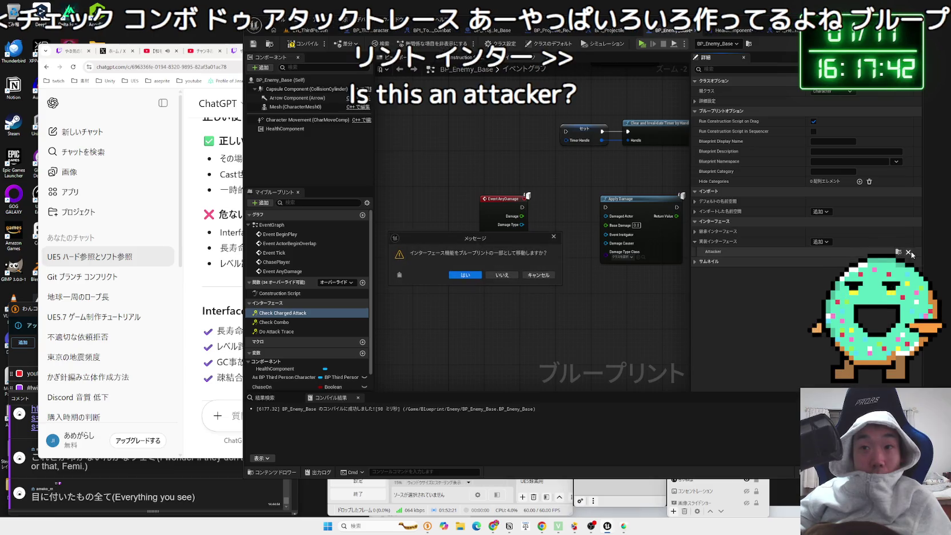
{"action": "left_click", "coordinate": [508, 274]}
{"action": "left_click", "coordinate": [821, 242]}
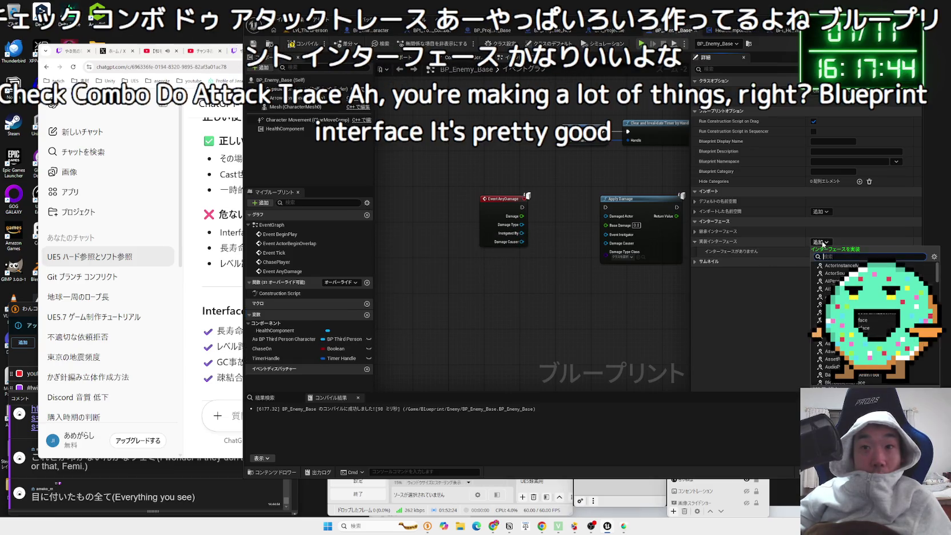
{"action": "type", "text": "bpi"}
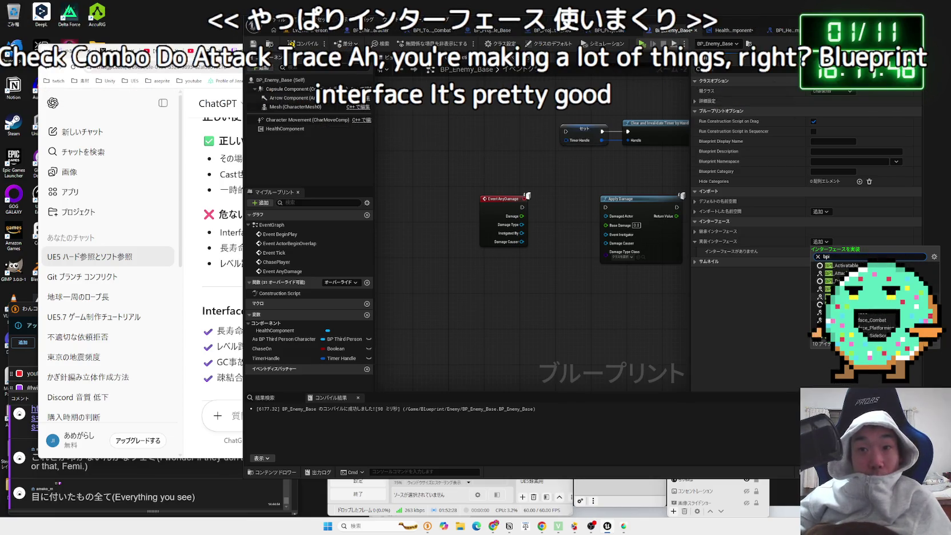
{"action": "left_click", "coordinate": [837, 289]}
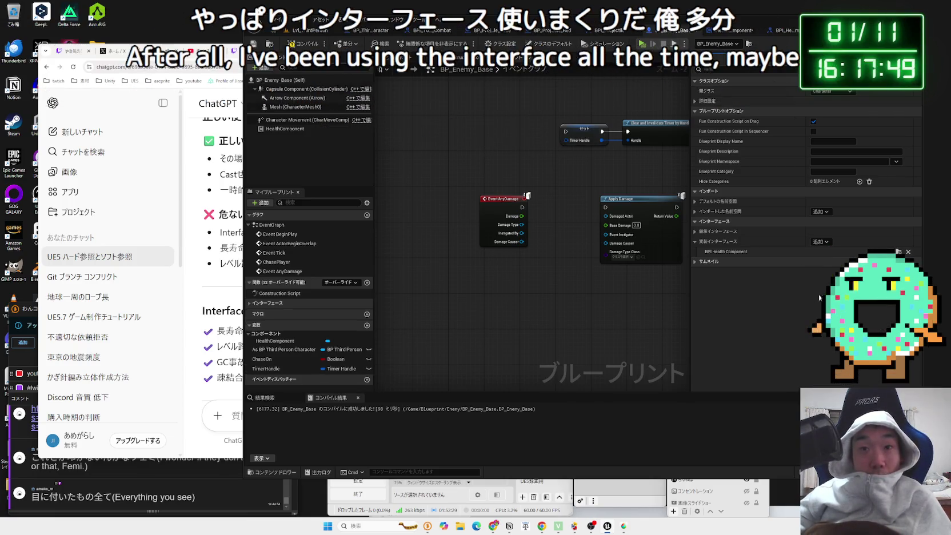
{"action": "left_click", "coordinate": [268, 302]}
- Place an Event HealthZero node in BP_Enemy_Base's event graph, then switch to the web browser
{"action": "left_click_drag", "start_coordinate": [272, 312], "coordinate": [510, 307]}
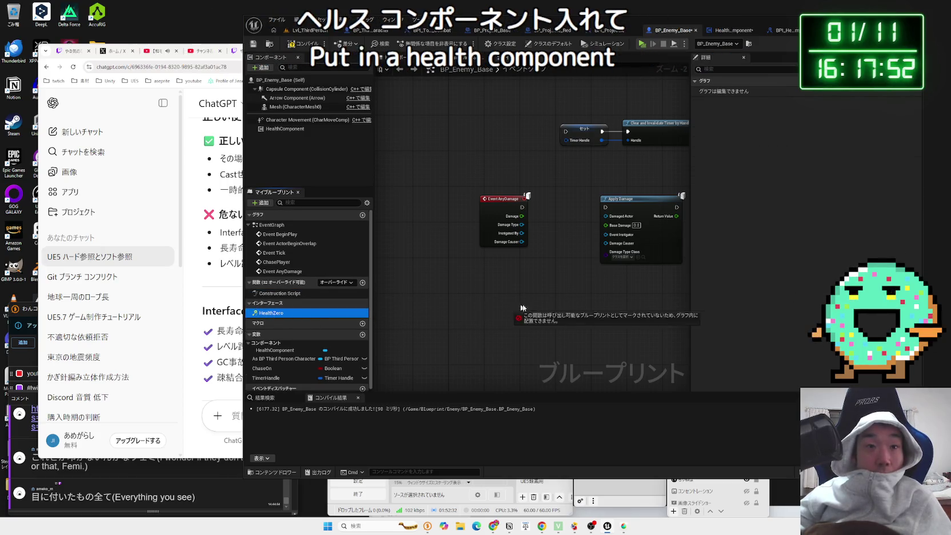
{"action": "double_click", "coordinate": [346, 309]}
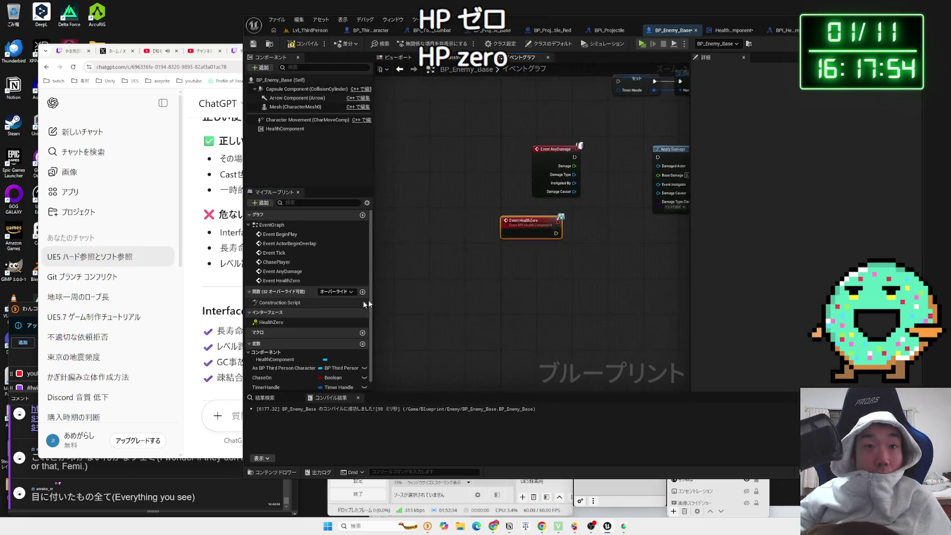
{"action": "mouse_move", "coordinate": [422, 270]}
{"action": "left_mouse_down"}
{"action": "mouse_move", "coordinate": [429, 283]}
{"action": "mouse_move", "coordinate": [488, 304]}
{"action": "left_mouse_up"}
{"action": "left_click", "coordinate": [485, 297]}
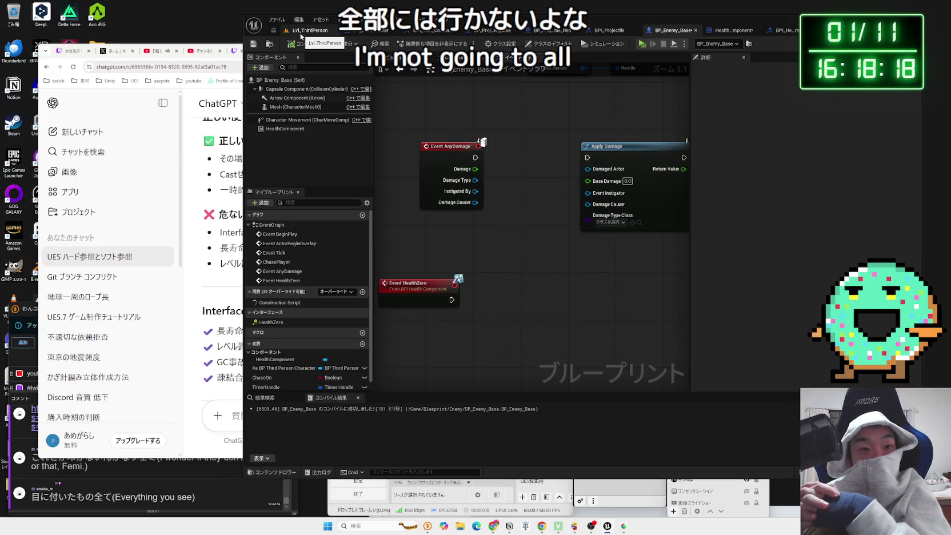
{"action": "left_click", "coordinate": [230, 221]}
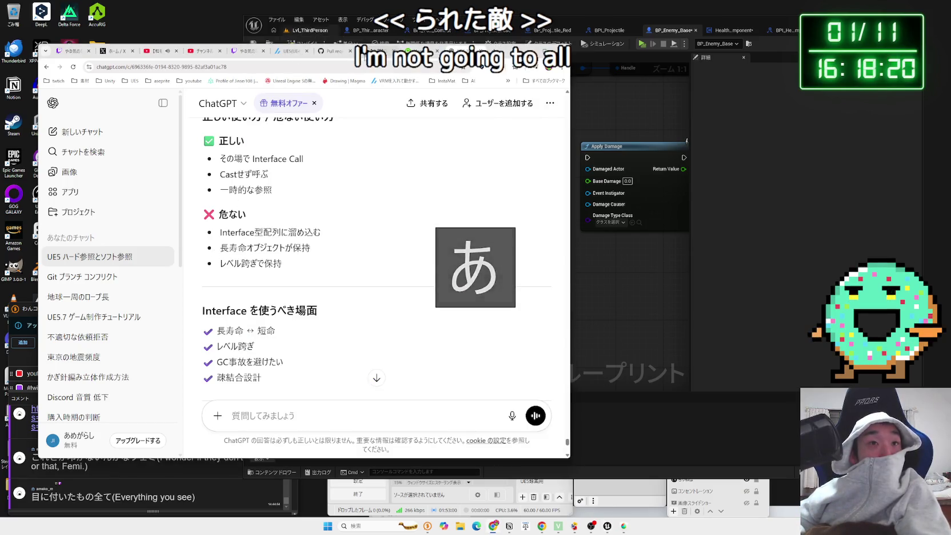
- Close the GitHub pull requests tab and view the Qiita article's first screenshot at full size
{"action": "left_click", "coordinate": [292, 51]}
{"action": "left_click", "coordinate": [327, 51]}
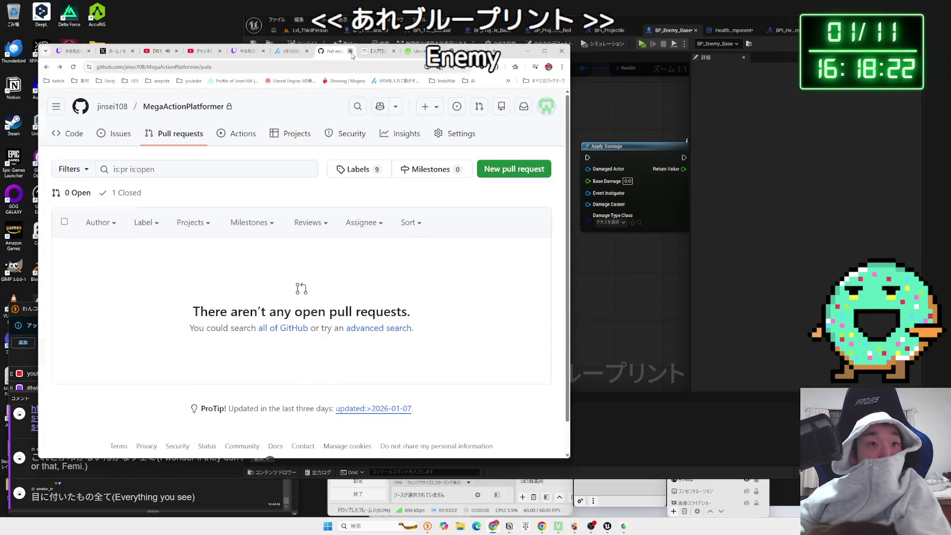
{"action": "left_click", "coordinate": [351, 51]}
{"action": "scroll", "coordinate": [304, 192], "scroll_direction": "down", "scroll_amount": 5}
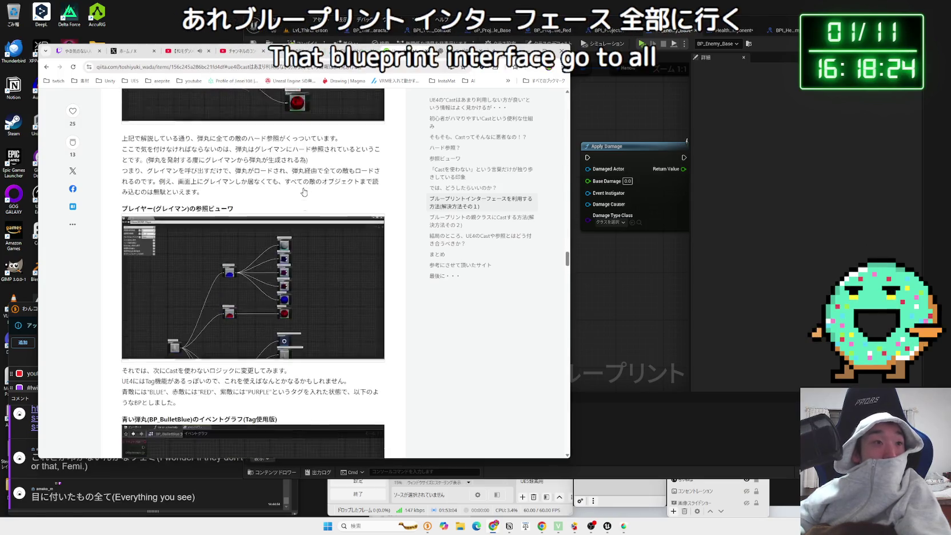
{"action": "scroll", "coordinate": [304, 192], "scroll_direction": "down", "scroll_amount": 10}
{"action": "scroll", "coordinate": [298, 197], "scroll_direction": "down", "scroll_amount": 5}
{"action": "scroll", "coordinate": [300, 202], "scroll_direction": "down", "scroll_amount": 2}
{"action": "left_click", "coordinate": [269, 215]}
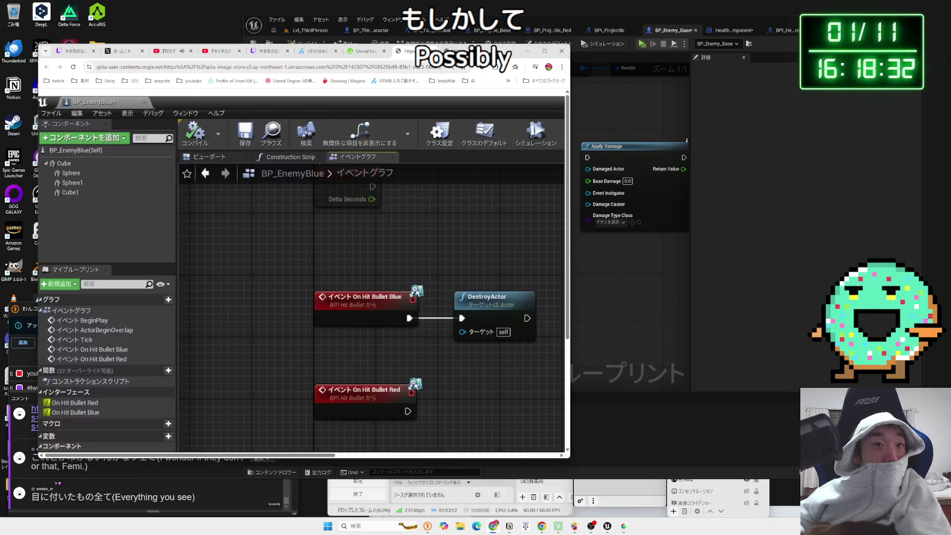
{"action": "key", "text": "ctrl+w"}
- Read the article's passages on calling the interface and OnHitBulletBlue, viewing the second screenshot
{"action": "scroll", "coordinate": [337, 268], "scroll_direction": "down", "scroll_amount": 2}
{"action": "mouse_move", "coordinate": [324, 286]}
{"action": "left_mouse_down"}
{"action": "mouse_move", "coordinate": [122, 237]}
{"action": "mouse_move", "coordinate": [320, 286]}
{"action": "mouse_move", "coordinate": [122, 237]}
{"action": "mouse_move", "coordinate": [137, 266]}
{"action": "mouse_move", "coordinate": [120, 241]}
{"action": "left_mouse_up"}
{"action": "mouse_move", "coordinate": [134, 309]}
{"action": "left_mouse_down"}
{"action": "mouse_move", "coordinate": [180, 287]}
{"action": "mouse_move", "coordinate": [118, 278]}
{"action": "left_mouse_up"}
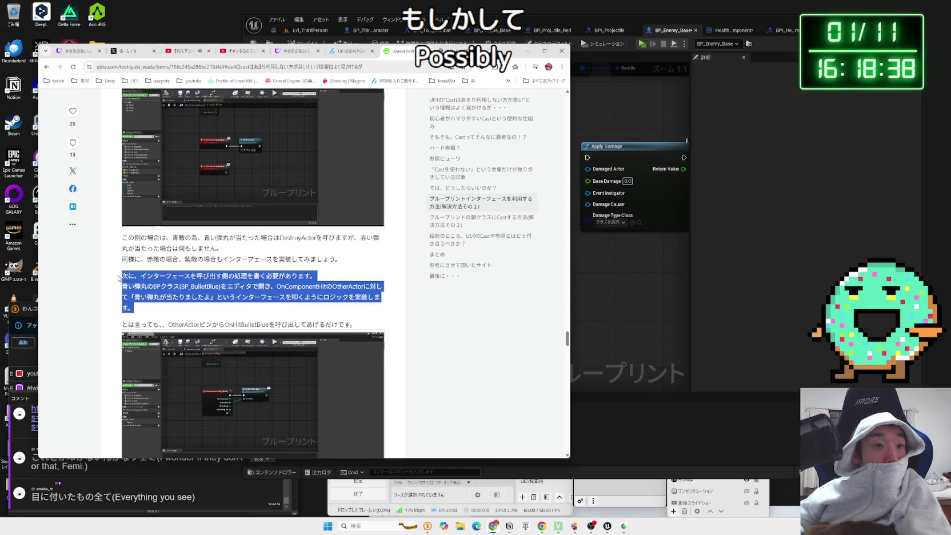
{"action": "left_click", "coordinate": [163, 307]}
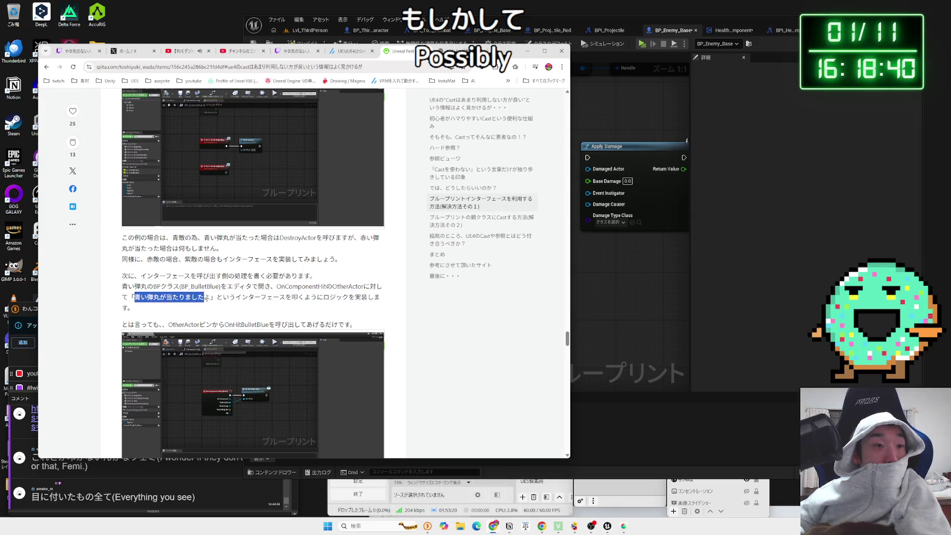
{"action": "left_click_drag", "start_coordinate": [135, 296], "coordinate": [198, 296]}
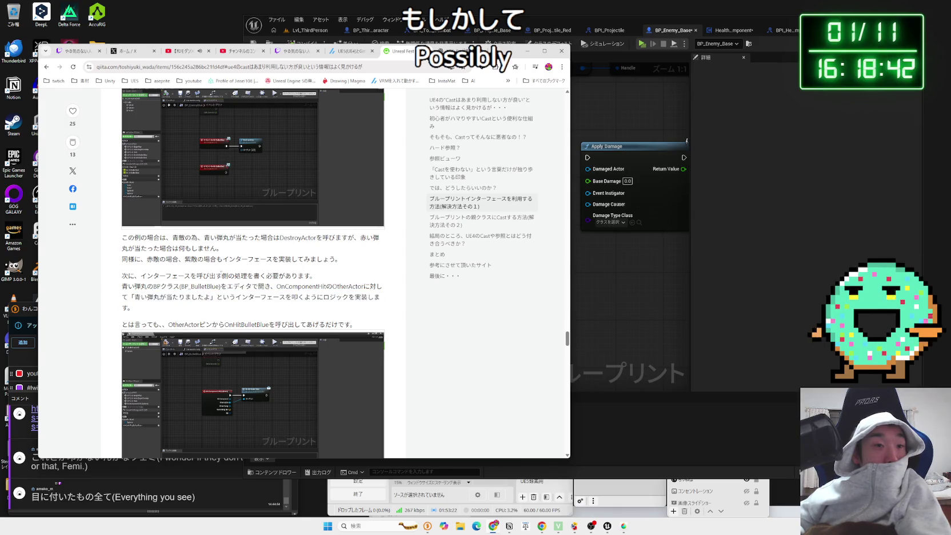
{"action": "scroll", "coordinate": [222, 275], "scroll_direction": "down", "scroll_amount": 3}
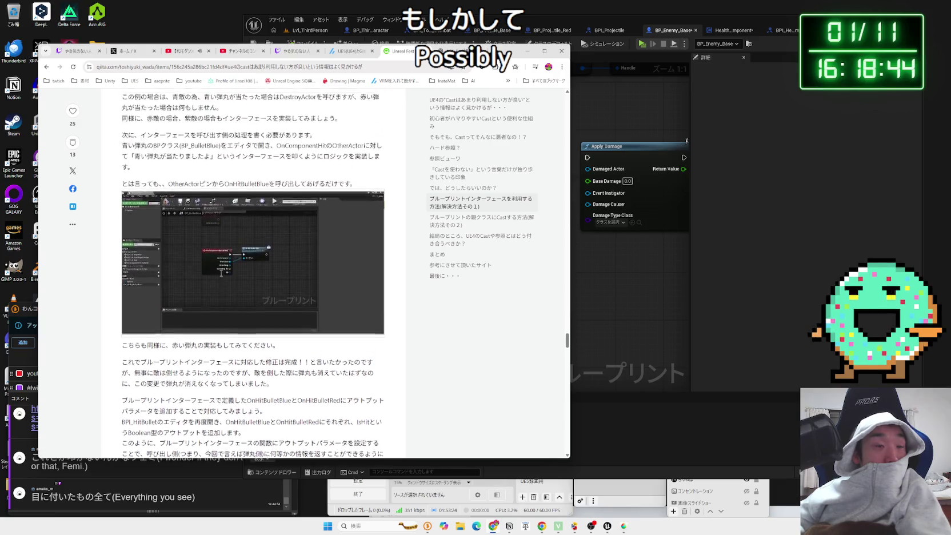
{"action": "left_click", "coordinate": [228, 270]}
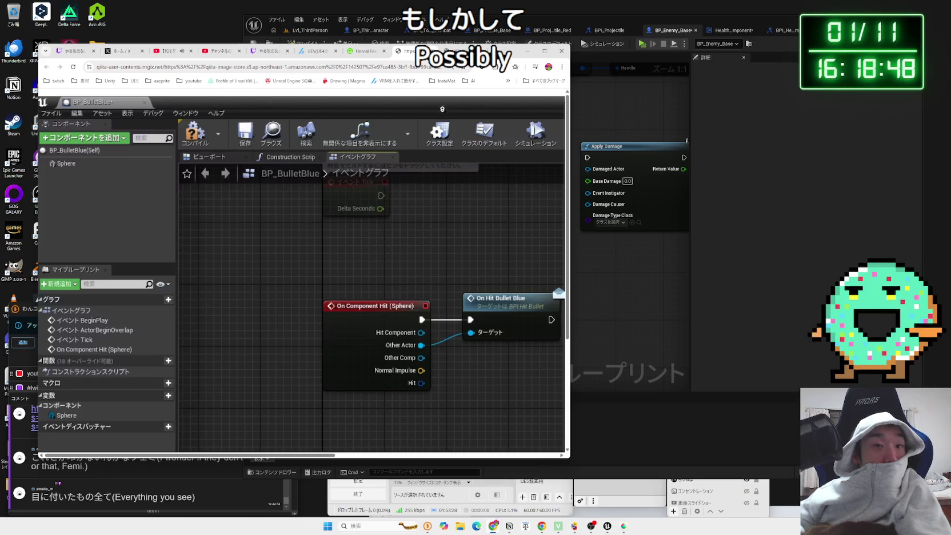
{"action": "key", "text": "ctrl+w"}
{"action": "mouse_move", "coordinate": [360, 213]}
{"action": "left_mouse_down"}
{"action": "mouse_move", "coordinate": [121, 213]}
{"action": "mouse_move", "coordinate": [196, 213]}
{"action": "mouse_move", "coordinate": [140, 212]}
{"action": "left_mouse_up"}
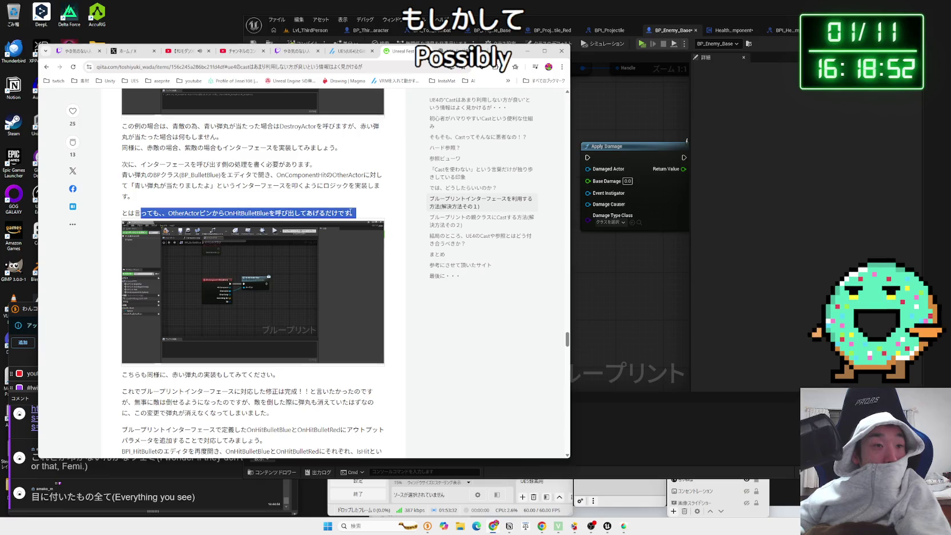
{"action": "left_click", "coordinate": [243, 213]}
- Re-check the enlarged blueprint screenshot, then bring the Unreal editor back to the front
{"action": "scroll", "coordinate": [243, 273], "scroll_direction": "down", "scroll_amount": 3}
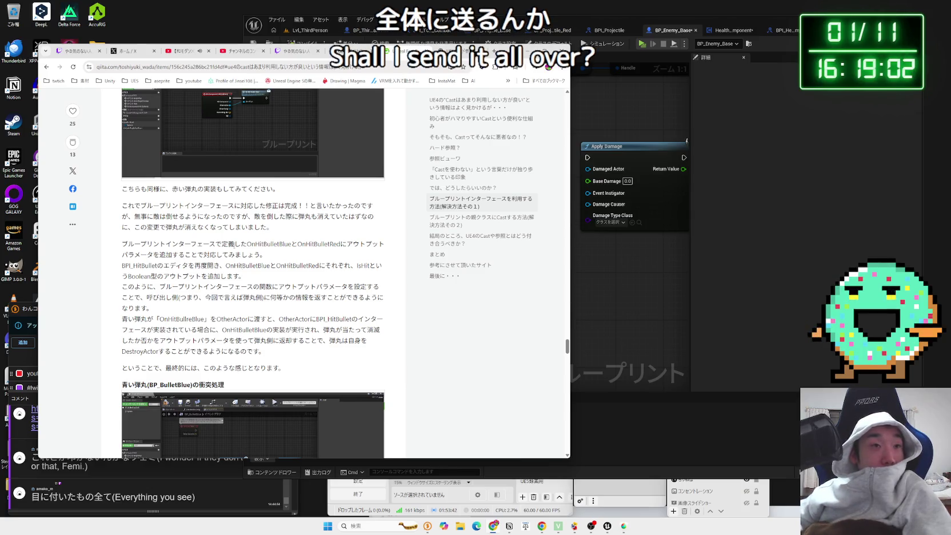
{"action": "scroll", "coordinate": [242, 225], "scroll_direction": "up", "scroll_amount": 1}
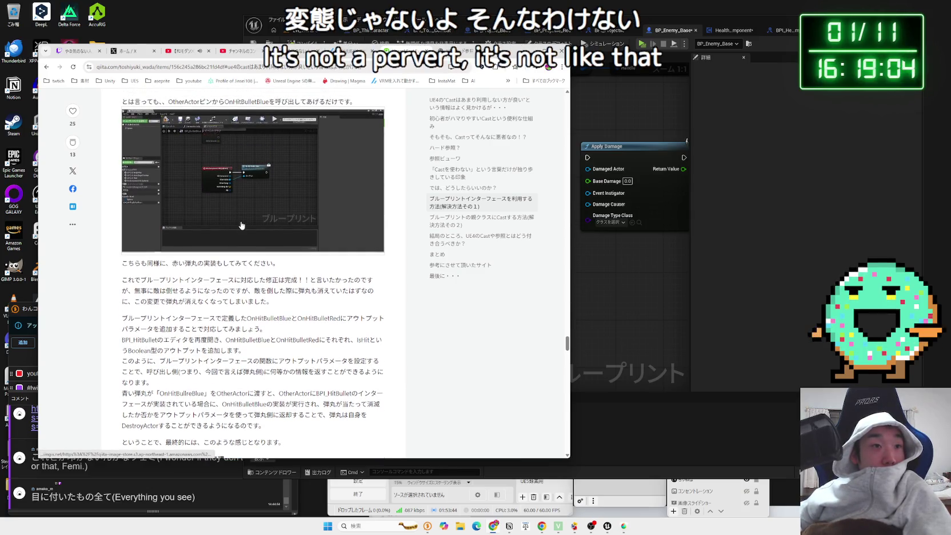
{"action": "scroll", "coordinate": [246, 202], "scroll_direction": "up", "scroll_amount": 1}
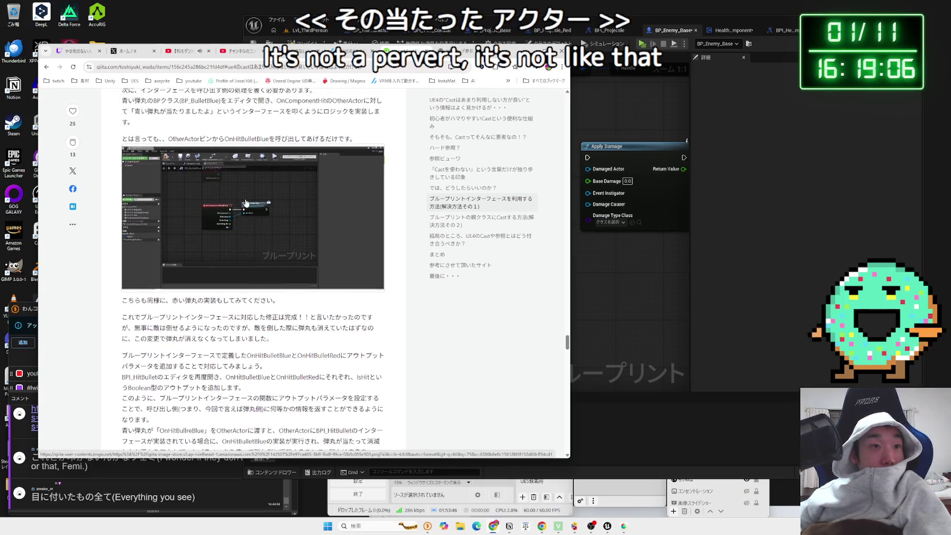
{"action": "left_click", "coordinate": [246, 202]}
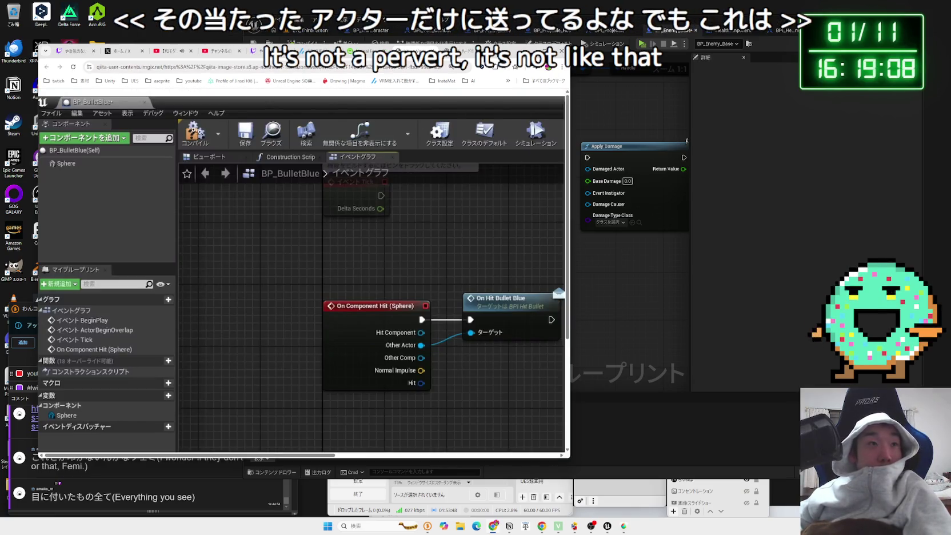
{"action": "key", "text": "Escape"}
{"action": "left_click", "coordinate": [622, 68]}
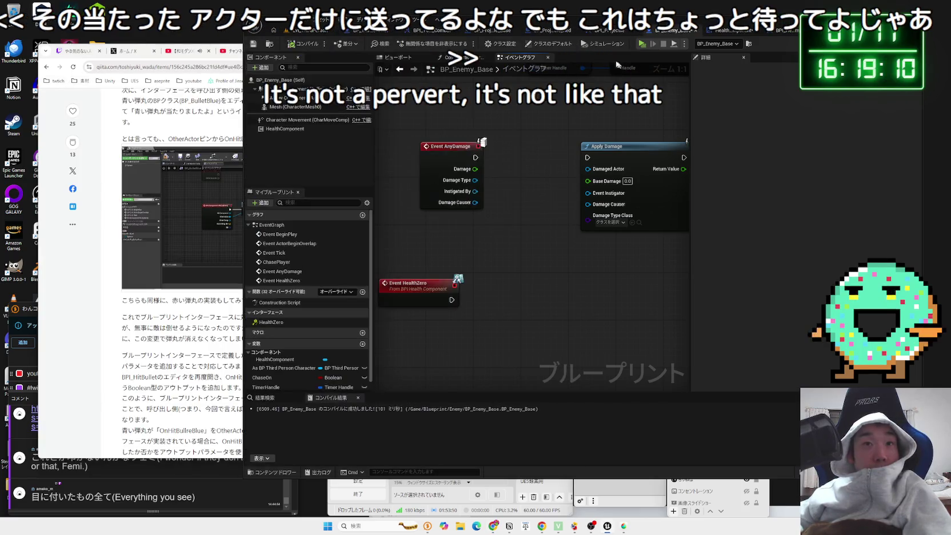
- Look through the BPI_Projectile, BP_Enemy_Base and HealthComponent ReceiveDamage graph tabs
{"action": "left_click", "coordinate": [600, 29]}
{"action": "left_click", "coordinate": [686, 30]}
{"action": "left_click", "coordinate": [609, 31]}
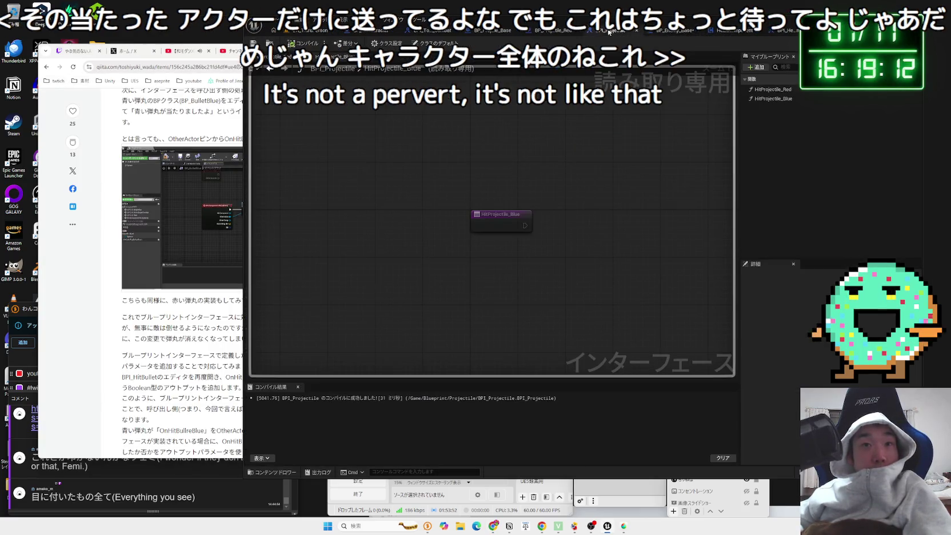
{"action": "left_click", "coordinate": [554, 30]}
{"action": "left_click", "coordinate": [674, 30]}
{"action": "left_click", "coordinate": [623, 31]}
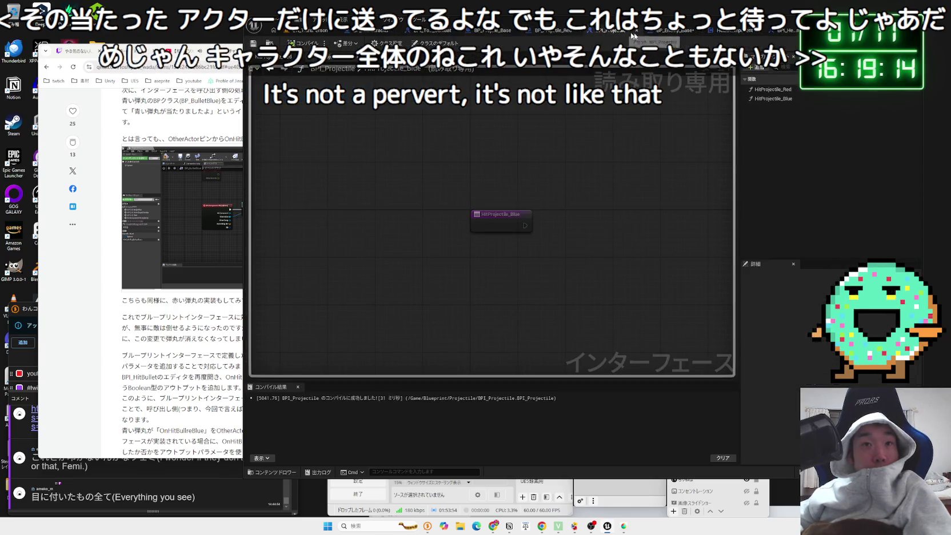
{"action": "left_click", "coordinate": [674, 30]}
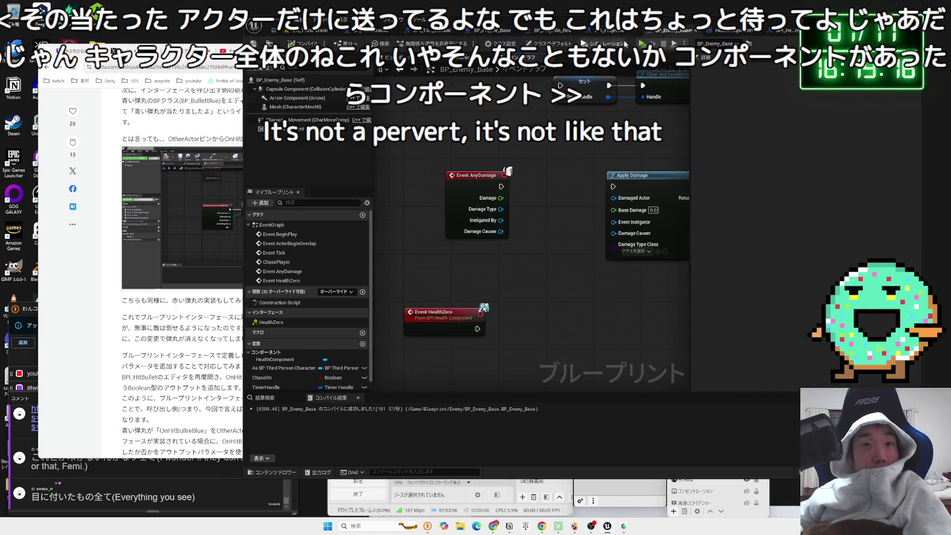
{"action": "left_click", "coordinate": [609, 31]}
{"action": "left_click", "coordinate": [737, 30]}
- Inspect the HealthComponent event graph's Get Owner, Cast To Character and BeginPlay nodes
{"action": "key", "text": "alt+Left"}
{"action": "key", "text": "alt+Left"}
{"action": "key", "text": "alt+Left"}
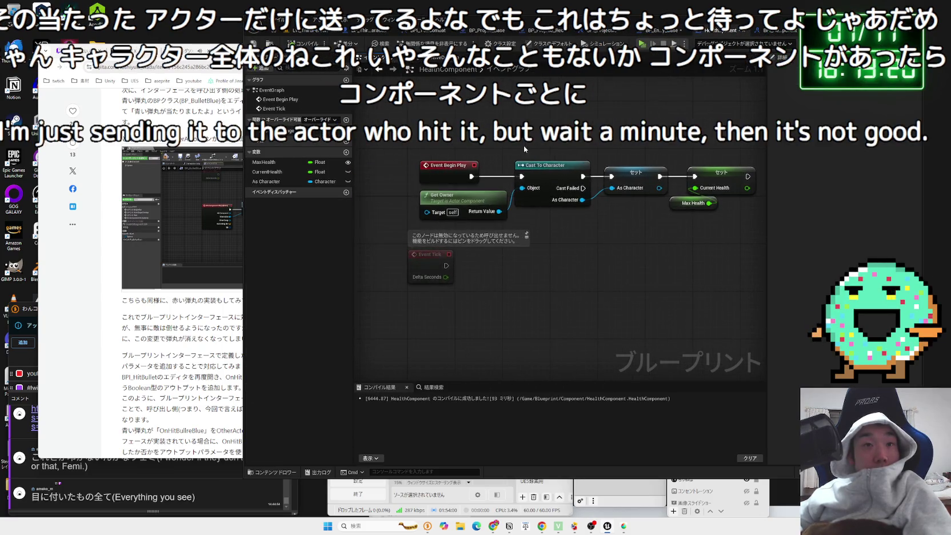
{"action": "left_click_drag", "start_coordinate": [452, 202], "coordinate": [446, 203]}
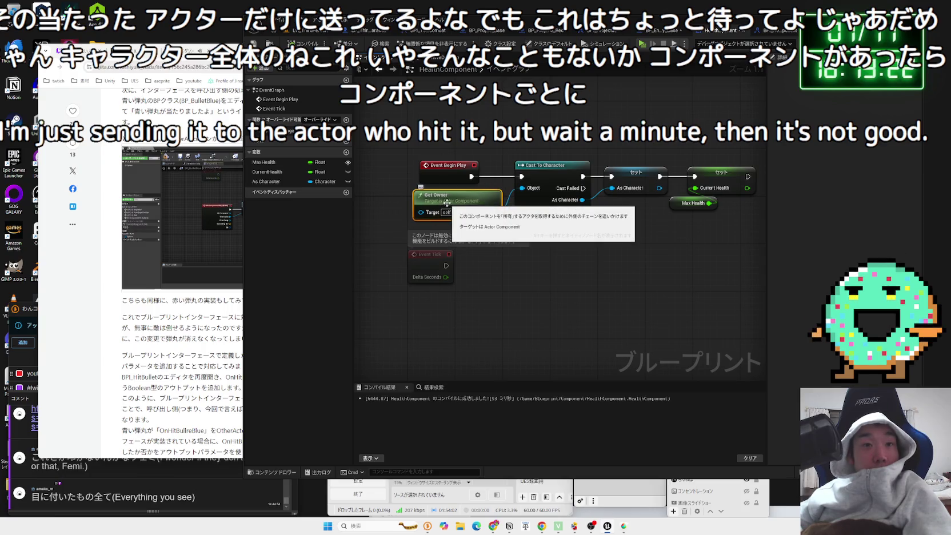
{"action": "left_click", "coordinate": [456, 144]}
{"action": "left_click_drag", "start_coordinate": [456, 144], "coordinate": [636, 214]}
{"action": "left_click", "coordinate": [501, 147]}
{"action": "mouse_move", "coordinate": [420, 123]}
{"action": "left_mouse_down"}
{"action": "mouse_move", "coordinate": [511, 185]}
{"action": "mouse_move", "coordinate": [757, 233]}
{"action": "mouse_move", "coordinate": [438, 138]}
{"action": "left_mouse_up"}
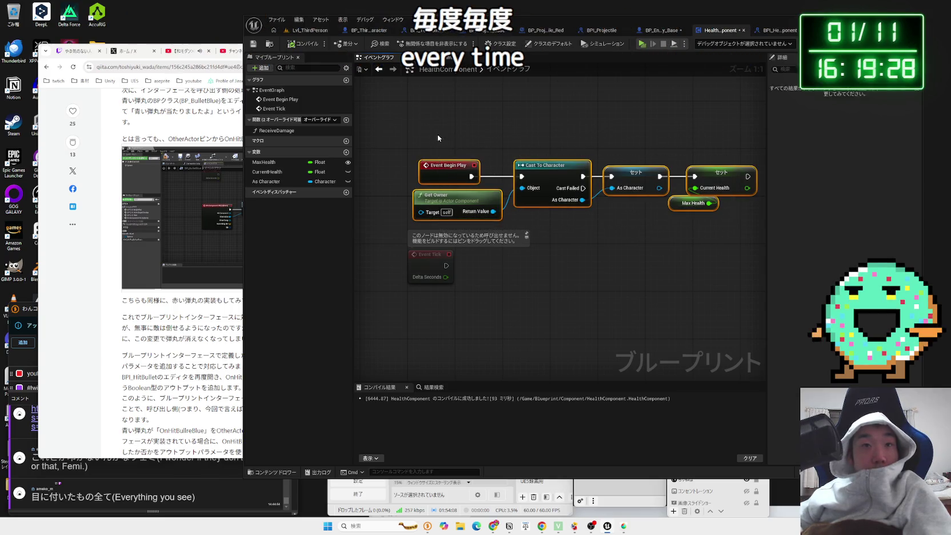
{"action": "left_click", "coordinate": [438, 137]}
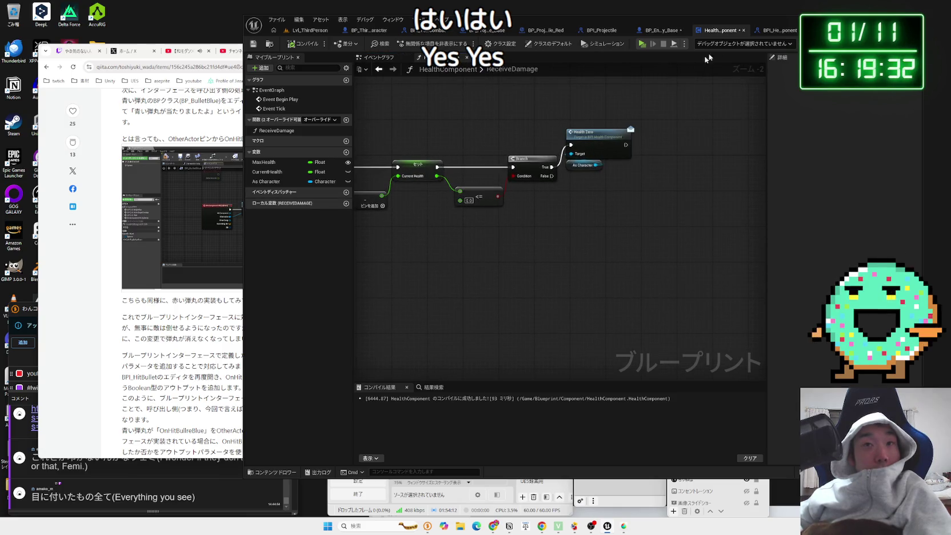
- Save all modified blueprints and return to Event HealthZero in BP_Enemy_Base
{"action": "left_click", "coordinate": [774, 30]}
{"action": "key", "text": "ctrl+shift+s"}
{"action": "left_click", "coordinate": [527, 344]}
{"action": "left_click", "coordinate": [721, 33]}
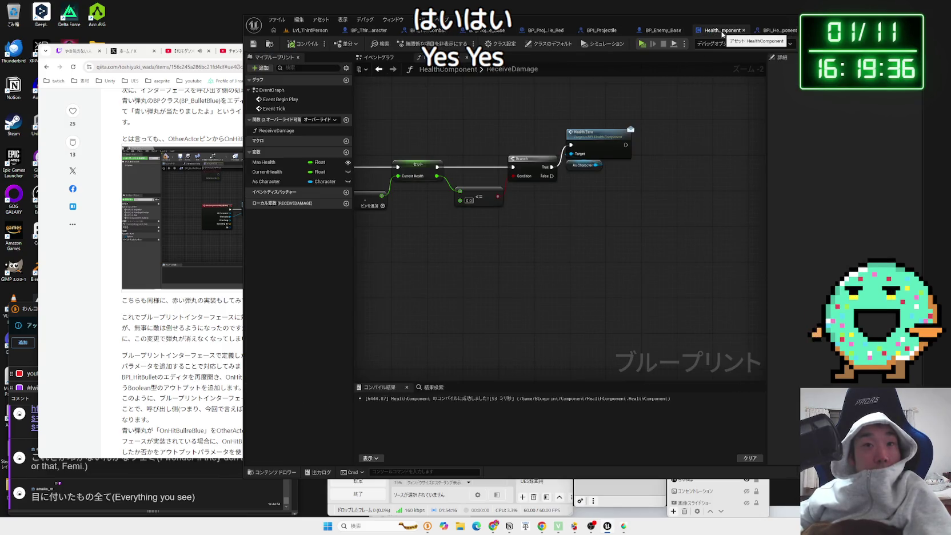
{"action": "left_click", "coordinate": [671, 32]}
{"action": "left_click_drag", "start_coordinate": [537, 240], "coordinate": [543, 191]}
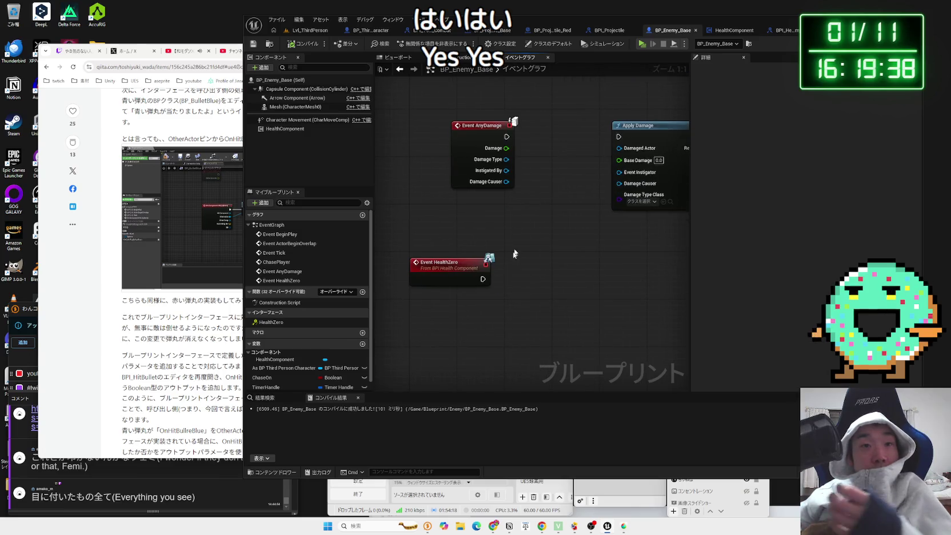
- Connect a Destroy Actor node after Event HealthZero
{"action": "left_click", "coordinate": [445, 269]}
{"action": "left_click_drag", "start_coordinate": [483, 278], "coordinate": [529, 281]}
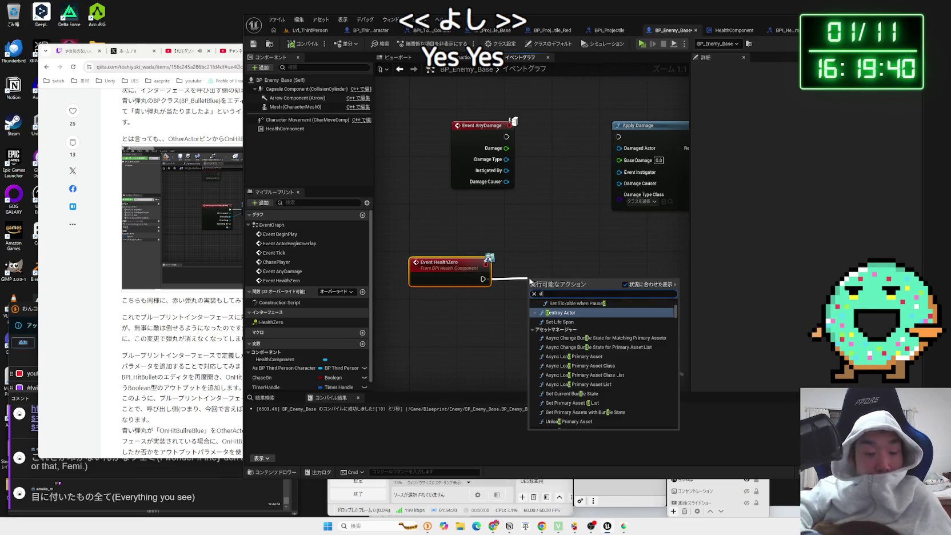
{"action": "type", "text": "dest"}
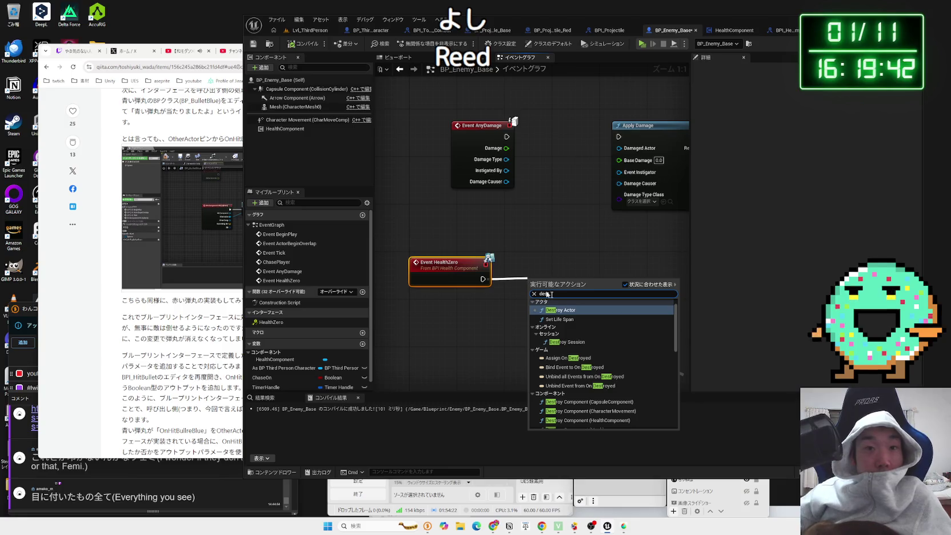
{"action": "left_click", "coordinate": [560, 310]}
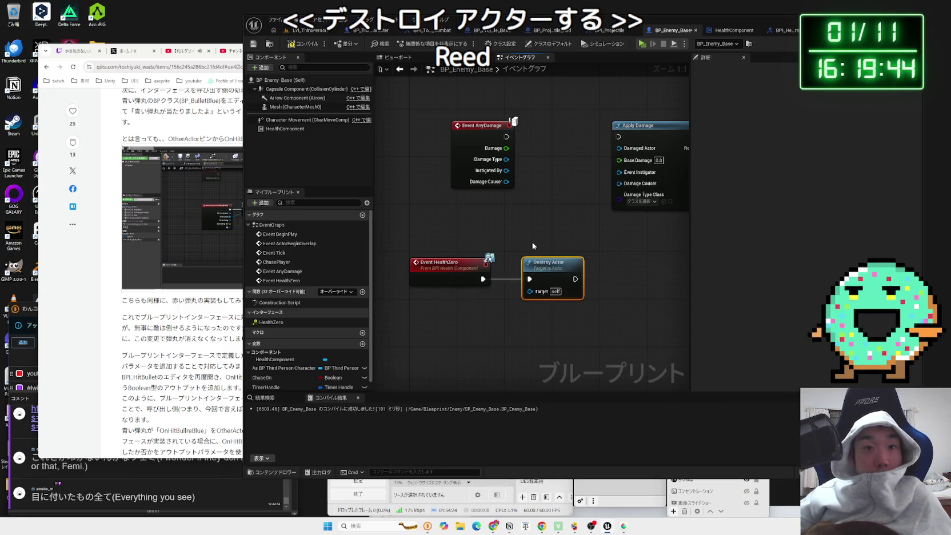
- Delete the unused Apply Damage node
{"action": "left_click_drag", "start_coordinate": [494, 134], "coordinate": [463, 235]}
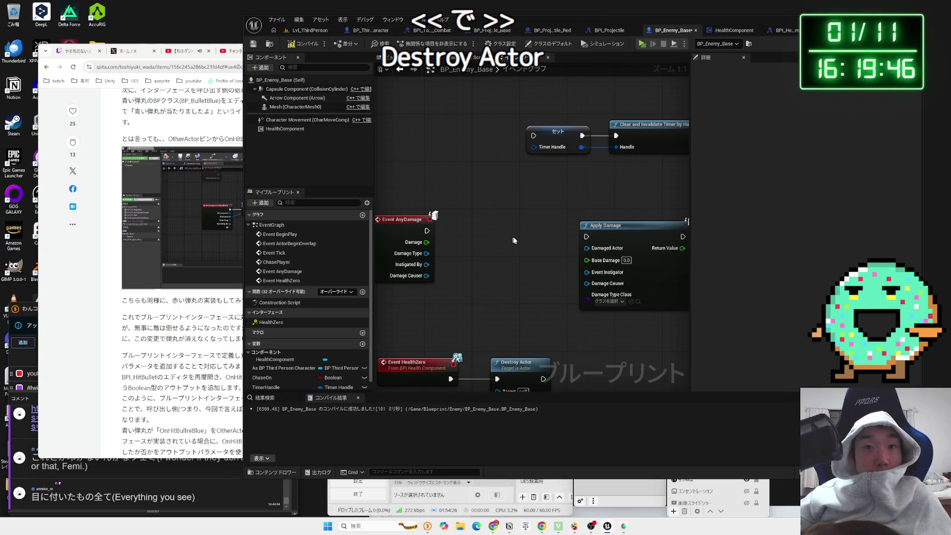
{"action": "left_click", "coordinate": [619, 225]}
{"action": "key", "text": "Delete"}
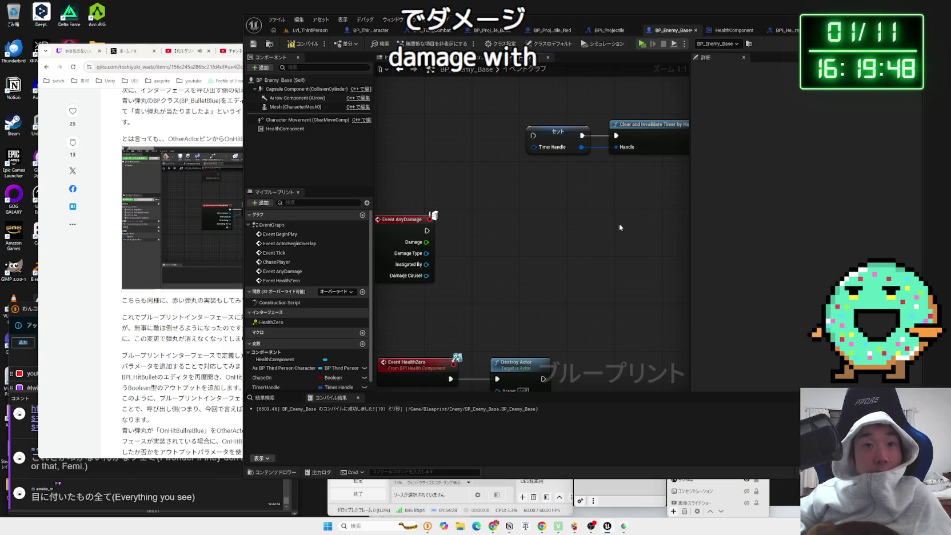
{"action": "scroll", "coordinate": [546, 299], "scroll_direction": "down", "scroll_amount": 4}
{"action": "scroll", "coordinate": [547, 302], "scroll_direction": "up", "scroll_amount": 2}
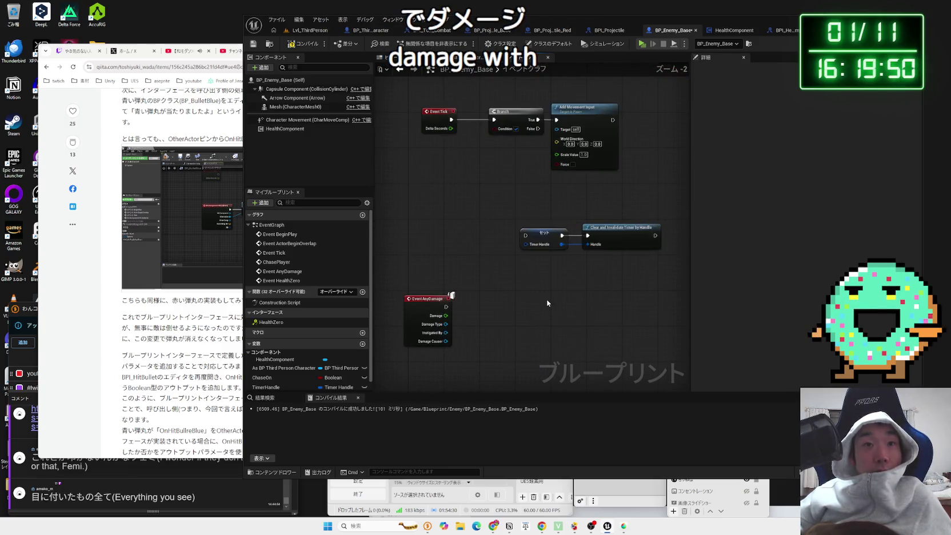
- Locate the chase timer logic and select the Set Timer, ChasePlayer and Set nodes
{"action": "mouse_move", "coordinate": [582, 277]}
{"action": "left_mouse_down"}
{"action": "mouse_move", "coordinate": [503, 337]}
{"action": "mouse_move", "coordinate": [572, 236]}
{"action": "mouse_move", "coordinate": [562, 250]}
{"action": "mouse_move", "coordinate": [616, 238]}
{"action": "left_mouse_up"}
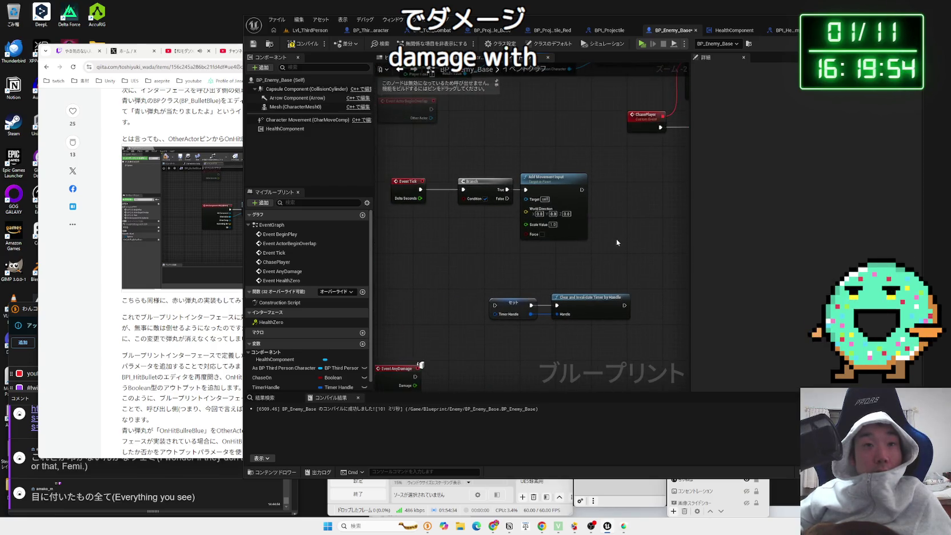
{"action": "mouse_move", "coordinate": [580, 193]}
{"action": "left_mouse_down"}
{"action": "mouse_move", "coordinate": [467, 280]}
{"action": "mouse_move", "coordinate": [426, 288]}
{"action": "left_mouse_up"}
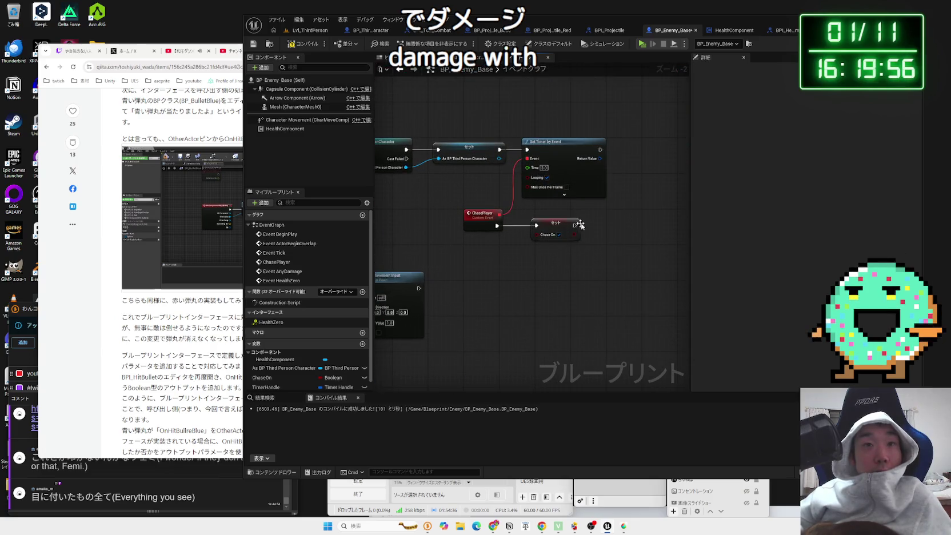
{"action": "scroll", "coordinate": [589, 223], "scroll_direction": "up", "scroll_amount": 1}
{"action": "scroll", "coordinate": [589, 223], "scroll_direction": "up", "scroll_amount": 1}
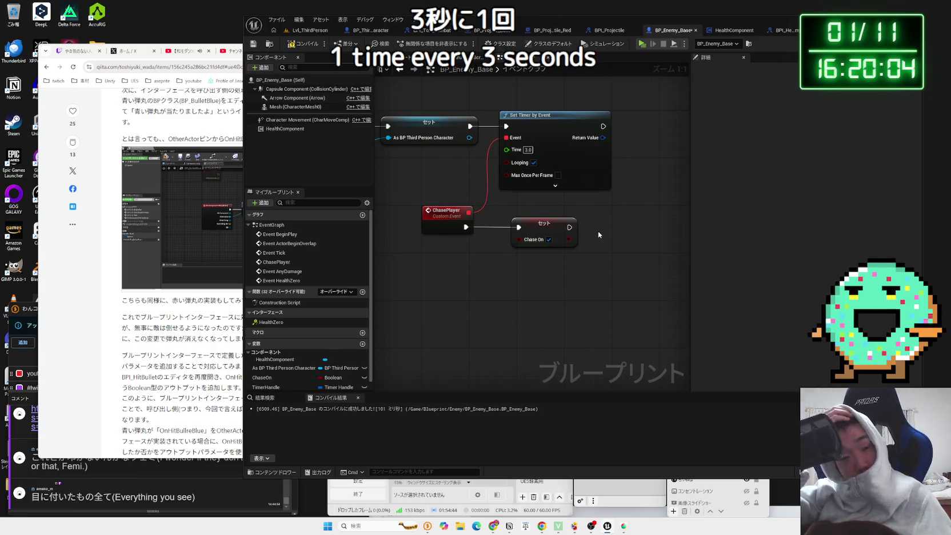
{"action": "mouse_move", "coordinate": [533, 273]}
{"action": "left_mouse_down"}
{"action": "mouse_move", "coordinate": [621, 170]}
{"action": "mouse_move", "coordinate": [622, 182]}
{"action": "left_mouse_up"}
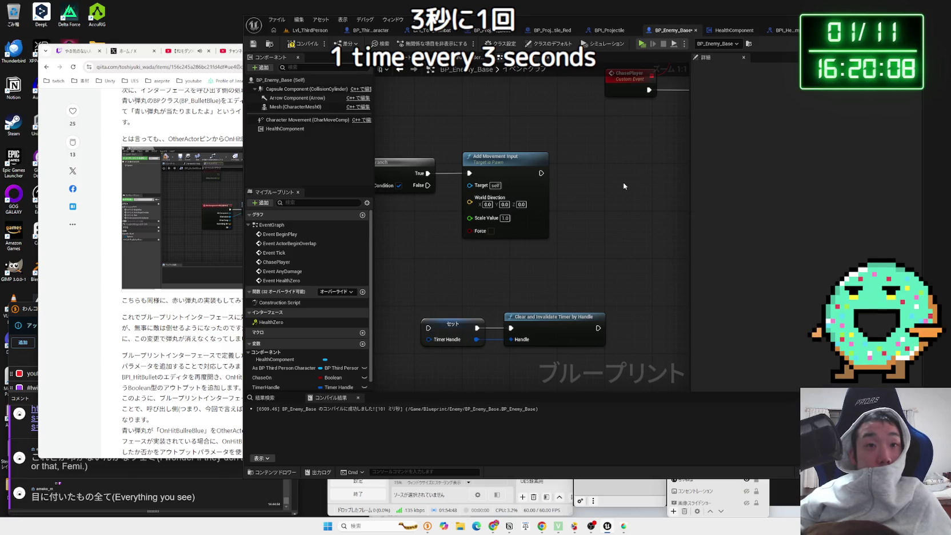
{"action": "scroll", "coordinate": [622, 182], "scroll_direction": "down", "scroll_amount": 2}
{"action": "left_click_drag", "start_coordinate": [591, 231], "coordinate": [529, 309]}
{"action": "mouse_move", "coordinate": [606, 265]}
{"action": "left_mouse_down"}
{"action": "mouse_move", "coordinate": [547, 179]}
{"action": "mouse_move", "coordinate": [646, 121]}
{"action": "left_mouse_up"}
- Delete the timer, ChasePlayer and Branch nodes, wiring Event Tick straight to Add Movement Input
{"action": "key", "text": "Delete"}
{"action": "left_click", "coordinate": [506, 212]}
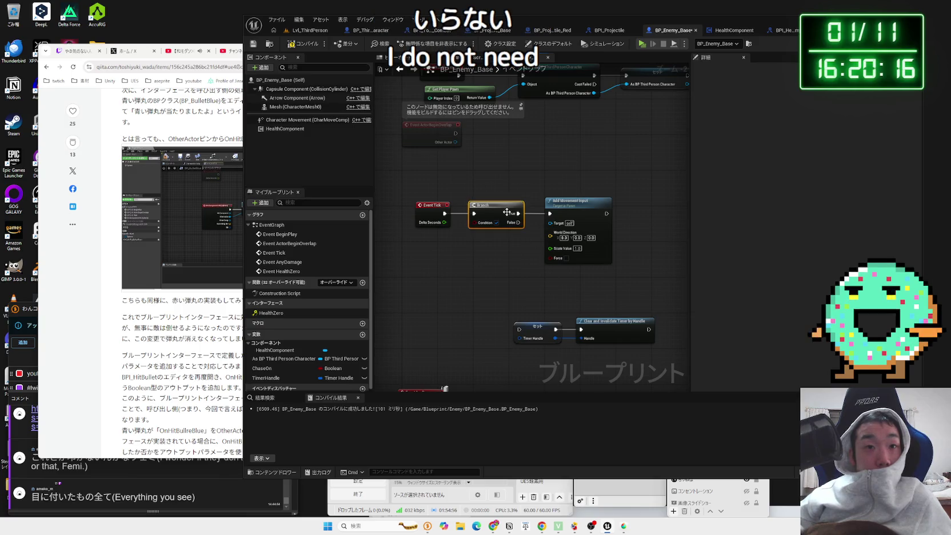
{"action": "key", "text": "Delete"}
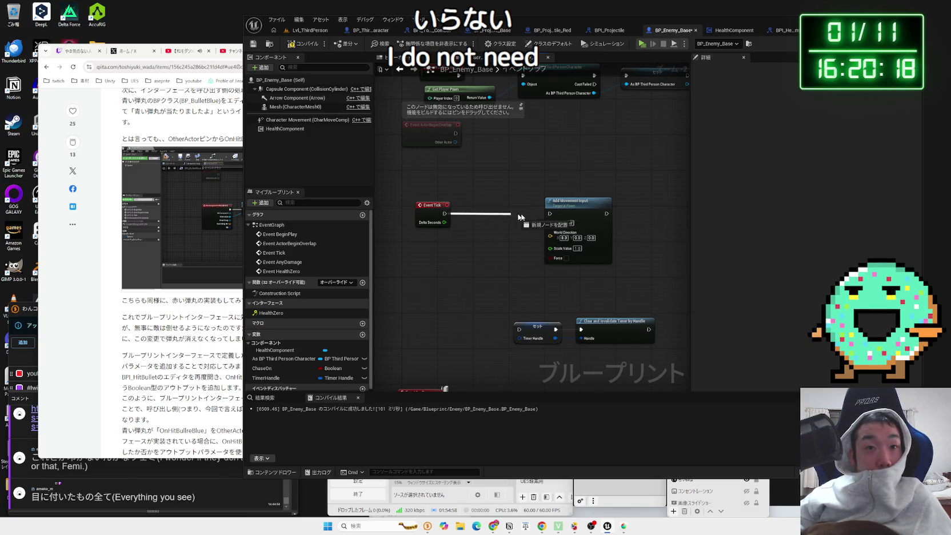
{"action": "left_click_drag", "start_coordinate": [567, 208], "coordinate": [530, 207]}
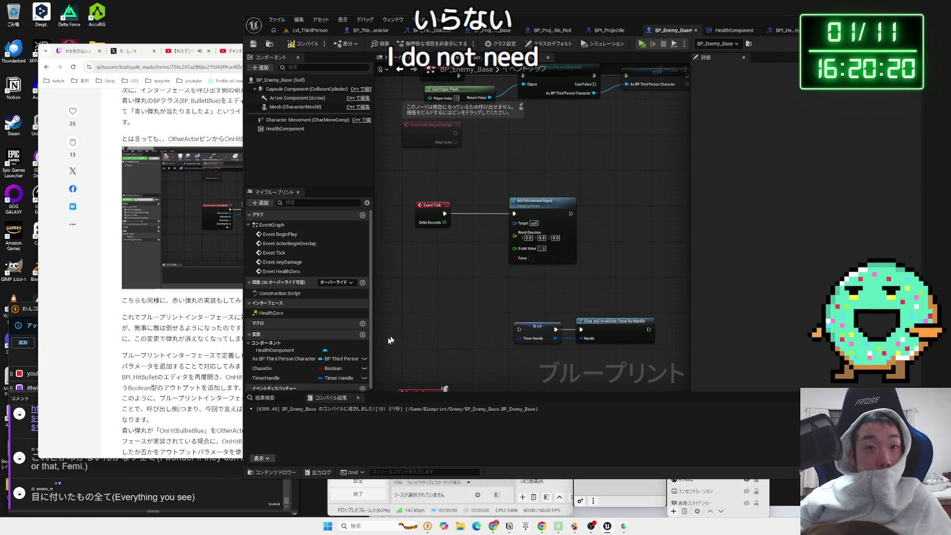
- Delete the ChaseOn variable and save BP_Enemy_Base
{"action": "scroll", "coordinate": [292, 355], "scroll_direction": "down", "scroll_amount": 1}
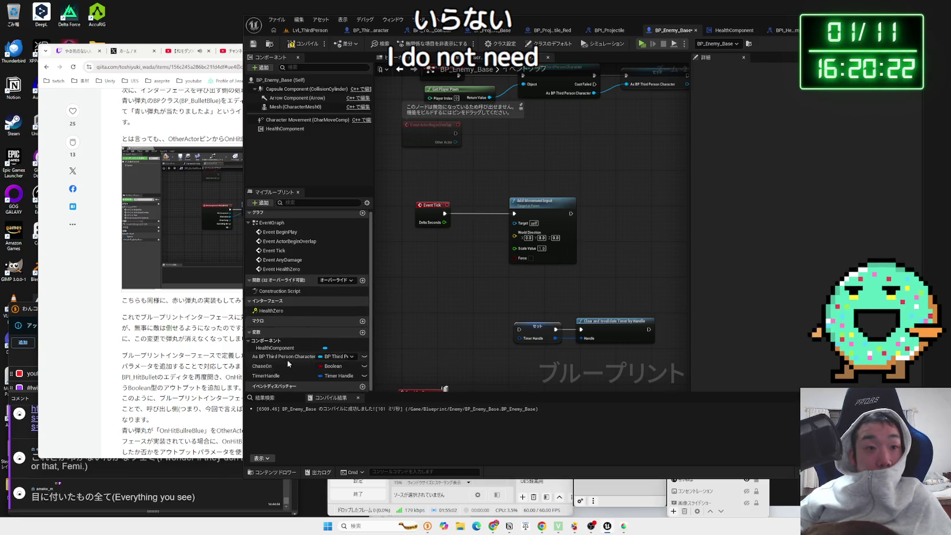
{"action": "right_click", "coordinate": [289, 366]}
{"action": "left_click", "coordinate": [291, 433]}
{"action": "right_click", "coordinate": [274, 369]}
{"action": "left_click", "coordinate": [295, 438]}
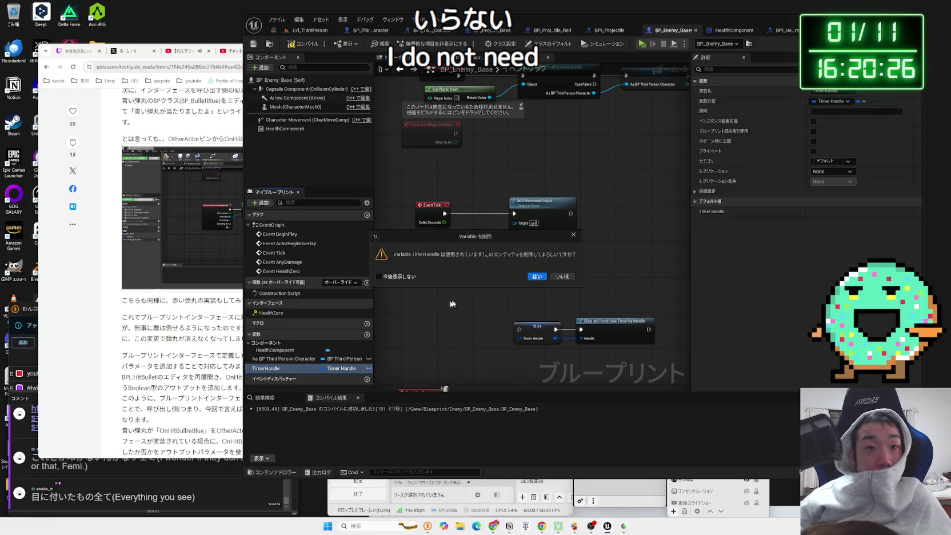
{"action": "left_click", "coordinate": [540, 276]}
{"action": "right_click", "coordinate": [266, 371]}
{"action": "left_click", "coordinate": [594, 343]}
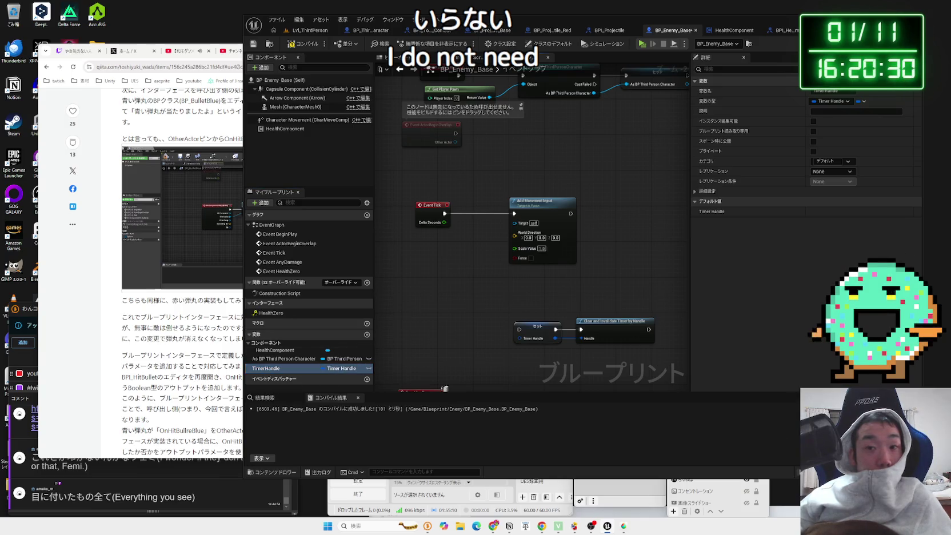
{"action": "key", "text": "ctrl+shift+s"}
{"action": "left_click", "coordinate": [536, 347]}
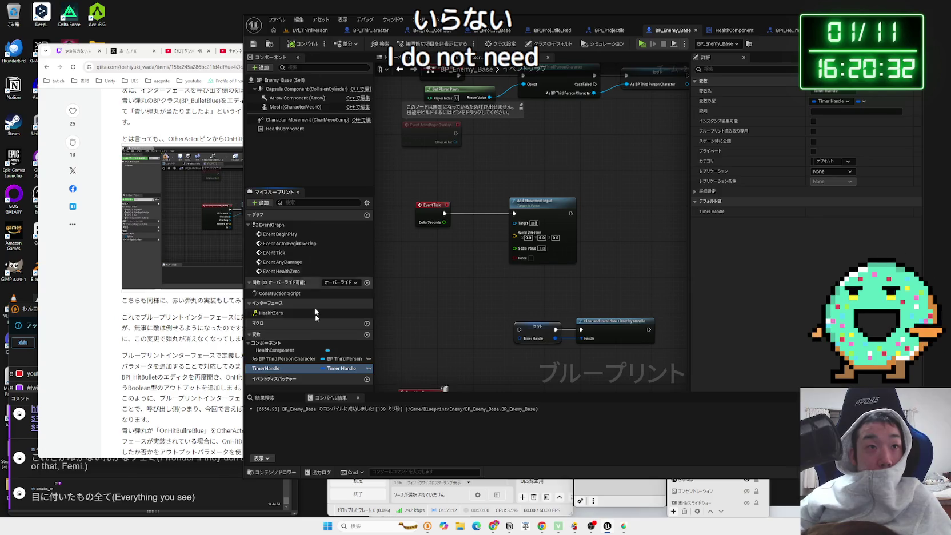
- Delete the TimerHandle variable along with its Set and Clear Timer nodes, then save
{"action": "right_click", "coordinate": [288, 370]}
{"action": "left_click", "coordinate": [314, 429]}
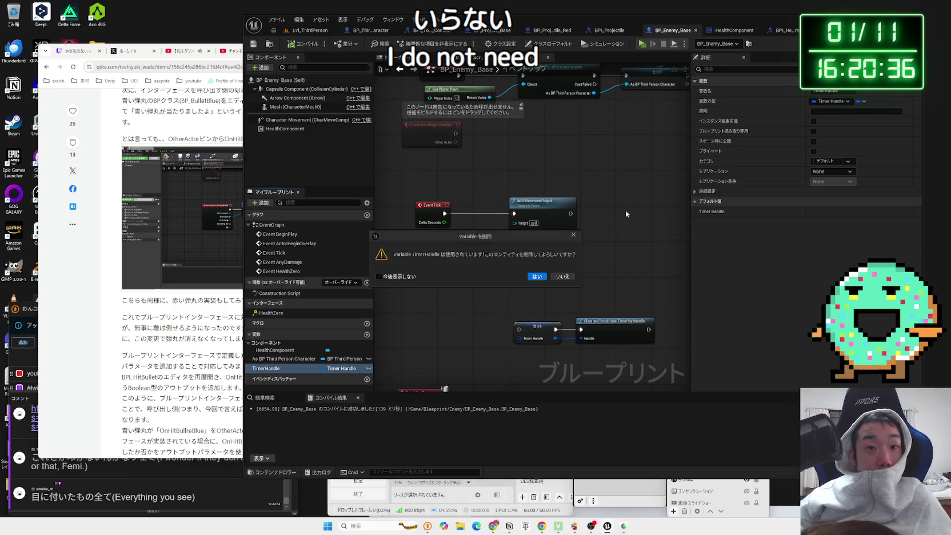
{"action": "left_click", "coordinate": [563, 277]}
{"action": "left_click_drag", "start_coordinate": [660, 347], "coordinate": [514, 320]}
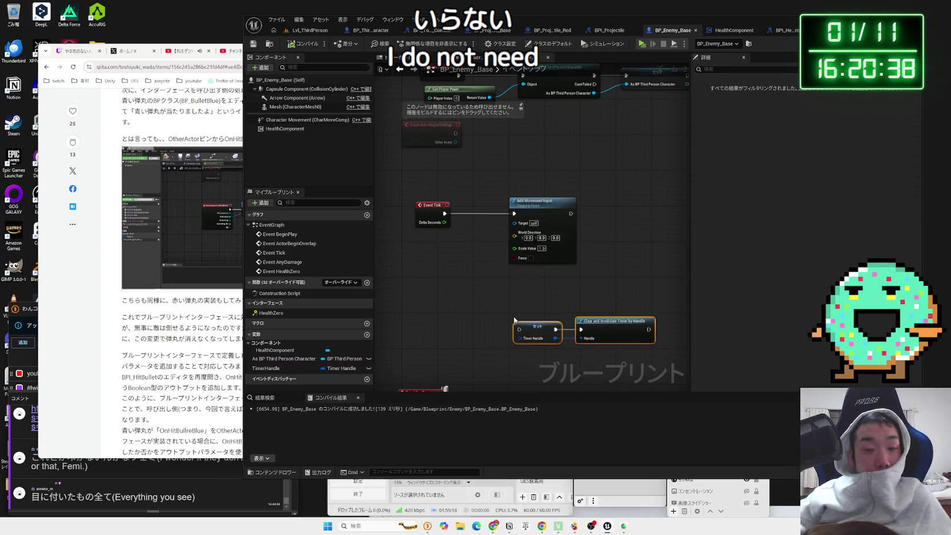
{"action": "right_click", "coordinate": [269, 368]}
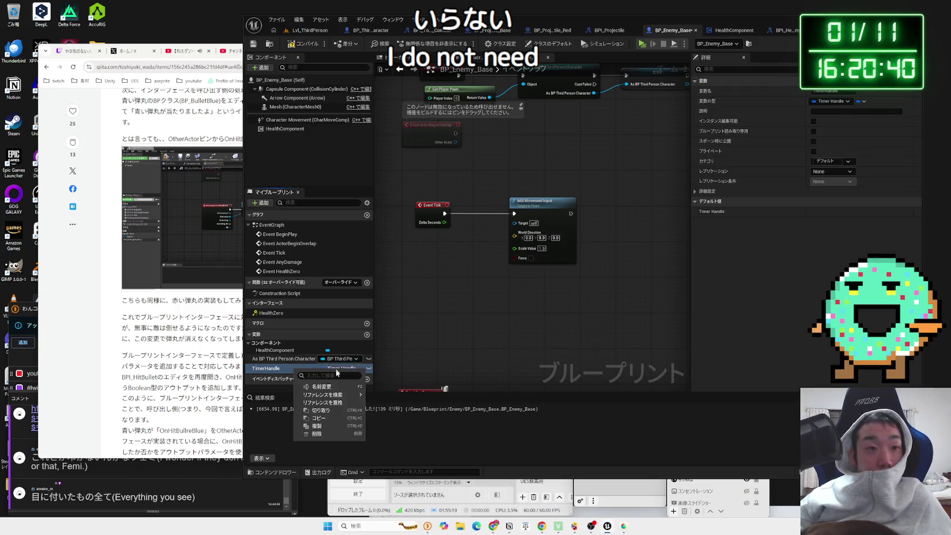
{"action": "left_click", "coordinate": [325, 435]}
{"action": "key", "text": "ctrl+shift+s"}
{"action": "left_click", "coordinate": [526, 342]}
{"action": "scroll", "coordinate": [466, 269], "scroll_direction": "up", "scroll_amount": 2}
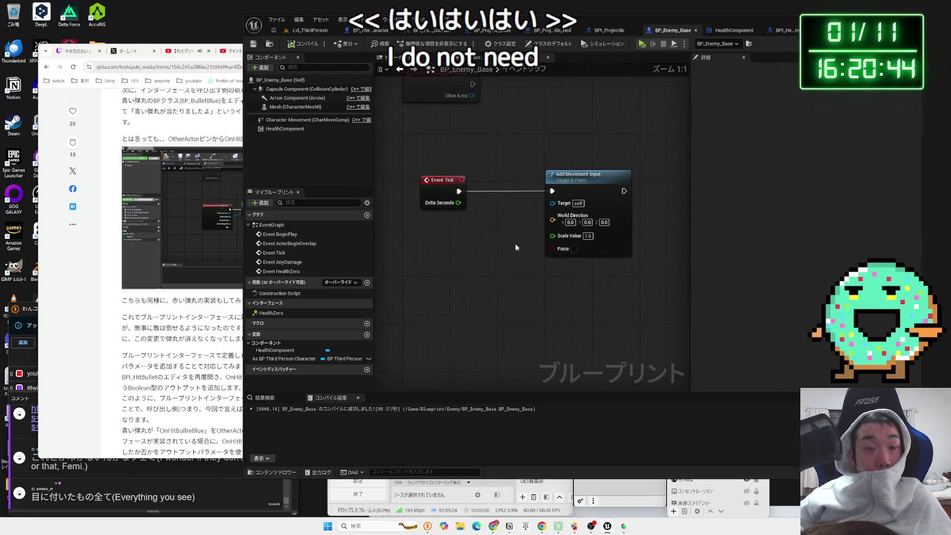
- Place a getter for the stored As BP Third Person Character variable beside the Event Tick nodes
{"action": "right_click", "coordinate": [458, 249]}
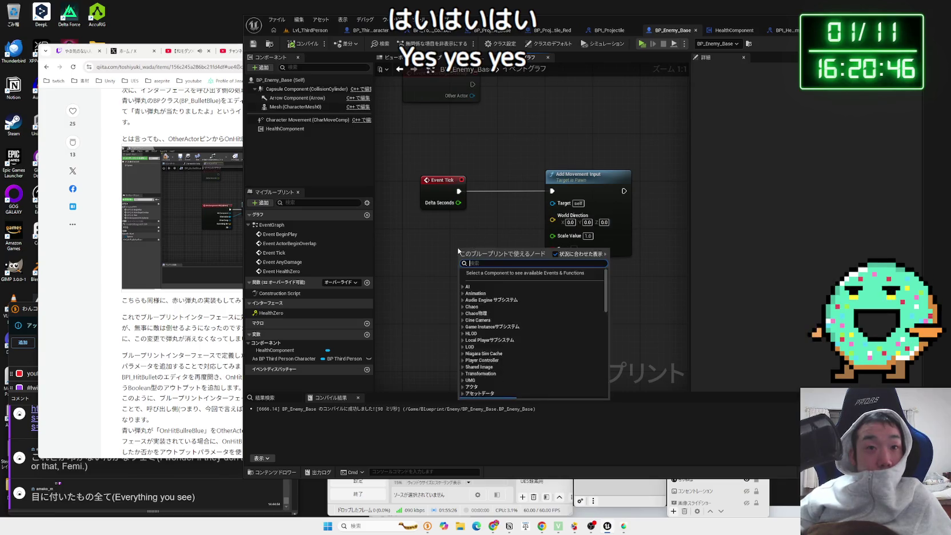
{"action": "type", "text": "get actor"}
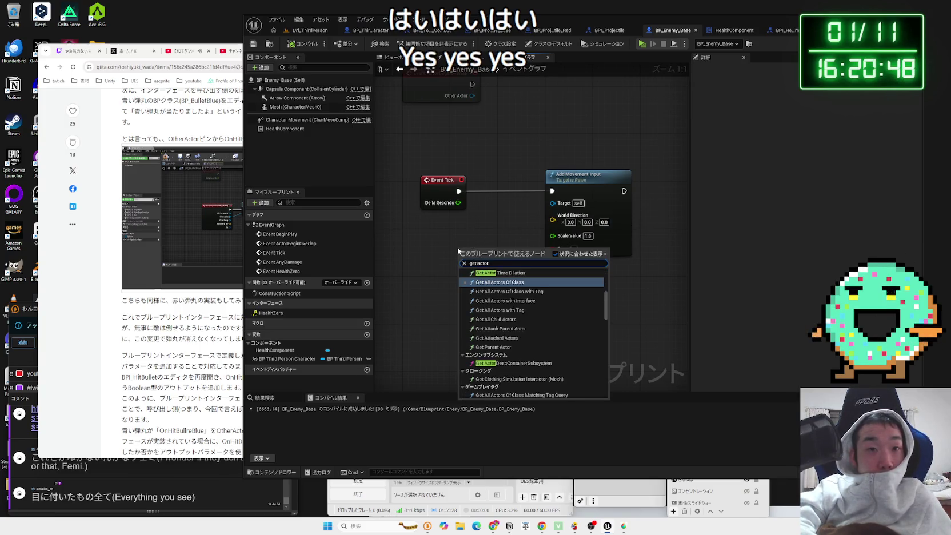
{"action": "key", "text": "BackSpace"}
{"action": "key", "text": "BackSpace"}
{"action": "key", "text": "BackSpace"}
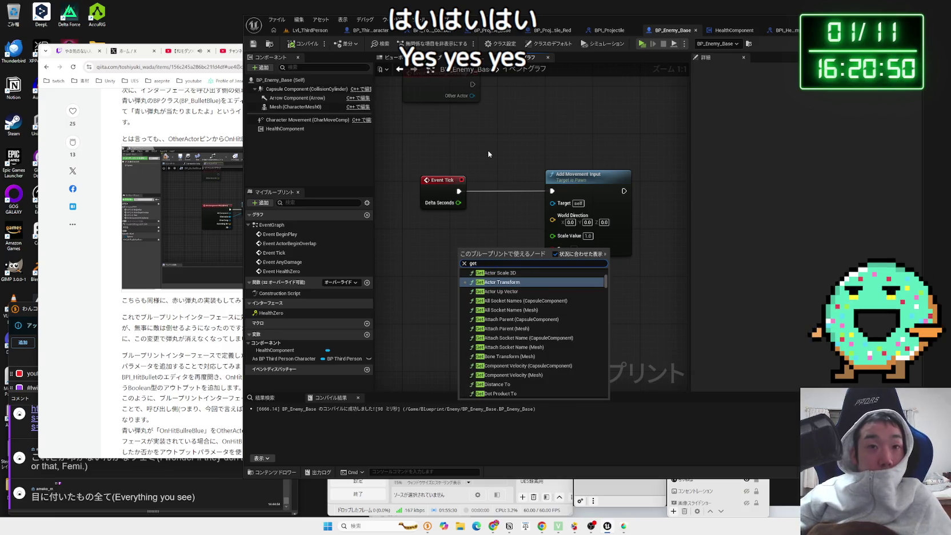
{"action": "left_click", "coordinate": [487, 153]}
{"action": "scroll", "coordinate": [487, 153], "scroll_direction": "down", "scroll_amount": 2}
{"action": "left_click_drag", "start_coordinate": [487, 153], "coordinate": [488, 344]}
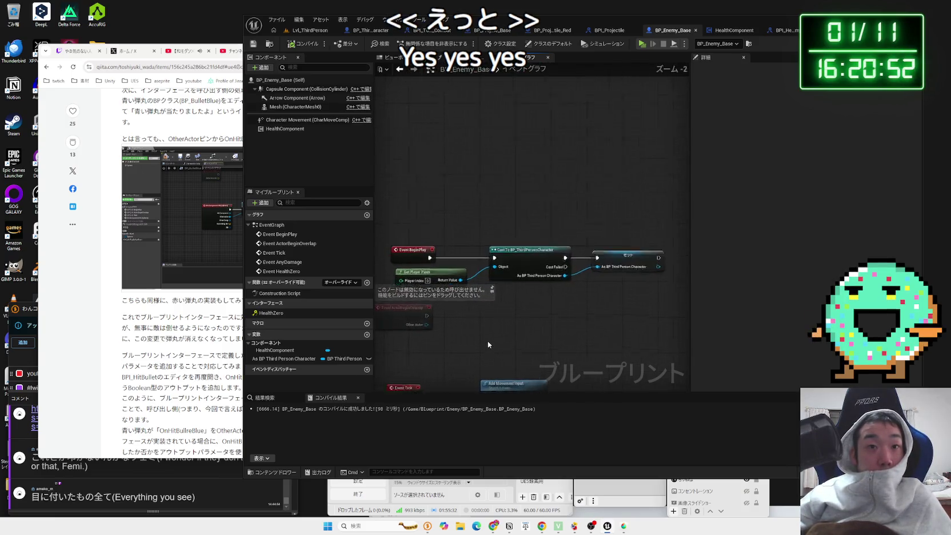
{"action": "scroll", "coordinate": [488, 344], "scroll_direction": "up", "scroll_amount": 2}
{"action": "left_click", "coordinate": [613, 143]}
{"action": "mouse_move", "coordinate": [613, 165]}
{"action": "left_mouse_down"}
{"action": "mouse_move", "coordinate": [604, 156]}
{"action": "mouse_move", "coordinate": [650, 133]}
{"action": "left_mouse_up"}
{"action": "left_click_drag", "start_coordinate": [286, 358], "coordinate": [500, 311]}
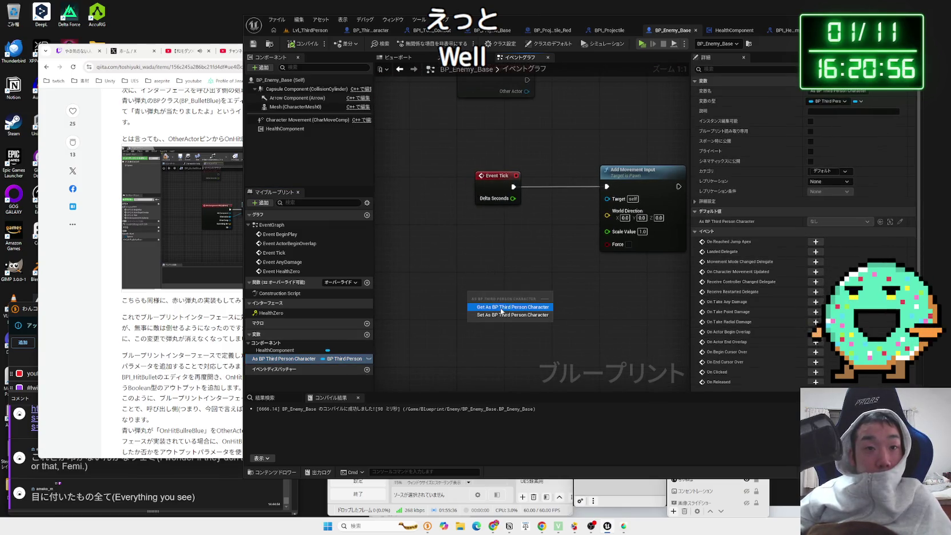
{"action": "left_click", "coordinate": [499, 308]}
- Add Get Actor Location from the player character reference and line it up beside the getter
{"action": "left_click_drag", "start_coordinate": [559, 292], "coordinate": [561, 293]}
{"action": "type", "text": "g"}
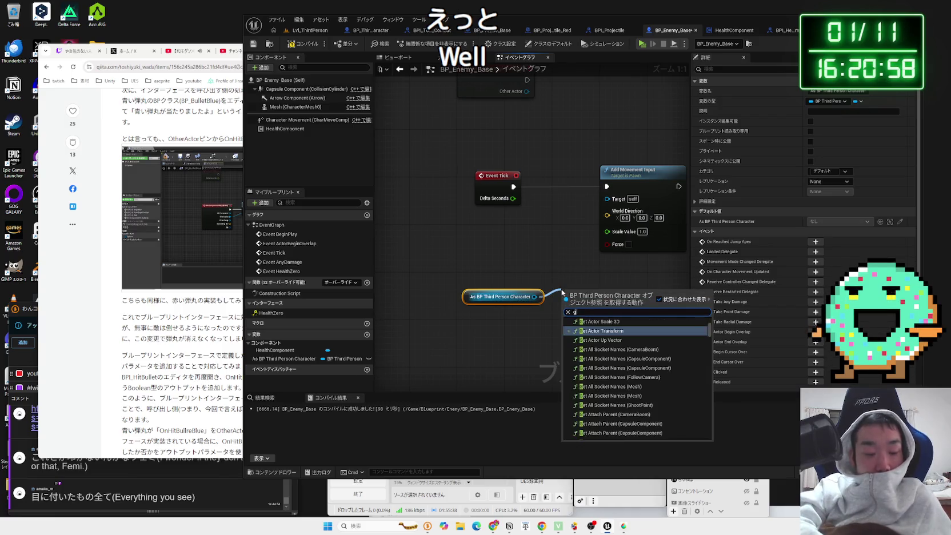
{"action": "type", "text": "et ac"}
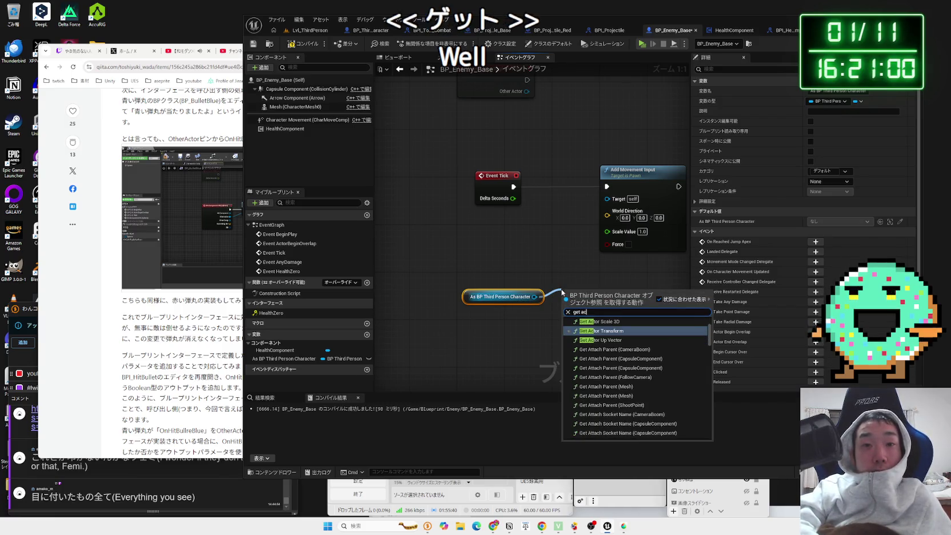
{"action": "type", "text": "to lo"}
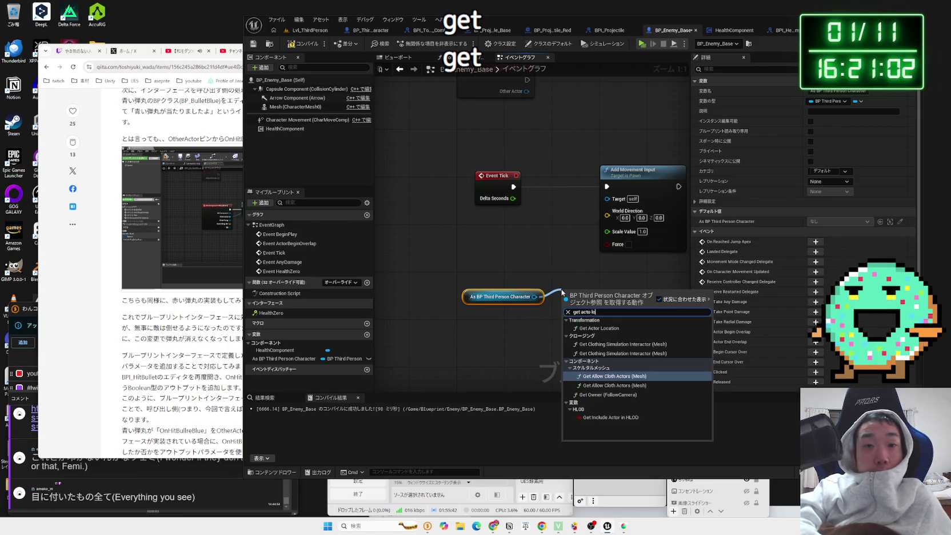
{"action": "type", "text": "cation"}
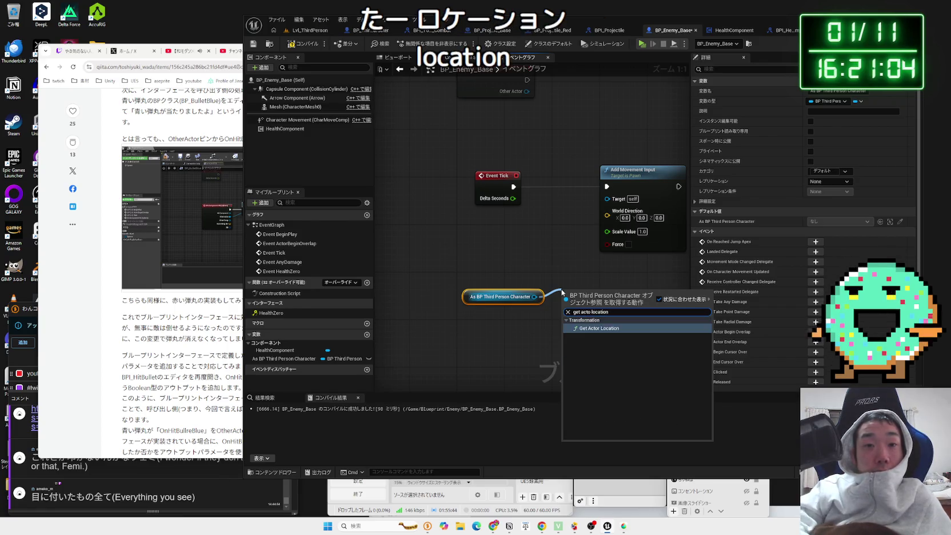
{"action": "left_click", "coordinate": [626, 327]}
{"action": "mouse_move", "coordinate": [600, 304]}
{"action": "left_mouse_down"}
{"action": "mouse_move", "coordinate": [512, 273]}
{"action": "mouse_move", "coordinate": [528, 268]}
{"action": "mouse_move", "coordinate": [493, 248]}
{"action": "mouse_move", "coordinate": [490, 255]}
{"action": "left_mouse_up"}
{"action": "left_click_drag", "start_coordinate": [435, 301], "coordinate": [381, 280]}
- Add a Self reference and a Get Forward Vector (CapsuleComponent) node from it
{"action": "right_click", "coordinate": [444, 304]}
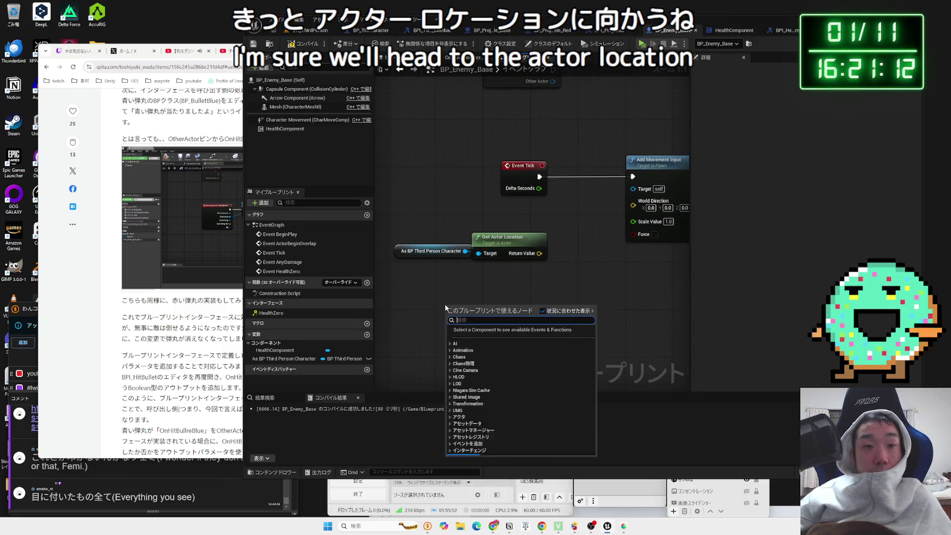
{"action": "type", "text": "self"}
{"action": "key", "text": "Return"}
{"action": "left_click_drag", "start_coordinate": [447, 299], "coordinate": [466, 302]}
{"action": "type", "text": "get for"}
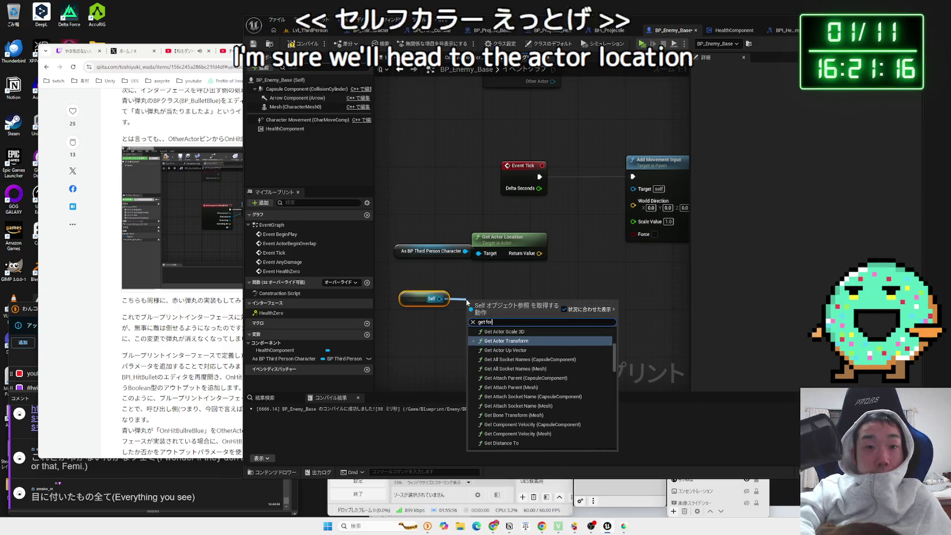
{"action": "type", "text": "ward"}
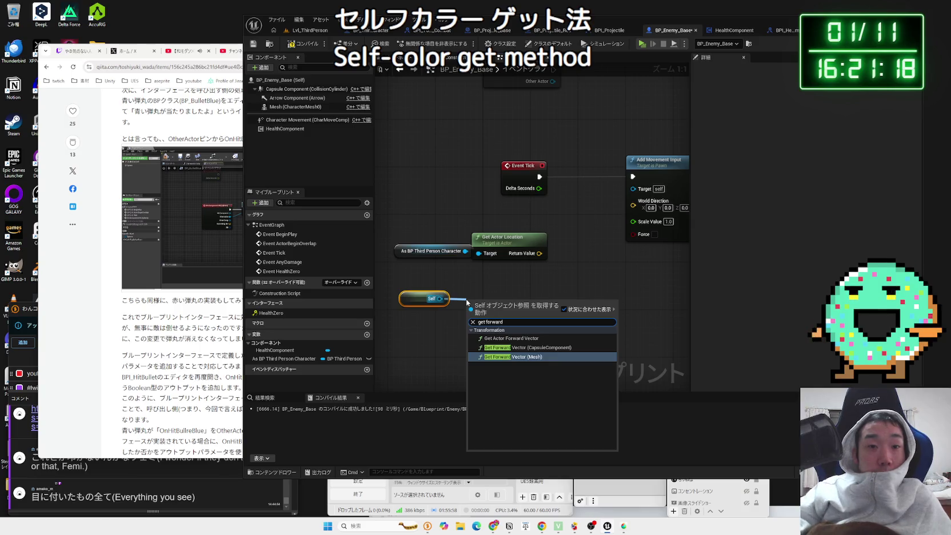
{"action": "left_click", "coordinate": [525, 347]}
{"action": "mouse_move", "coordinate": [500, 308]}
{"action": "left_mouse_down"}
{"action": "mouse_move", "coordinate": [559, 316]}
{"action": "mouse_move", "coordinate": [499, 275]}
{"action": "left_mouse_up"}
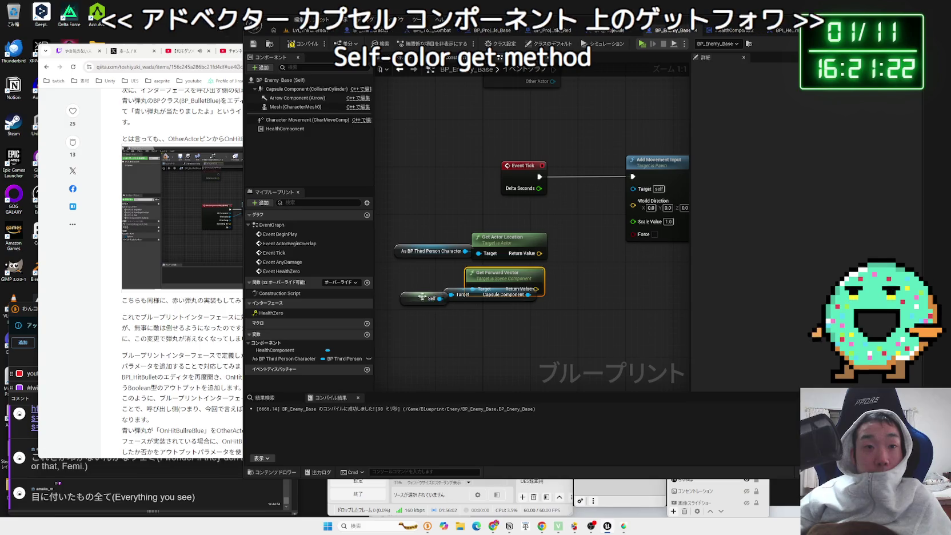
{"action": "left_click_drag", "start_coordinate": [417, 297], "coordinate": [400, 290]}
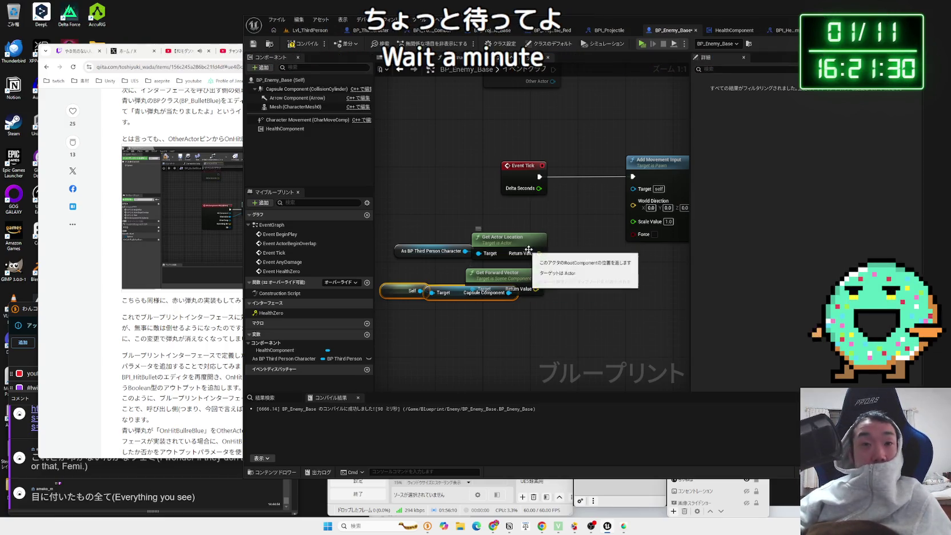
- Compile the blueprint, tidy Get Forward Vector, and set Add Movement Input's World Direction X to 1.0
{"action": "left_click", "coordinate": [506, 215]}
{"action": "key", "text": "F7"}
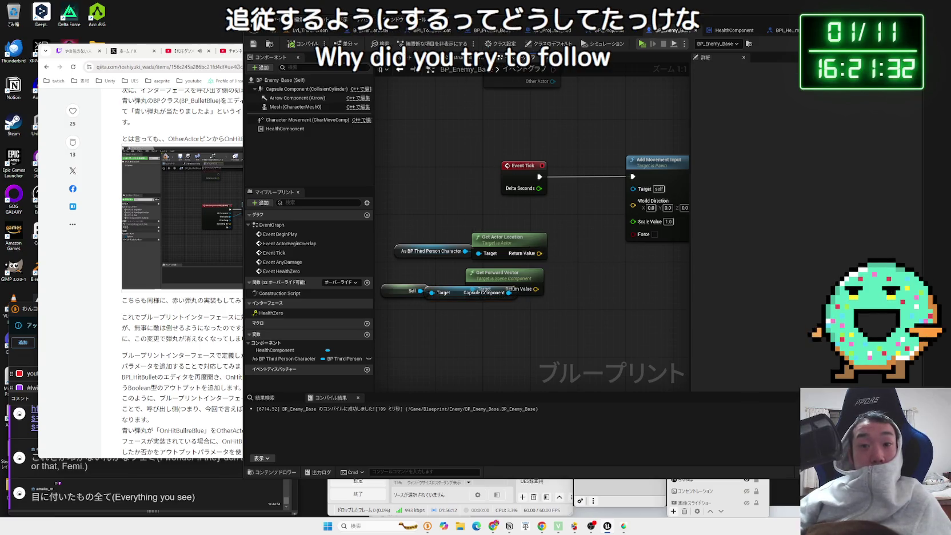
{"action": "mouse_move", "coordinate": [590, 229]}
{"action": "left_mouse_down"}
{"action": "mouse_move", "coordinate": [563, 249]}
{"action": "mouse_move", "coordinate": [601, 218]}
{"action": "left_mouse_up"}
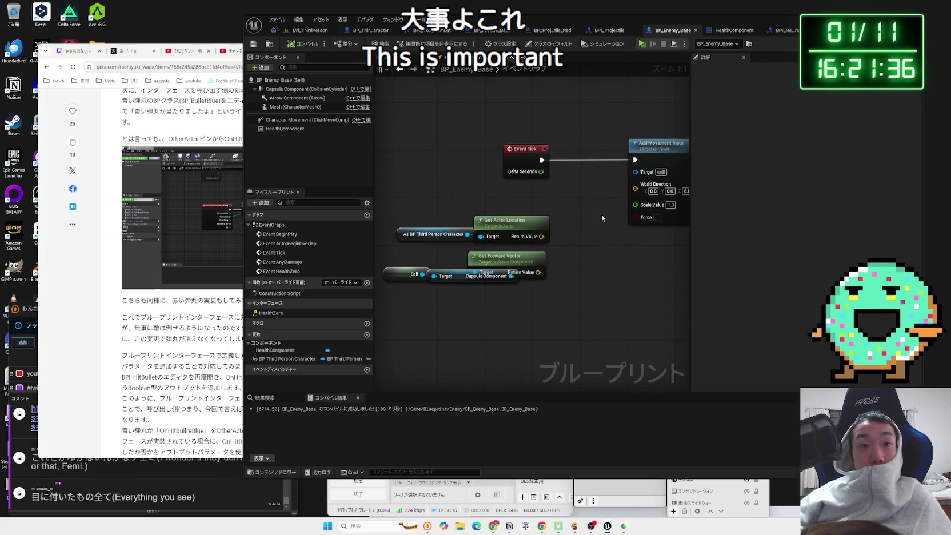
{"action": "left_click_drag", "start_coordinate": [505, 267], "coordinate": [475, 279]}
{"action": "left_click", "coordinate": [503, 312]}
{"action": "left_click_drag", "start_coordinate": [503, 312], "coordinate": [558, 311]}
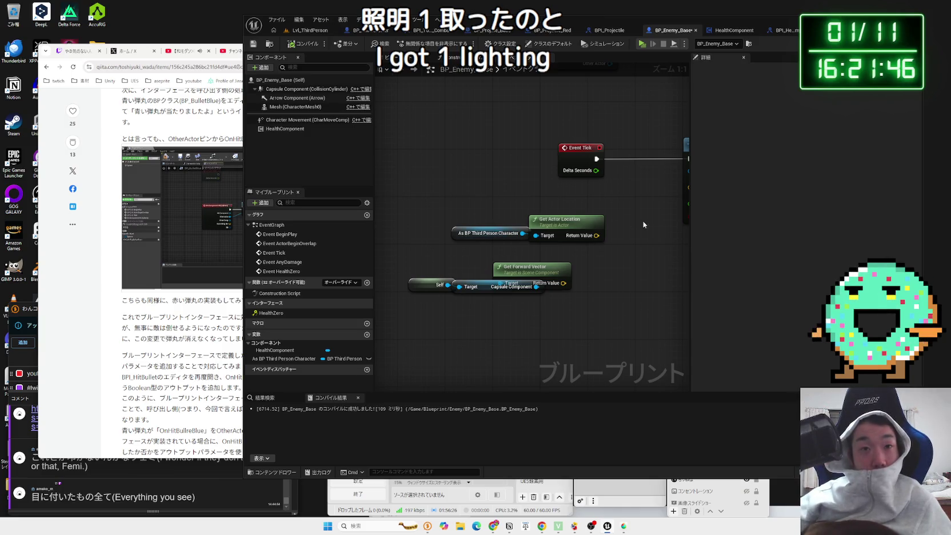
{"action": "left_click_drag", "start_coordinate": [643, 225], "coordinate": [496, 244]}
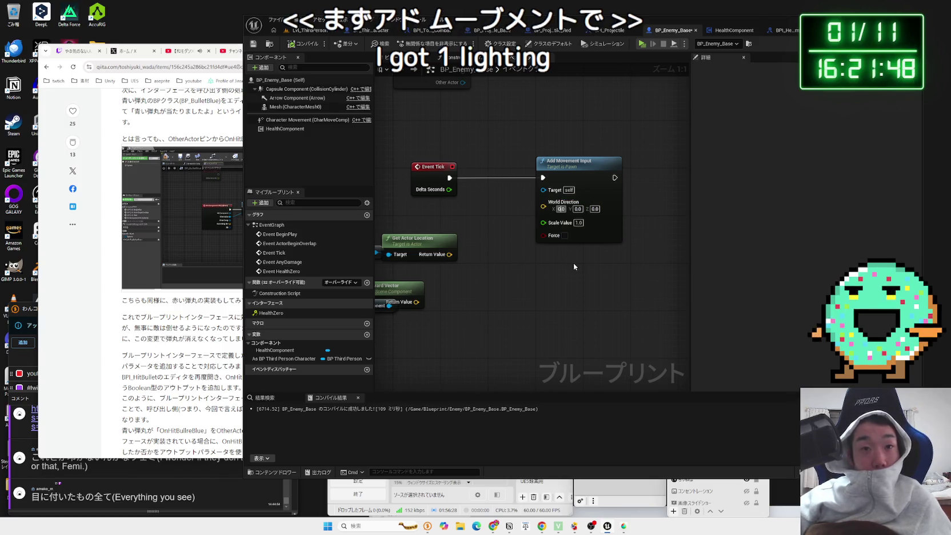
{"action": "type", "text": "1"}
{"action": "key", "text": "Return"}
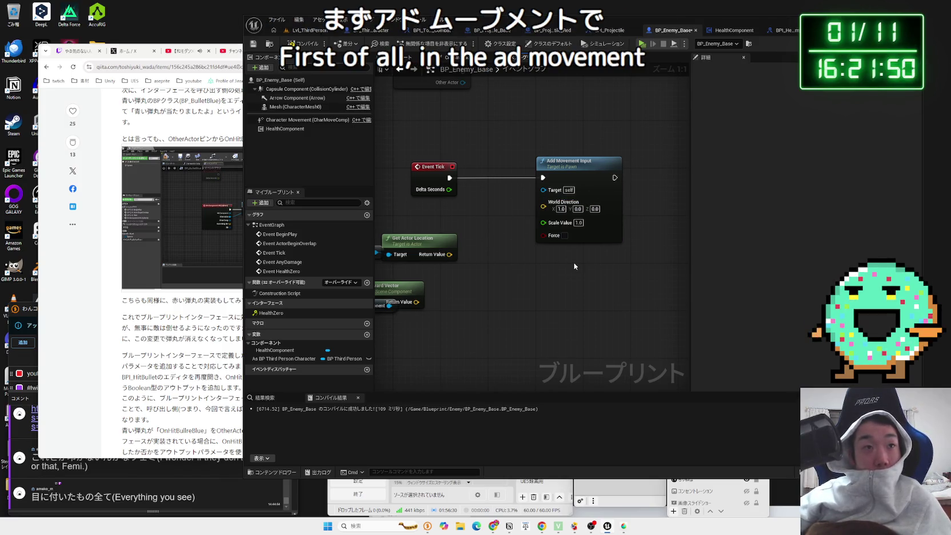
- Reposition Event AnyDamage slightly up-left near the HealthZero event nodes
{"action": "scroll", "coordinate": [500, 206], "scroll_direction": "down", "scroll_amount": 3}
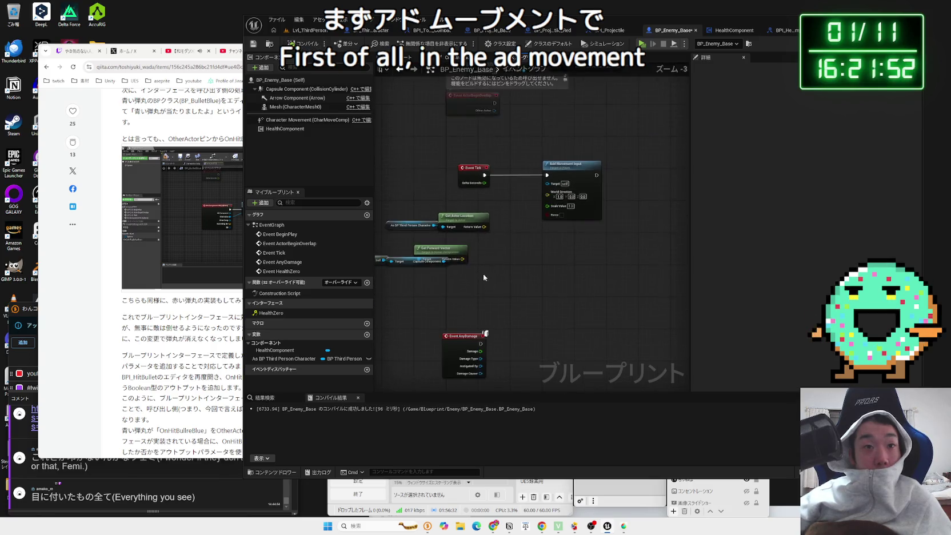
{"action": "left_click_drag", "start_coordinate": [486, 278], "coordinate": [528, 181]}
{"action": "left_click", "coordinate": [482, 157]}
{"action": "left_click_drag", "start_coordinate": [482, 158], "coordinate": [463, 49]}
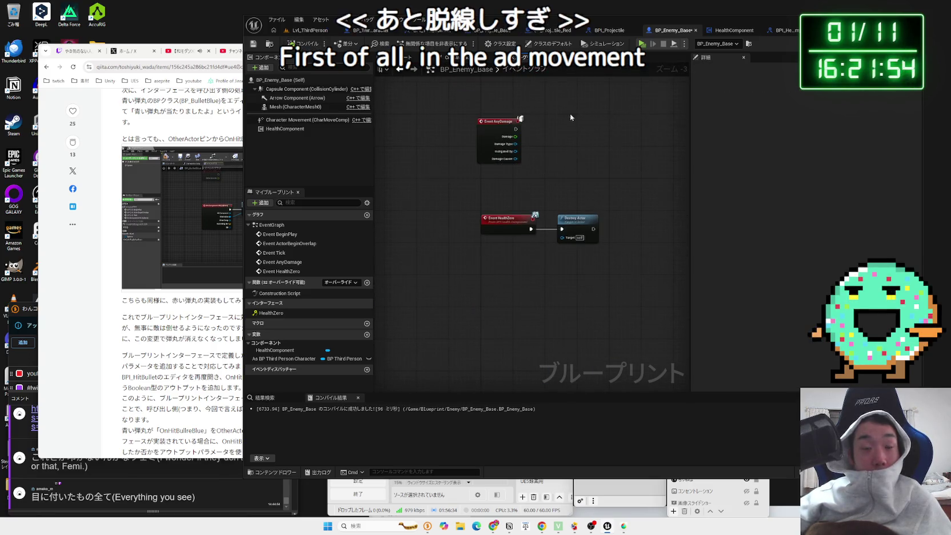
{"action": "scroll", "coordinate": [478, 205], "scroll_direction": "up", "scroll_amount": 3}
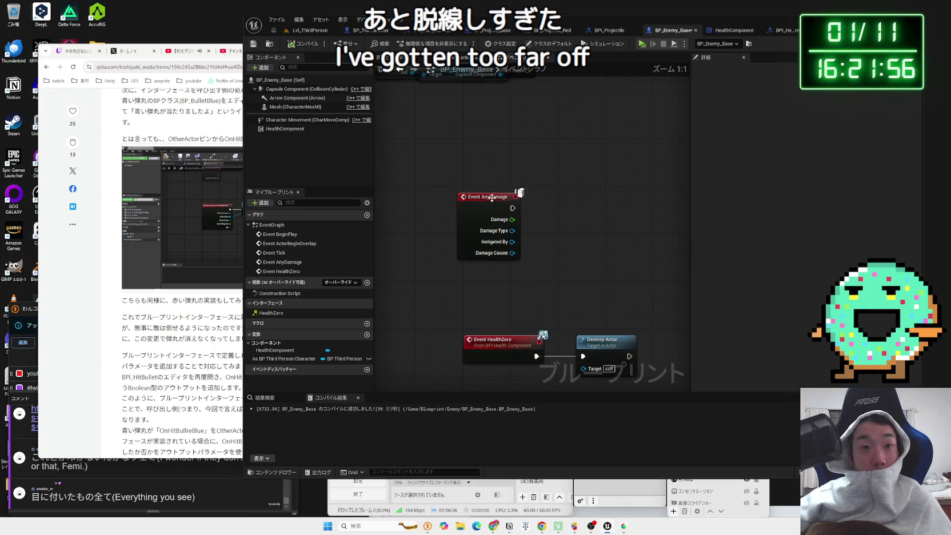
{"action": "left_click_drag", "start_coordinate": [439, 230], "coordinate": [434, 212]}
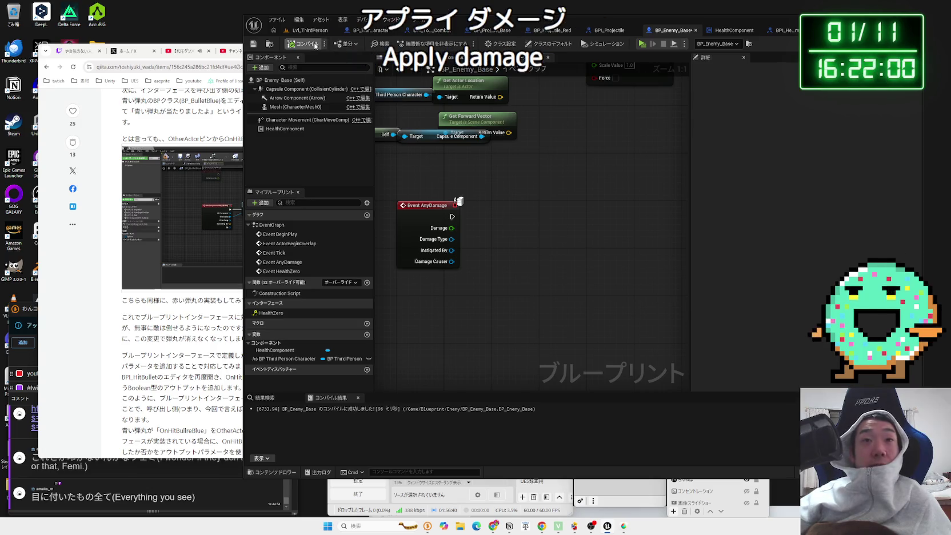
- Save BP_Enemy_Base with Ctrl+S after a quick look at BPI_Projectile
{"action": "left_click", "coordinate": [617, 33]}
{"action": "left_click", "coordinate": [663, 32]}
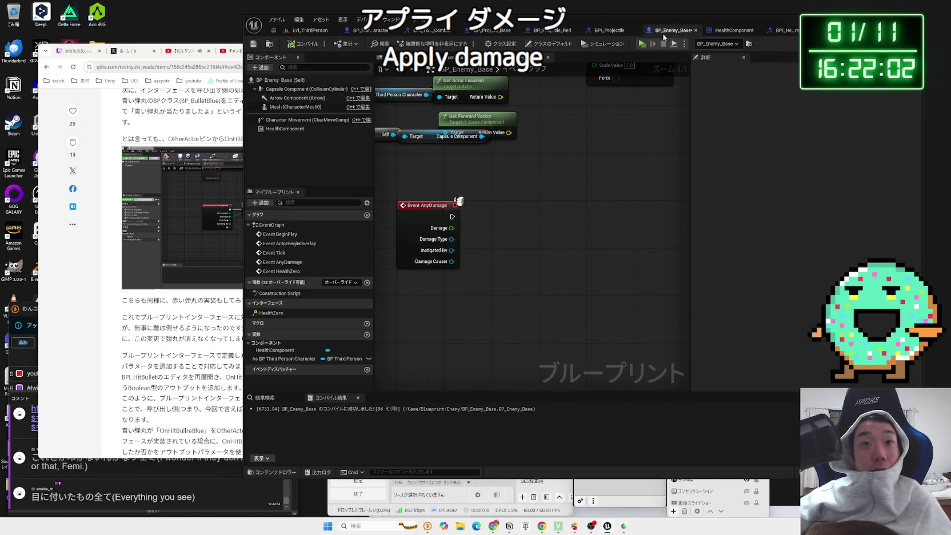
{"action": "key", "text": "ctrl+s"}
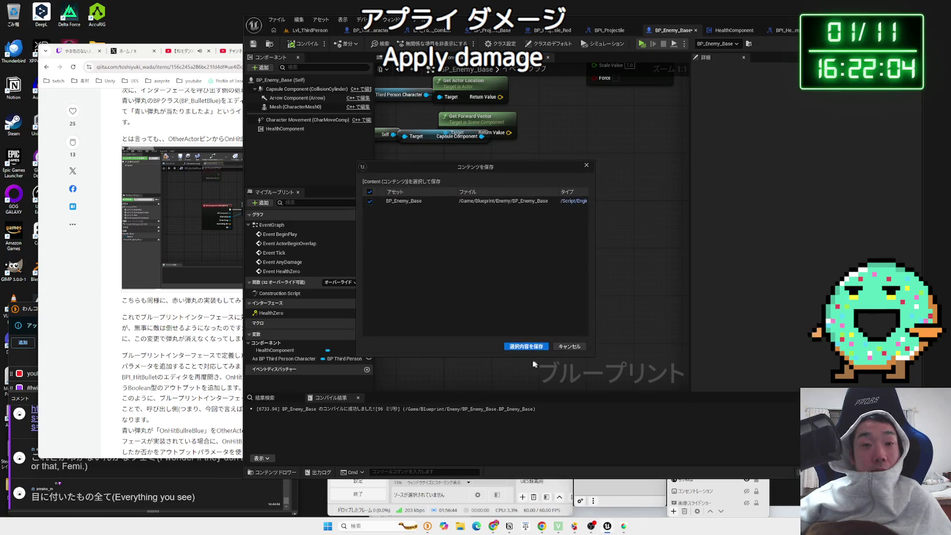
{"action": "left_click", "coordinate": [503, 210]}
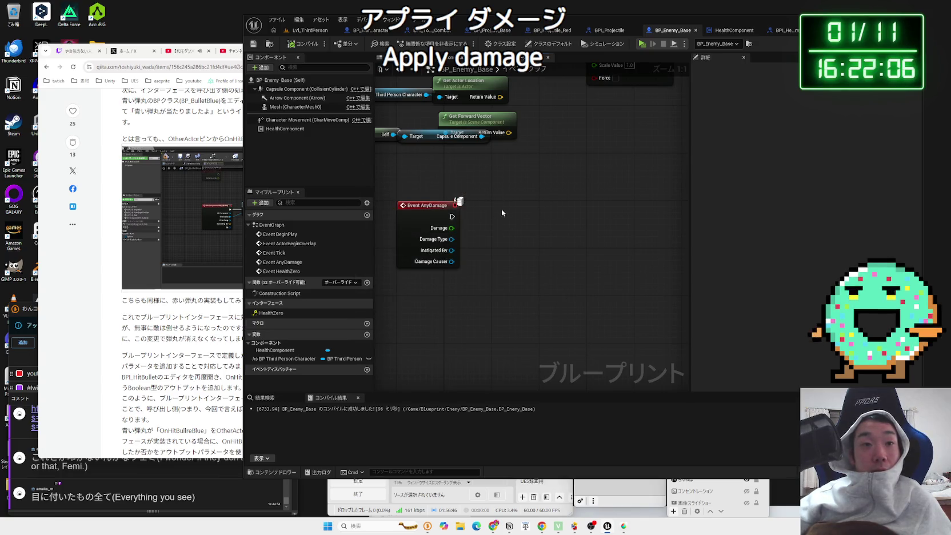
- Look through the HealthComponent and BPI_HealthComponent tabs, ending on BPI_Projectile's HitProjectile_Blue graph
{"action": "left_click", "coordinate": [726, 31]}
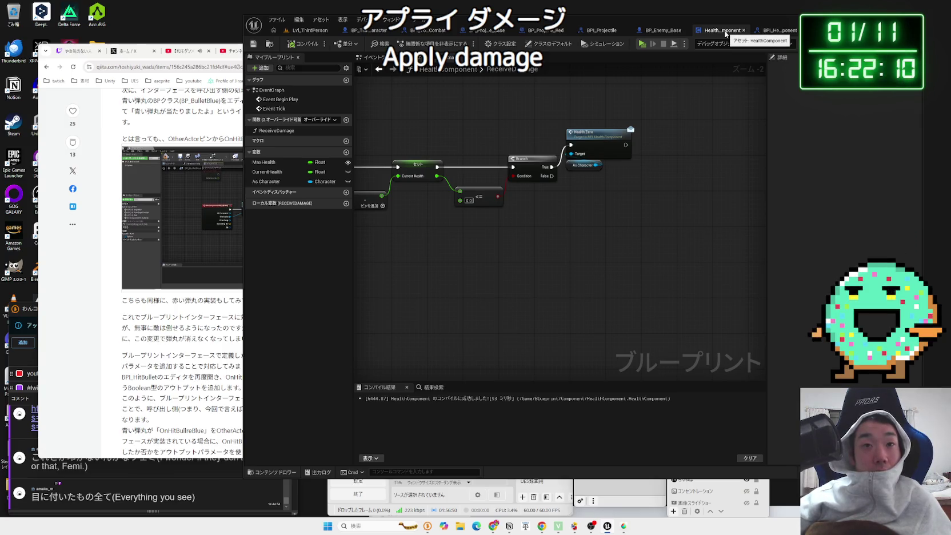
{"action": "left_click", "coordinate": [772, 32]}
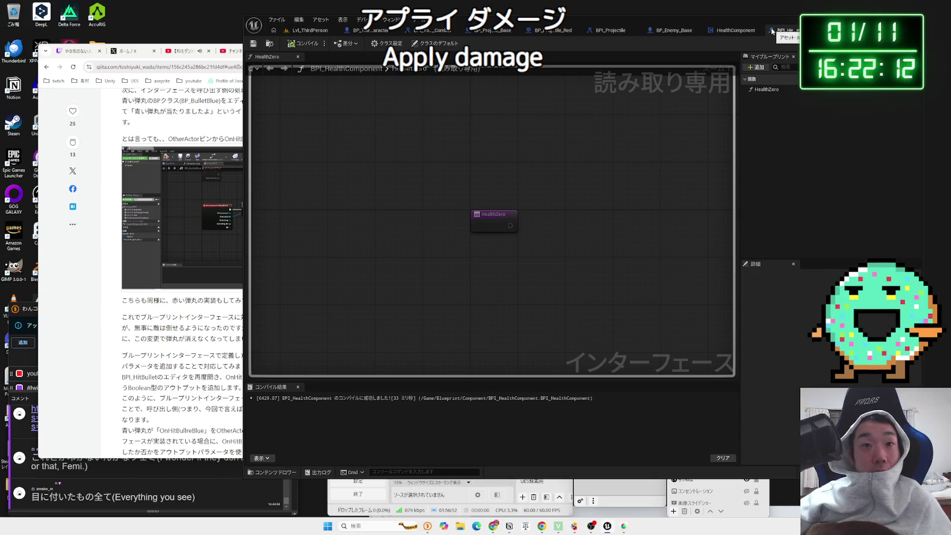
{"action": "left_click", "coordinate": [734, 31]}
{"action": "left_click", "coordinate": [671, 31]}
{"action": "left_click", "coordinate": [610, 31]}
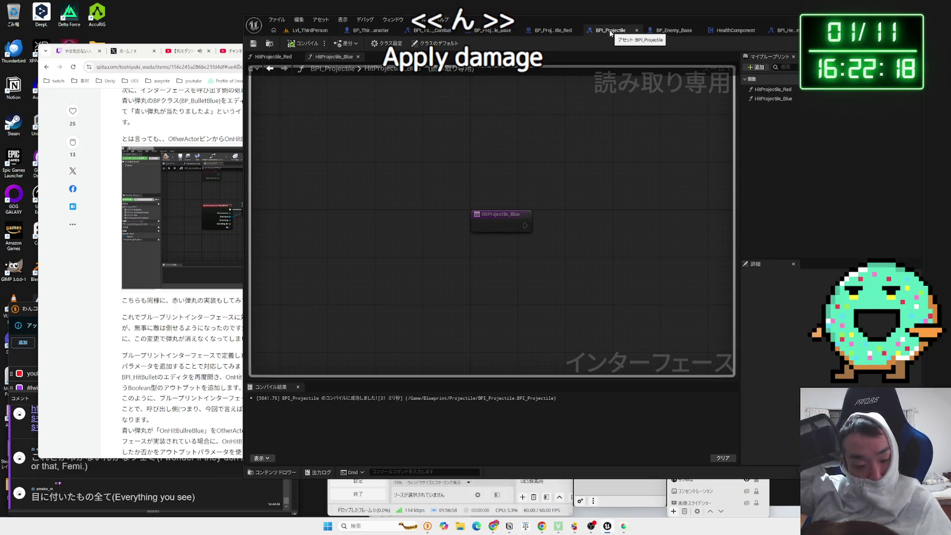
- View one of the article's Blueprint screenshots full size, then close it
{"action": "left_click", "coordinate": [235, 280]}
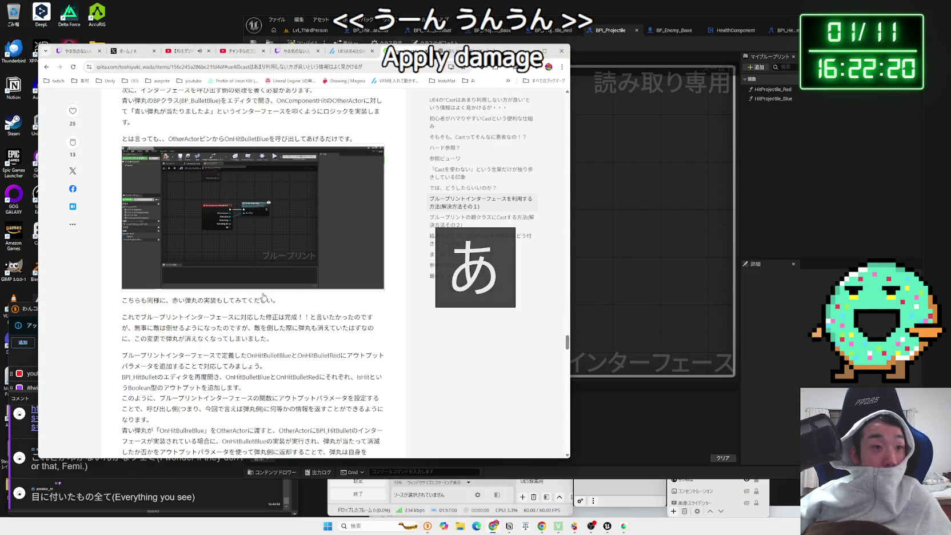
{"action": "scroll", "coordinate": [251, 279], "scroll_direction": "down", "scroll_amount": 5}
{"action": "left_click", "coordinate": [264, 277]}
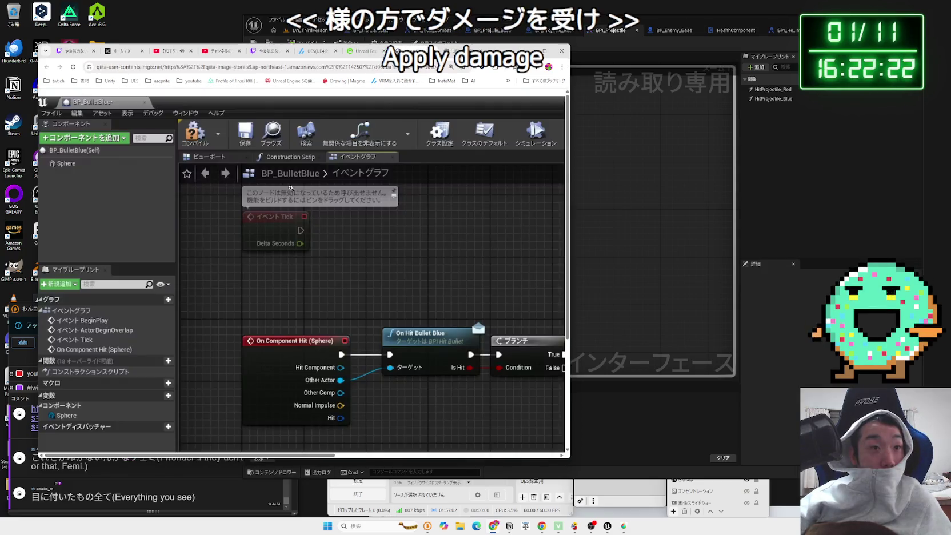
{"action": "scroll", "coordinate": [364, 259], "scroll_direction": "down", "scroll_amount": 2}
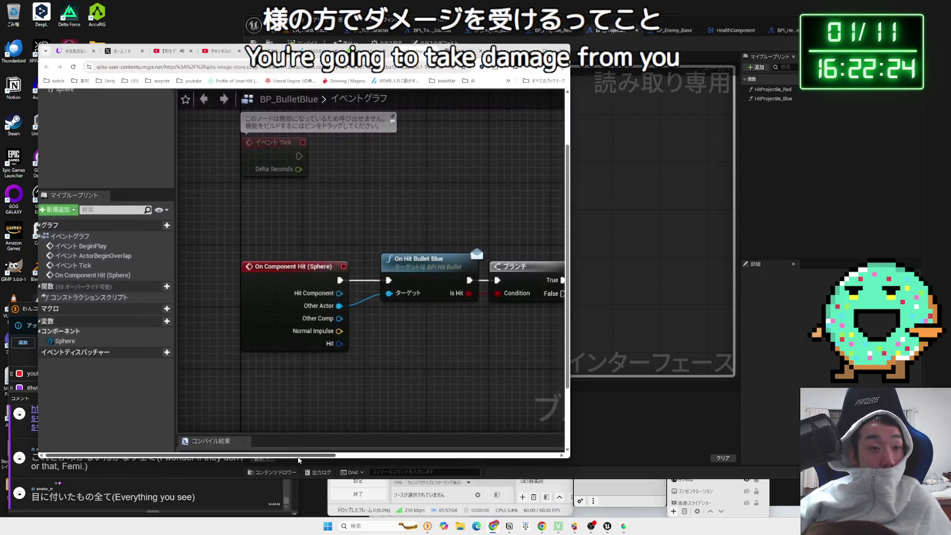
{"action": "left_click_drag", "start_coordinate": [309, 455], "coordinate": [410, 459]}
{"action": "key", "text": "ctrl+w"}
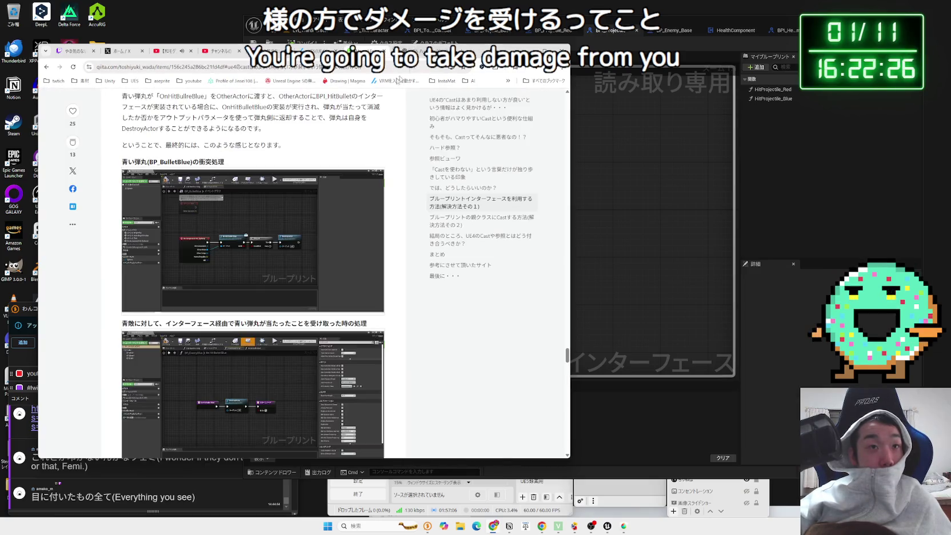
- Open and enlarge another blueprint screenshot from the article, then close it
{"action": "scroll", "coordinate": [272, 247], "scroll_direction": "down", "scroll_amount": 8}
{"action": "scroll", "coordinate": [272, 247], "scroll_direction": "up", "scroll_amount": 5}
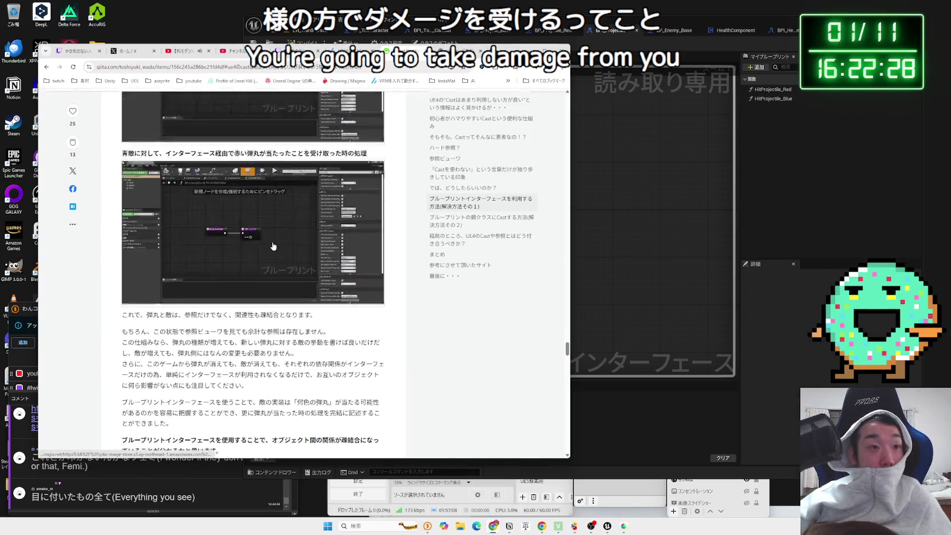
{"action": "left_click", "coordinate": [272, 246]}
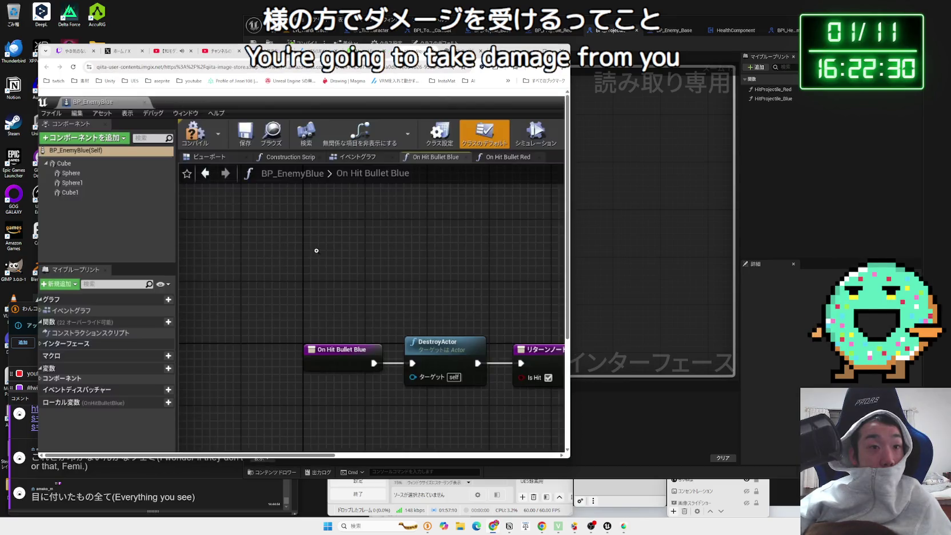
{"action": "left_click", "coordinate": [352, 335]}
{"action": "mouse_move", "coordinate": [302, 455]}
{"action": "left_mouse_down"}
{"action": "mouse_move", "coordinate": [385, 454]}
{"action": "mouse_move", "coordinate": [249, 445]}
{"action": "mouse_move", "coordinate": [460, 457]}
{"action": "left_mouse_up"}
{"action": "scroll", "coordinate": [239, 377], "scroll_direction": "up", "scroll_amount": 2}
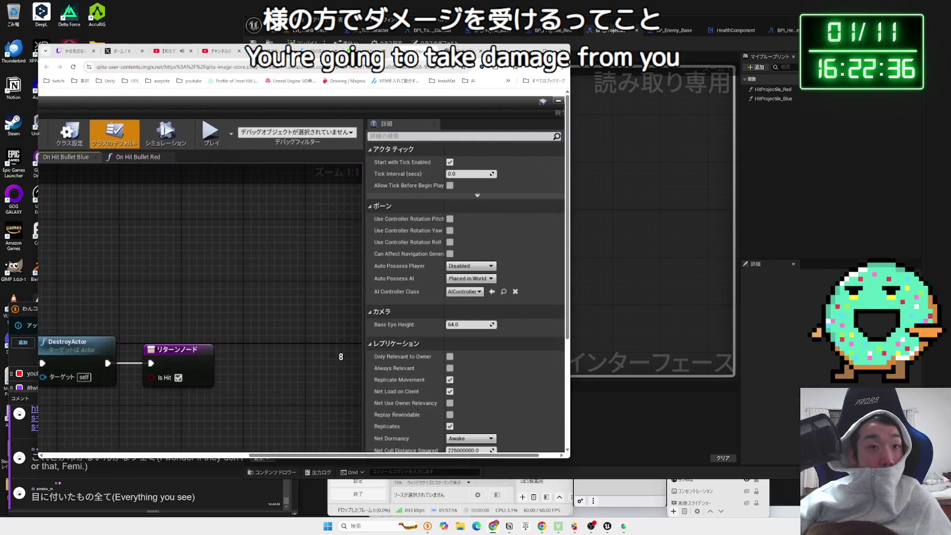
{"action": "key", "text": "ctrl+w"}
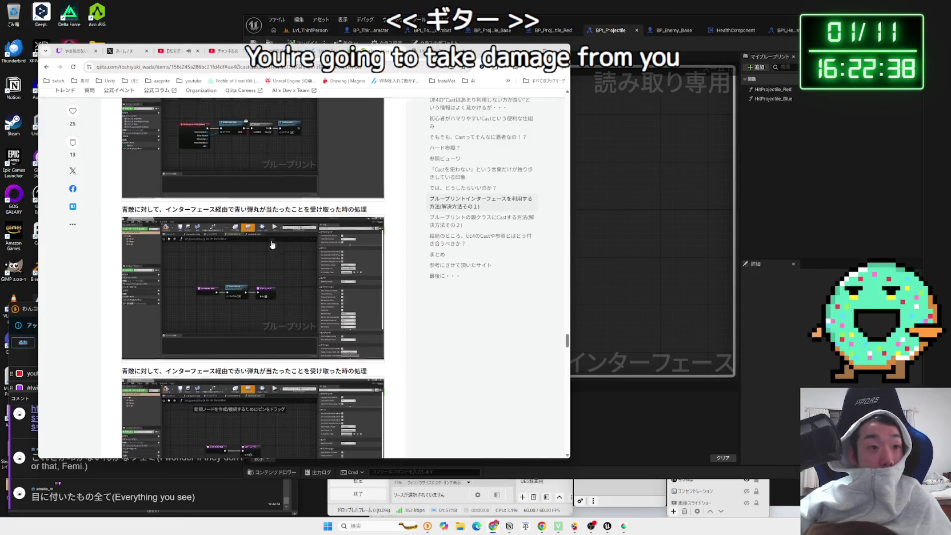
- Scroll on and highlight the paragraph and bold summary on which bullets can hit the enemy
{"action": "scroll", "coordinate": [271, 240], "scroll_direction": "down", "scroll_amount": 3}
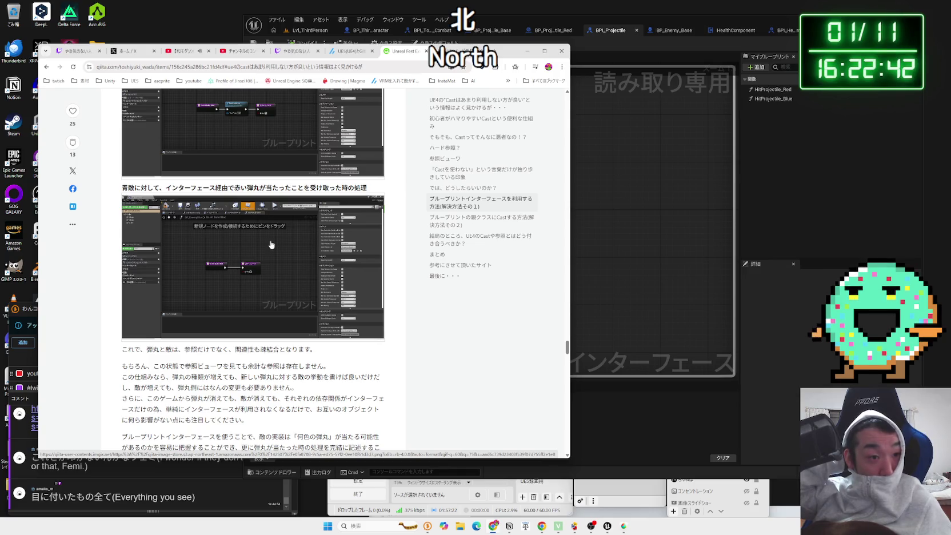
{"action": "scroll", "coordinate": [271, 244], "scroll_direction": "down", "scroll_amount": 3}
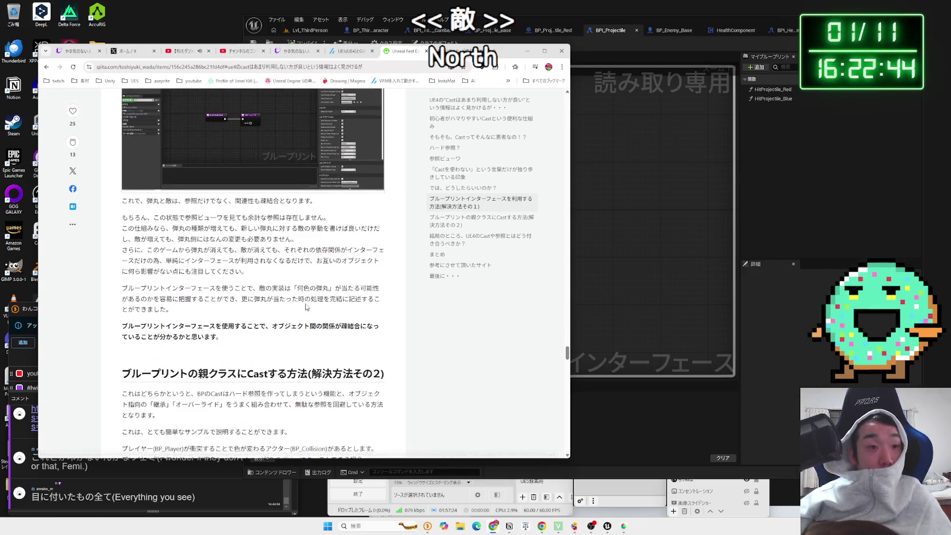
{"action": "left_click_drag", "start_coordinate": [314, 284], "coordinate": [171, 310]}
{"action": "left_click", "coordinate": [191, 307]}
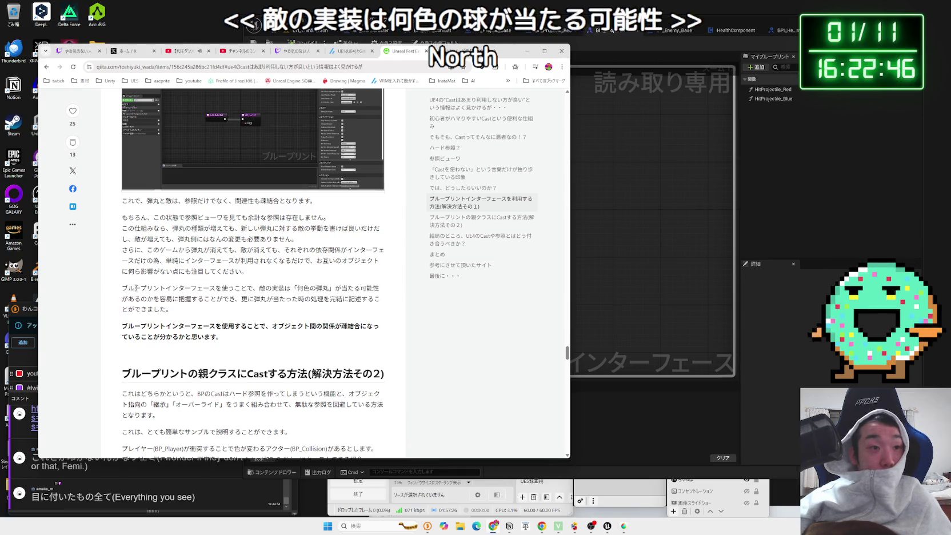
{"action": "triple_click", "coordinate": [190, 306]}
{"action": "left_click_drag", "start_coordinate": [190, 307], "coordinate": [223, 337]}
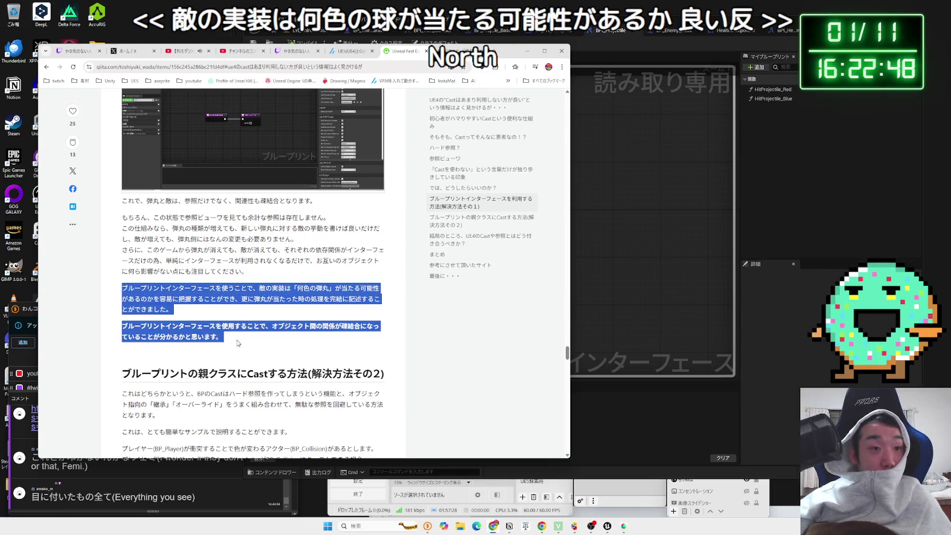
{"action": "left_click", "coordinate": [255, 292]}
{"action": "scroll", "coordinate": [255, 291], "scroll_direction": "down", "scroll_amount": 3}
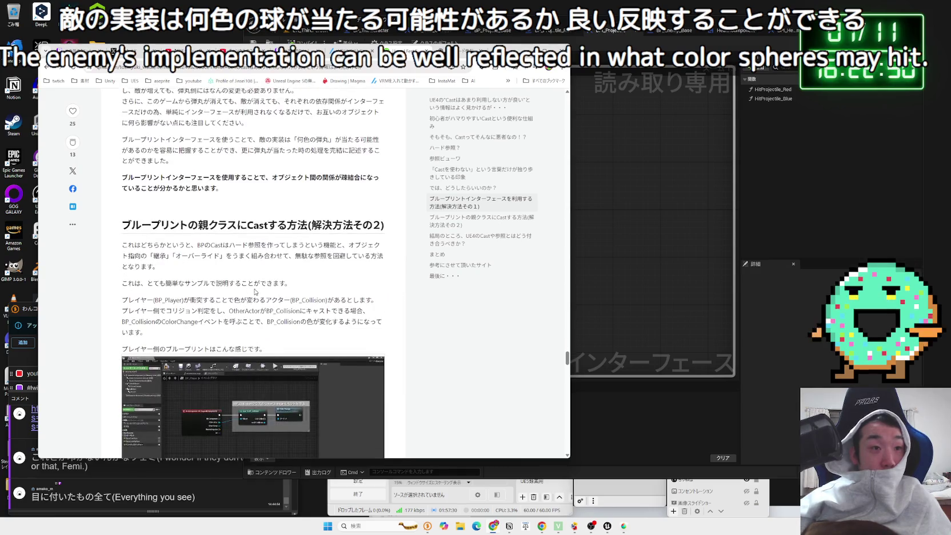
- Reread the parent-class Cast explanation, highlighting its opening paragraphs
{"action": "scroll", "coordinate": [255, 280], "scroll_direction": "down", "scroll_amount": 15}
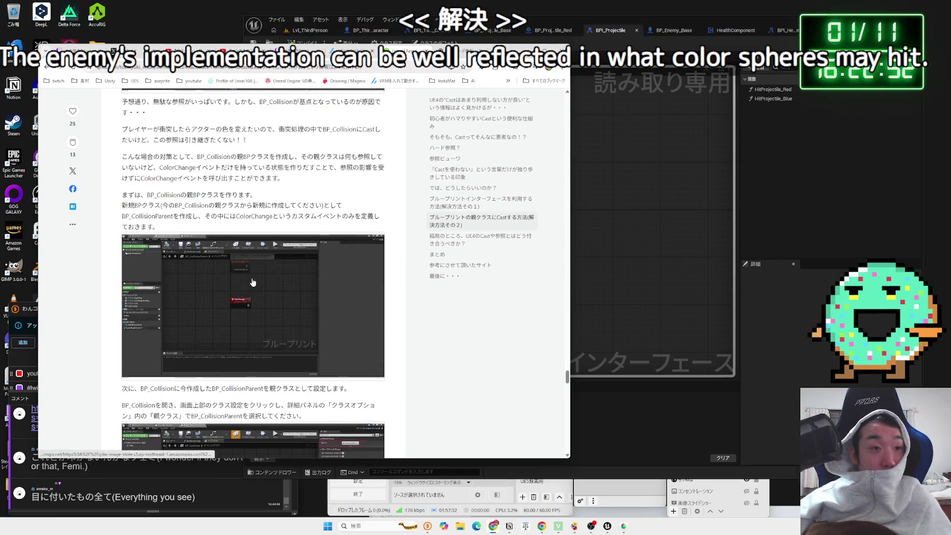
{"action": "scroll", "coordinate": [254, 281], "scroll_direction": "down", "scroll_amount": 15}
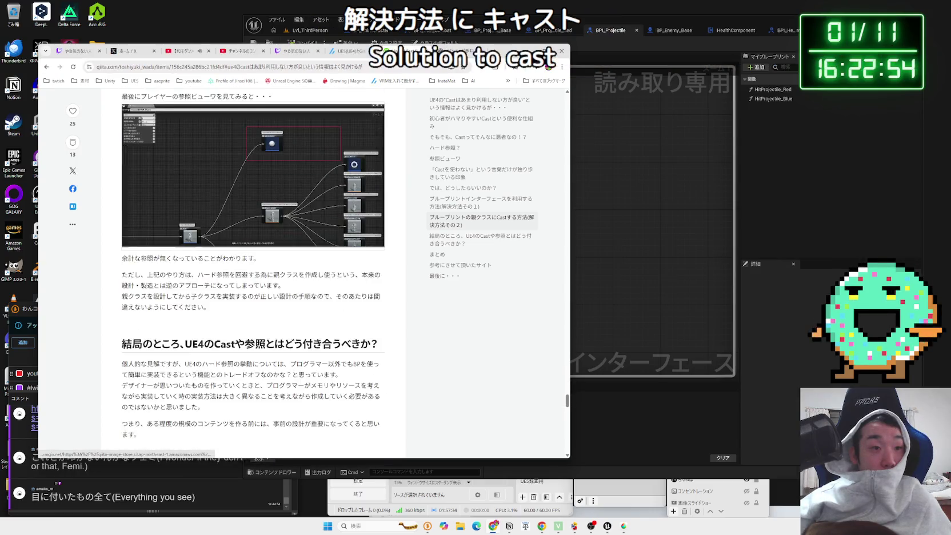
{"action": "scroll", "coordinate": [256, 277], "scroll_direction": "down", "scroll_amount": 3}
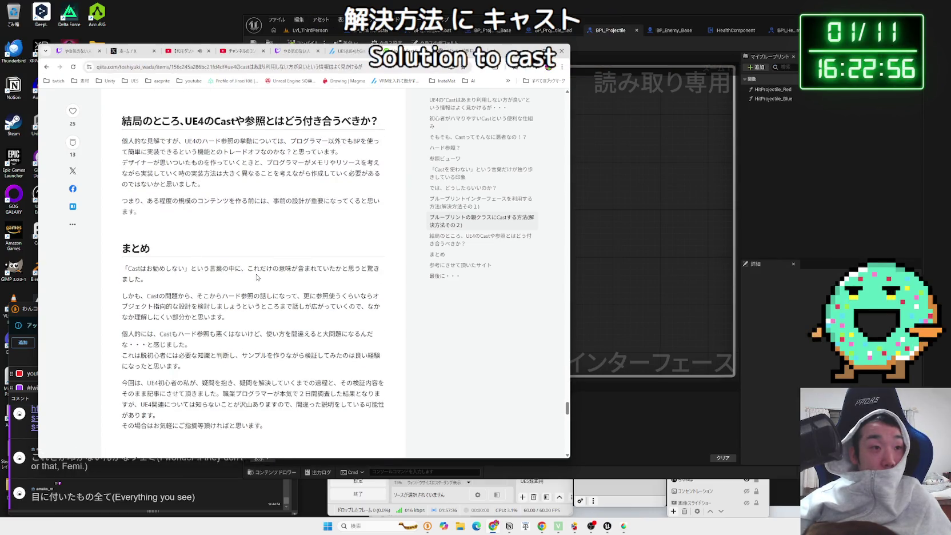
{"action": "scroll", "coordinate": [192, 279], "scroll_direction": "up", "scroll_amount": 10}
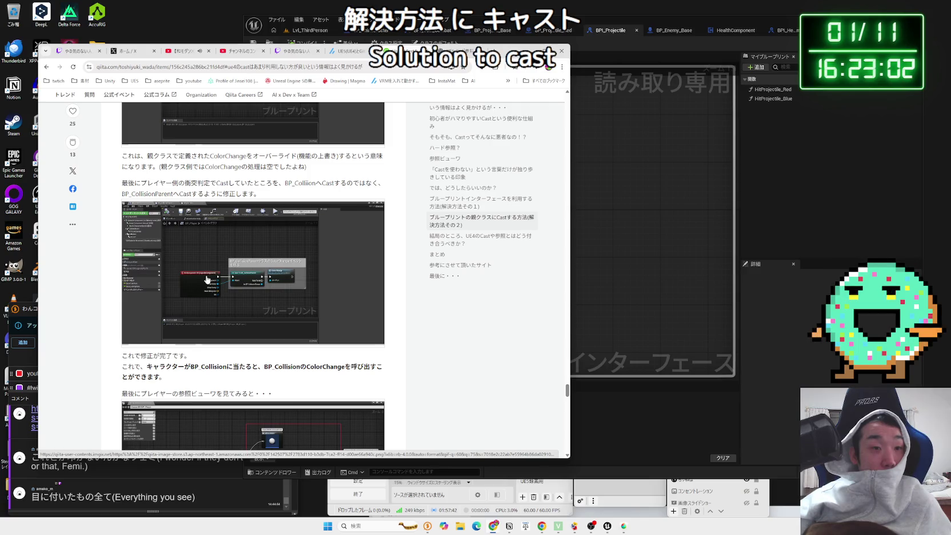
{"action": "scroll", "coordinate": [212, 279], "scroll_direction": "up", "scroll_amount": 7}
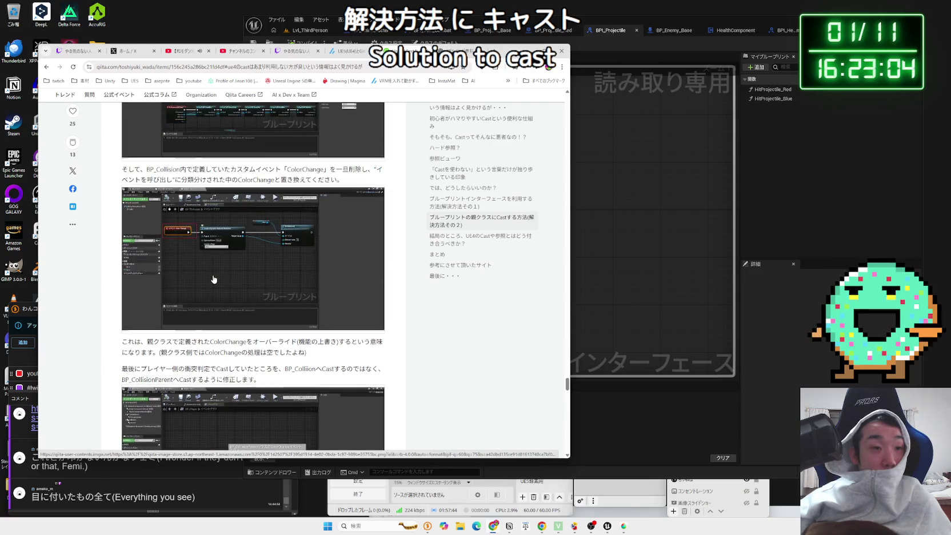
{"action": "scroll", "coordinate": [217, 278], "scroll_direction": "up", "scroll_amount": 5}
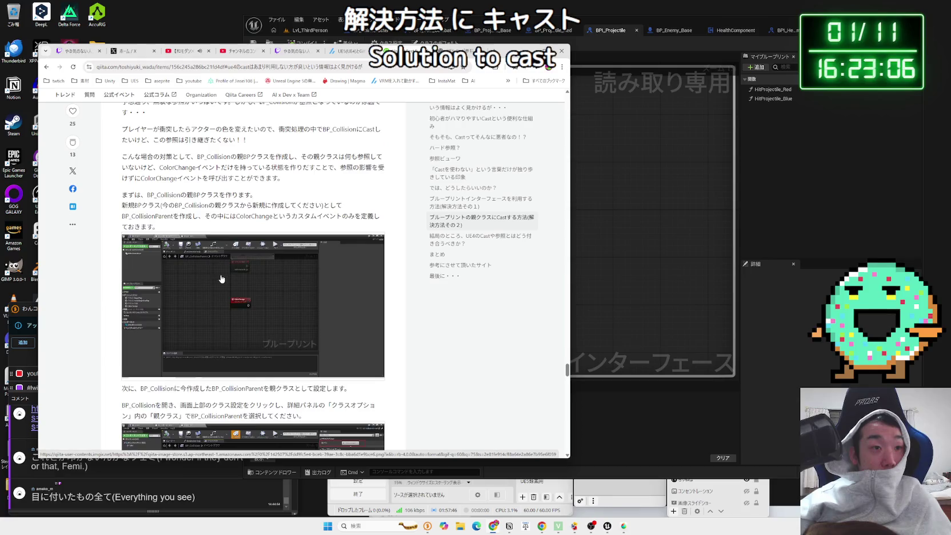
{"action": "scroll", "coordinate": [221, 278], "scroll_direction": "up", "scroll_amount": 10}
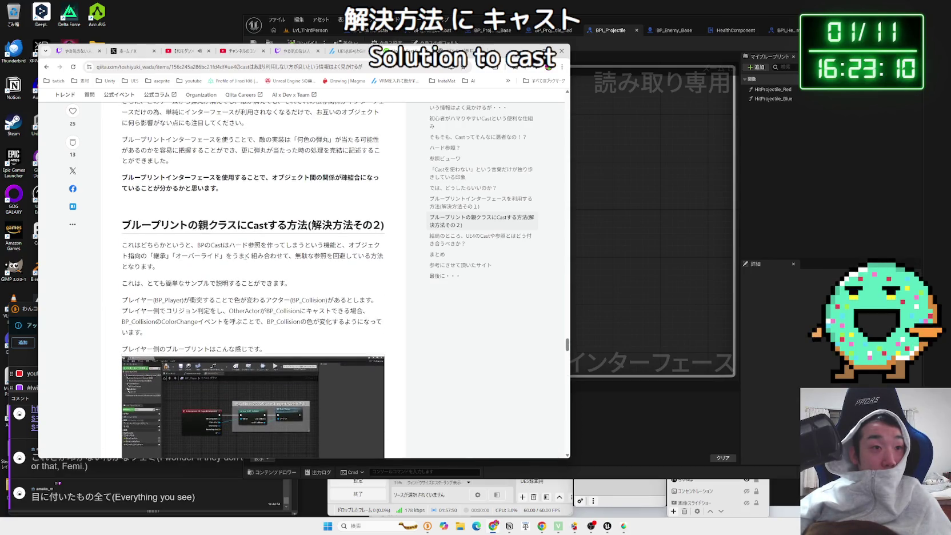
{"action": "left_click_drag", "start_coordinate": [248, 258], "coordinate": [121, 246]}
{"action": "mouse_move", "coordinate": [200, 255]}
{"action": "left_mouse_down"}
{"action": "mouse_move", "coordinate": [122, 246]}
{"action": "mouse_move", "coordinate": [285, 283]}
{"action": "mouse_move", "coordinate": [124, 244]}
{"action": "mouse_move", "coordinate": [160, 266]}
{"action": "mouse_move", "coordinate": [147, 332]}
{"action": "mouse_move", "coordinate": [123, 255]}
{"action": "left_mouse_up"}
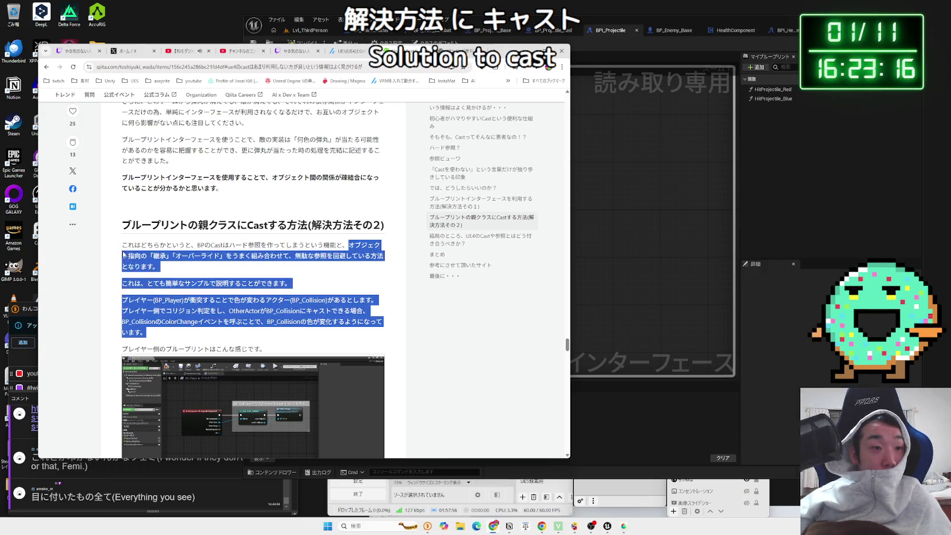
{"action": "left_click", "coordinate": [123, 255]}
- Compare the blue-bullet interface explanation against Unreal, ending with the BPI_Projectile graph in front
{"action": "scroll", "coordinate": [123, 255], "scroll_direction": "down", "scroll_amount": 5}
{"action": "scroll", "coordinate": [233, 290], "scroll_direction": "up", "scroll_amount": 10}
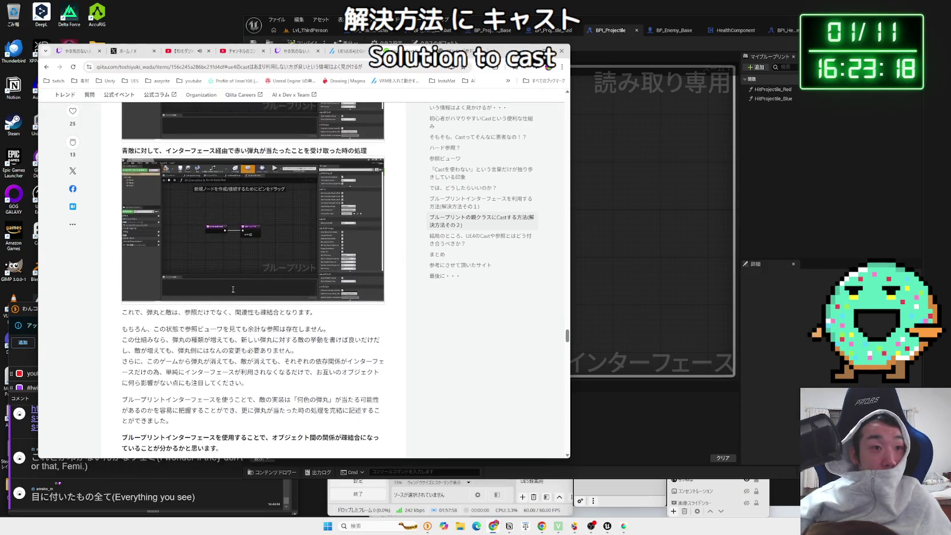
{"action": "scroll", "coordinate": [232, 289], "scroll_direction": "up", "scroll_amount": 10}
{"action": "scroll", "coordinate": [569, 276], "scroll_direction": "up", "scroll_amount": 5}
{"action": "left_click", "coordinate": [617, 268]}
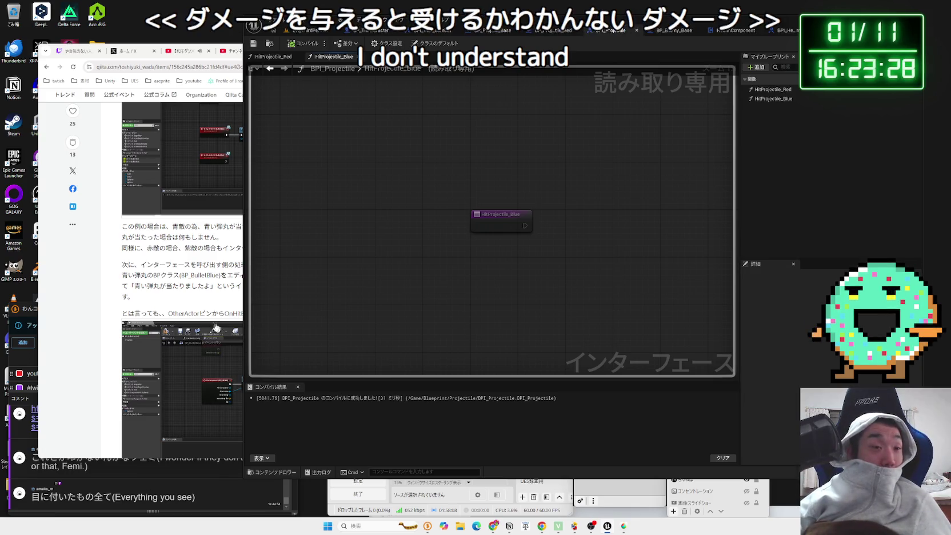
{"action": "key", "text": "alt+Tab"}
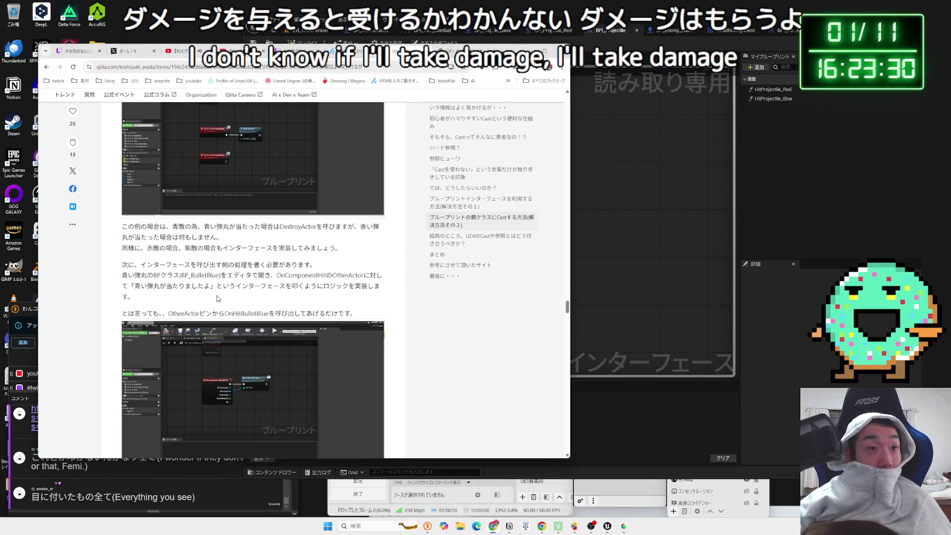
{"action": "scroll", "coordinate": [209, 302], "scroll_direction": "up", "scroll_amount": 1}
{"action": "left_click_drag", "start_coordinate": [222, 275], "coordinate": [129, 263]}
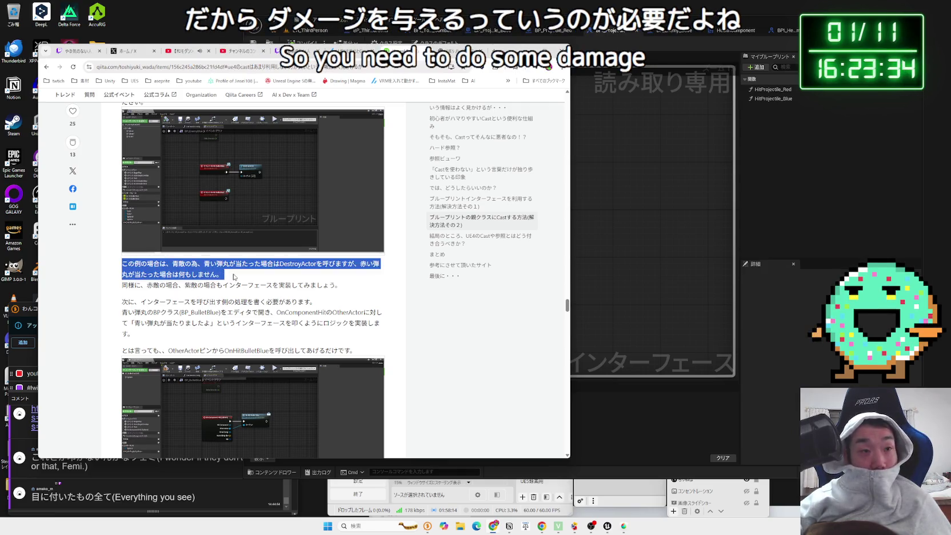
{"action": "left_click", "coordinate": [235, 277]}
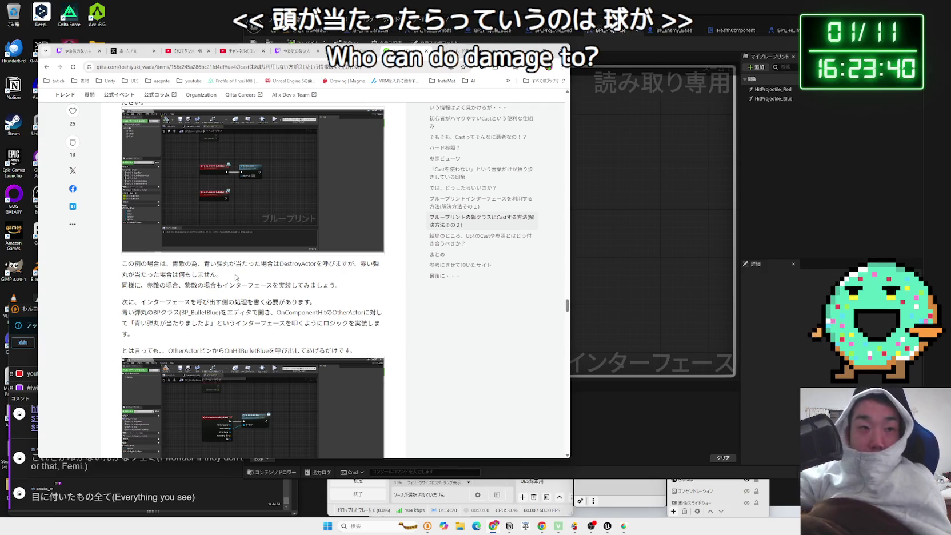
{"action": "left_click", "coordinate": [702, 154]}
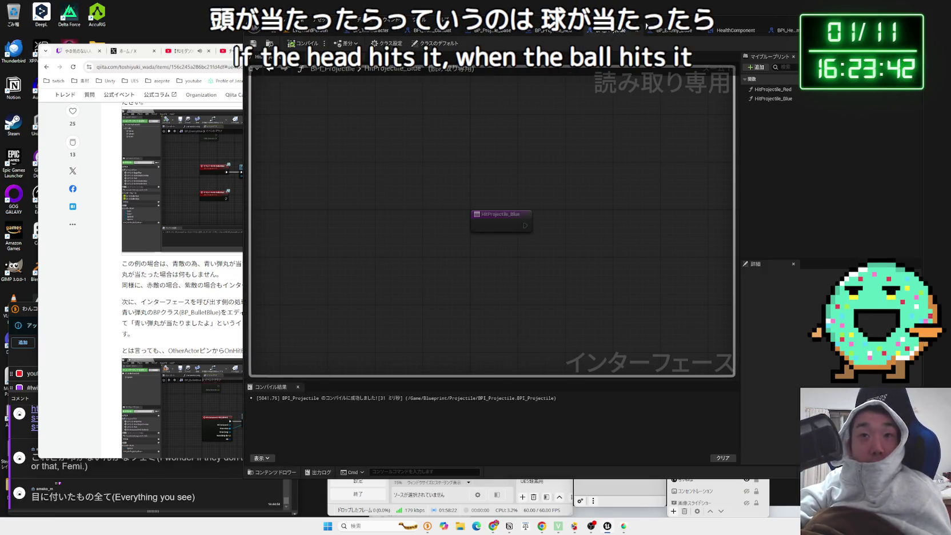
- In BP_Enemy_Base, move Event AnyDamage just above Event HealthZero and Destroy Actor
{"action": "left_click", "coordinate": [654, 29]}
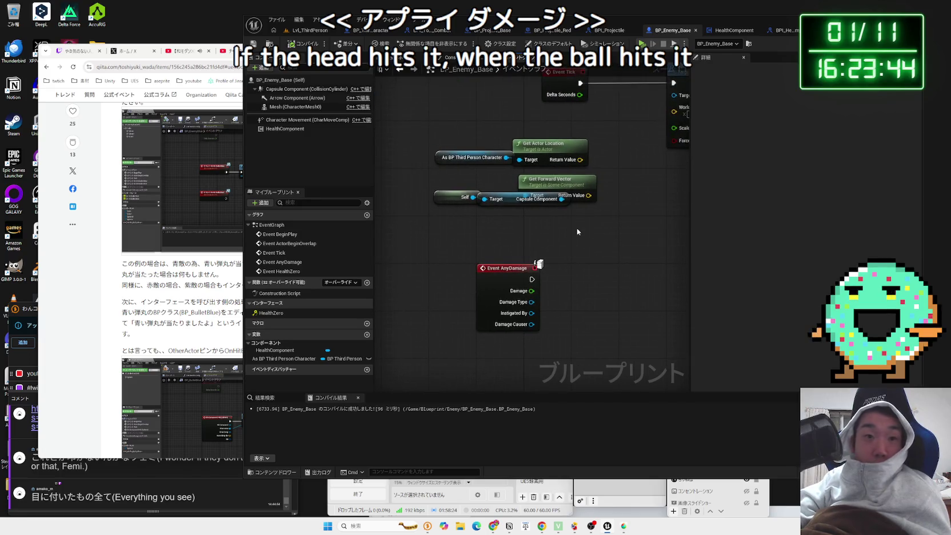
{"action": "left_click", "coordinate": [509, 269]}
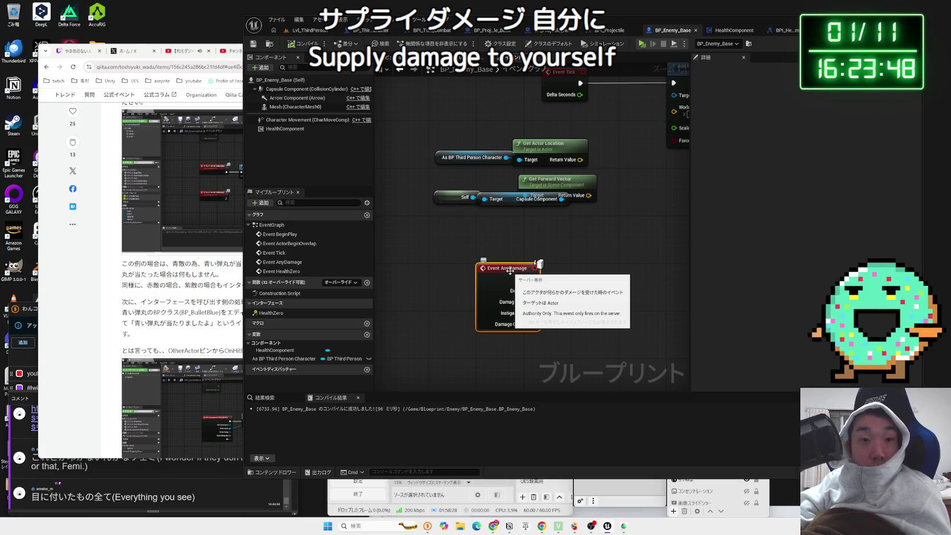
{"action": "scroll", "coordinate": [511, 198], "scroll_direction": "down", "scroll_amount": 2}
{"action": "mouse_move", "coordinate": [466, 196]}
{"action": "left_mouse_down"}
{"action": "mouse_move", "coordinate": [466, 241]}
{"action": "mouse_move", "coordinate": [503, 254]}
{"action": "mouse_move", "coordinate": [461, 286]}
{"action": "left_mouse_up"}
{"action": "left_click", "coordinate": [477, 273]}
{"action": "left_click_drag", "start_coordinate": [478, 173], "coordinate": [464, 195]}
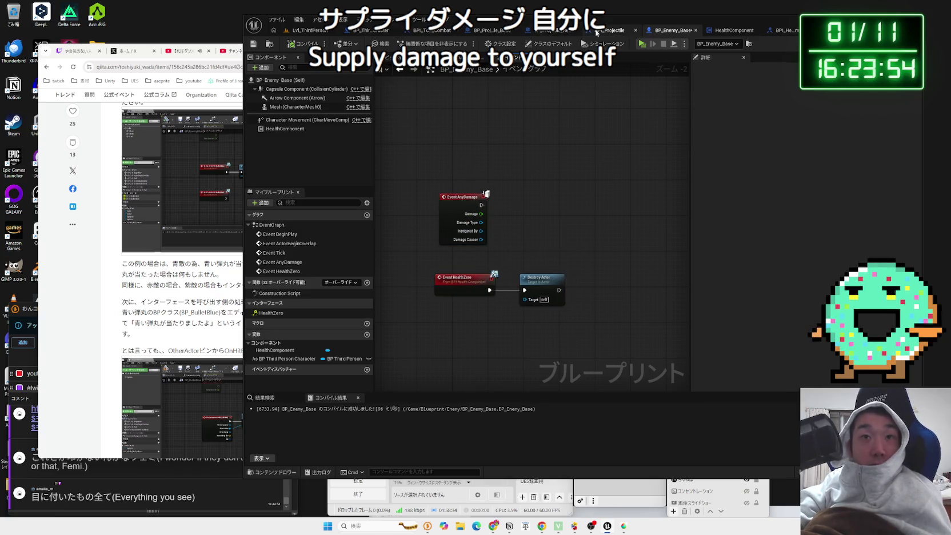
- Switch to BPI_Projectile, then open the article's BP_EnemyBlue screenshot full-size
{"action": "left_click", "coordinate": [596, 31]}
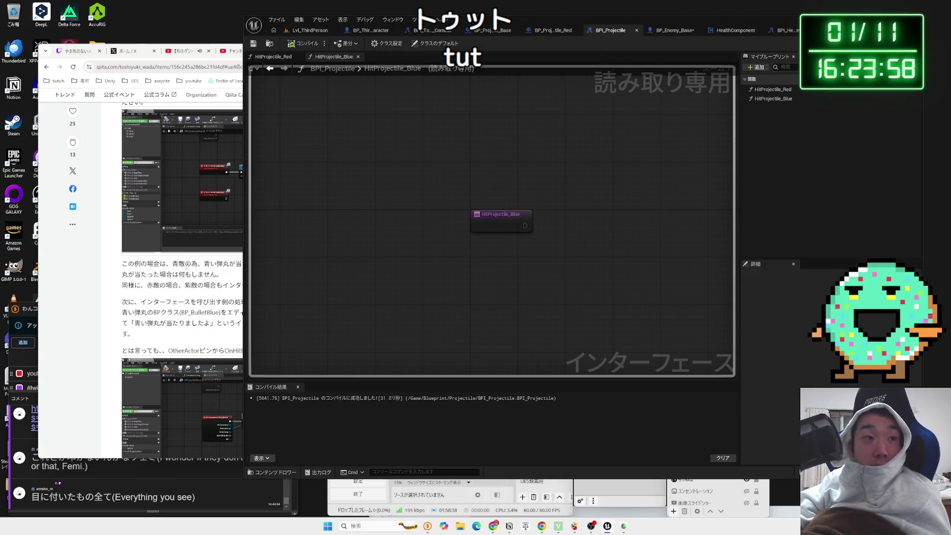
{"action": "left_click", "coordinate": [192, 260]}
{"action": "left_click", "coordinate": [254, 197]}
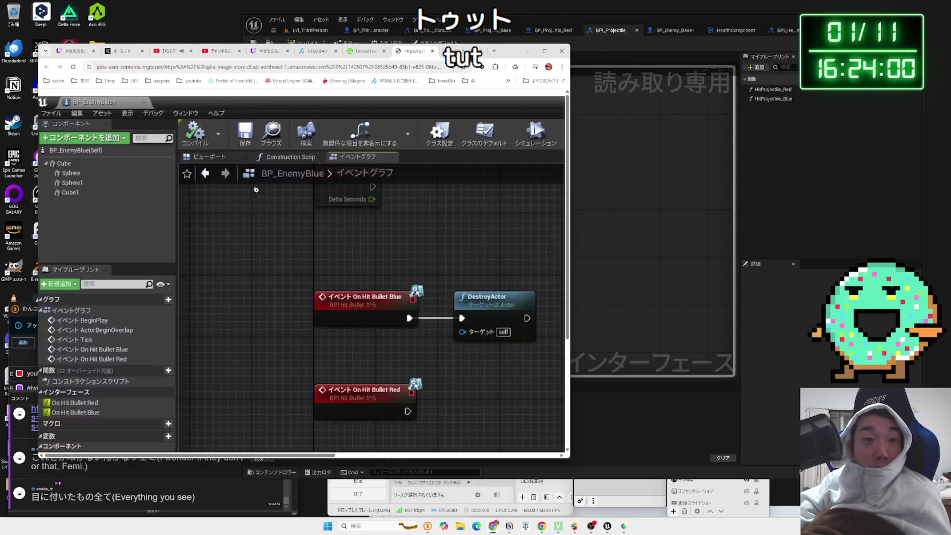
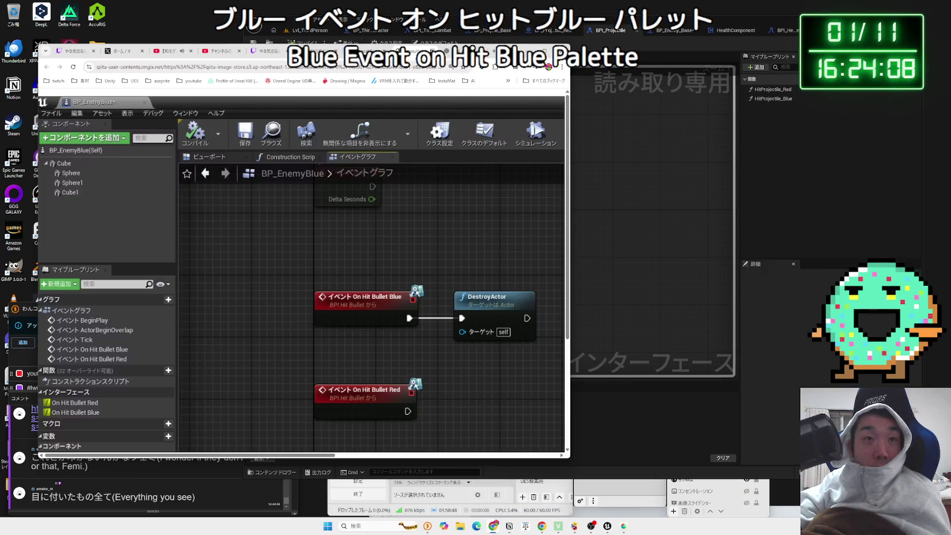
- Close the enlarged image and scroll the Qiita article to the BP_BulletBlue screenshot
{"action": "key", "text": "ctrl+w"}
{"action": "scroll", "coordinate": [289, 225], "scroll_direction": "up", "scroll_amount": 3}
{"action": "scroll", "coordinate": [288, 225], "scroll_direction": "up", "scroll_amount": 10}
{"action": "scroll", "coordinate": [258, 262], "scroll_direction": "up", "scroll_amount": 3}
{"action": "scroll", "coordinate": [260, 263], "scroll_direction": "down", "scroll_amount": 8}
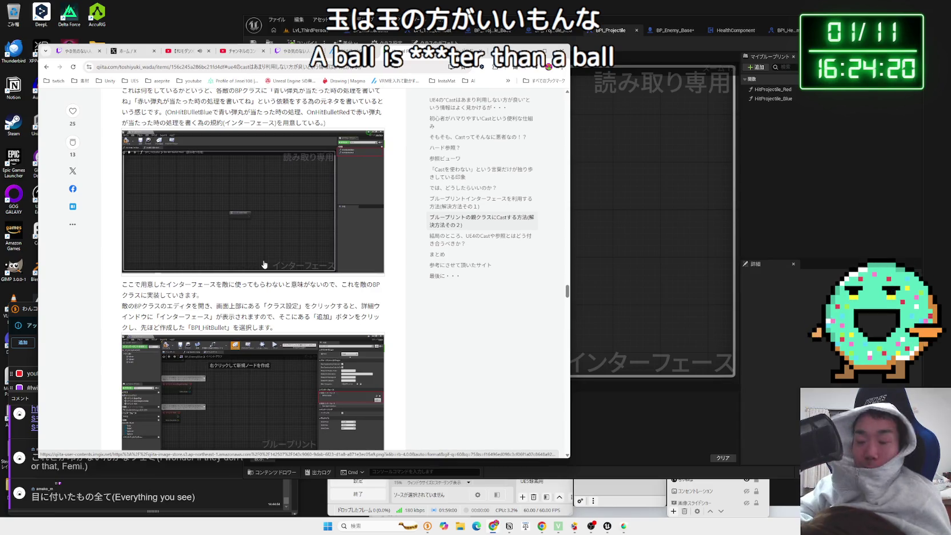
{"action": "scroll", "coordinate": [263, 267], "scroll_direction": "down", "scroll_amount": 6}
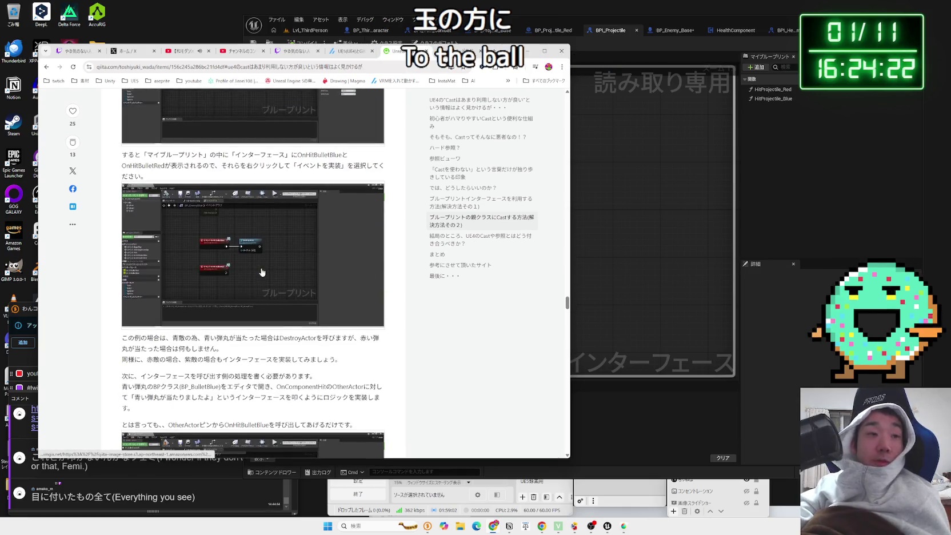
{"action": "scroll", "coordinate": [262, 272], "scroll_direction": "down", "scroll_amount": 4}
- View the BP_BulletBlue hit-logic screenshot at full size, then bring up BP_Enemy_Base's event graph
{"action": "left_click", "coordinate": [263, 273]}
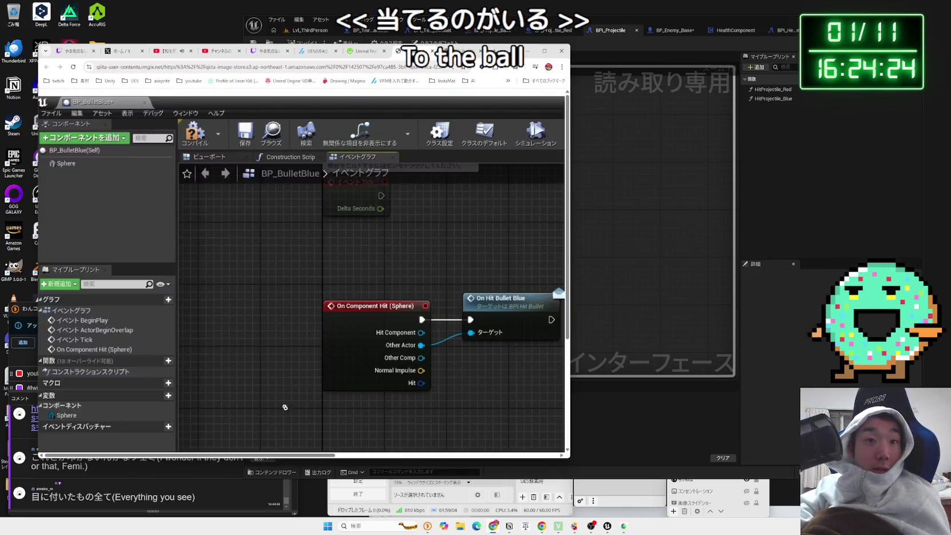
{"action": "scroll", "coordinate": [355, 405], "scroll_direction": "right", "scroll_amount": 3}
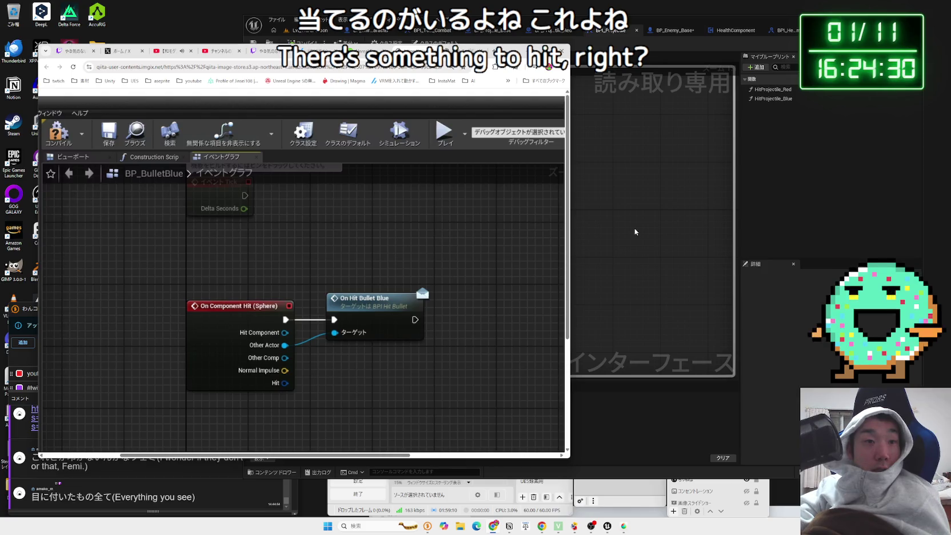
{"action": "left_click", "coordinate": [350, 246]}
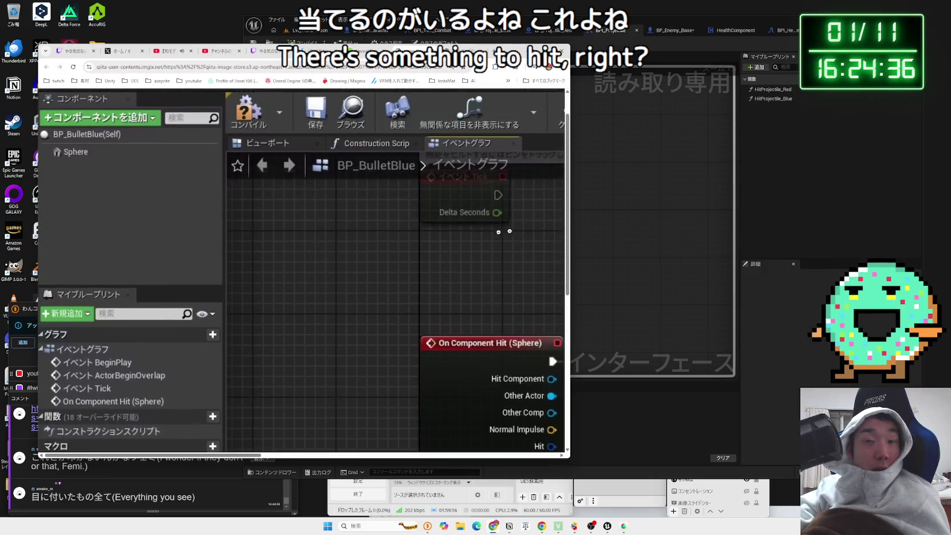
{"action": "left_click", "coordinate": [689, 234]}
{"action": "left_click", "coordinate": [671, 31]}
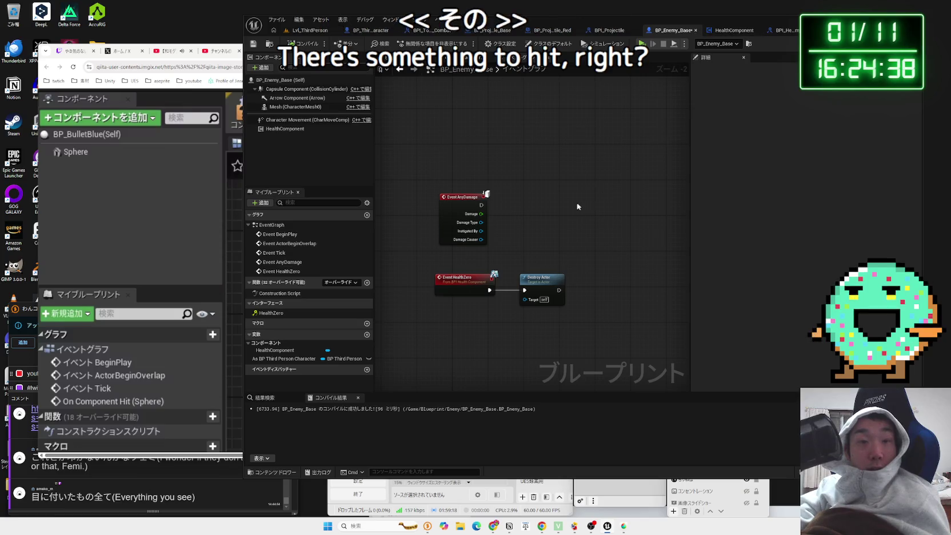
- Move the Event AnyDamage node up and right, and save BP_Enemy_Base
{"action": "left_click_drag", "start_coordinate": [461, 250], "coordinate": [472, 233]}
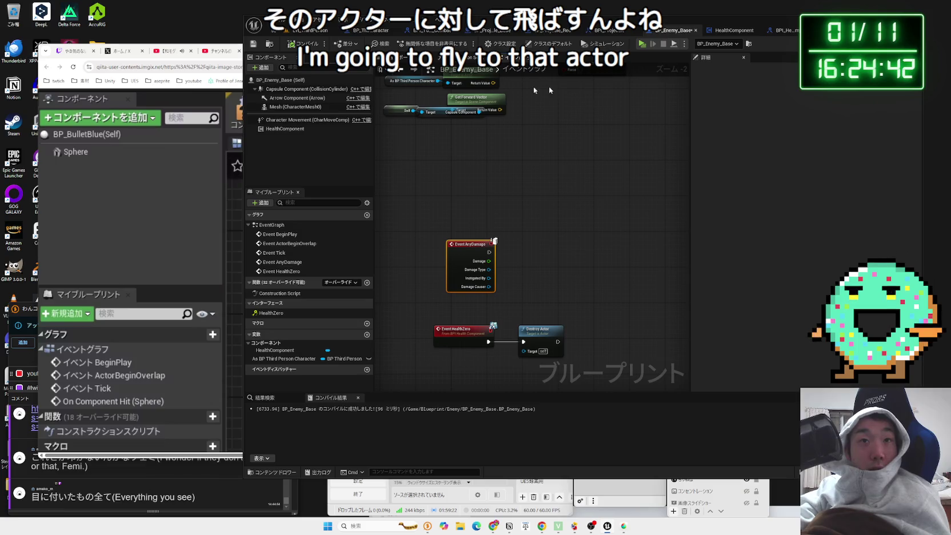
{"action": "key", "text": "Zenkaku_Hankaku"}
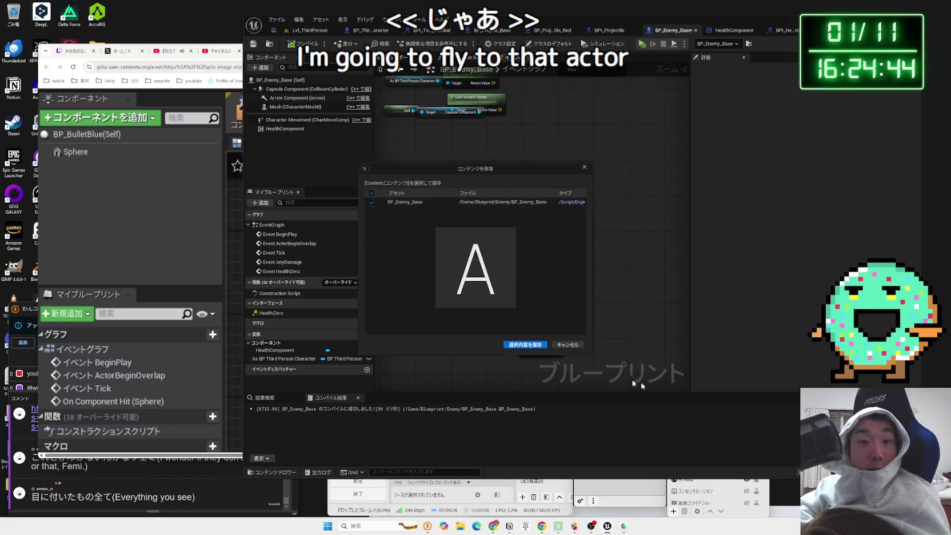
{"action": "left_click", "coordinate": [727, 30]}
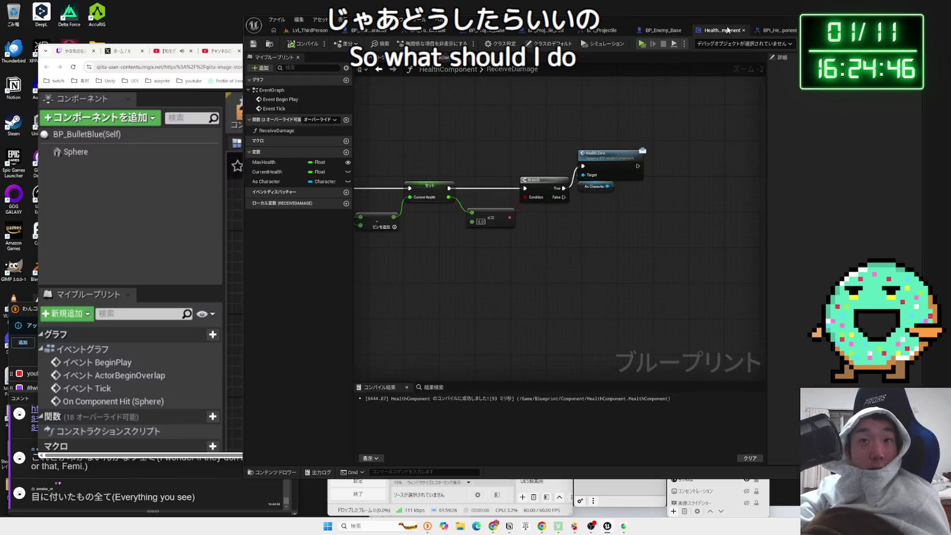
{"action": "left_click", "coordinate": [769, 31]}
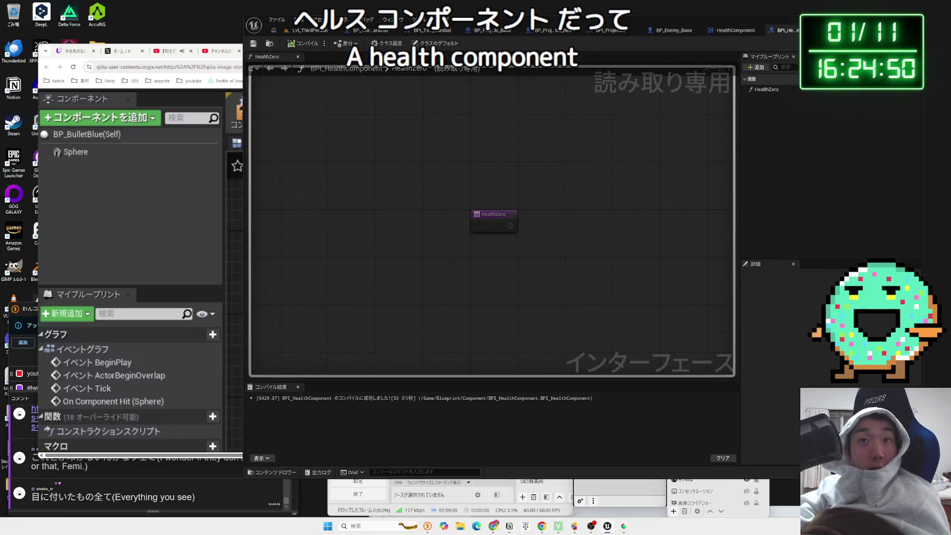
{"action": "left_click", "coordinate": [735, 29]}
{"action": "left_click", "coordinate": [674, 30]}
- Go through the open blueprints to BP_ThirdPersonCharacter's event graph
{"action": "left_click", "coordinate": [643, 30]}
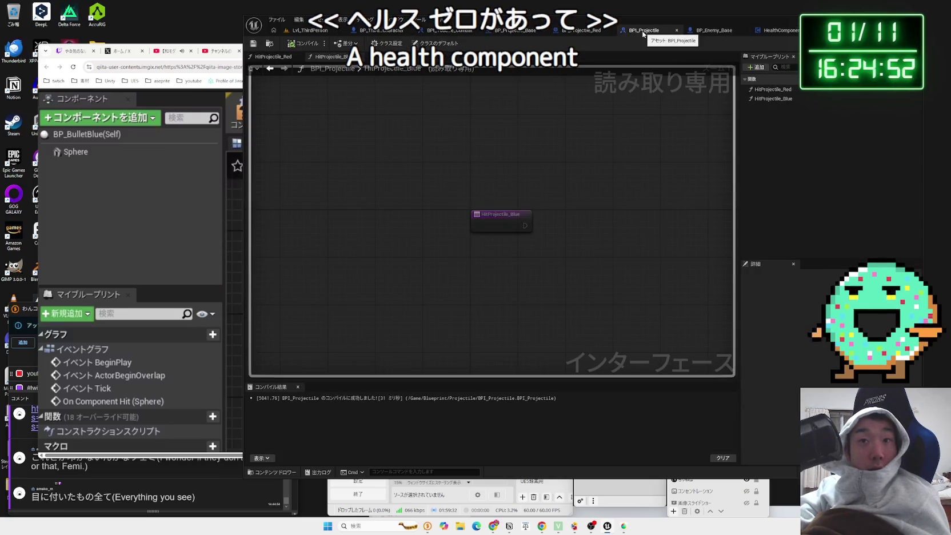
{"action": "left_click", "coordinate": [576, 31]}
{"action": "left_click", "coordinate": [438, 30]}
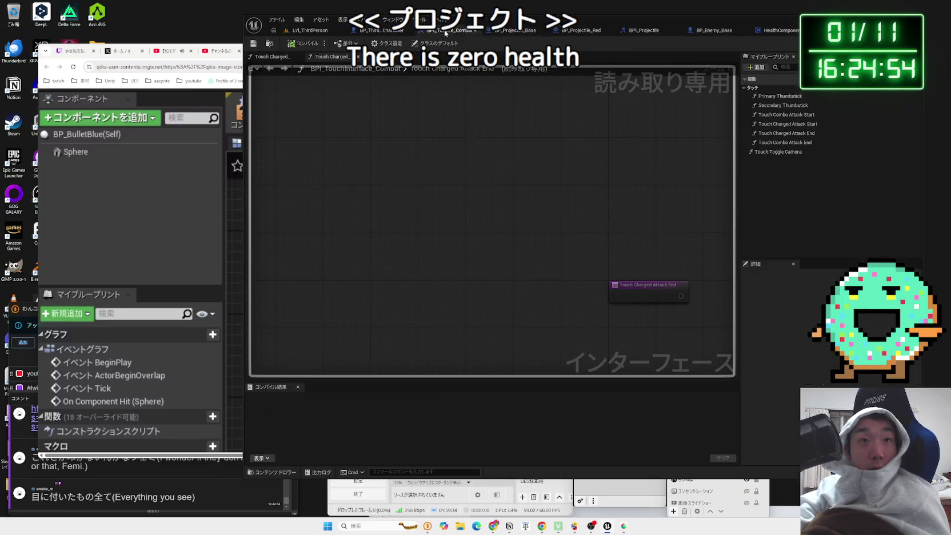
{"action": "left_click", "coordinate": [376, 30]}
{"action": "left_click", "coordinate": [308, 30]}
{"action": "left_click", "coordinate": [389, 30]}
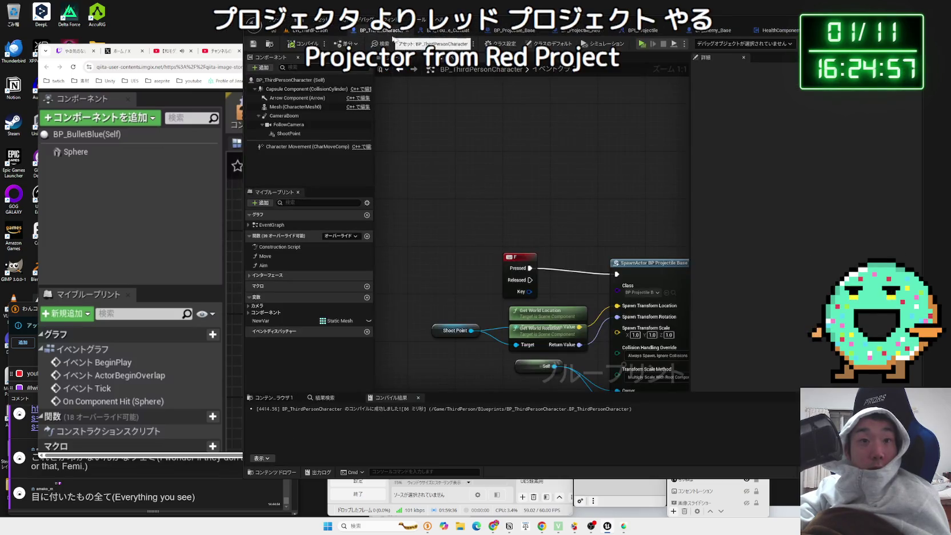
- Set the F-key SpawnActor node's class to BP_Projectile_Red
{"action": "left_click", "coordinate": [571, 185]}
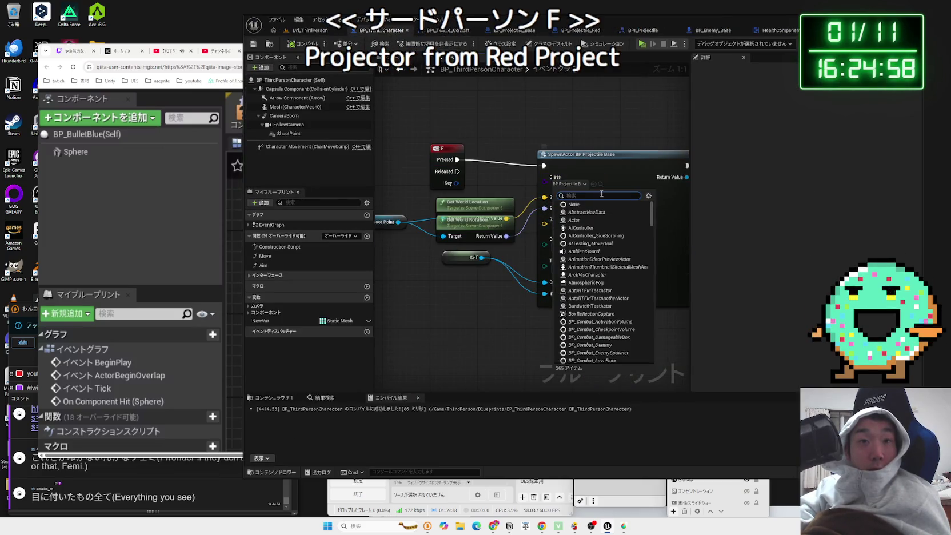
{"action": "type", "text": "red"}
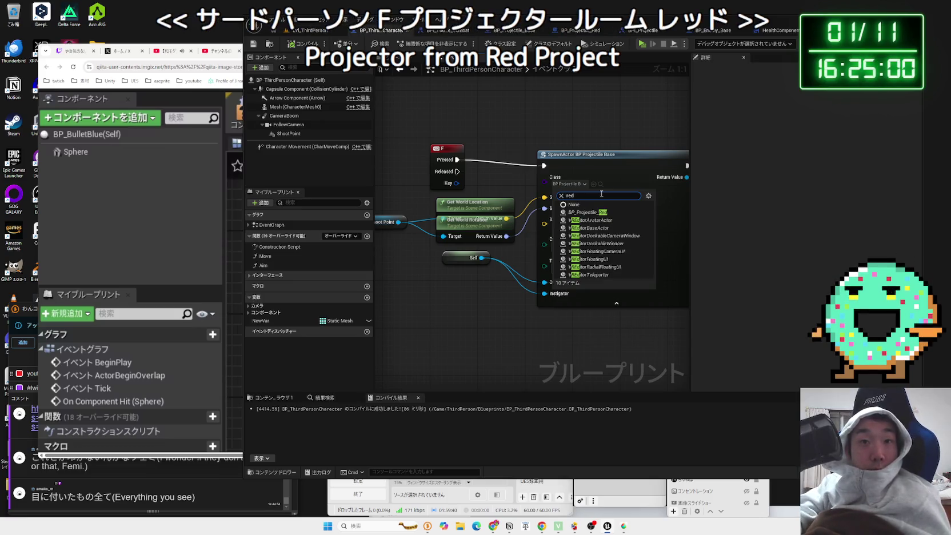
{"action": "left_click", "coordinate": [591, 211]}
{"action": "scroll", "coordinate": [496, 278], "scroll_direction": "down", "scroll_amount": 3}
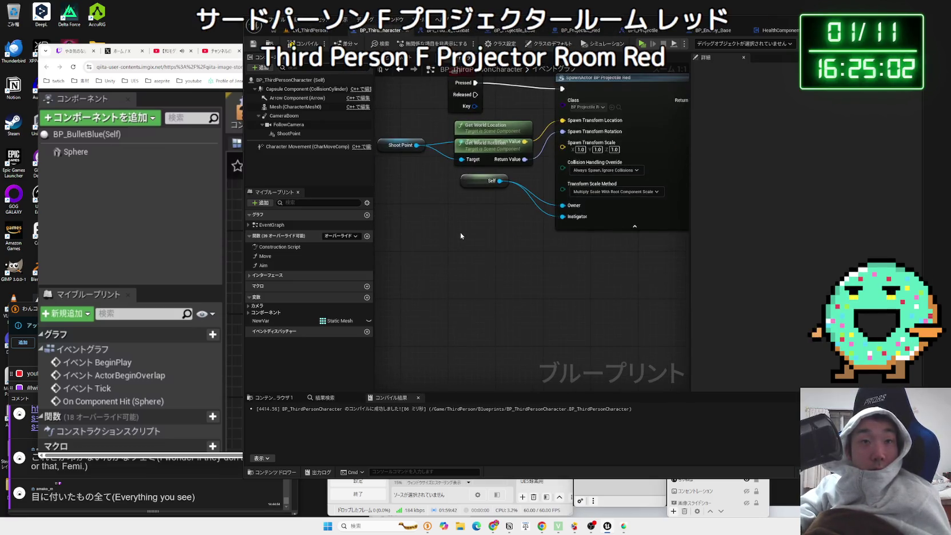
{"action": "scroll", "coordinate": [514, 226], "scroll_direction": "down", "scroll_amount": 2}
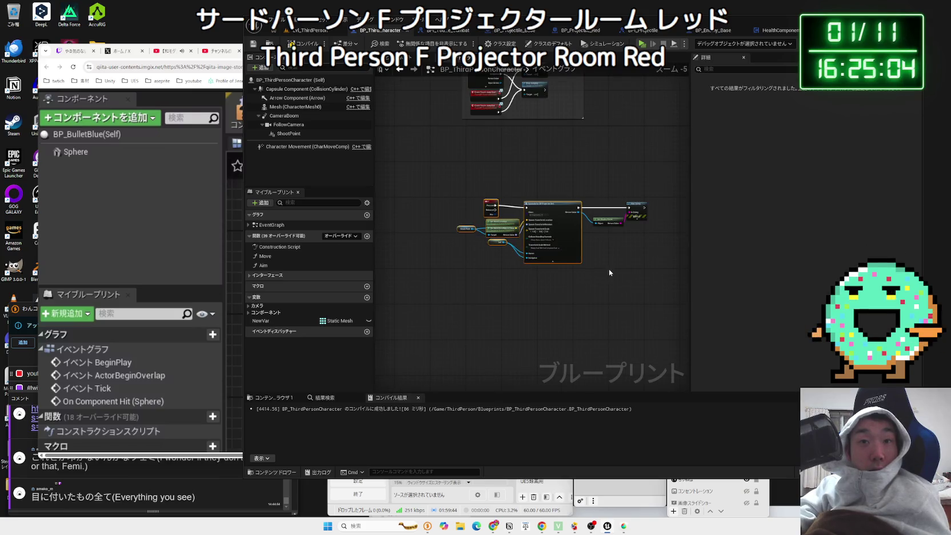
{"action": "scroll", "coordinate": [534, 253], "scroll_direction": "up", "scroll_amount": 4}
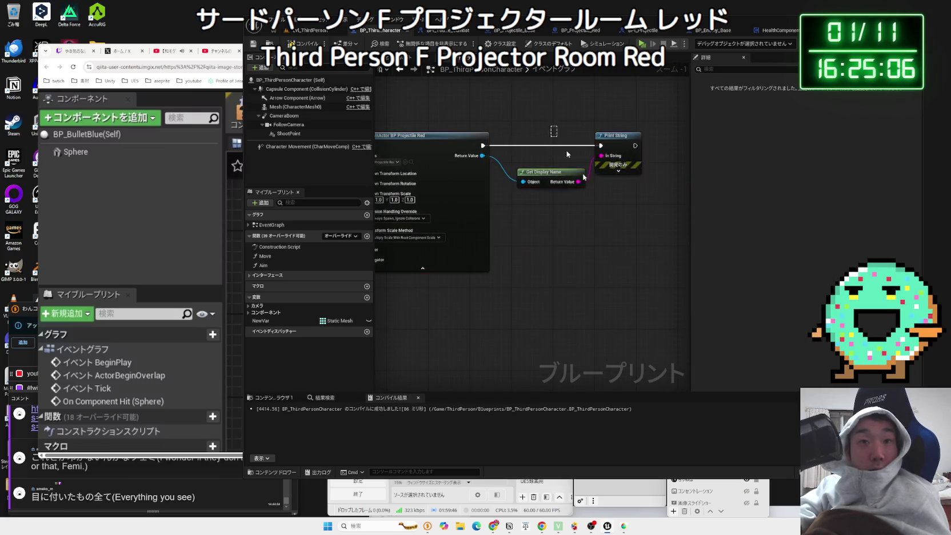
{"action": "scroll", "coordinate": [623, 224], "scroll_direction": "down", "scroll_amount": 4}
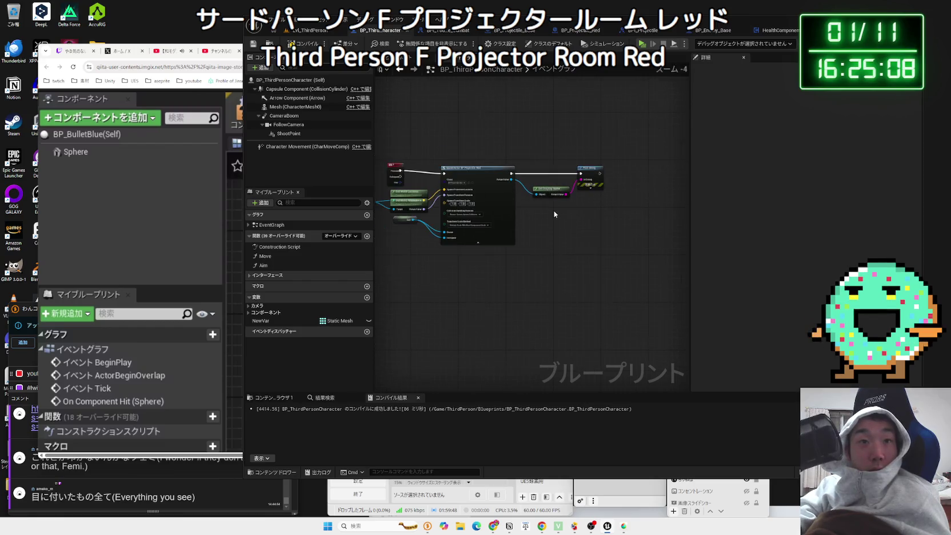
{"action": "left_click_drag", "start_coordinate": [588, 251], "coordinate": [438, 187]}
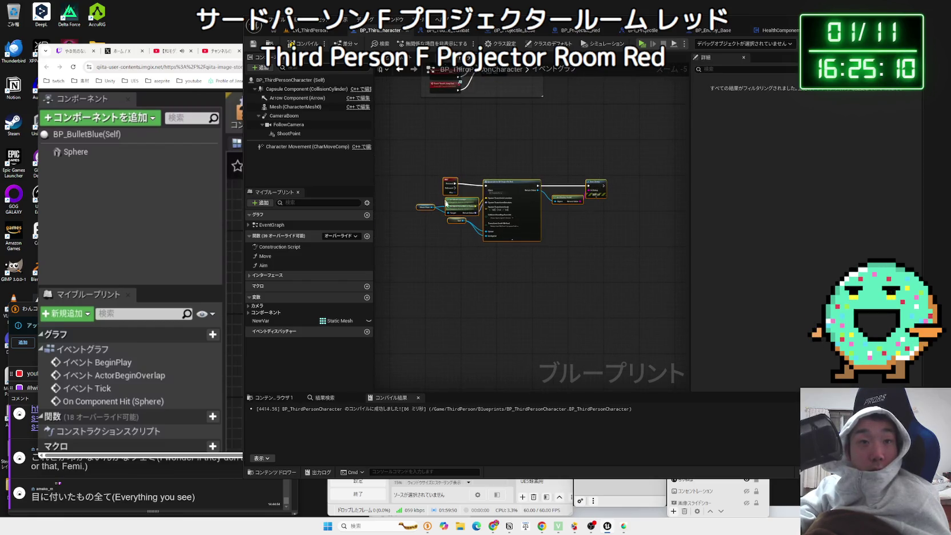
{"action": "scroll", "coordinate": [495, 246], "scroll_direction": "up", "scroll_amount": 5}
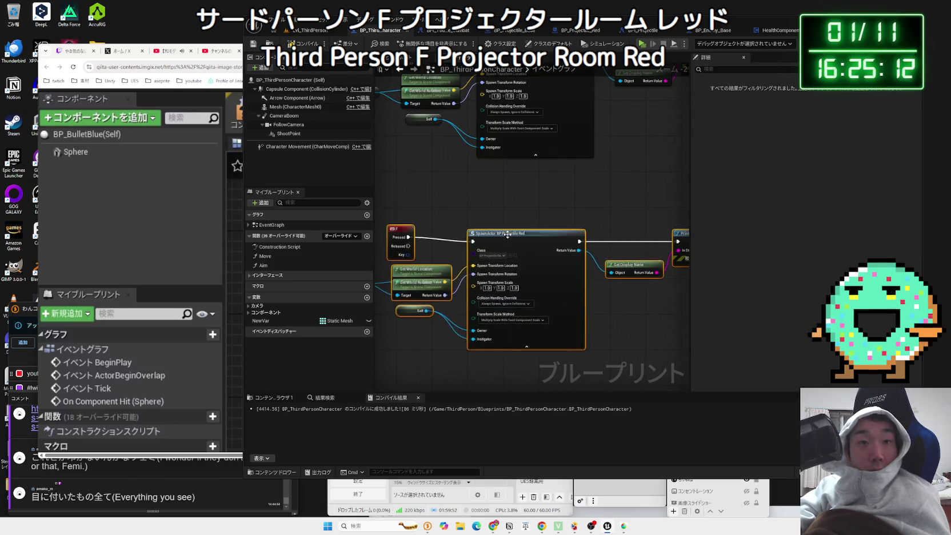
- Change the spawn class to PROTO_BP_Blueprint_0 after finding no blue projectile class
{"action": "left_click", "coordinate": [499, 247]}
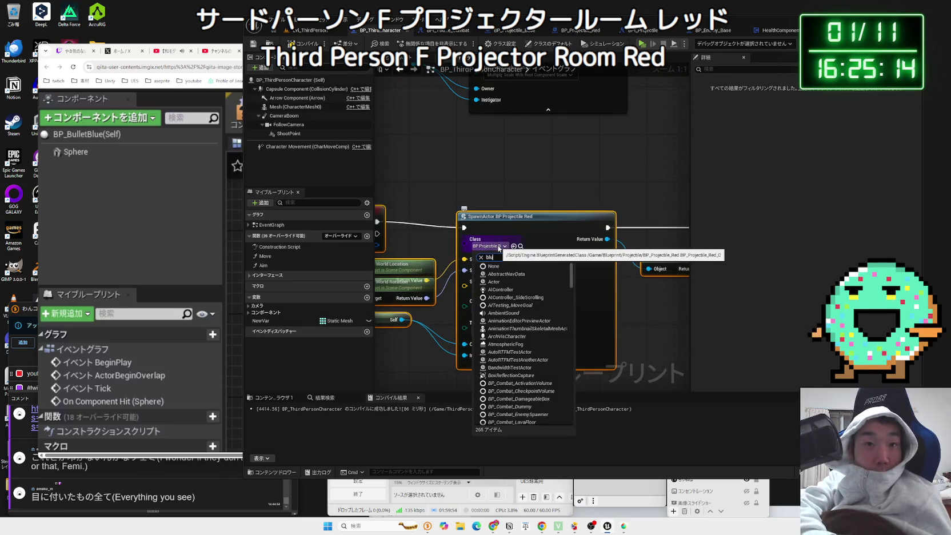
{"action": "left_click", "coordinate": [512, 276]}
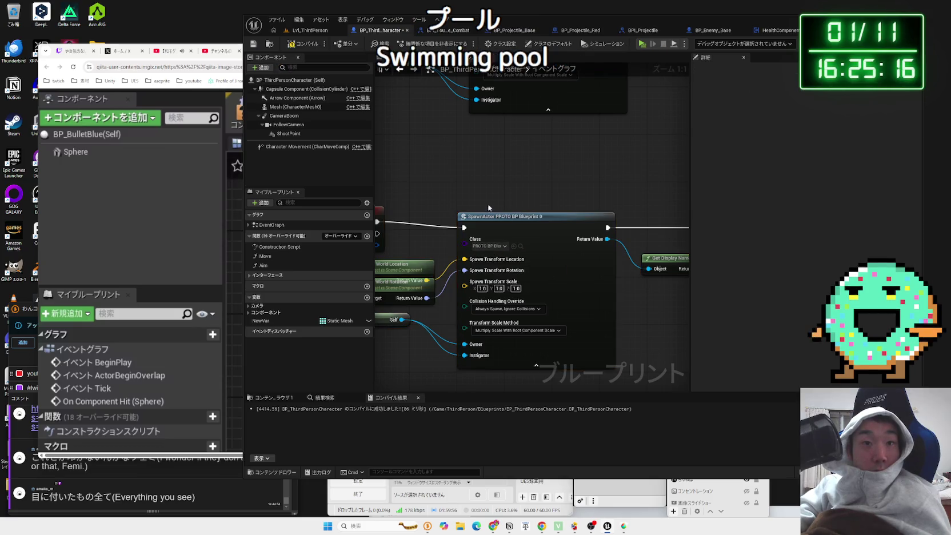
{"action": "left_click", "coordinate": [498, 247]}
{"action": "type", "text": "blue"}
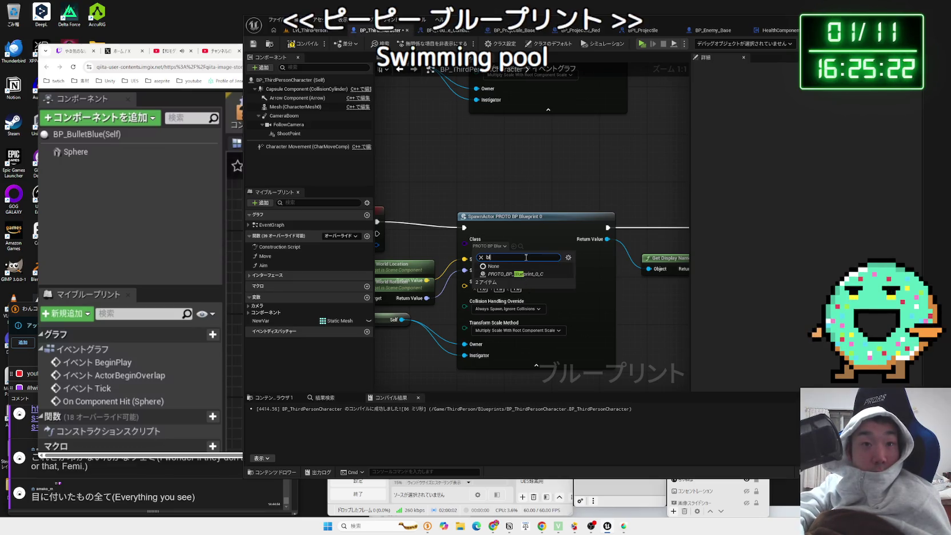
{"action": "key", "text": "BackSpace"}
{"action": "key", "text": "BackSpace"}
{"action": "key", "text": "BackSpace"}
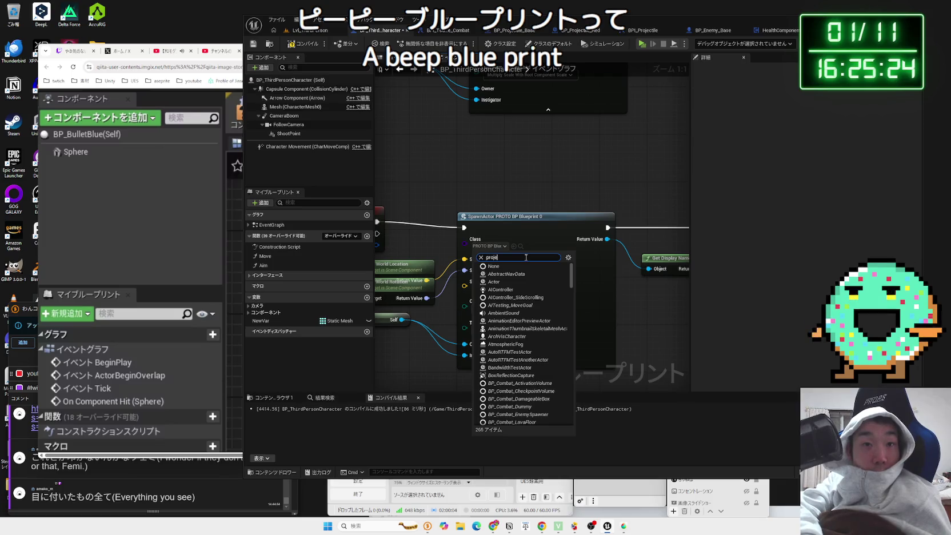
{"action": "type", "text": "ctile"}
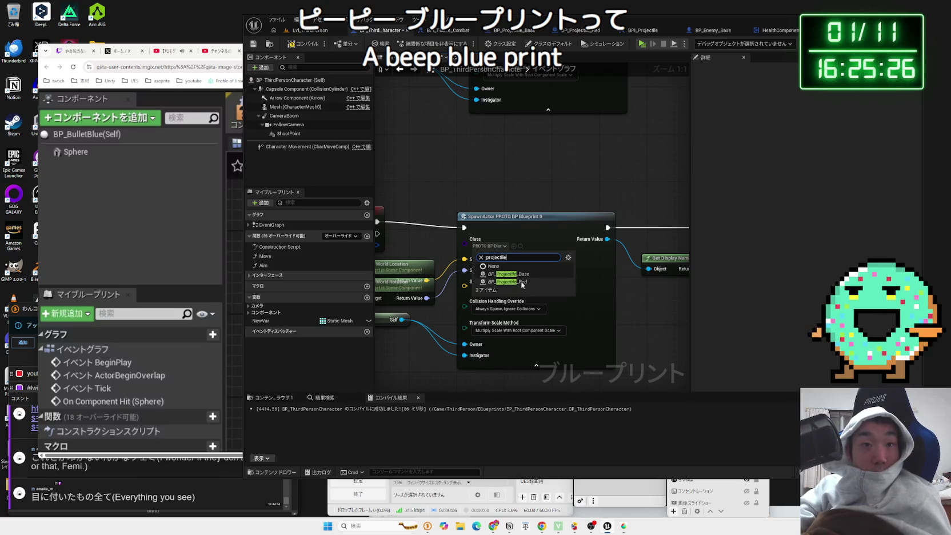
{"action": "left_click", "coordinate": [581, 254]}
{"action": "scroll", "coordinate": [582, 253], "scroll_direction": "down", "scroll_amount": 3}
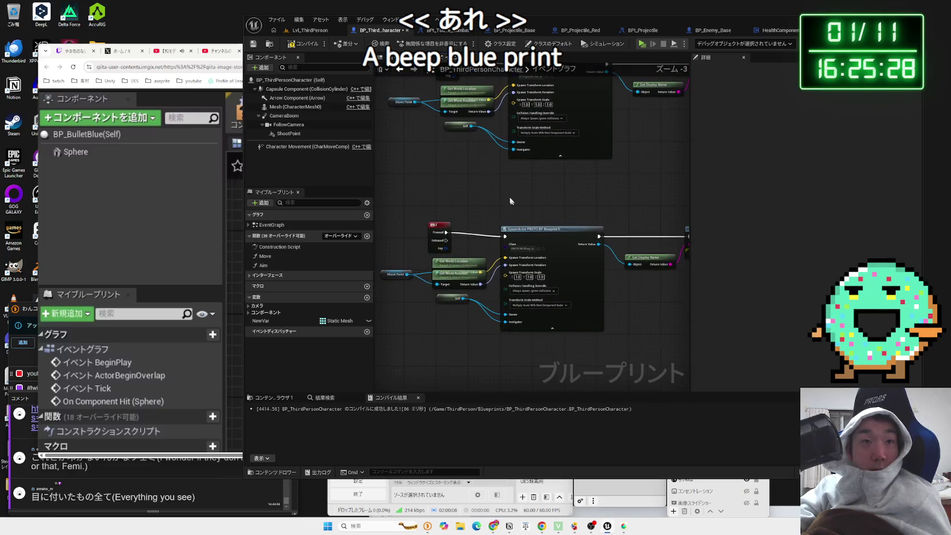
- Browse to the Blueprint/Projectile folder and select BP_Projectile_Base
{"action": "left_click", "coordinate": [308, 30]}
{"action": "left_click", "coordinate": [445, 31]}
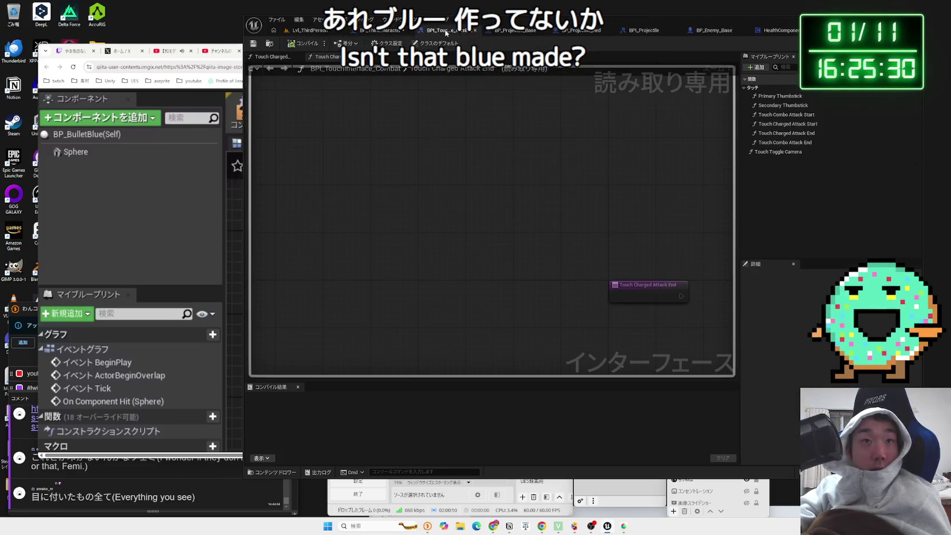
{"action": "left_click", "coordinate": [312, 30]}
{"action": "left_click", "coordinate": [505, 326]}
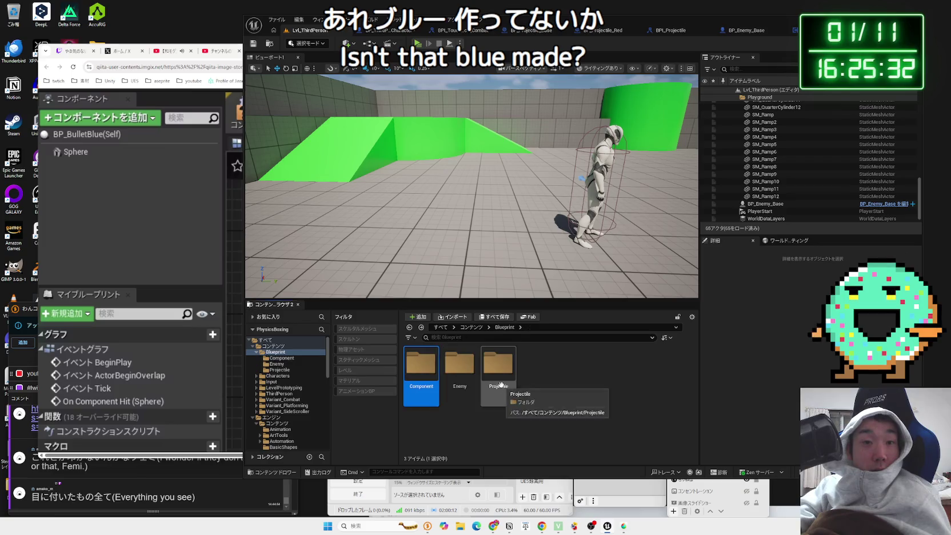
{"action": "double_click", "coordinate": [498, 366]}
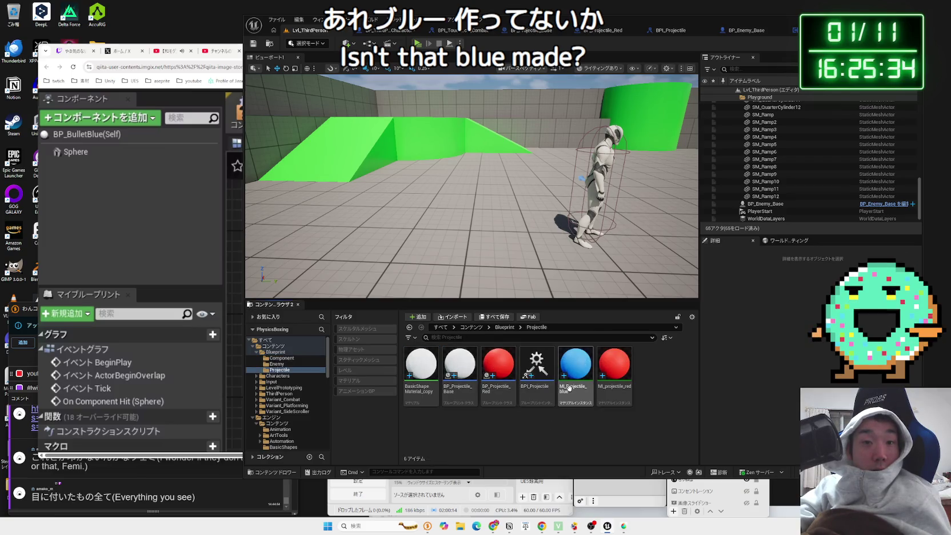
{"action": "left_click", "coordinate": [497, 380]}
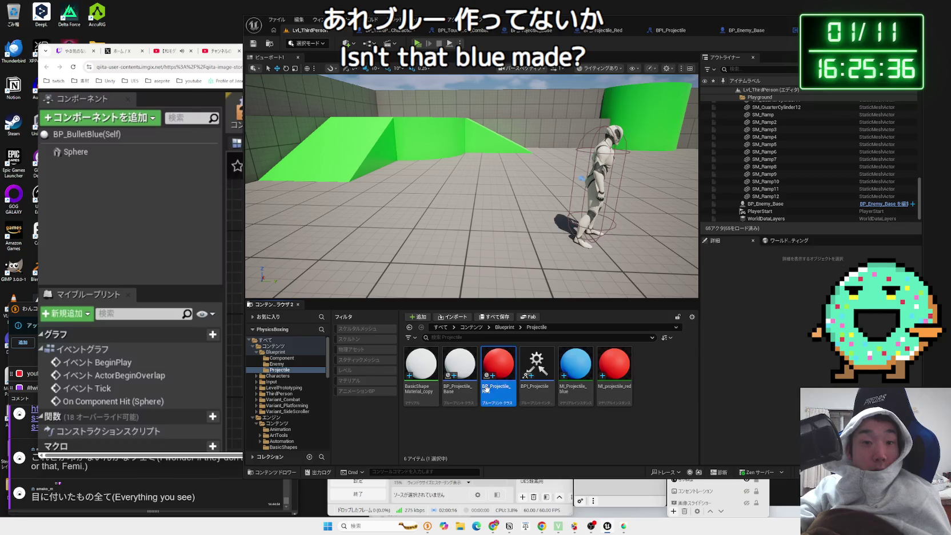
{"action": "left_click", "coordinate": [536, 391]}
{"action": "left_click", "coordinate": [460, 377]}
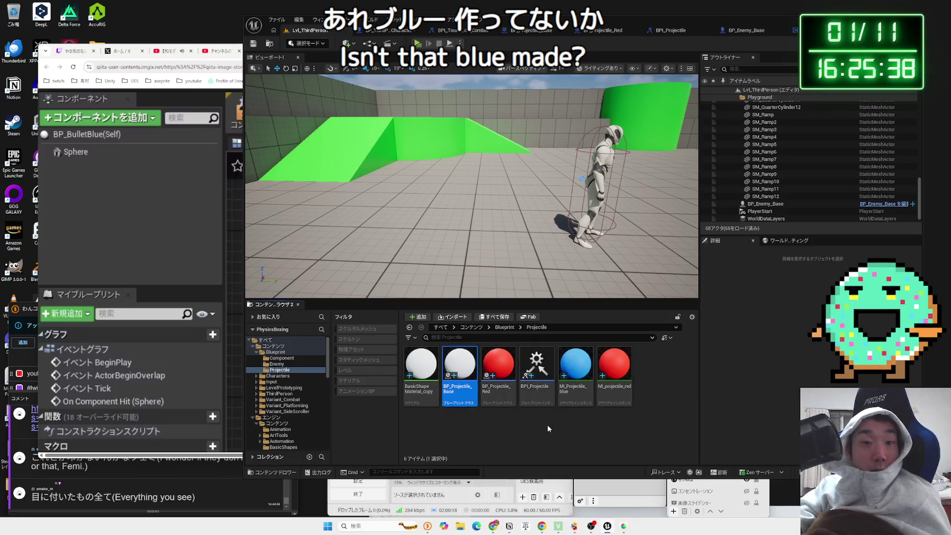
- Check BP_Projectile_Base and BP_Projectile_Red in the Reference Viewer
{"action": "right_click", "coordinate": [464, 380]}
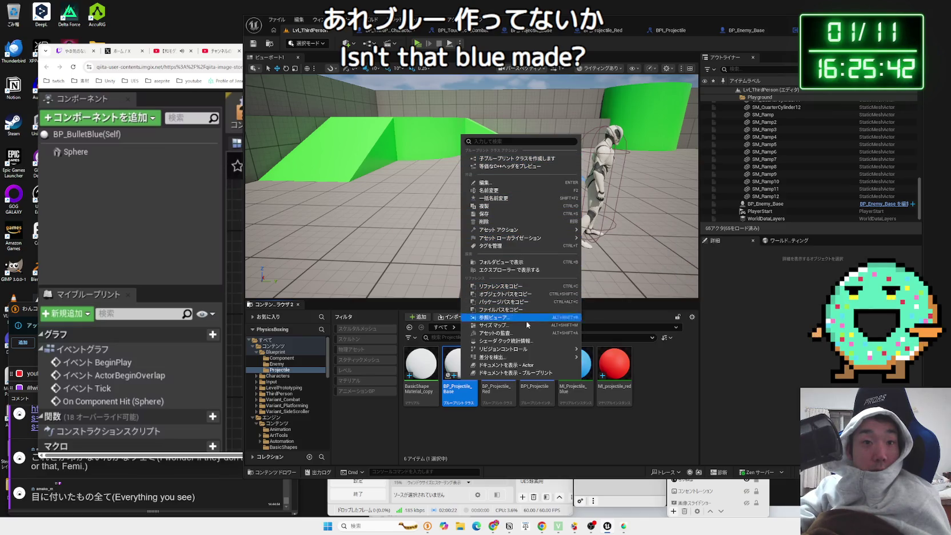
{"action": "left_click", "coordinate": [519, 318]}
{"action": "key", "text": "Escape"}
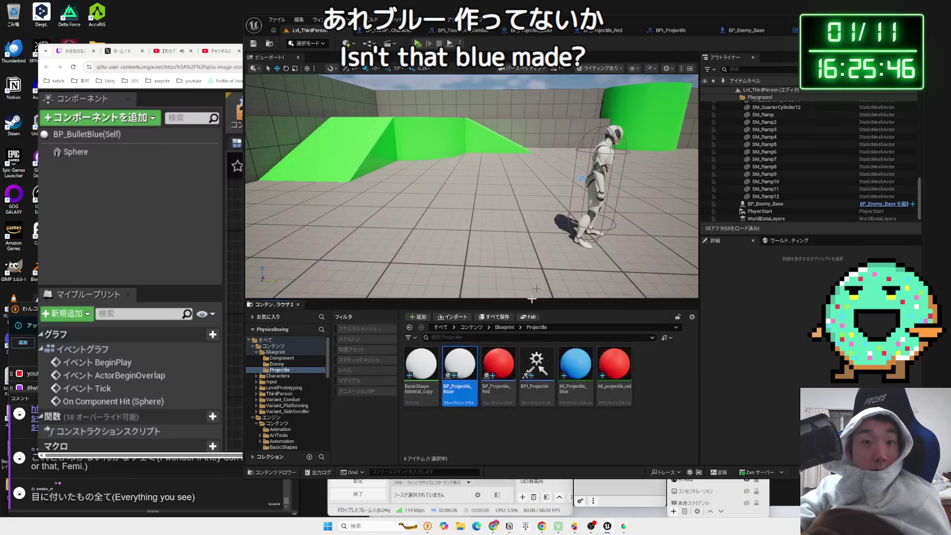
{"action": "right_click", "coordinate": [510, 360]}
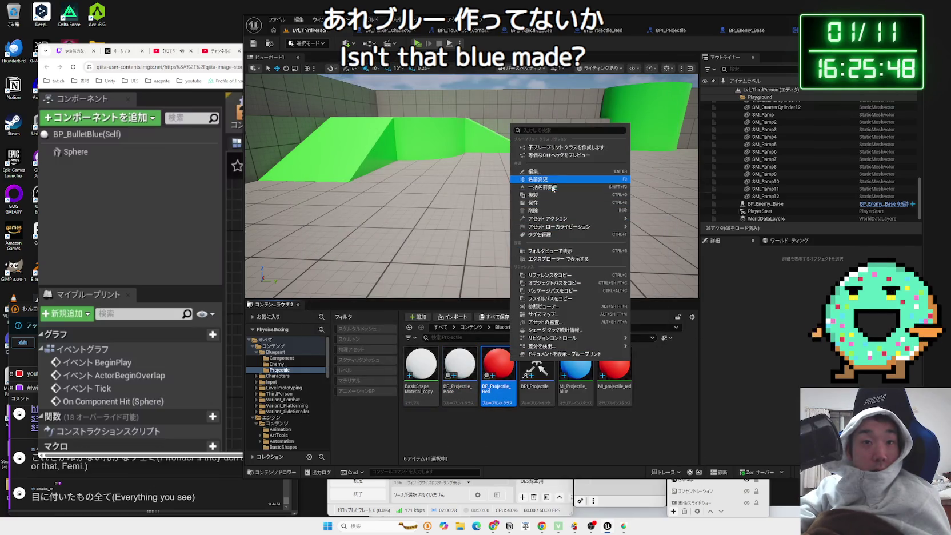
{"action": "left_click", "coordinate": [559, 306]}
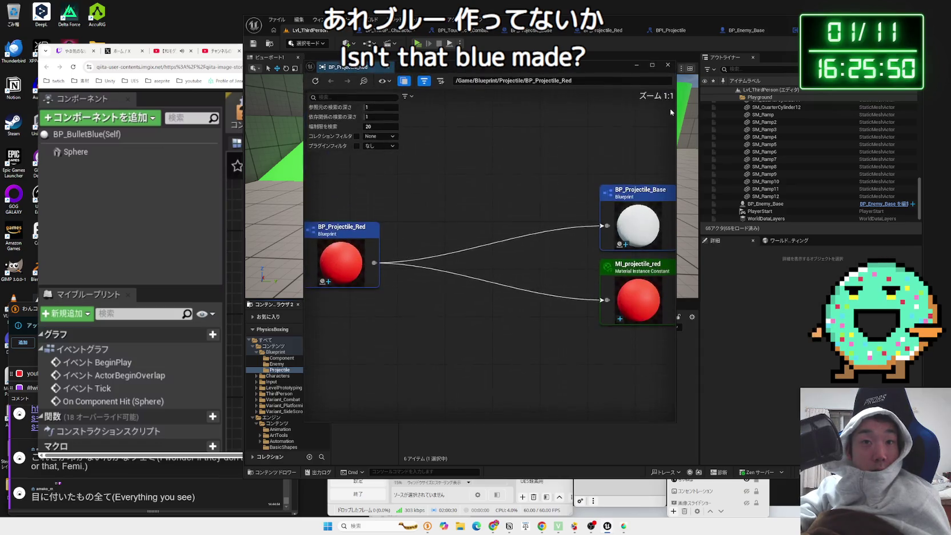
{"action": "left_click", "coordinate": [457, 369]}
- Create BP_Projectile_Blue as a child of BP_Projectile_Base and open it
{"action": "right_click", "coordinate": [457, 368]}
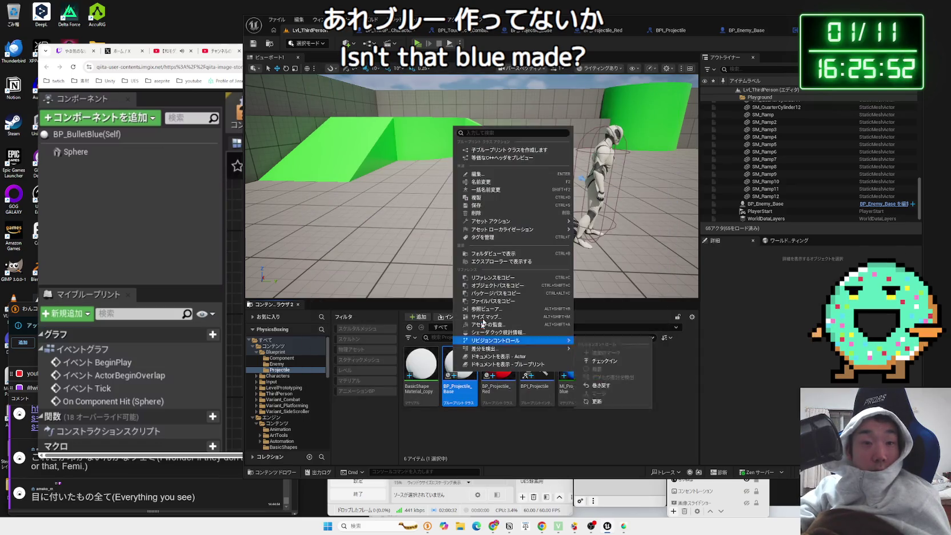
{"action": "left_click", "coordinate": [508, 149]}
{"action": "type", "text": "BP_Projectile_Blue"}
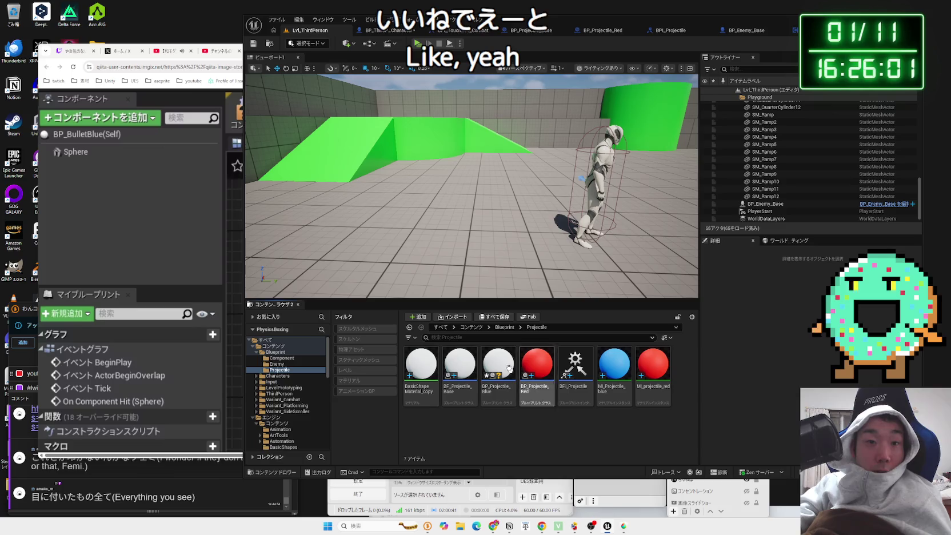
{"action": "double_click", "coordinate": [508, 368]}
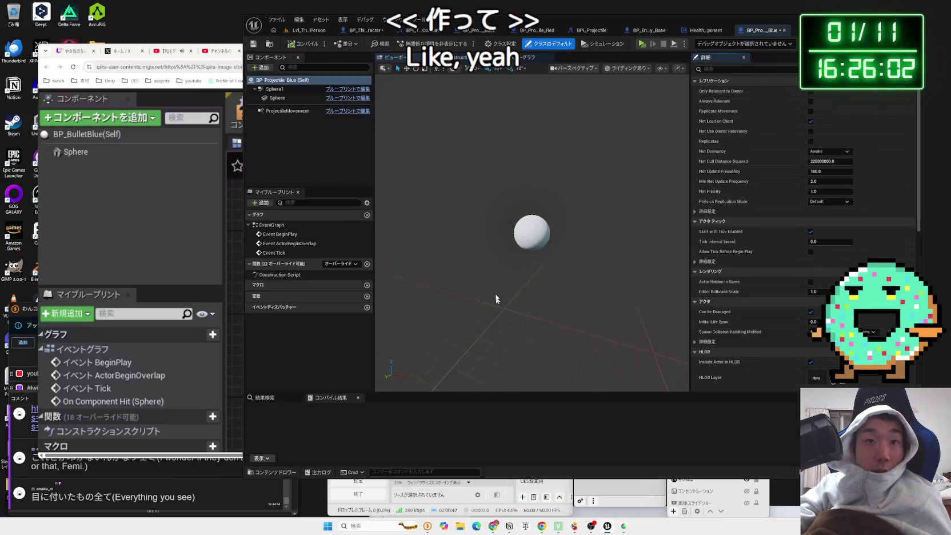
- Give the Sphere component's Material Element 0 the MI_Projectile_blue material
{"action": "left_click", "coordinate": [277, 98]}
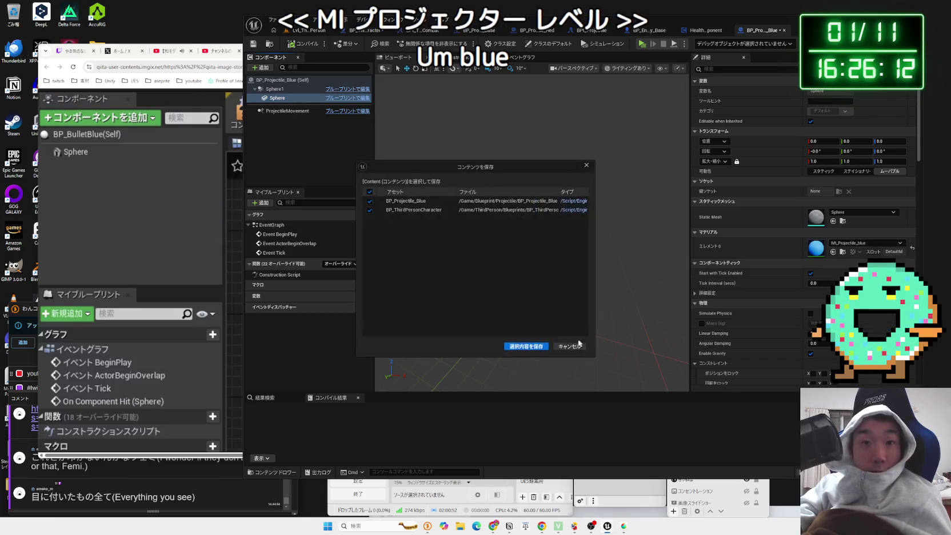
{"action": "left_click", "coordinate": [307, 30]}
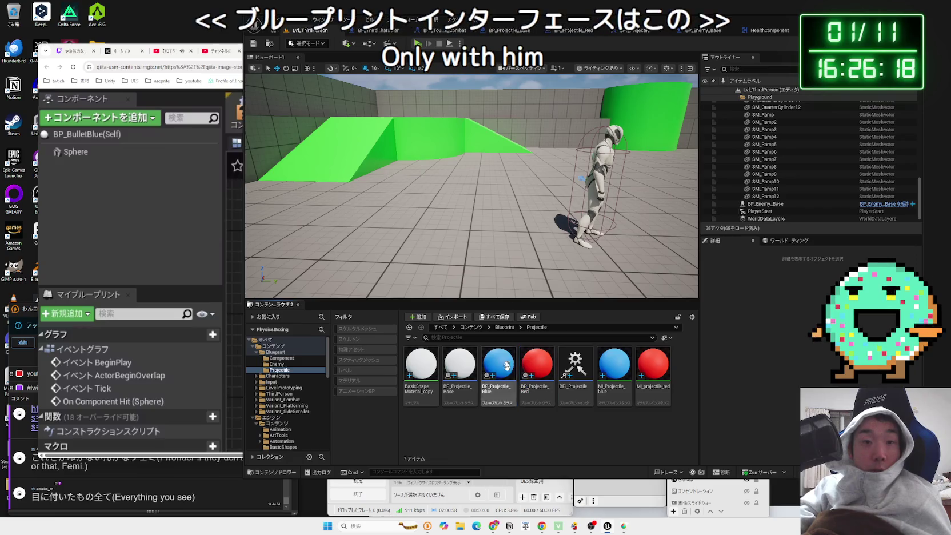
{"action": "left_click", "coordinate": [638, 31]}
- Bring up BP_ThirdPersonCharacter's event graph
{"action": "left_click", "coordinate": [562, 30]}
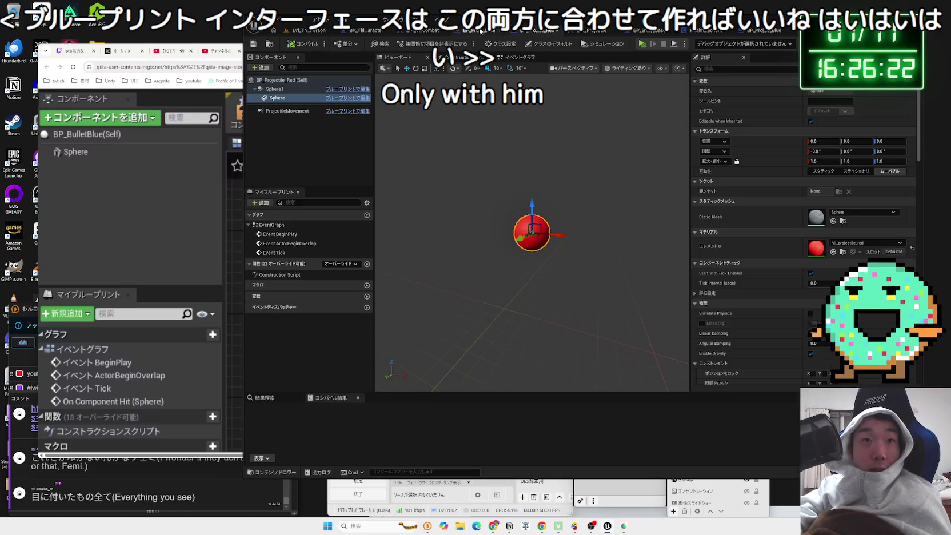
{"action": "left_click", "coordinate": [423, 30]}
{"action": "left_click", "coordinate": [367, 31]}
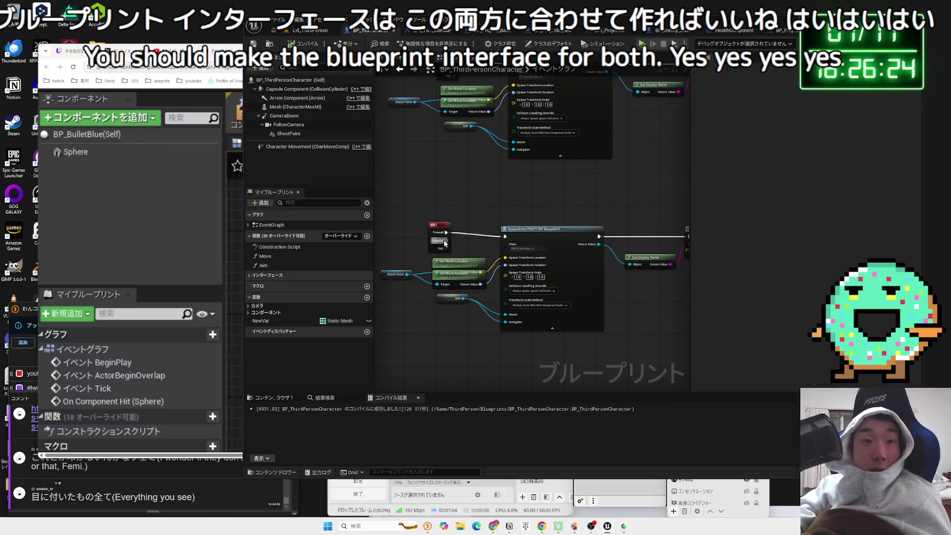
{"action": "scroll", "coordinate": [444, 243], "scroll_direction": "up", "scroll_amount": 2}
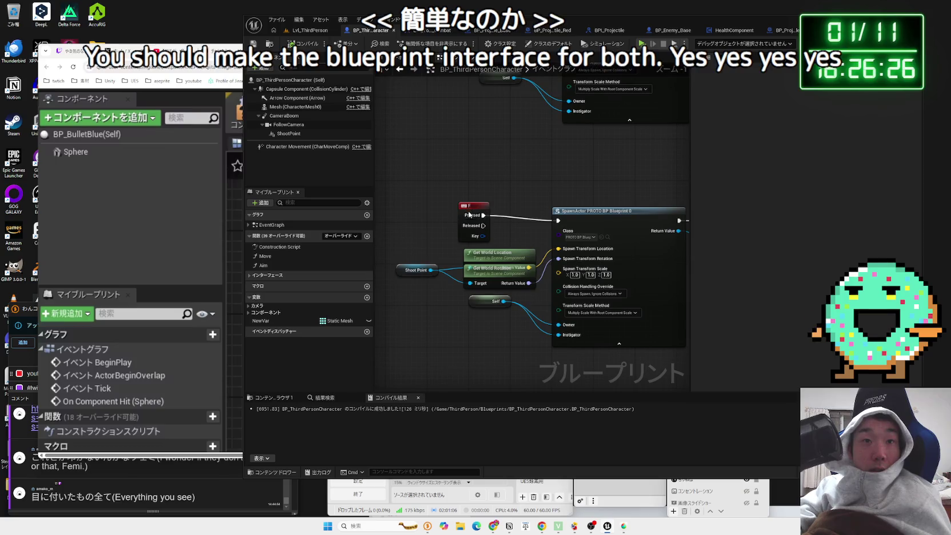
- Rebind the first F-key spawn node to Left Mouse Button
{"action": "left_click", "coordinate": [468, 212]}
{"action": "left_click", "coordinate": [837, 91]}
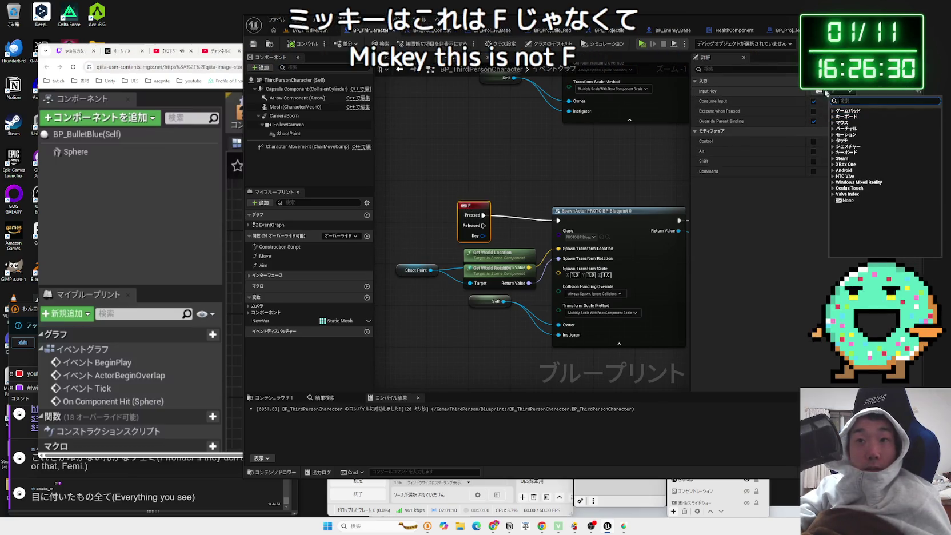
{"action": "type", "text": "e"}
{"action": "key", "text": "Return"}
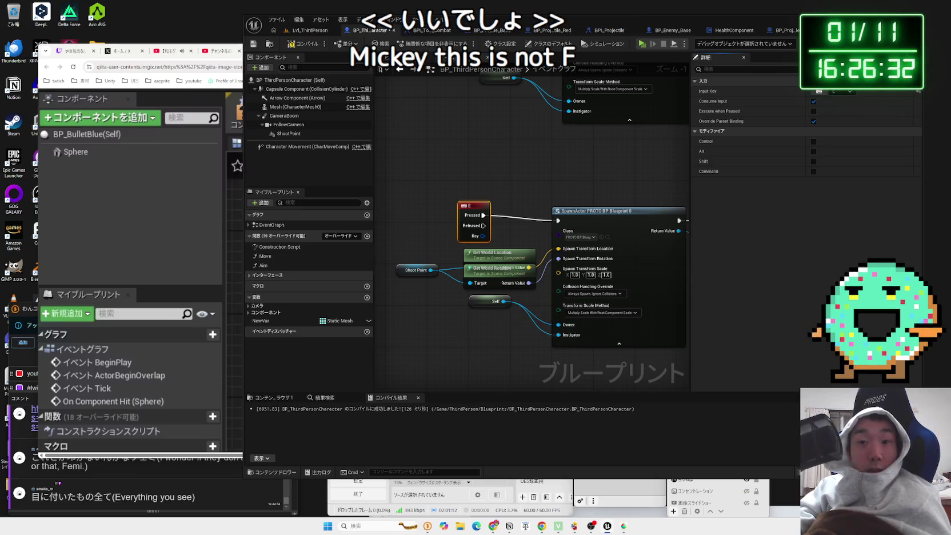
{"action": "left_click", "coordinate": [526, 347]}
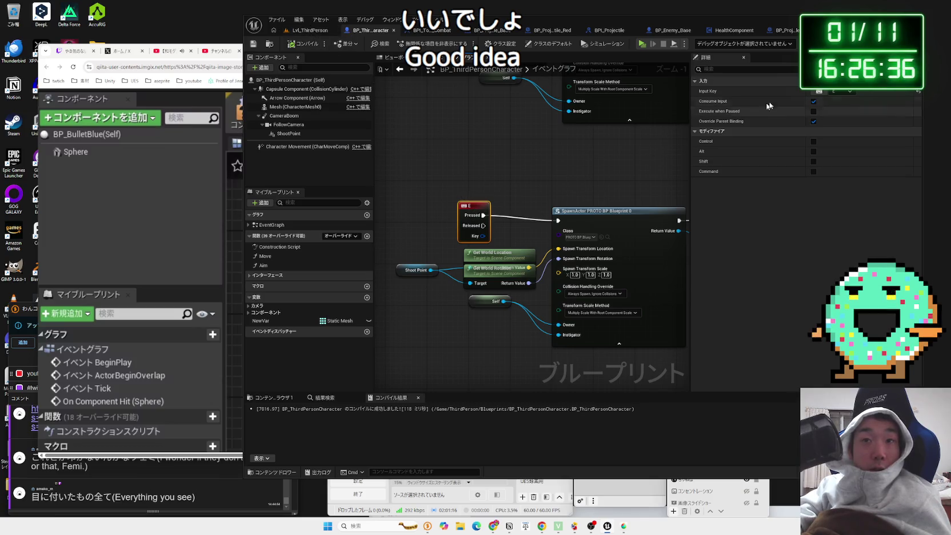
{"action": "left_click", "coordinate": [818, 92]}
{"action": "left_click", "coordinate": [823, 95]}
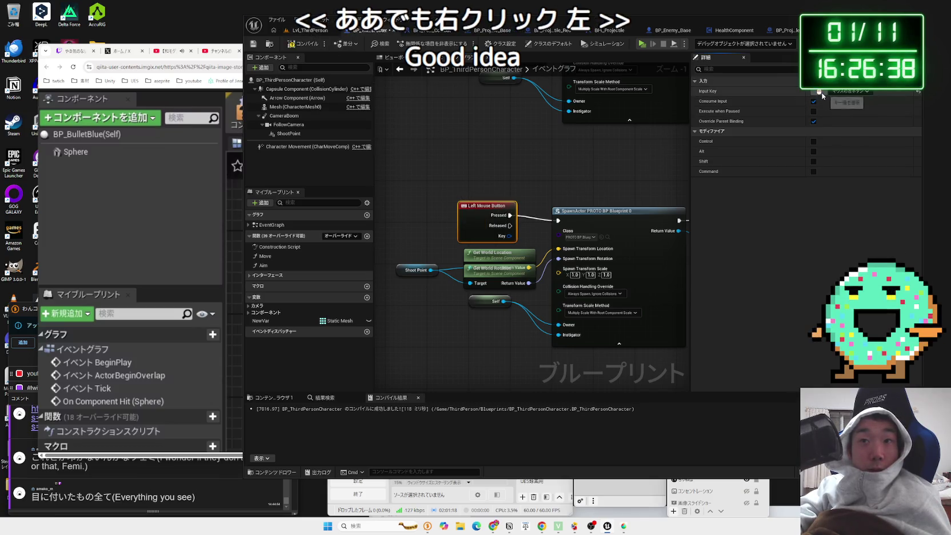
- Rebind the red-projectile F node to Right Mouse Button and return to the level
{"action": "left_click_drag", "start_coordinate": [482, 131], "coordinate": [488, 264]}
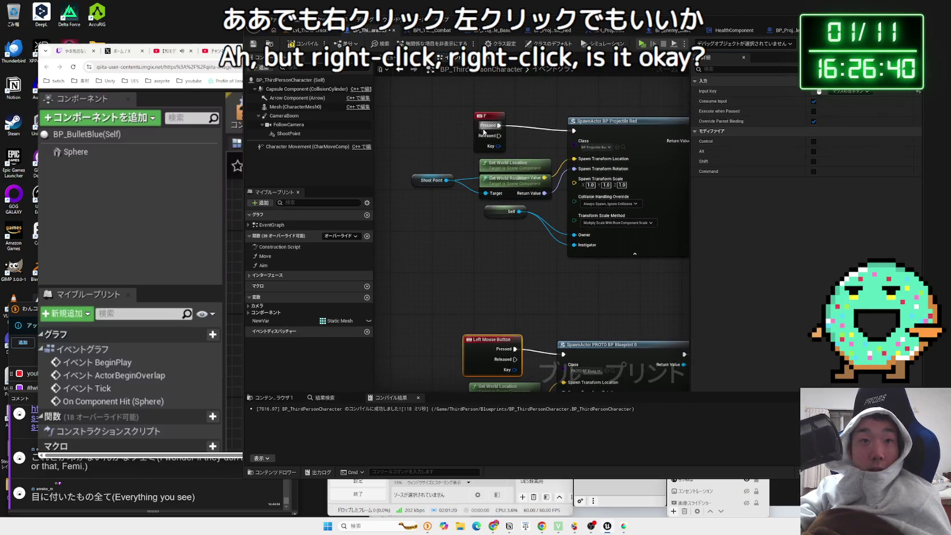
{"action": "right_click", "coordinate": [817, 96]}
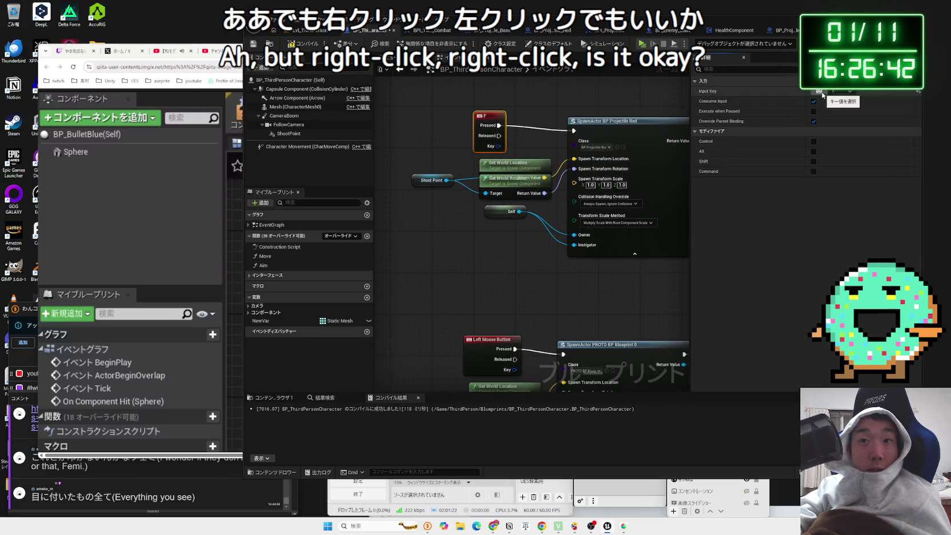
{"action": "left_click", "coordinate": [819, 91]}
{"action": "right_click", "coordinate": [819, 92]}
{"action": "left_click", "coordinate": [579, 317]}
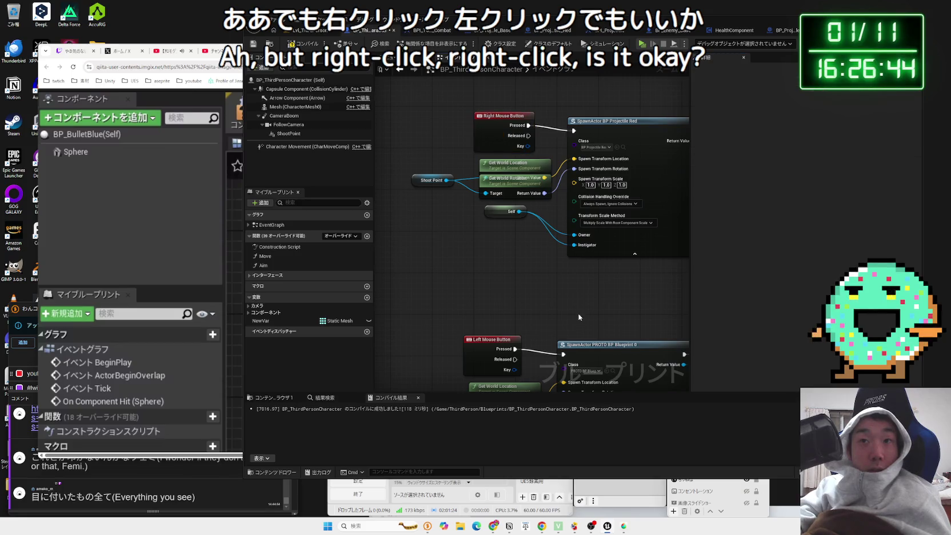
{"action": "scroll", "coordinate": [579, 317], "scroll_direction": "down", "scroll_amount": 1}
{"action": "left_click", "coordinate": [298, 35]}
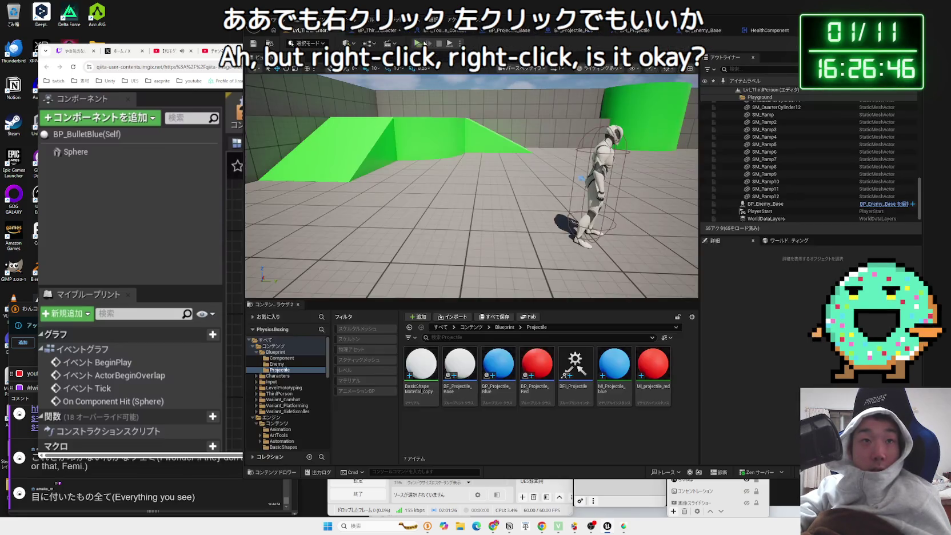
- Play the level, move forward, and fire projectiles with left and right clicks
{"action": "left_click", "coordinate": [417, 44]}
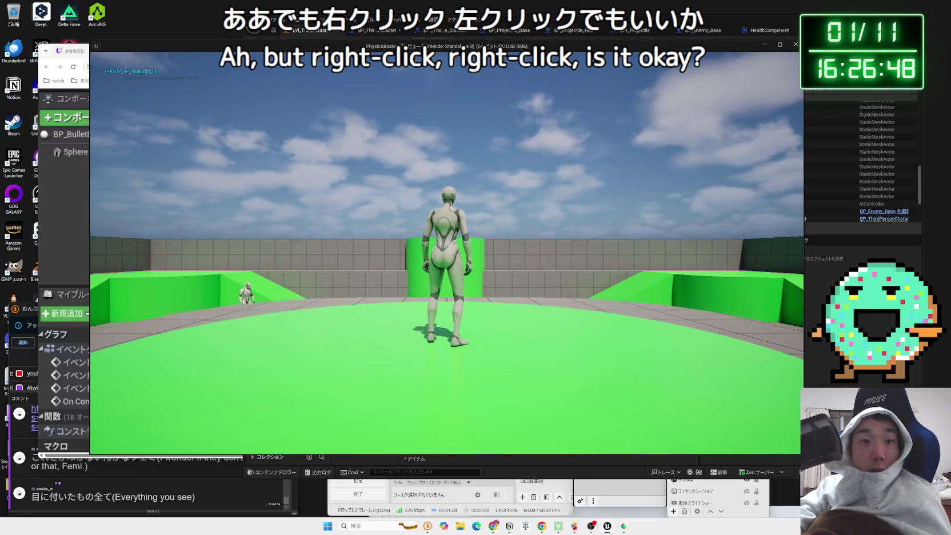
{"action": "key", "text": "w"}
{"action": "left_click", "coordinate": [447, 252]}
{"action": "left_click", "coordinate": [447, 251]}
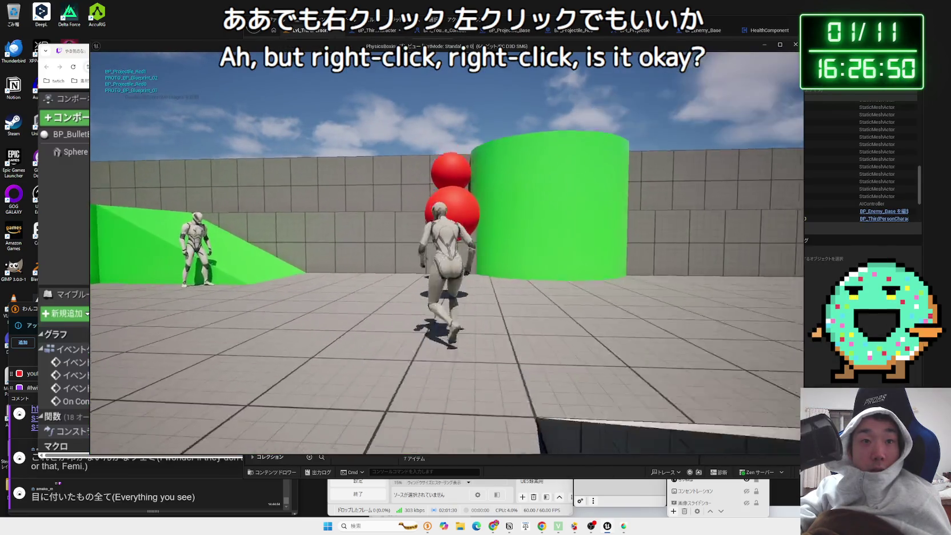
{"action": "left_click", "coordinate": [447, 252]}
{"action": "left_click", "coordinate": [447, 251]}
{"action": "left_click", "coordinate": [447, 252]}
{"action": "left_click", "coordinate": [447, 252]}
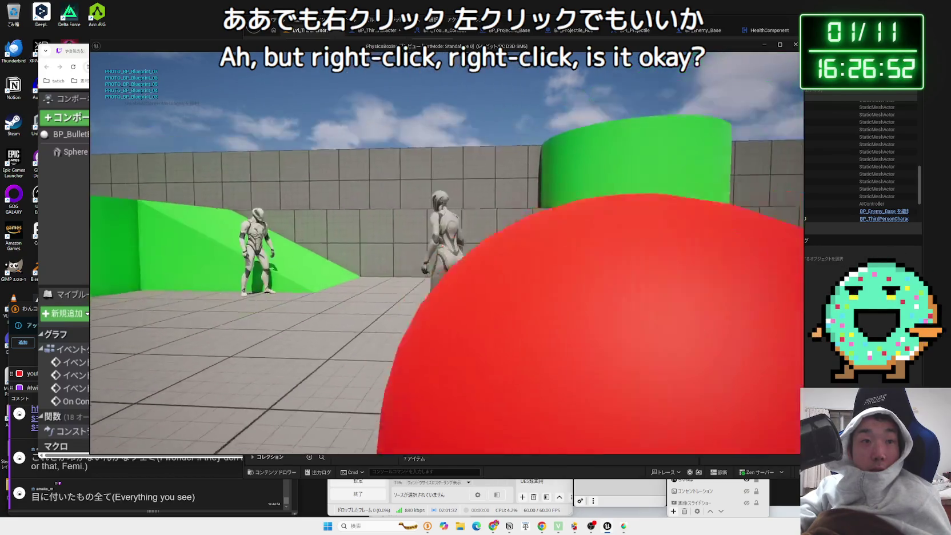
{"action": "right_click", "coordinate": [447, 251]}
{"action": "right_click", "coordinate": [446, 251]}
{"action": "right_click", "coordinate": [447, 252]}
{"action": "right_click", "coordinate": [447, 251]}
{"action": "right_click", "coordinate": [447, 251]}
{"action": "right_click", "coordinate": [447, 252]}
{"action": "right_click", "coordinate": [447, 252]}
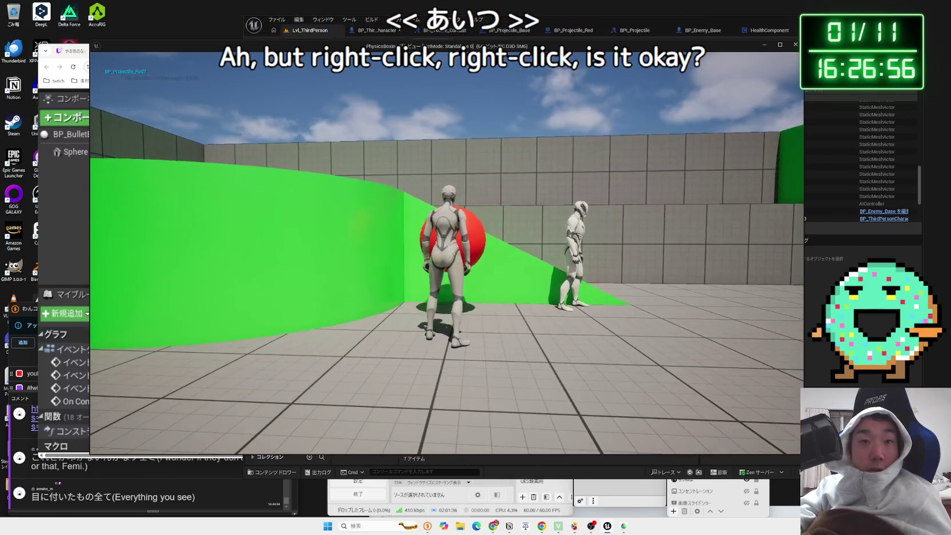
- Restart the session, fire another red volley, then stop and open BP_Enemy_Base
{"action": "key", "text": "Escape"}
{"action": "key", "text": "alt+p"}
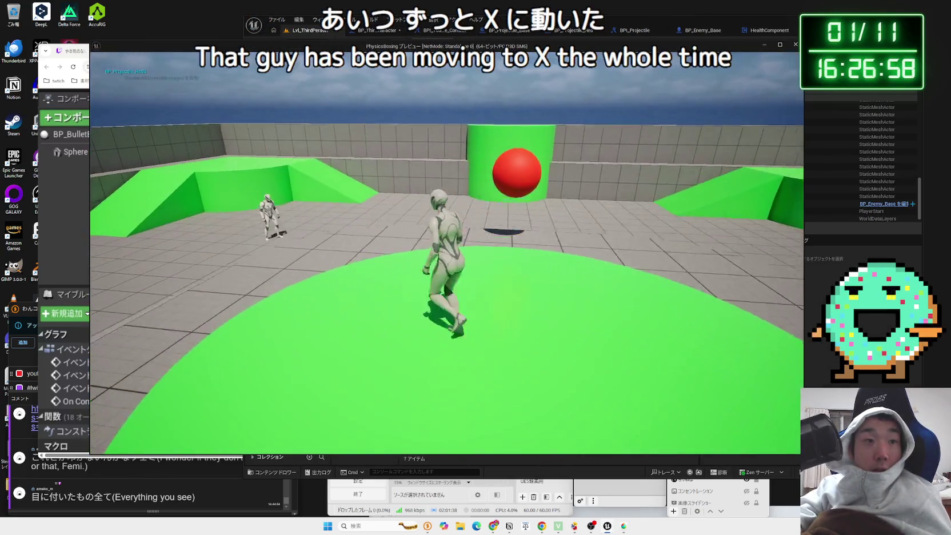
{"action": "right_click", "coordinate": [447, 251]}
{"action": "right_click", "coordinate": [447, 252]}
{"action": "right_click", "coordinate": [447, 252]}
{"action": "right_click", "coordinate": [447, 252]}
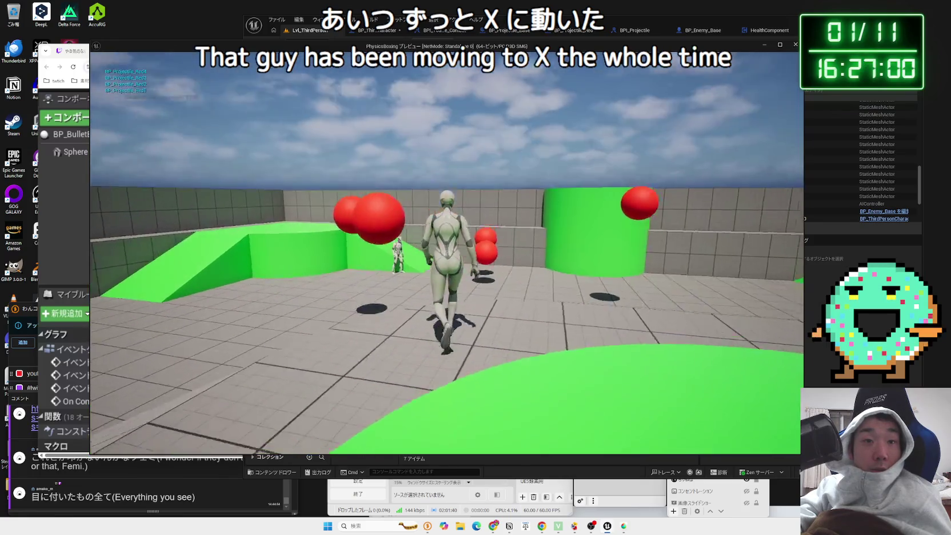
{"action": "right_click", "coordinate": [447, 251]}
{"action": "right_click", "coordinate": [447, 252]}
{"action": "right_click", "coordinate": [447, 252]}
{"action": "right_click", "coordinate": [447, 251]}
{"action": "right_click", "coordinate": [447, 252]}
{"action": "right_click", "coordinate": [447, 251]}
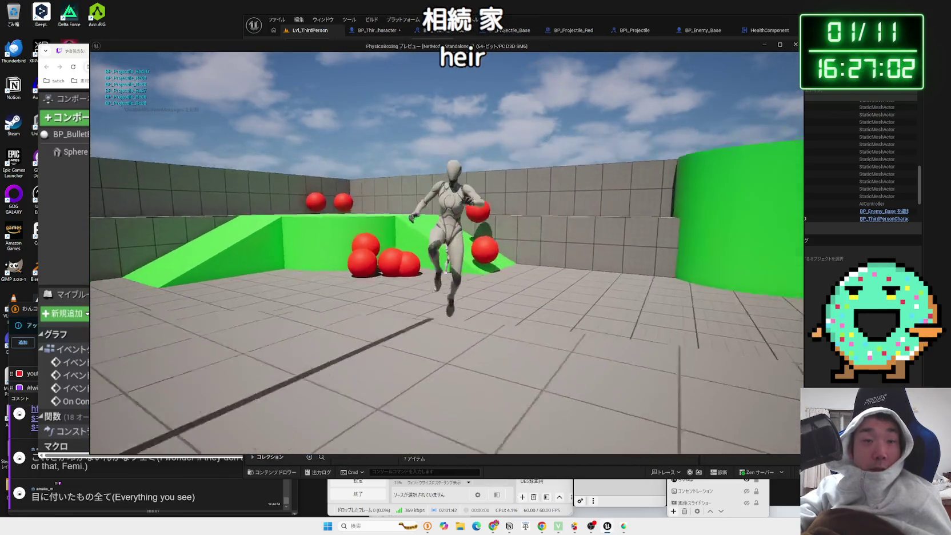
{"action": "key", "text": "Escape"}
{"action": "left_click", "coordinate": [693, 32]}
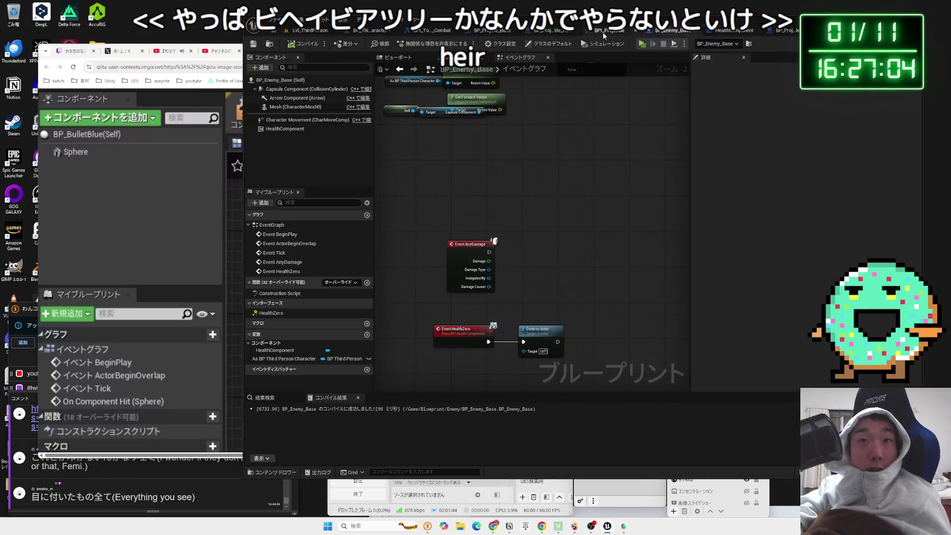
- Cycle through the open blueprint tabs and come back to BP_Enemy_Base's event graph
{"action": "left_click", "coordinate": [604, 31]}
{"action": "left_click", "coordinate": [551, 30]}
{"action": "left_click", "coordinate": [491, 31]}
{"action": "left_click", "coordinate": [673, 30]}
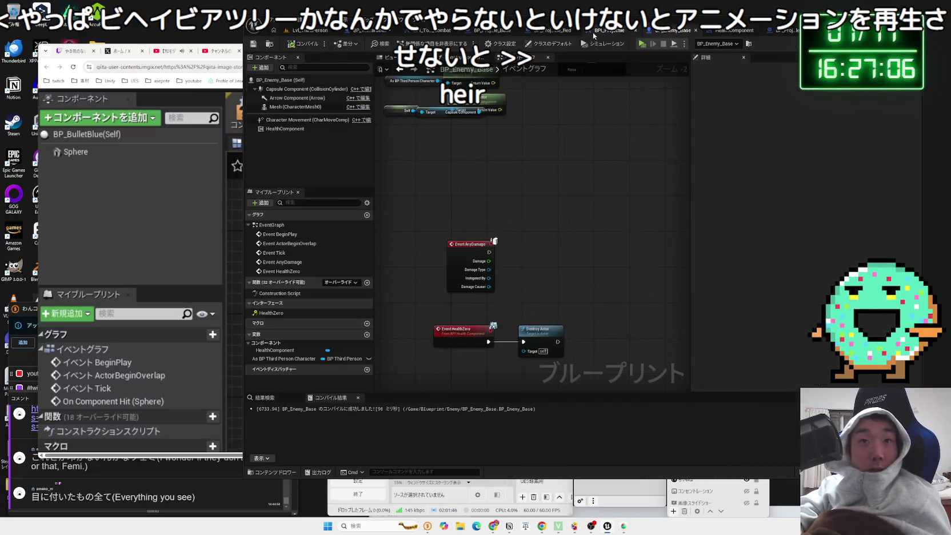
{"action": "left_click", "coordinate": [592, 32]}
{"action": "left_click", "coordinate": [544, 32]}
{"action": "left_click", "coordinate": [440, 31]}
{"action": "left_click", "coordinate": [370, 31]}
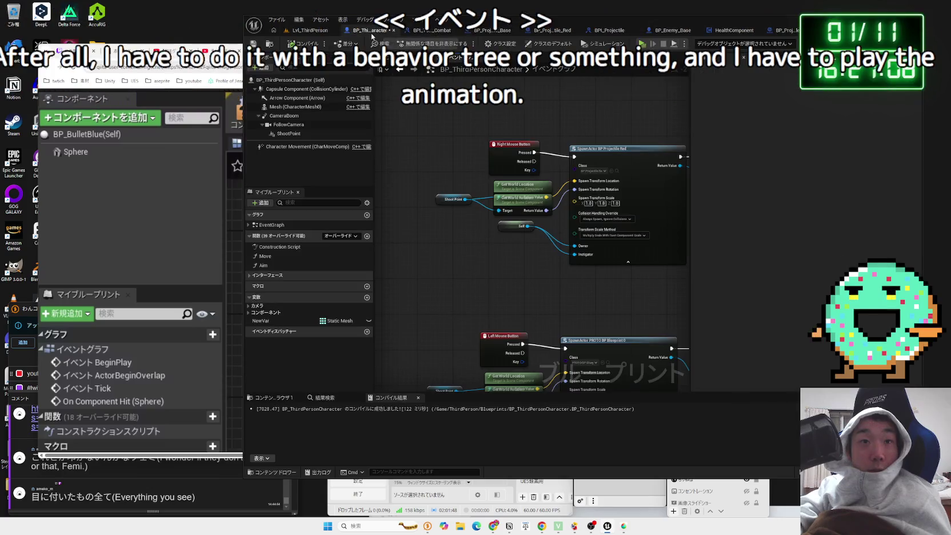
{"action": "left_click", "coordinate": [788, 31]}
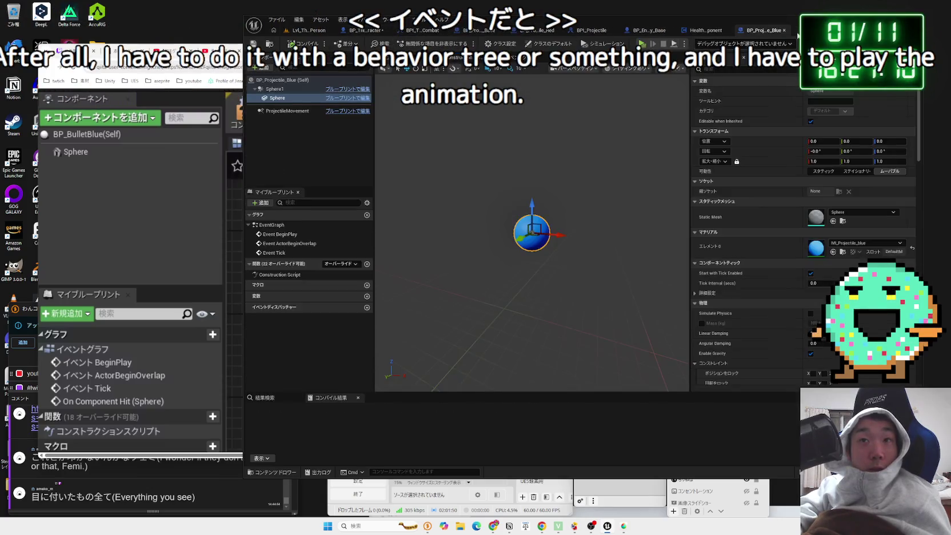
{"action": "left_click", "coordinate": [660, 33]}
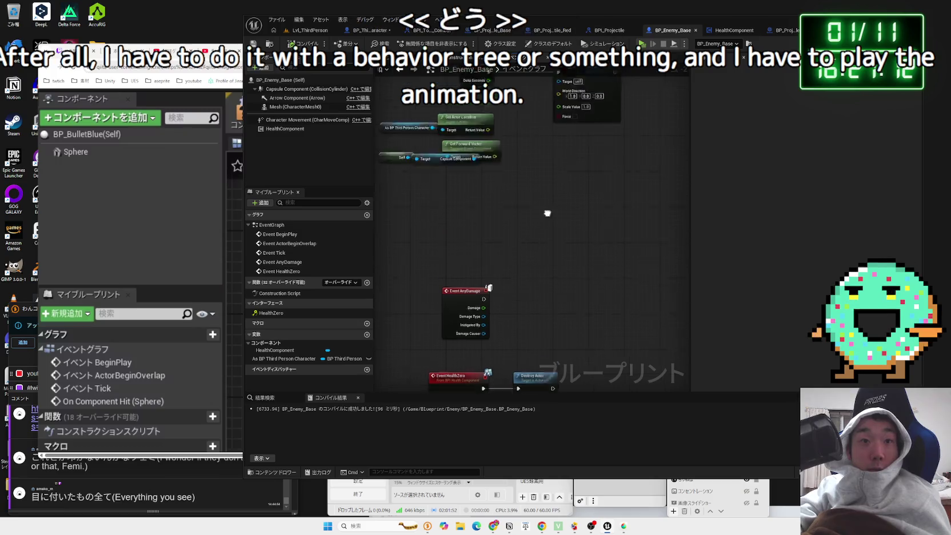
- Delete Add Movement Input and its Get Actor Location and Get Forward Vector nodes
{"action": "scroll", "coordinate": [578, 258], "scroll_direction": "up", "scroll_amount": 1}
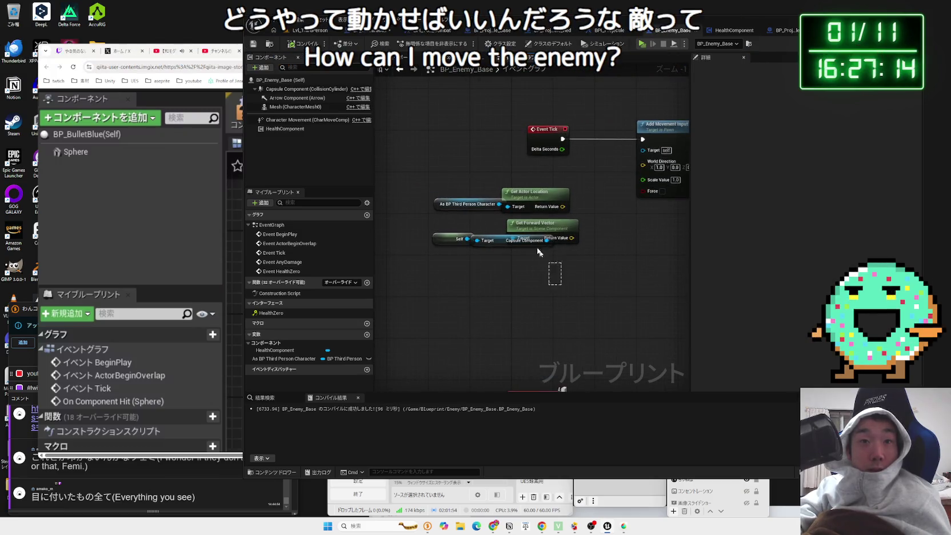
{"action": "left_click_drag", "start_coordinate": [546, 261], "coordinate": [441, 337]}
{"action": "left_click", "coordinate": [559, 205]}
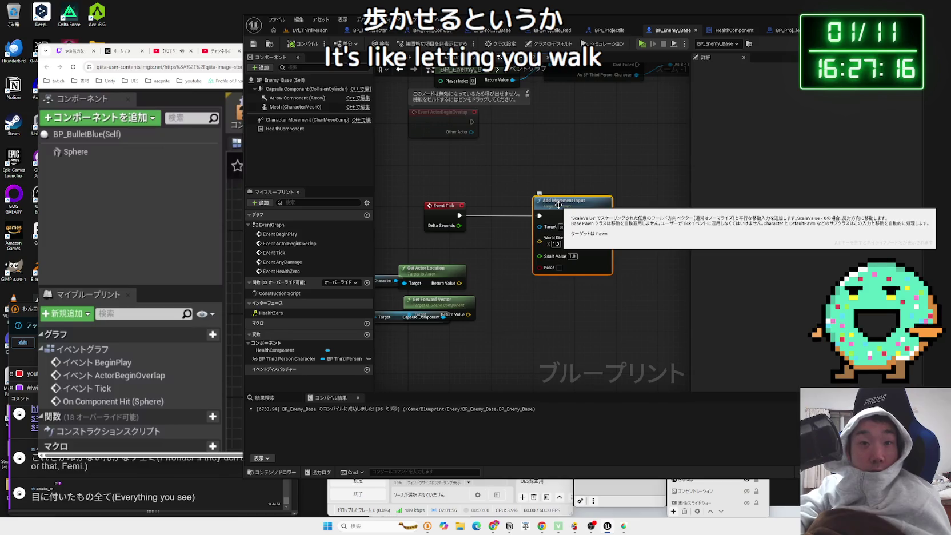
{"action": "key", "text": "Delete"}
{"action": "scroll", "coordinate": [514, 246], "scroll_direction": "down", "scroll_amount": 3}
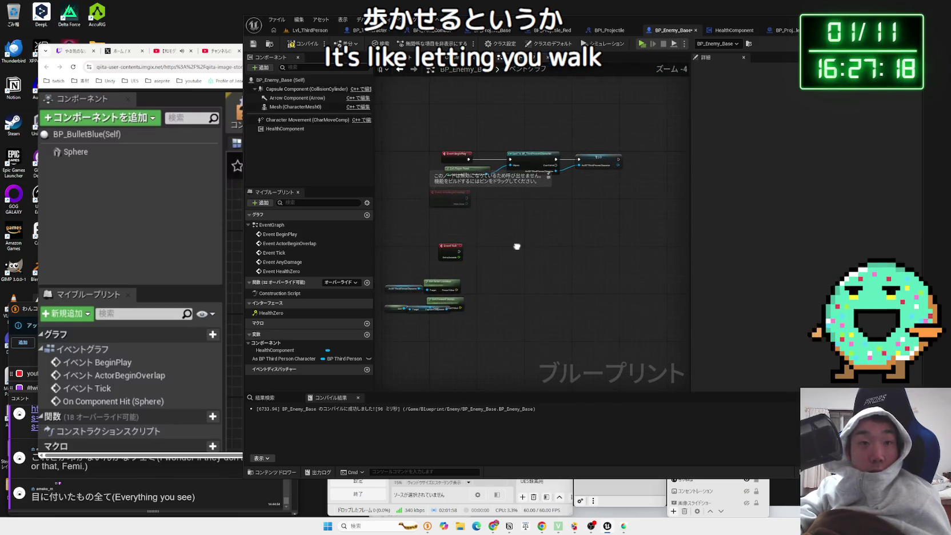
{"action": "key", "text": "Delete"}
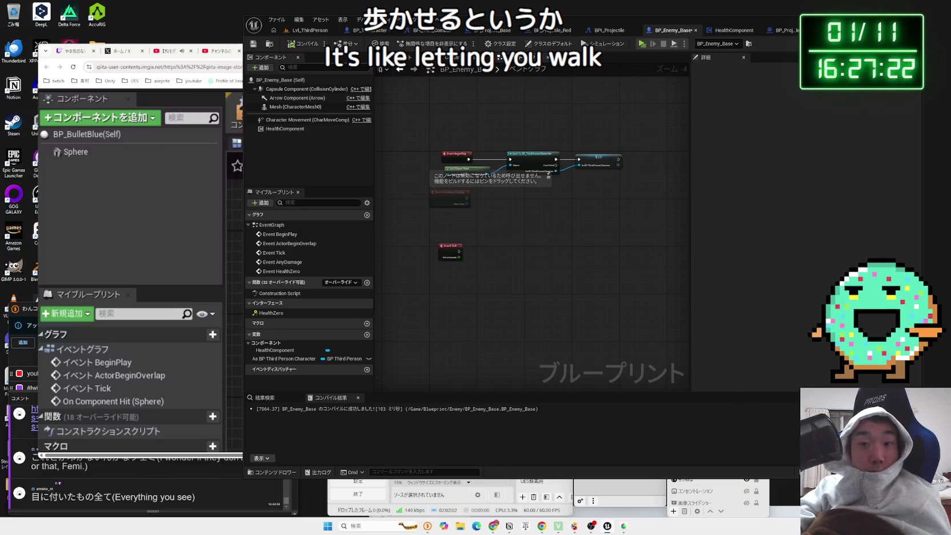
- Save BP_Enemy_Base and move to the BP_Projectile_Red blueprint
{"action": "key", "text": "ctrl+s"}
{"action": "left_click", "coordinate": [526, 344]}
{"action": "scroll", "coordinate": [528, 179], "scroll_direction": "down", "scroll_amount": 2}
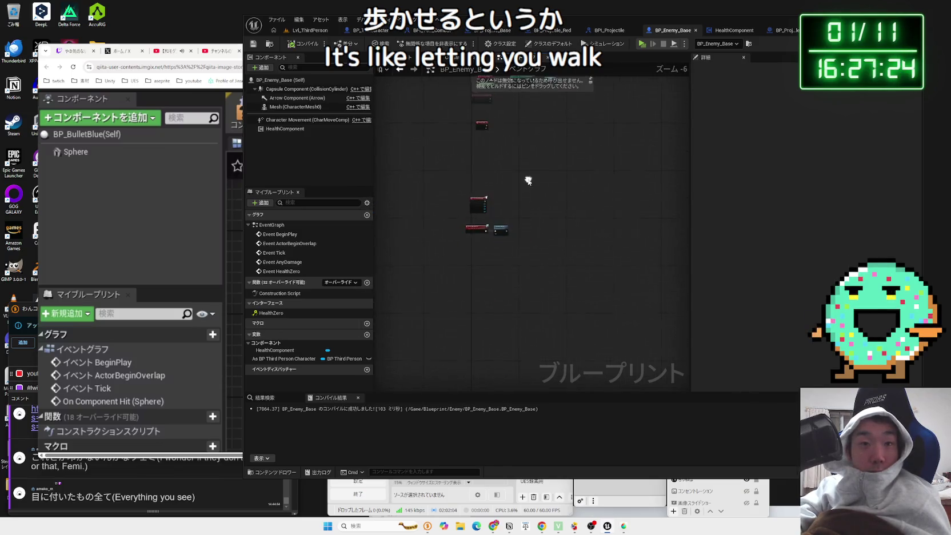
{"action": "scroll", "coordinate": [527, 180], "scroll_direction": "up", "scroll_amount": 5}
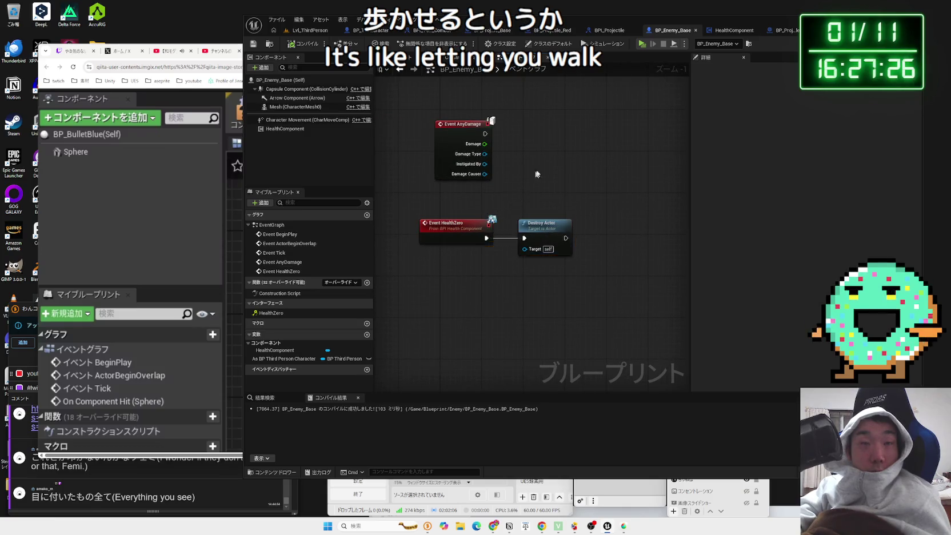
{"action": "left_click", "coordinate": [551, 31]}
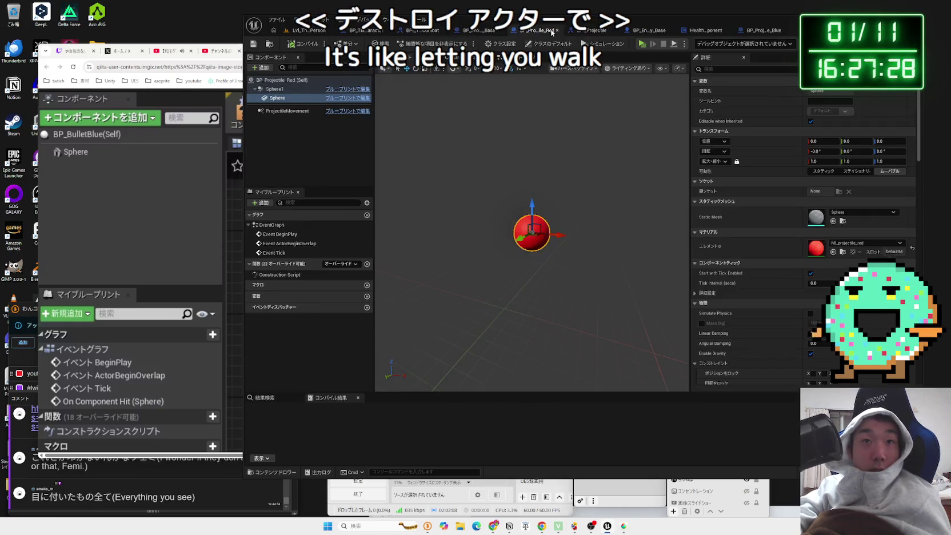
- Set the left-mouse SpawnActor node in BP_ThirdPersonCharacter to spawn BP_Projectile_Blue
{"action": "left_click", "coordinate": [479, 30]}
{"action": "left_click", "coordinate": [423, 30]}
{"action": "left_click", "coordinate": [309, 31]}
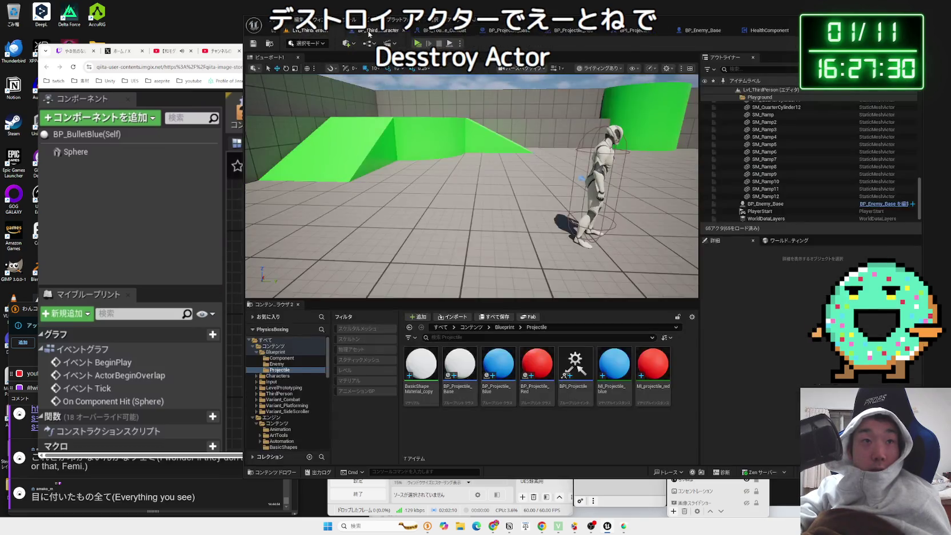
{"action": "left_click", "coordinate": [372, 30]}
{"action": "scroll", "coordinate": [489, 229], "scroll_direction": "up", "scroll_amount": 3}
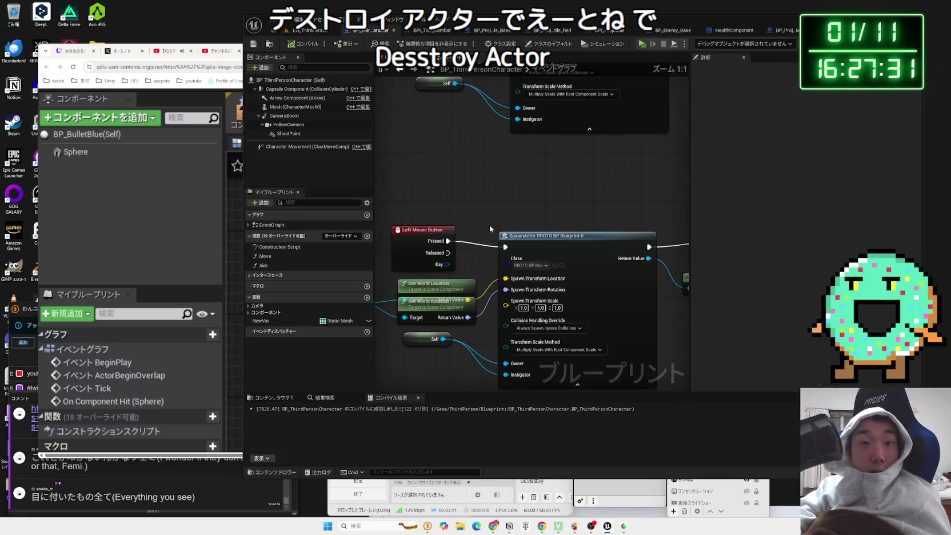
{"action": "left_click", "coordinate": [537, 266]}
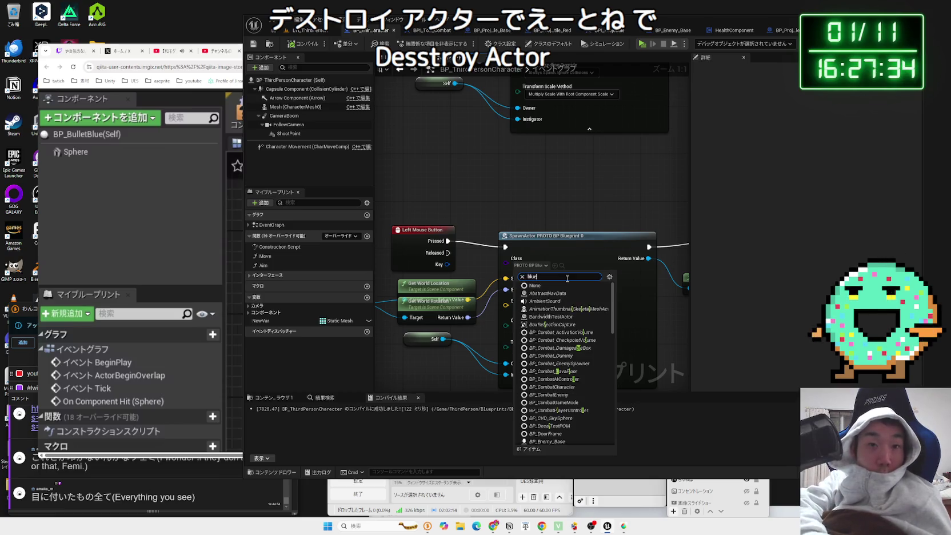
{"action": "type", "text": "blue"}
{"action": "left_click", "coordinate": [559, 293]}
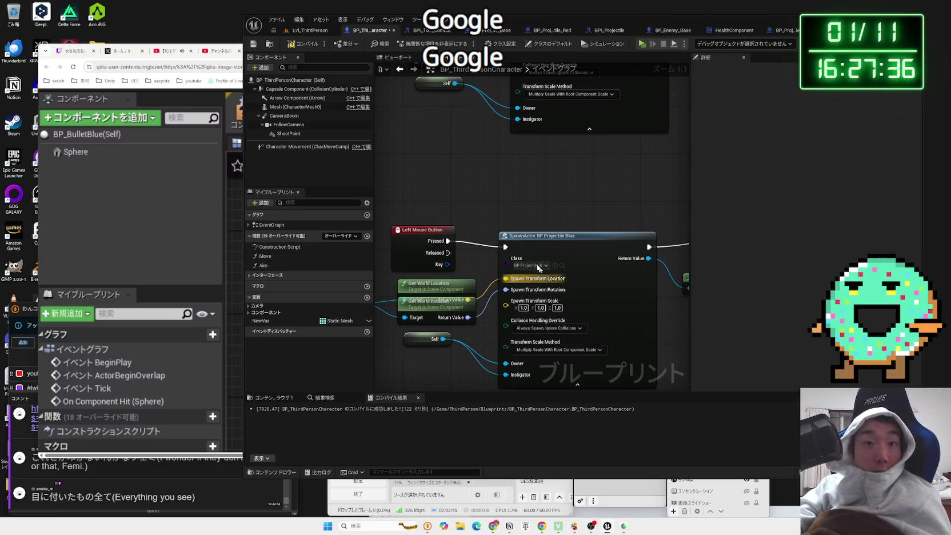
{"action": "left_click", "coordinate": [308, 30]}
- Play-test the level, running around the arena and jumping onto the green platform, then stop the preview
{"action": "key", "text": "alt+p"}
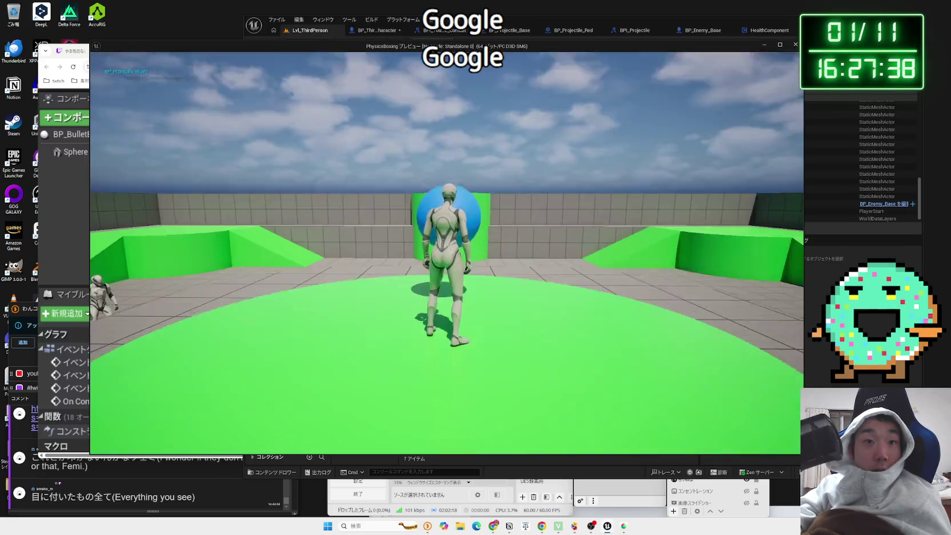
{"action": "key", "text": "w"}
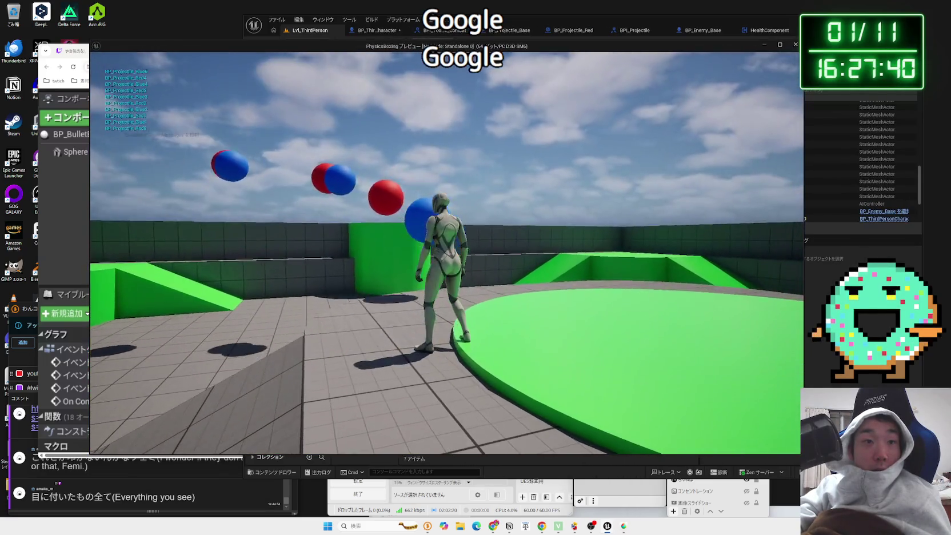
{"action": "key", "text": "w"}
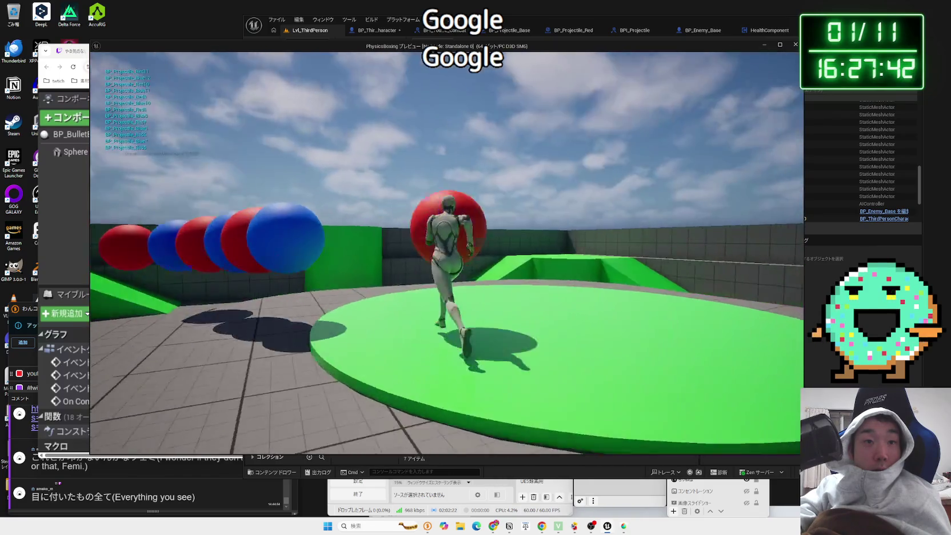
{"action": "key", "text": "w"}
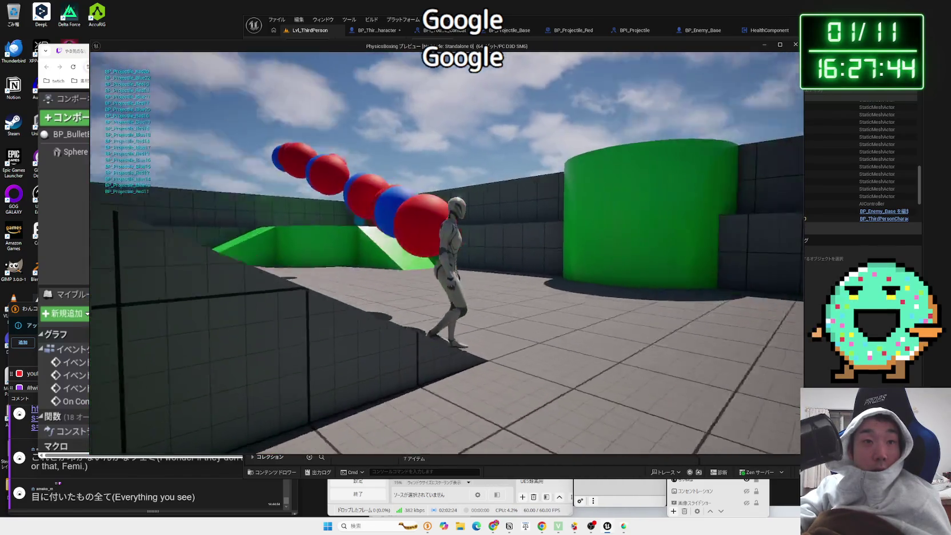
{"action": "key", "text": "w"}
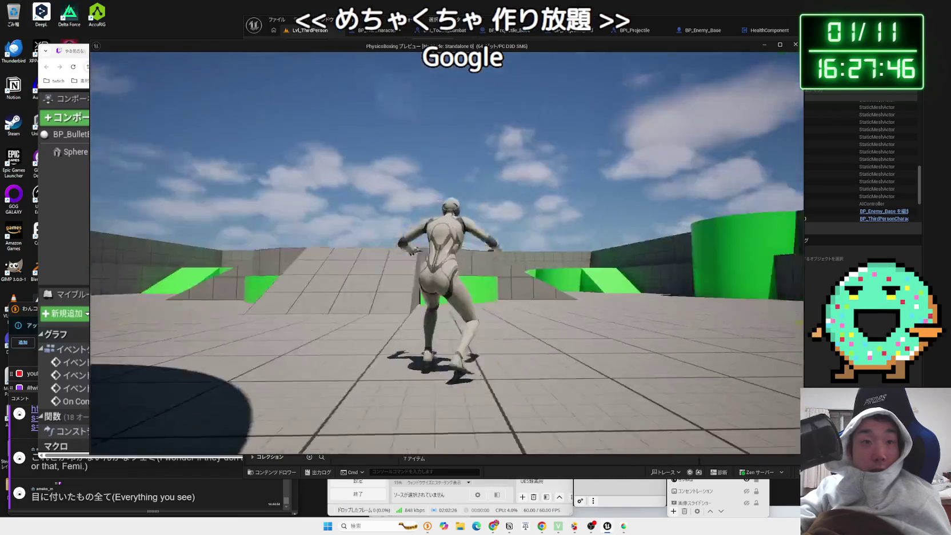
{"action": "key", "text": "w"}
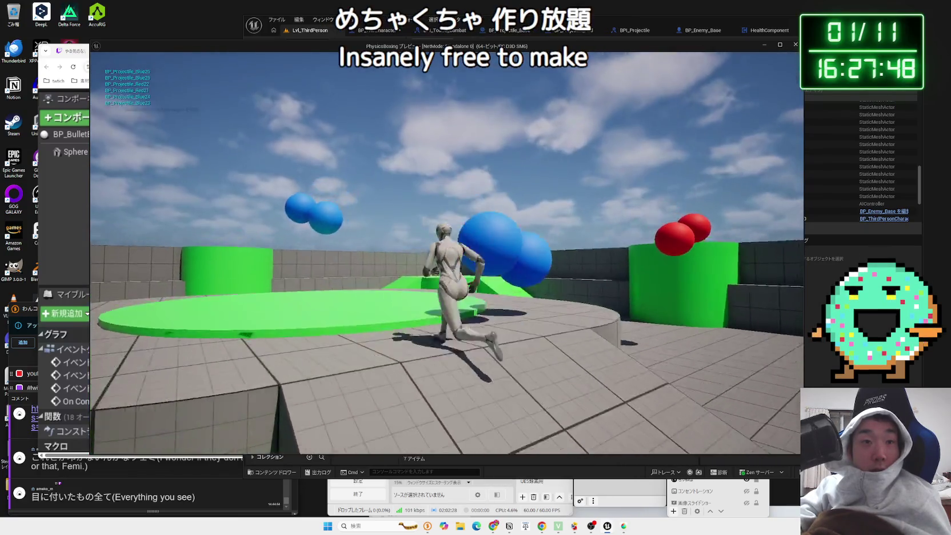
{"action": "key", "text": "w"}
{"action": "key", "text": "space"}
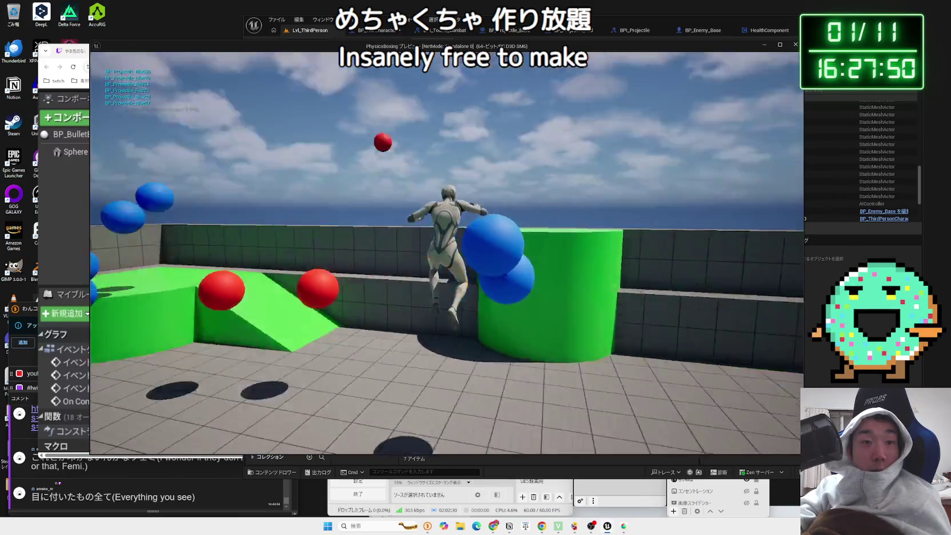
{"action": "key", "text": "w"}
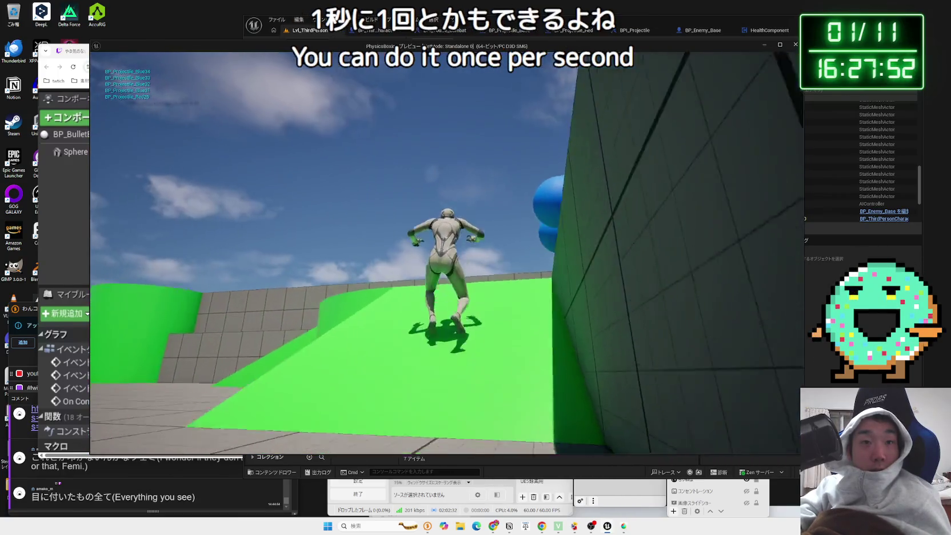
{"action": "key", "text": "w"}
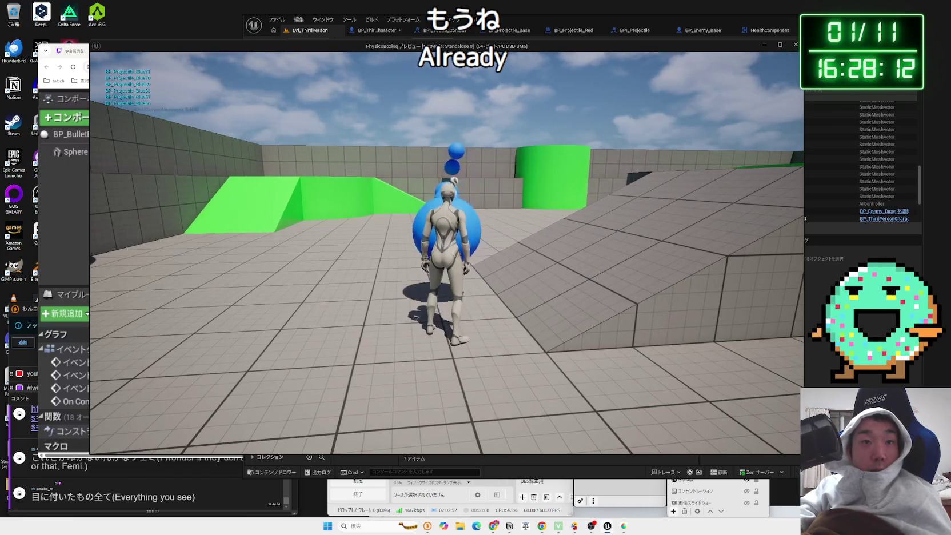
{"action": "key", "text": "Escape"}
- Cycle through the open blueprint tabs to reach BP_Enemy_Base's event graph
{"action": "left_click", "coordinate": [377, 30]}
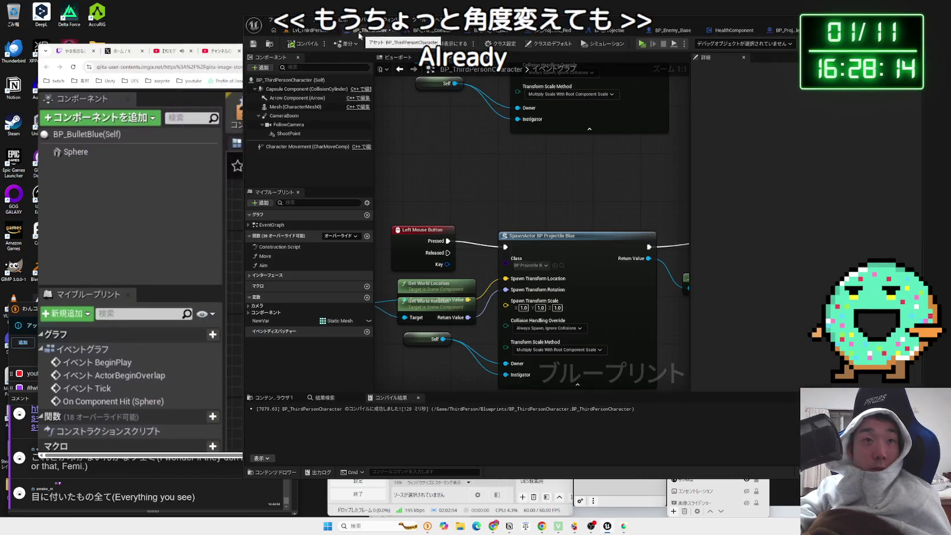
{"action": "left_click", "coordinate": [418, 31]}
{"action": "left_click", "coordinate": [375, 34]}
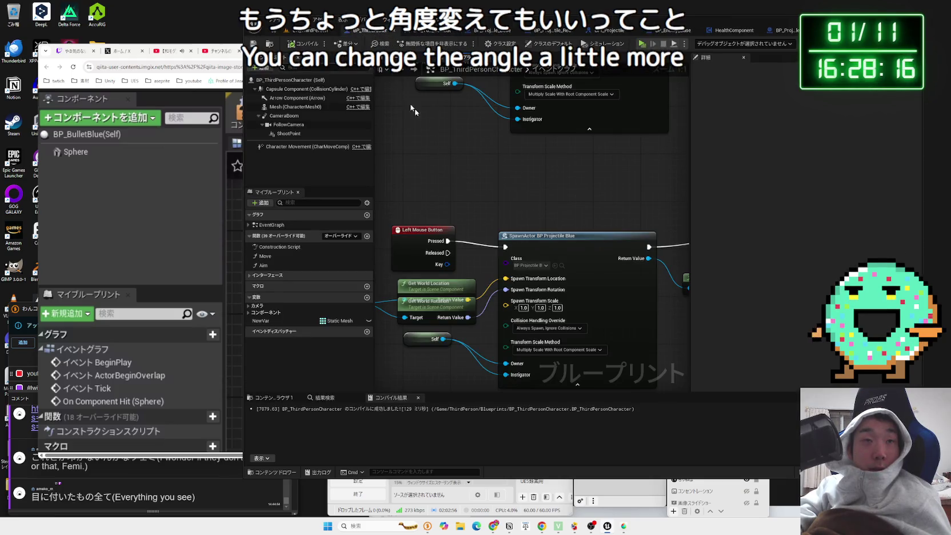
{"action": "left_click", "coordinate": [423, 31]}
{"action": "left_click", "coordinate": [478, 30]}
{"action": "left_click", "coordinate": [538, 30]}
{"action": "left_click", "coordinate": [591, 30]}
{"action": "left_click", "coordinate": [649, 30]}
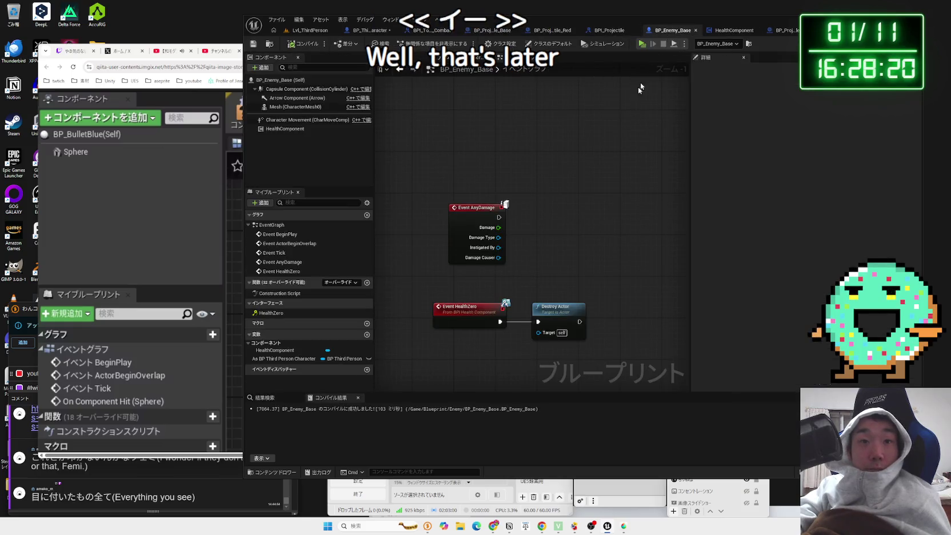
- Rearrange the damage event nodes, save BP_Enemy_Base, and move on to BP_Projectile_Blue
{"action": "scroll", "coordinate": [533, 203], "scroll_direction": "down", "scroll_amount": 4}
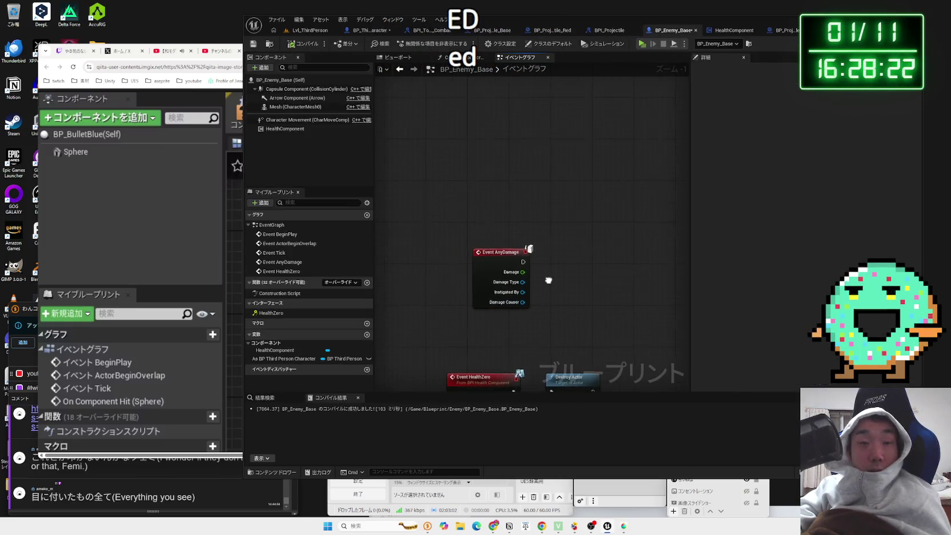
{"action": "scroll", "coordinate": [557, 274], "scroll_direction": "up", "scroll_amount": 4}
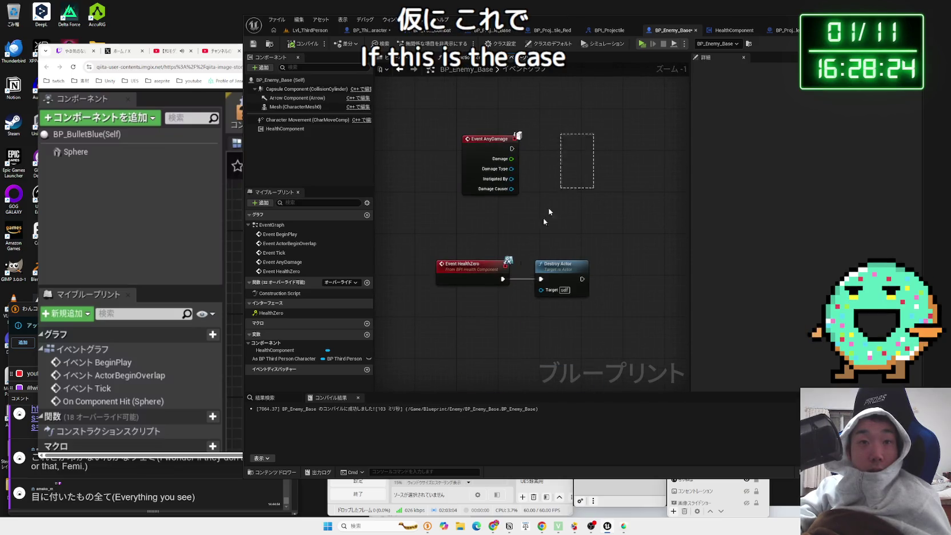
{"action": "mouse_move", "coordinate": [499, 152]}
{"action": "left_mouse_down"}
{"action": "mouse_move", "coordinate": [481, 240]}
{"action": "mouse_move", "coordinate": [481, 189]}
{"action": "mouse_move", "coordinate": [470, 189]}
{"action": "left_mouse_up"}
{"action": "left_click_drag", "start_coordinate": [537, 301], "coordinate": [542, 296]}
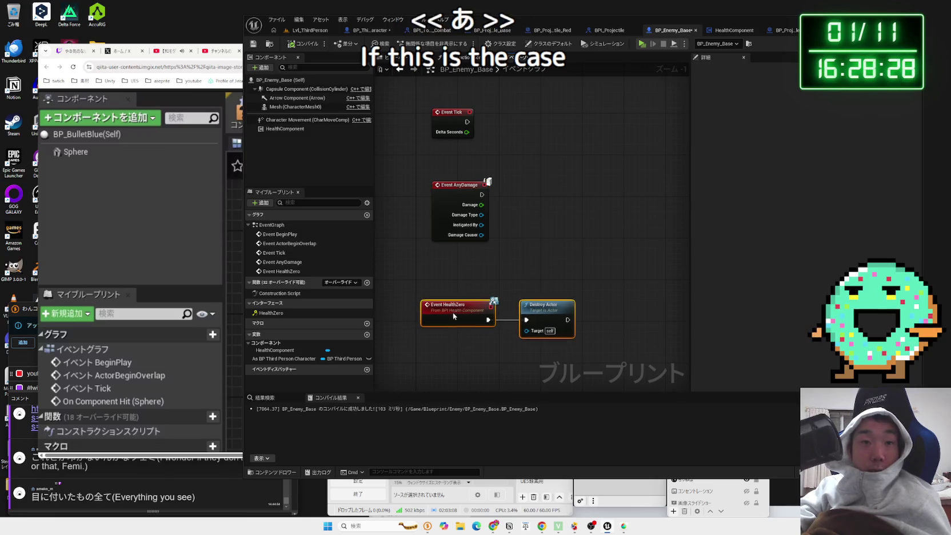
{"action": "left_click_drag", "start_coordinate": [457, 185], "coordinate": [447, 184]}
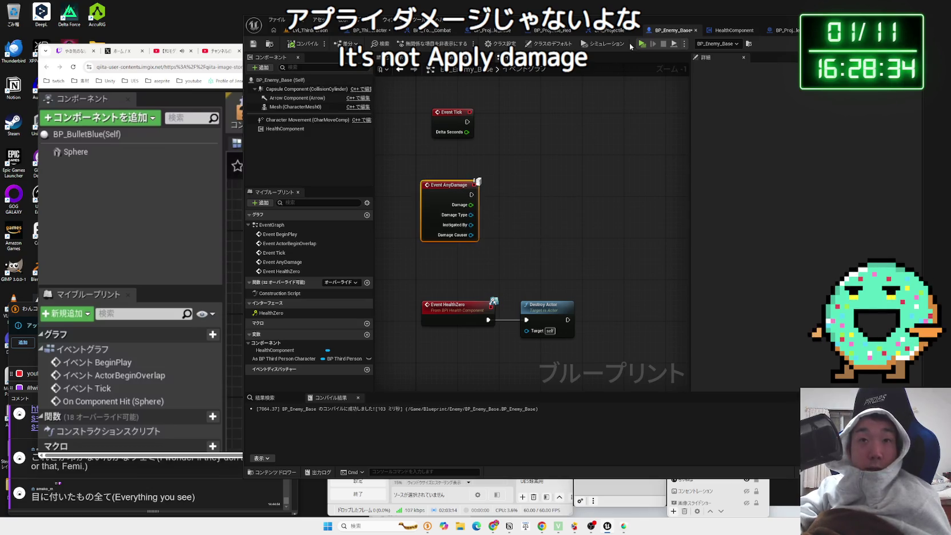
{"action": "key", "text": "ctrl+shift+s"}
{"action": "left_click", "coordinate": [520, 345]}
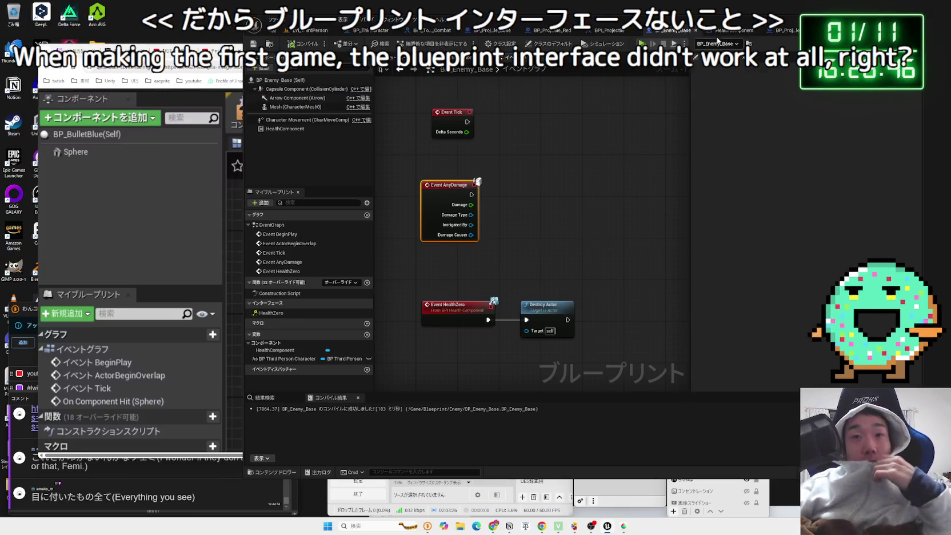
{"action": "left_click", "coordinate": [732, 31]}
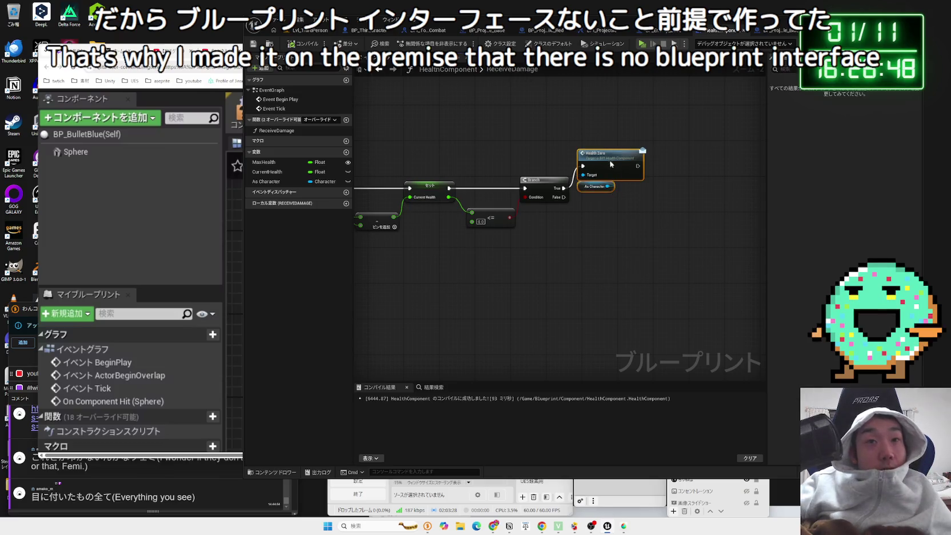
{"action": "left_click", "coordinate": [769, 30]}
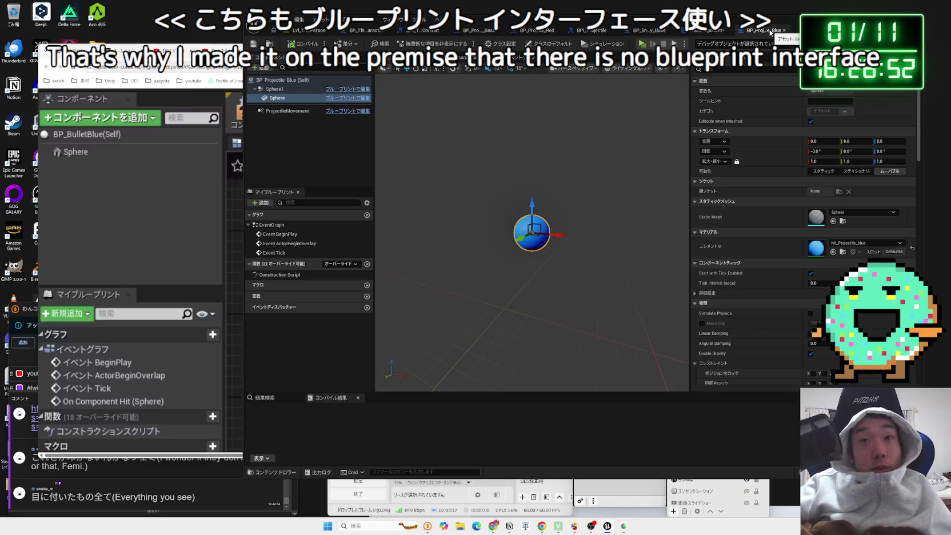
- Show BP_Projectile_Blue's event graph and select Sphere1 to reveal its event settings
{"action": "left_click", "coordinate": [517, 57]}
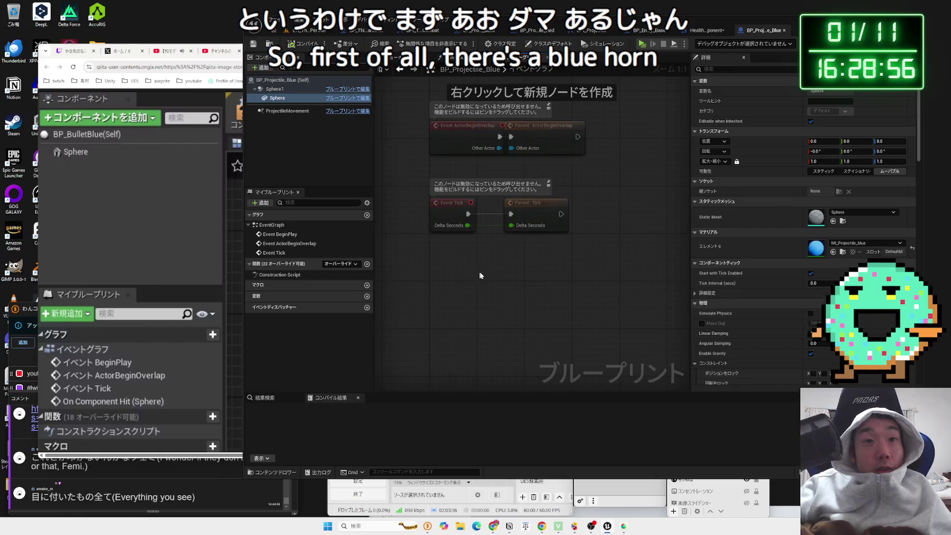
{"action": "left_click", "coordinate": [542, 192]}
{"action": "left_click_drag", "start_coordinate": [455, 288], "coordinate": [489, 225]}
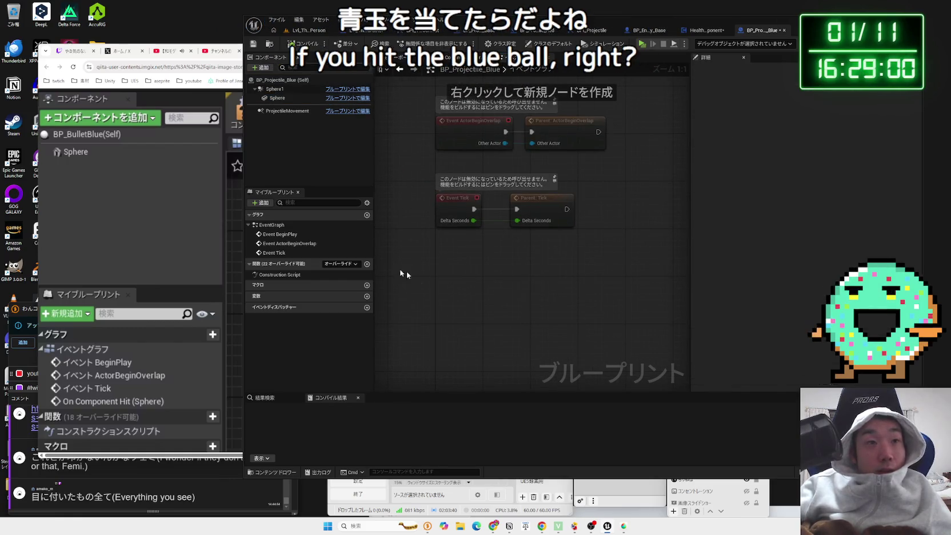
{"action": "left_click", "coordinate": [284, 99]}
{"action": "scroll", "coordinate": [800, 229], "scroll_direction": "down", "scroll_amount": 5}
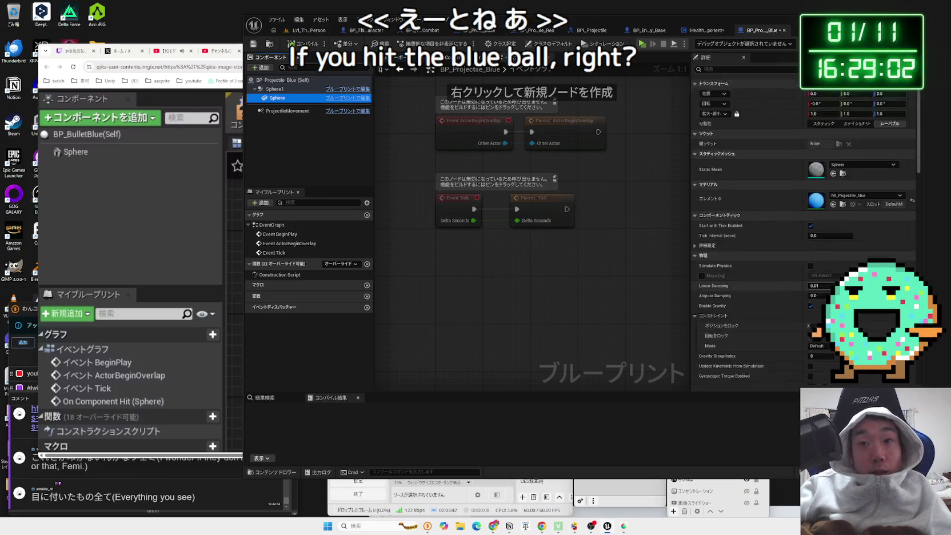
{"action": "scroll", "coordinate": [800, 229], "scroll_direction": "down", "scroll_amount": 5}
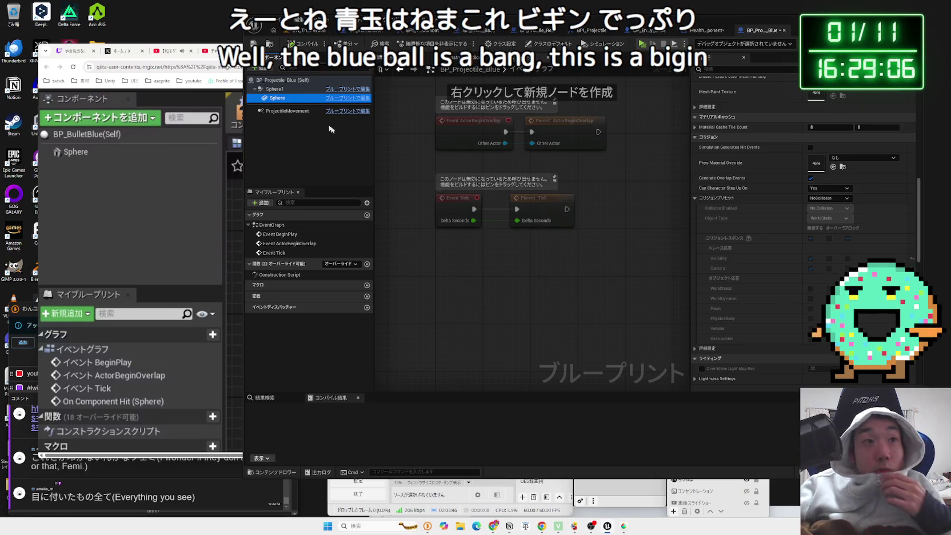
{"action": "left_click", "coordinate": [275, 88]}
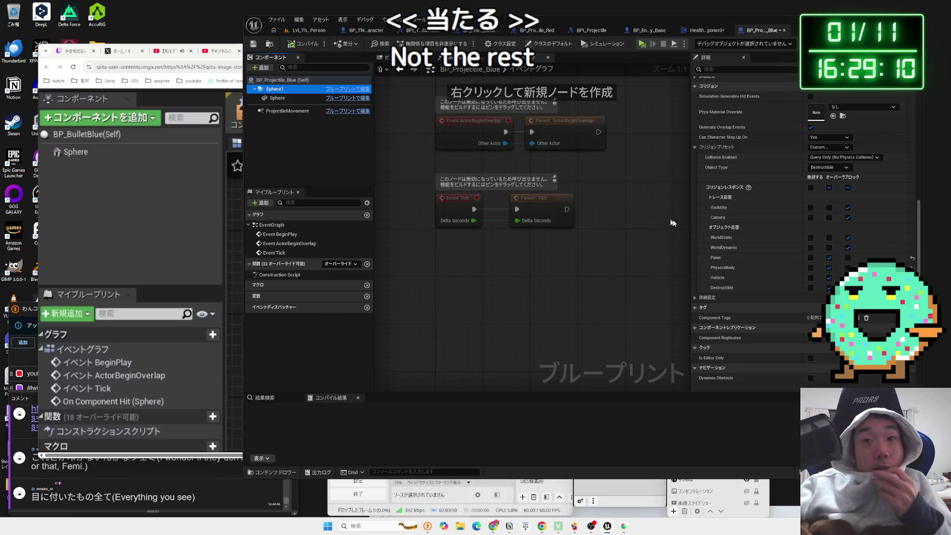
{"action": "scroll", "coordinate": [800, 273], "scroll_direction": "down", "scroll_amount": 6}
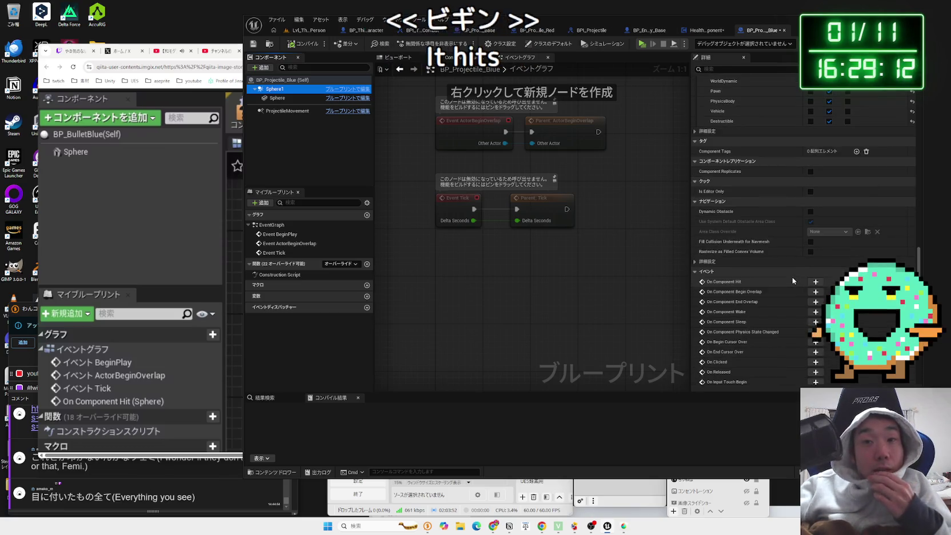
- Add Sphere1's begin-overlap event sending Hit Projectile Blue to Other Actor, and compile
{"action": "left_click", "coordinate": [815, 292]}
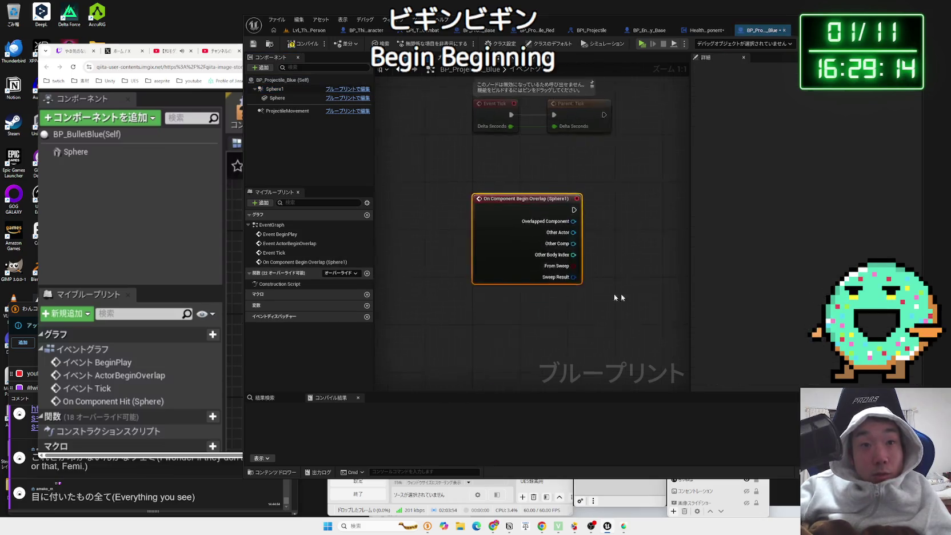
{"action": "left_click_drag", "start_coordinate": [484, 239], "coordinate": [548, 234]}
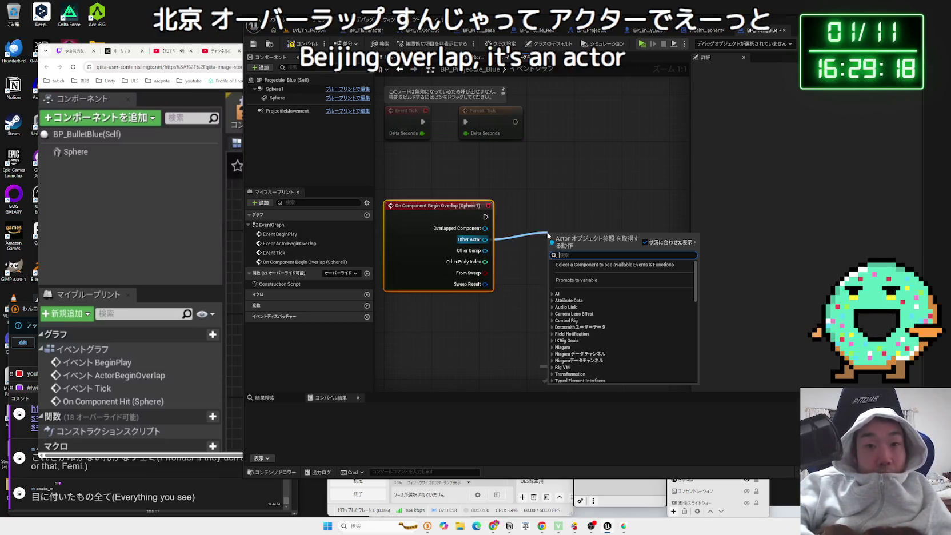
{"action": "type", "text": "bpi"}
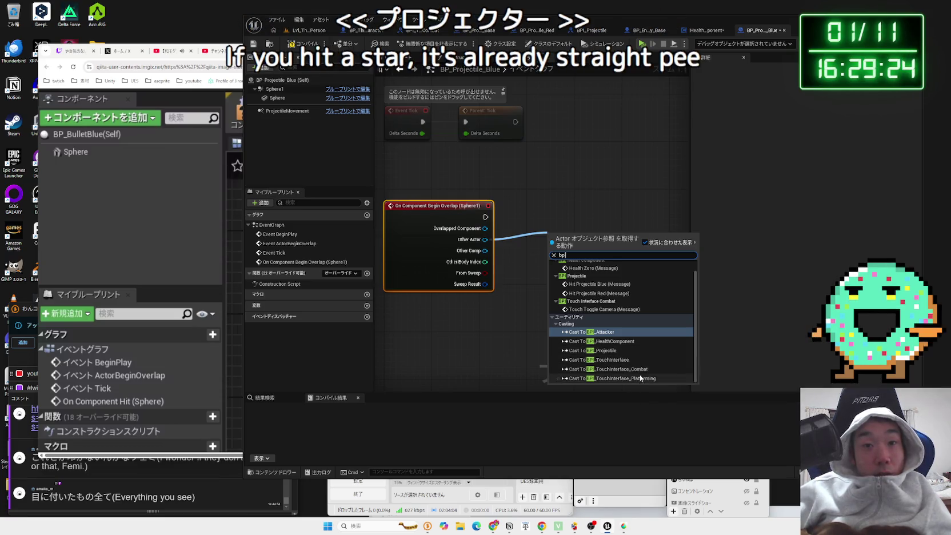
{"action": "scroll", "coordinate": [616, 349], "scroll_direction": "up", "scroll_amount": 1}
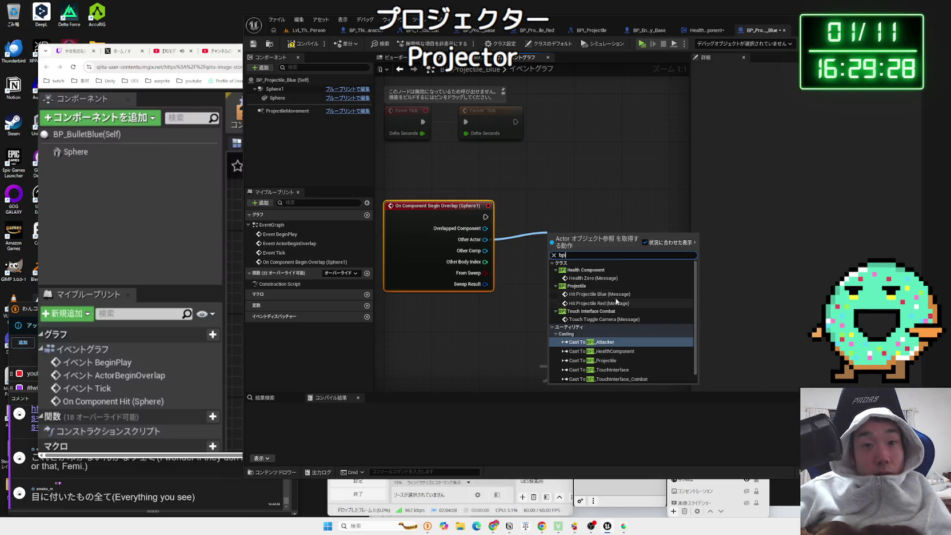
{"action": "left_click", "coordinate": [618, 295]}
{"action": "mouse_move", "coordinate": [578, 234]}
{"action": "left_mouse_down"}
{"action": "mouse_move", "coordinate": [576, 212]}
{"action": "mouse_move", "coordinate": [553, 203]}
{"action": "left_mouse_up"}
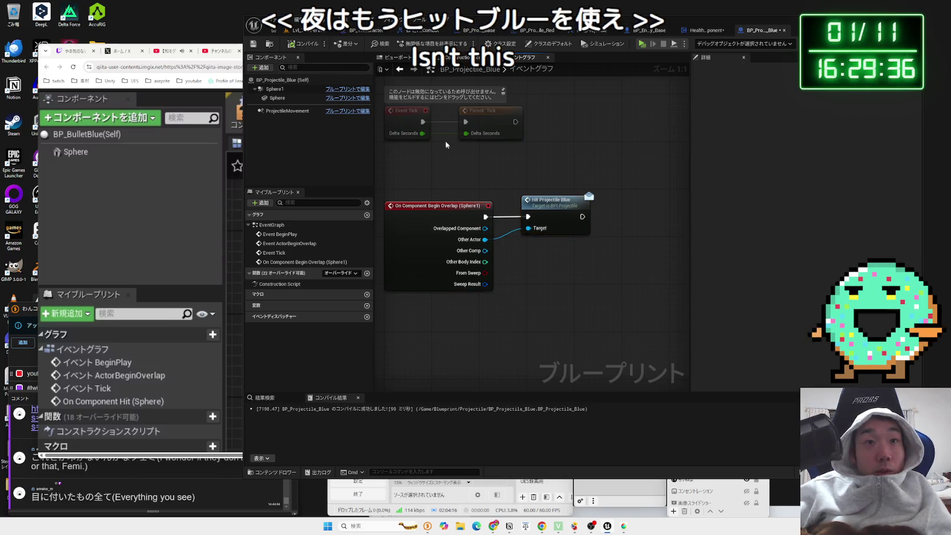
{"action": "left_click", "coordinate": [304, 43]}
{"action": "left_click", "coordinate": [648, 33]}
{"action": "left_click", "coordinate": [591, 31]}
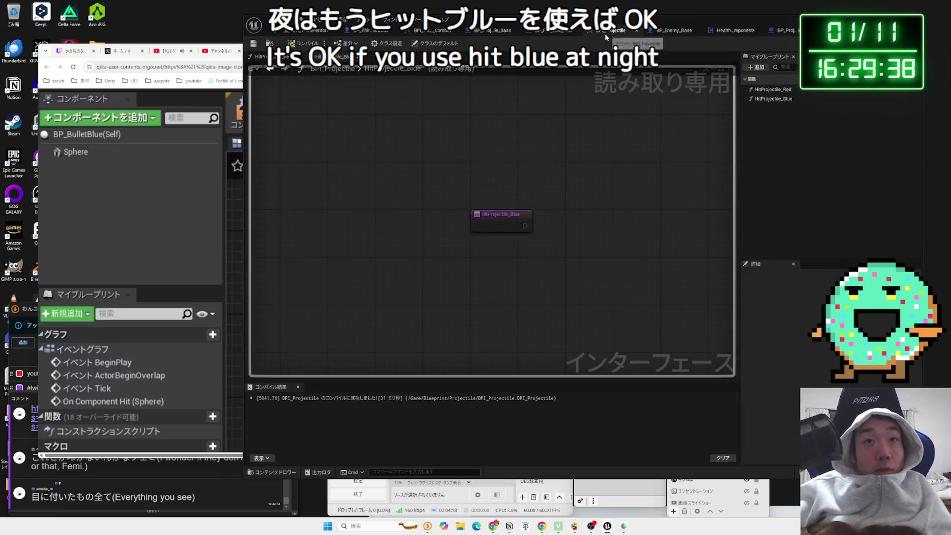
- Switch to BP_Projectile_Red and show its event graph
{"action": "left_click", "coordinate": [537, 31]}
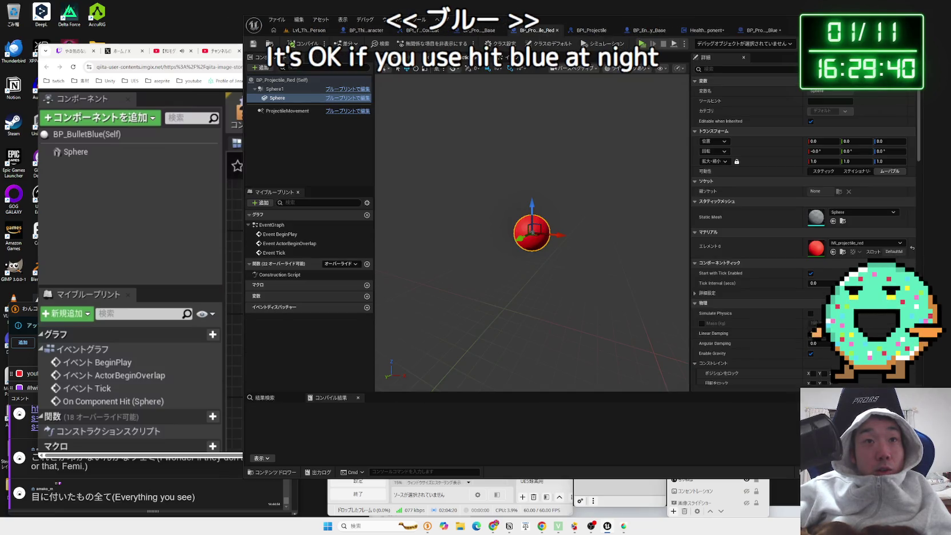
{"action": "double_click", "coordinate": [273, 253]}
{"action": "right_click", "coordinate": [472, 246]}
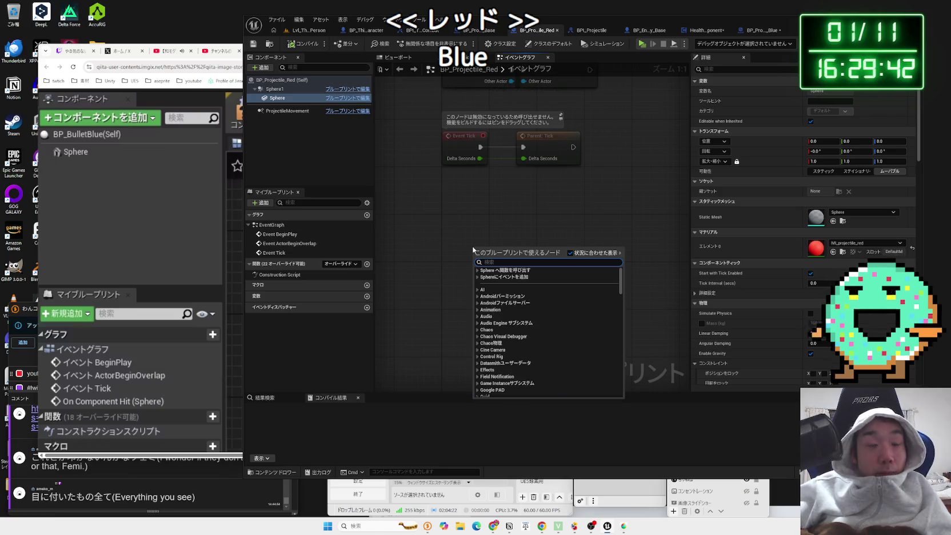
{"action": "scroll", "coordinate": [472, 245], "scroll_direction": "down", "scroll_amount": 15}
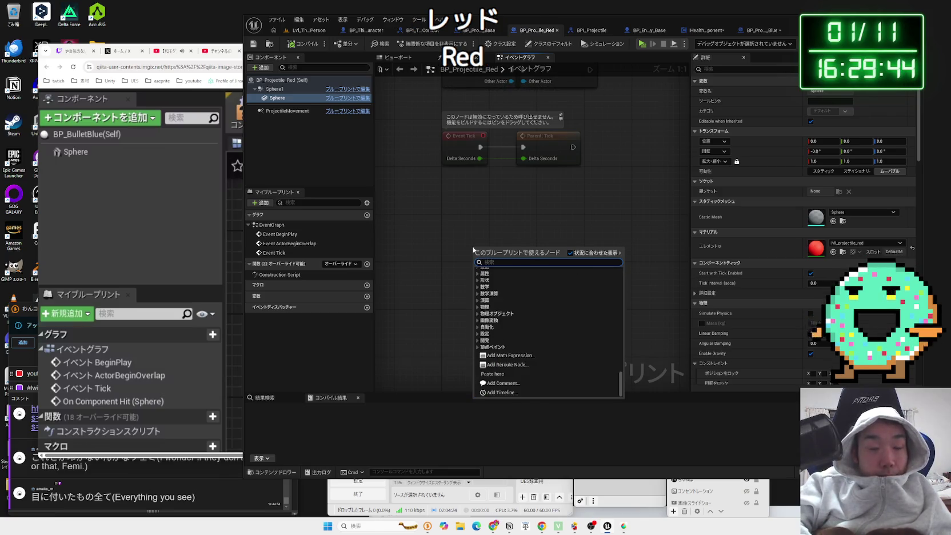
{"action": "left_click", "coordinate": [472, 246]}
{"action": "scroll", "coordinate": [797, 290], "scroll_direction": "down", "scroll_amount": 5}
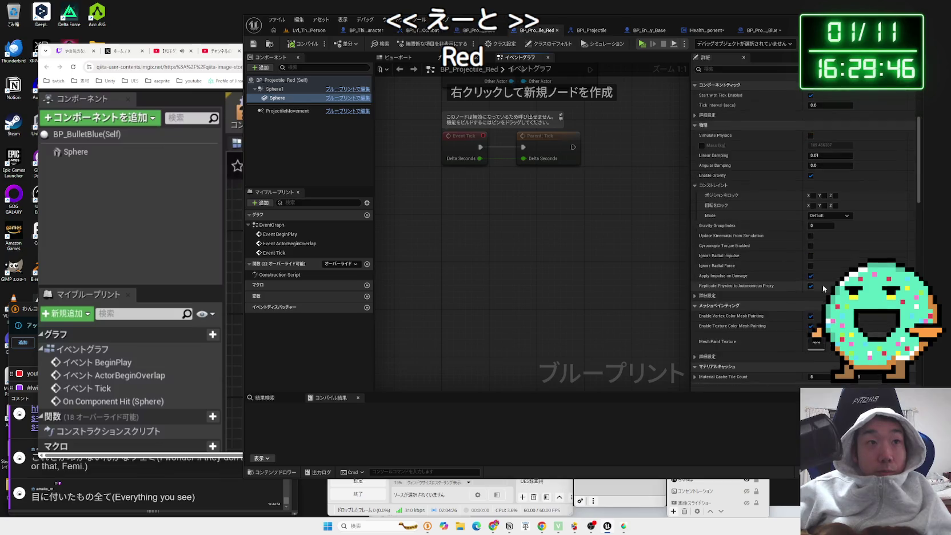
- Add an On Component Begin Overlap event for the red projectile's Sphere1
{"action": "left_click", "coordinate": [275, 88]}
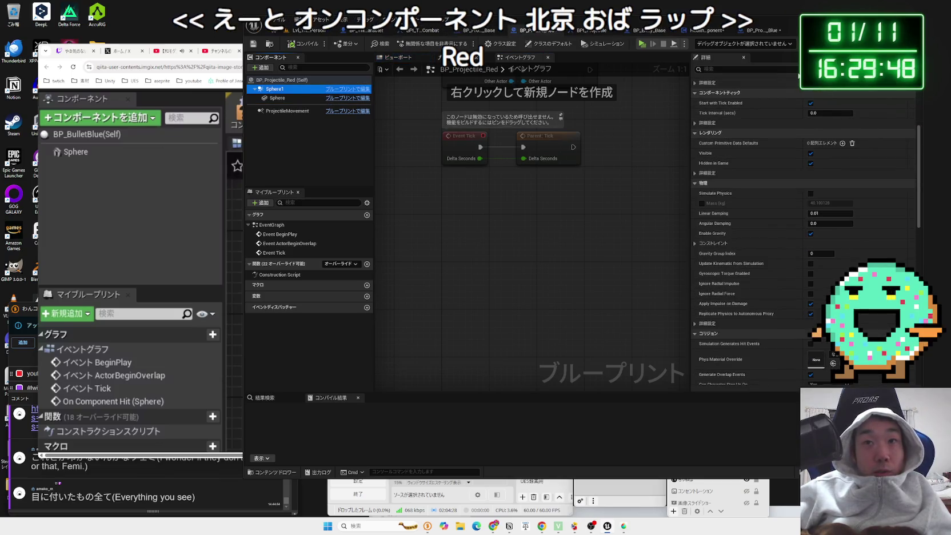
{"action": "left_click", "coordinate": [794, 70]}
{"action": "type", "text": "on"}
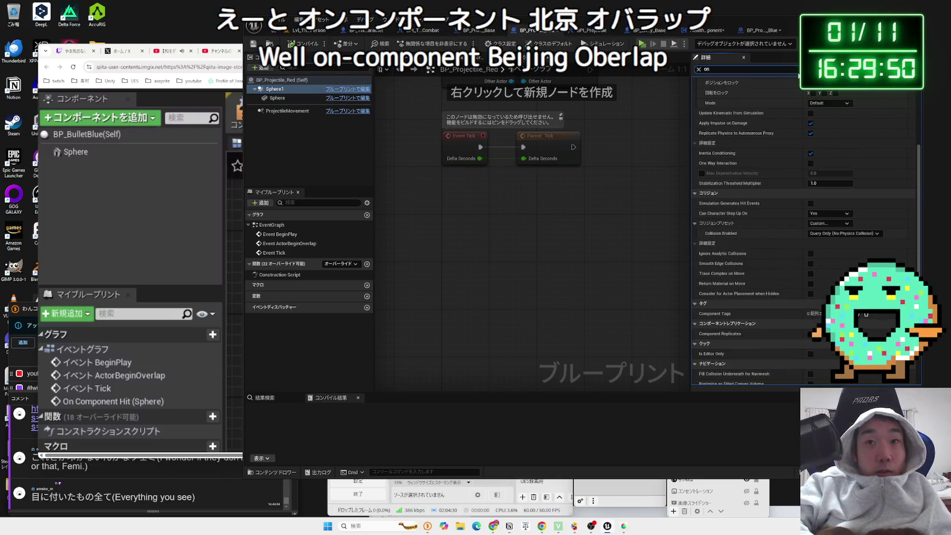
{"action": "type", "text": " begin"}
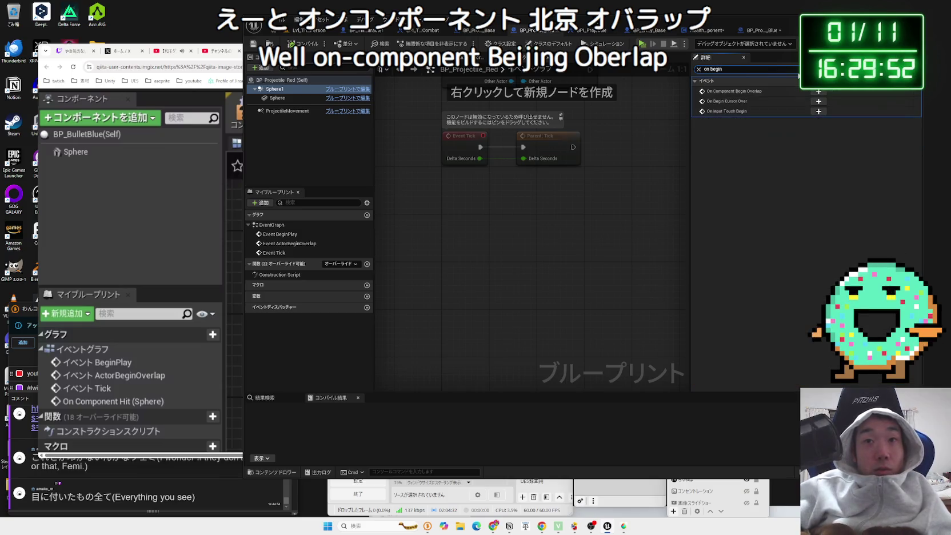
{"action": "left_click", "coordinate": [818, 92]}
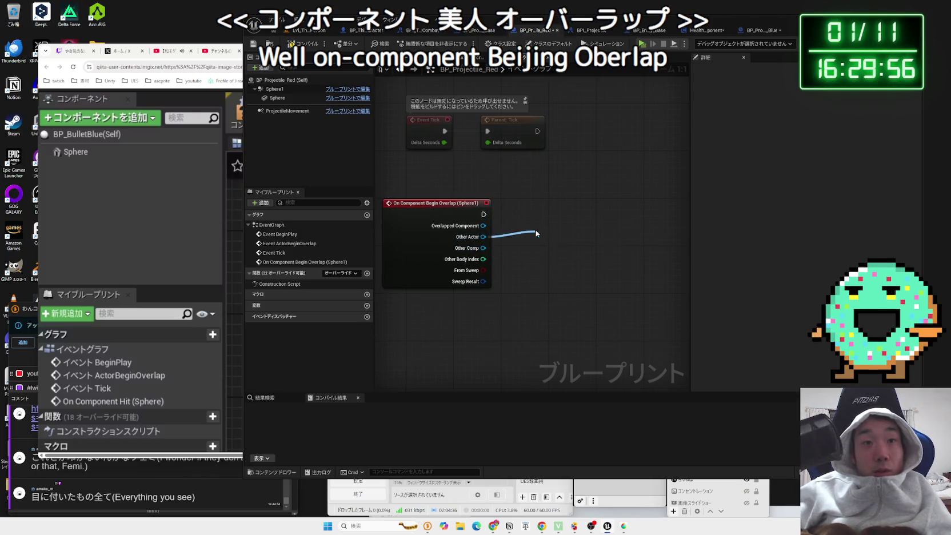
- Send Hit Projectile Red to the Other Actor and save BP_Projectile_Red
{"action": "left_click_drag", "start_coordinate": [536, 230], "coordinate": [535, 230]}
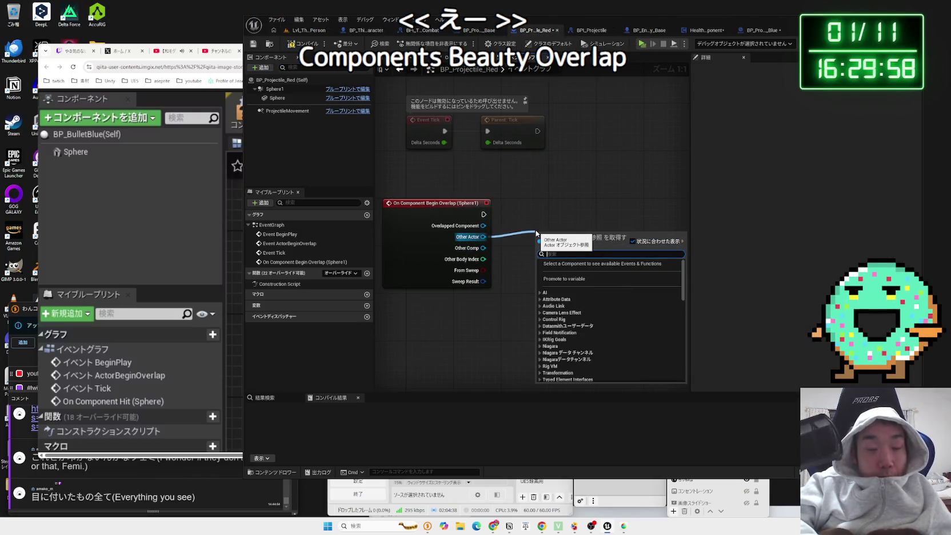
{"action": "type", "text": "bpi"}
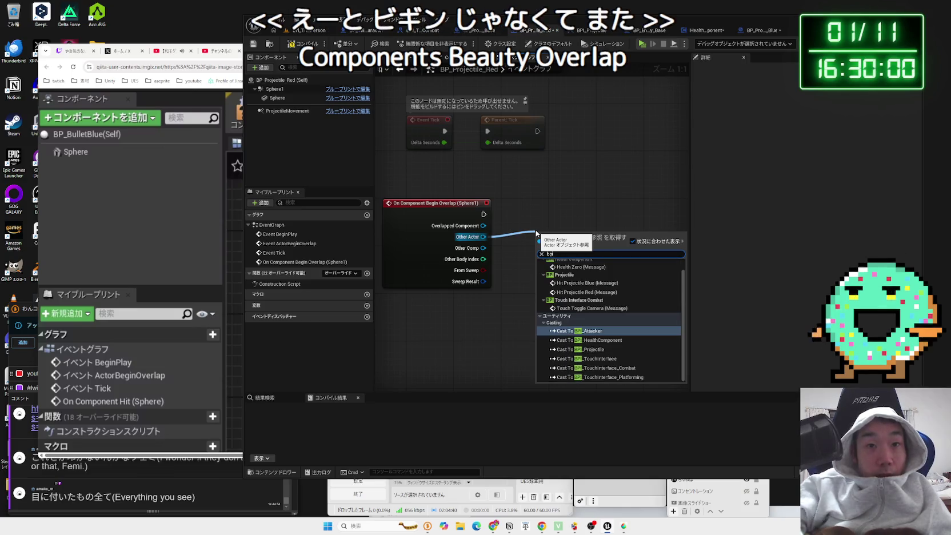
{"action": "left_click", "coordinate": [575, 292]}
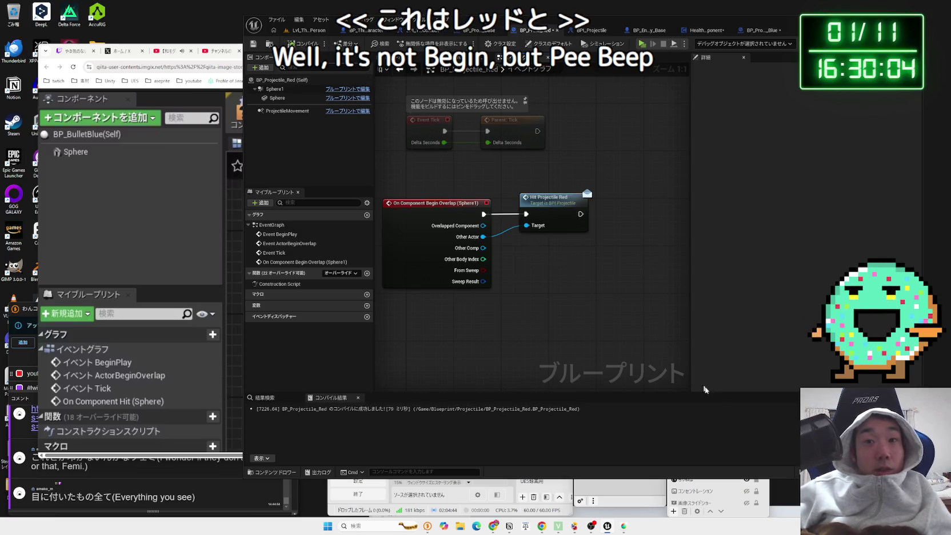
{"action": "key", "text": "ctrl+shift+s"}
{"action": "left_click", "coordinate": [527, 344]}
{"action": "left_click", "coordinate": [655, 35]}
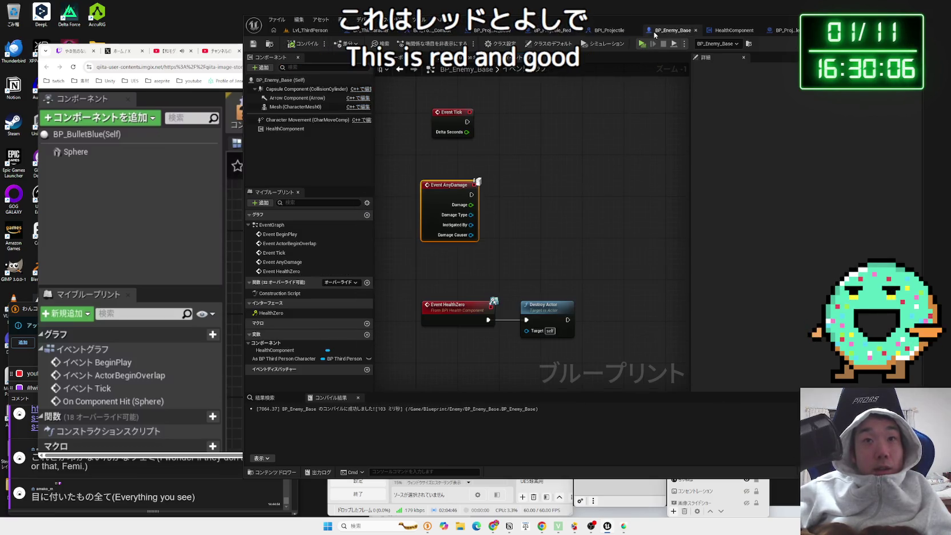
- Rearrange the Event AnyDamage, HealthZero and Destroy Actor nodes in BP_Enemy_Base's graph
{"action": "mouse_move", "coordinate": [613, 177]}
{"action": "left_mouse_down"}
{"action": "mouse_move", "coordinate": [593, 287]}
{"action": "mouse_move", "coordinate": [596, 191]}
{"action": "left_mouse_up"}
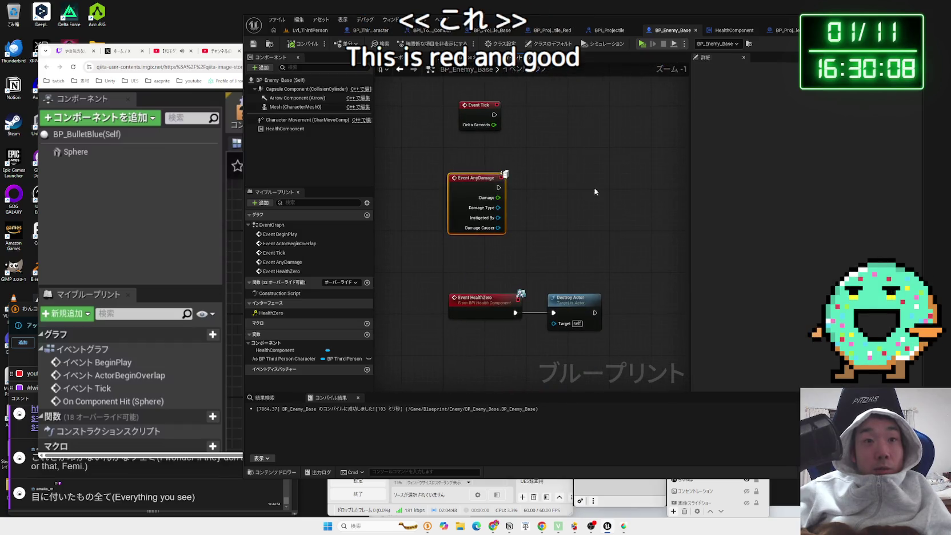
{"action": "left_click_drag", "start_coordinate": [477, 178], "coordinate": [518, 139]}
{"action": "left_click_drag", "start_coordinate": [473, 272], "coordinate": [459, 193]}
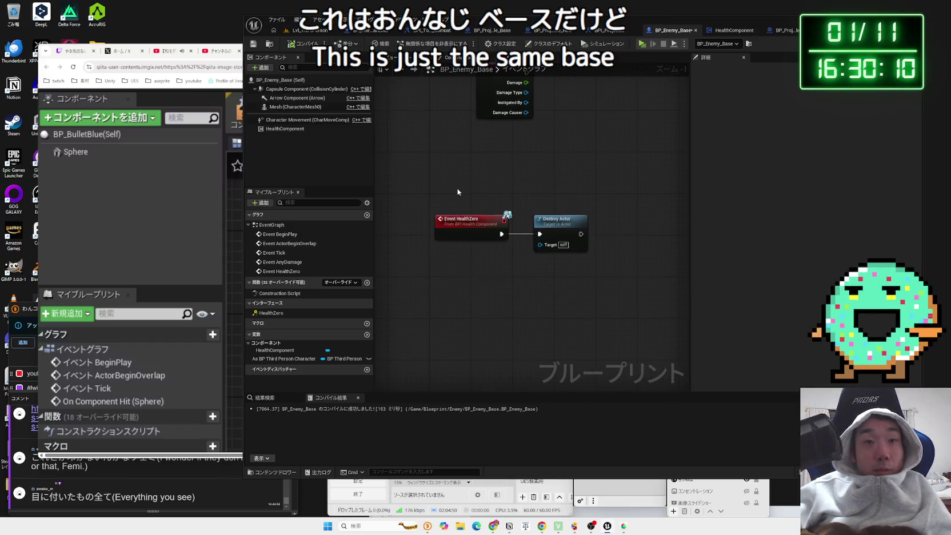
{"action": "left_click_drag", "start_coordinate": [479, 227], "coordinate": [480, 269]}
{"action": "left_click", "coordinate": [455, 178]}
{"action": "left_click_drag", "start_coordinate": [509, 92], "coordinate": [509, 174]}
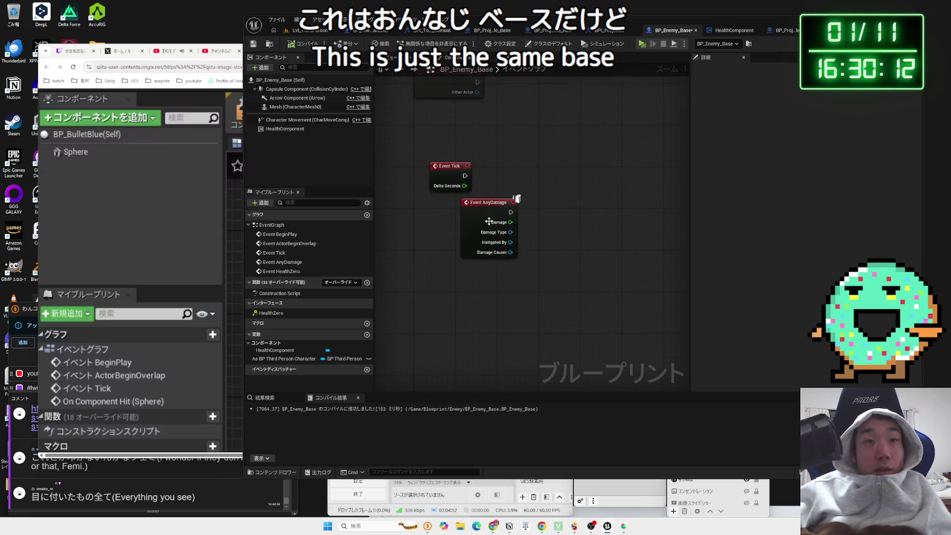
{"action": "left_click_drag", "start_coordinate": [491, 228], "coordinate": [458, 228]}
{"action": "scroll", "coordinate": [527, 299], "scroll_direction": "down", "scroll_amount": 2}
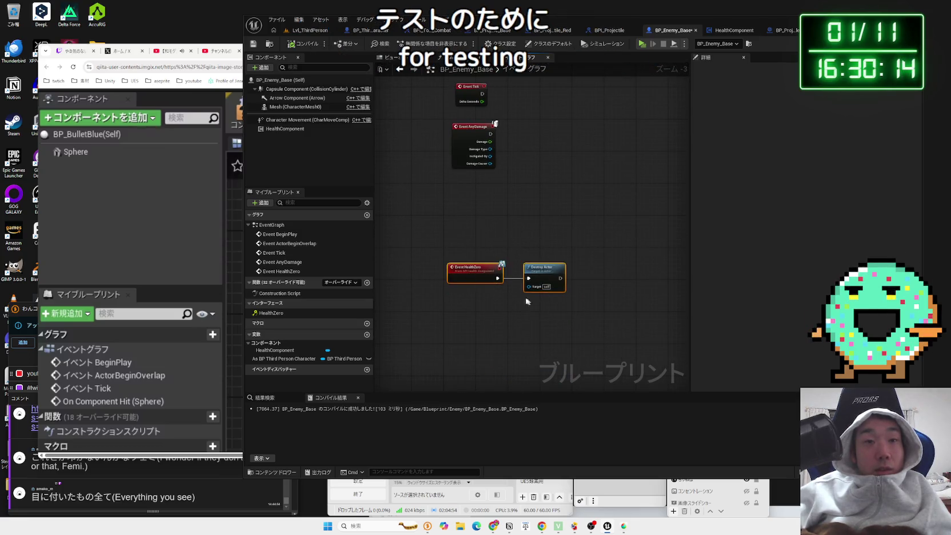
{"action": "left_click_drag", "start_coordinate": [537, 275], "coordinate": [537, 222]}
{"action": "left_click_drag", "start_coordinate": [501, 187], "coordinate": [503, 256]}
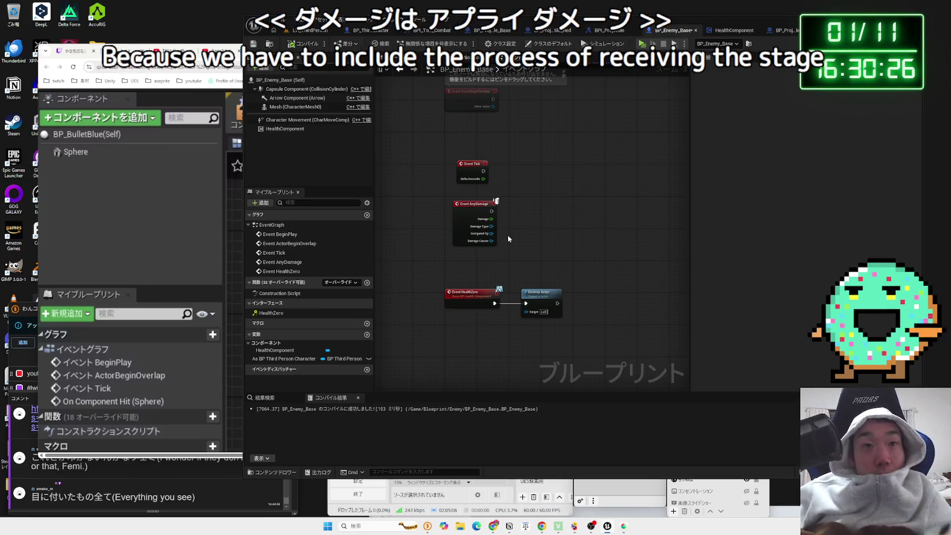
- Delete the Event AnyDamage node and save the blueprint
{"action": "right_click", "coordinate": [519, 239]}
{"action": "left_click", "coordinate": [472, 205]}
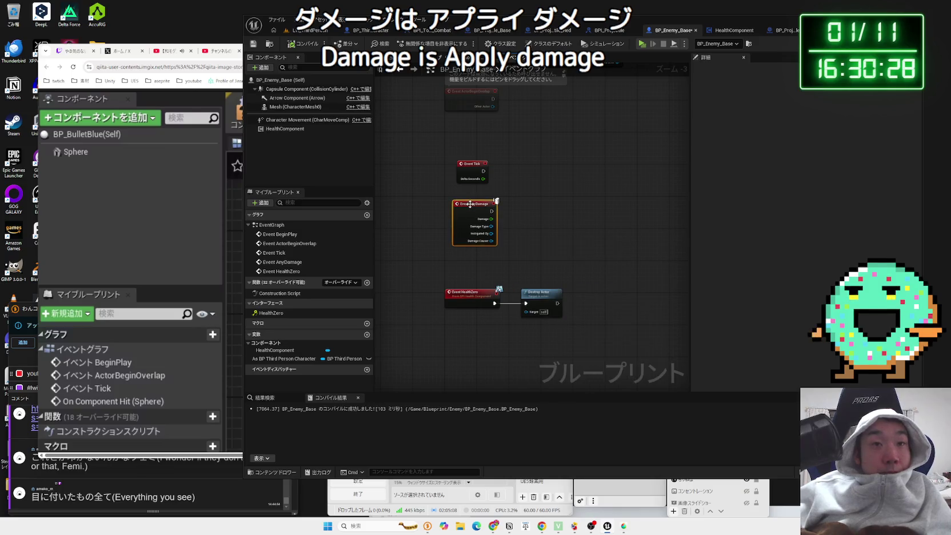
{"action": "key", "text": "Delete"}
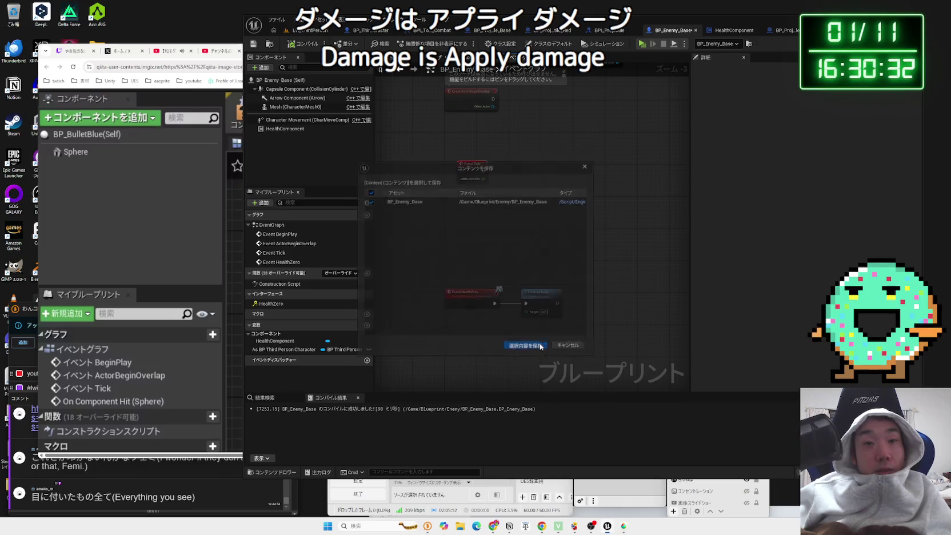
{"action": "left_click", "coordinate": [526, 348]}
- Add a Receive Damage call on the Health Component and position it beside its getter
{"action": "right_click", "coordinate": [496, 235]}
{"action": "type", "text": "applydamage"}
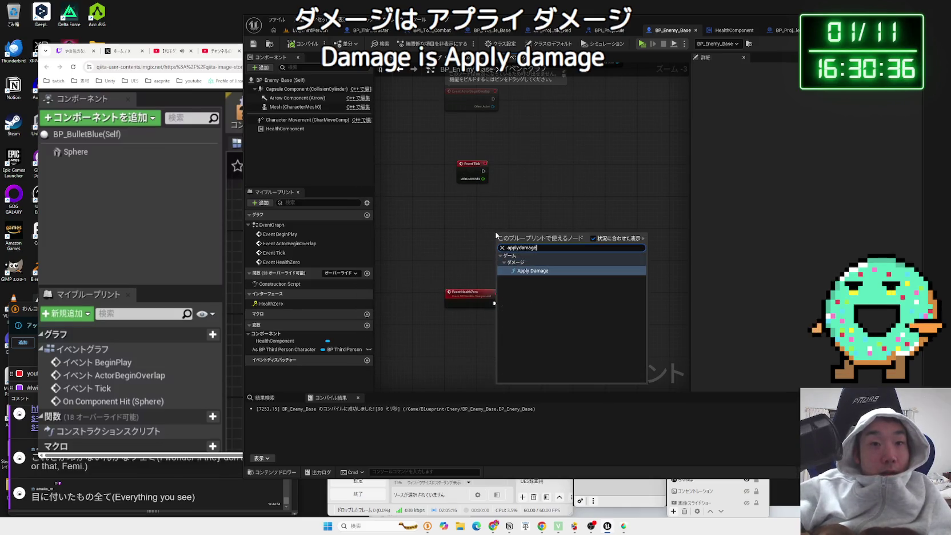
{"action": "key", "text": "Return"}
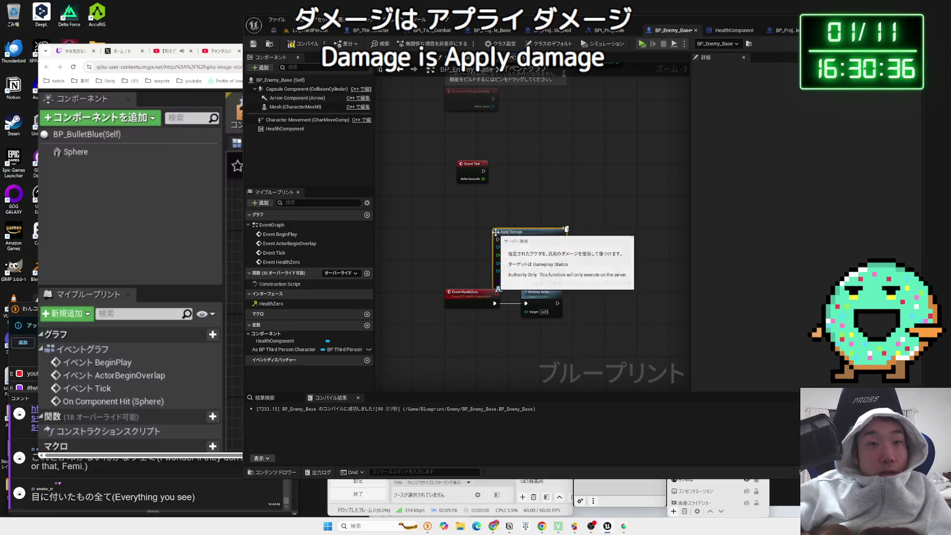
{"action": "scroll", "coordinate": [511, 243], "scroll_direction": "up", "scroll_amount": 3}
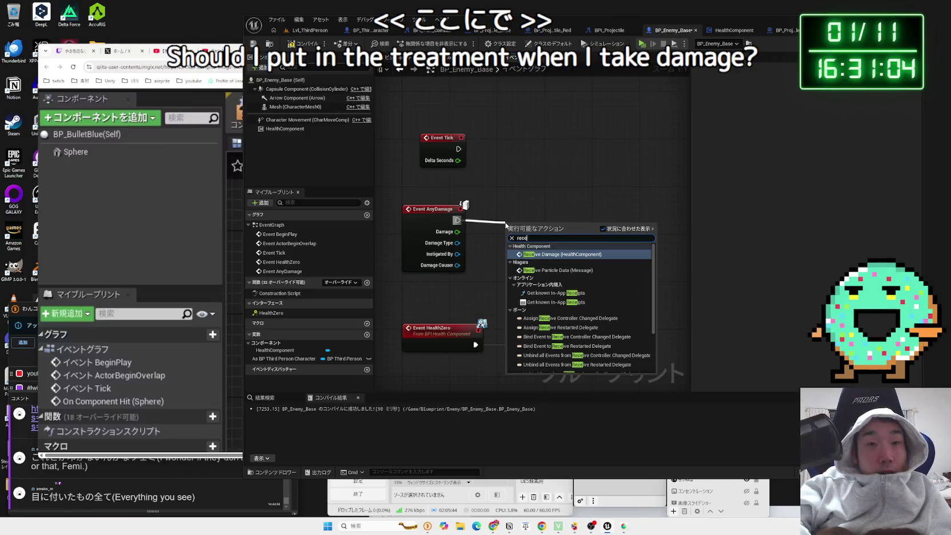
{"action": "left_click", "coordinate": [571, 254]}
{"action": "left_click_drag", "start_coordinate": [487, 183], "coordinate": [507, 257]}
{"action": "left_click_drag", "start_coordinate": [566, 218], "coordinate": [578, 218]}
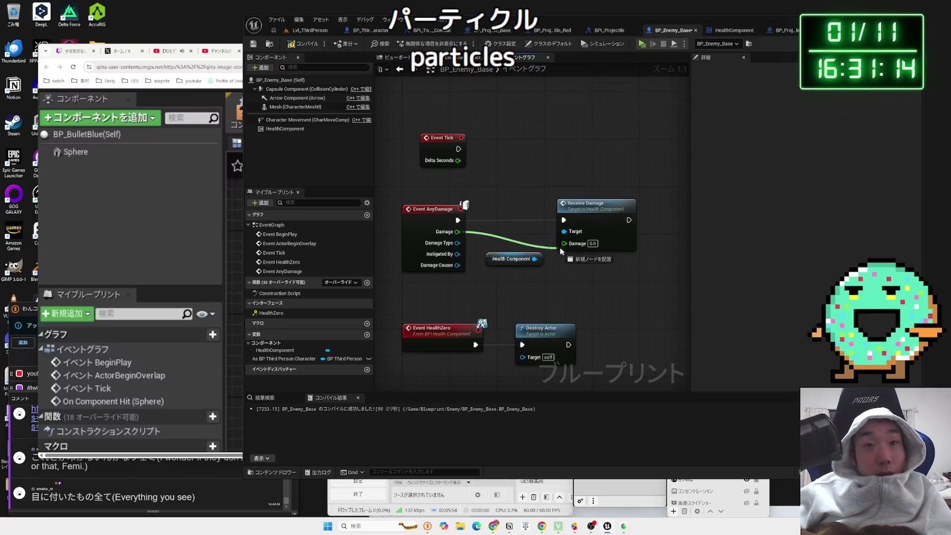
{"action": "left_click_drag", "start_coordinate": [512, 258], "coordinate": [512, 253]}
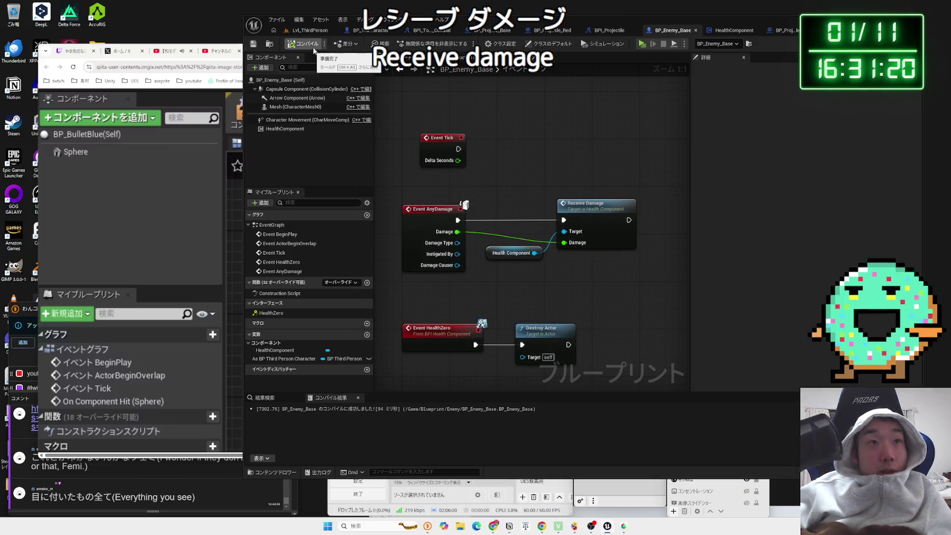
- Group and reposition the damage-handling nodes with Event AnyDamage, then clear the selection
{"action": "left_click_drag", "start_coordinate": [481, 197], "coordinate": [547, 270]}
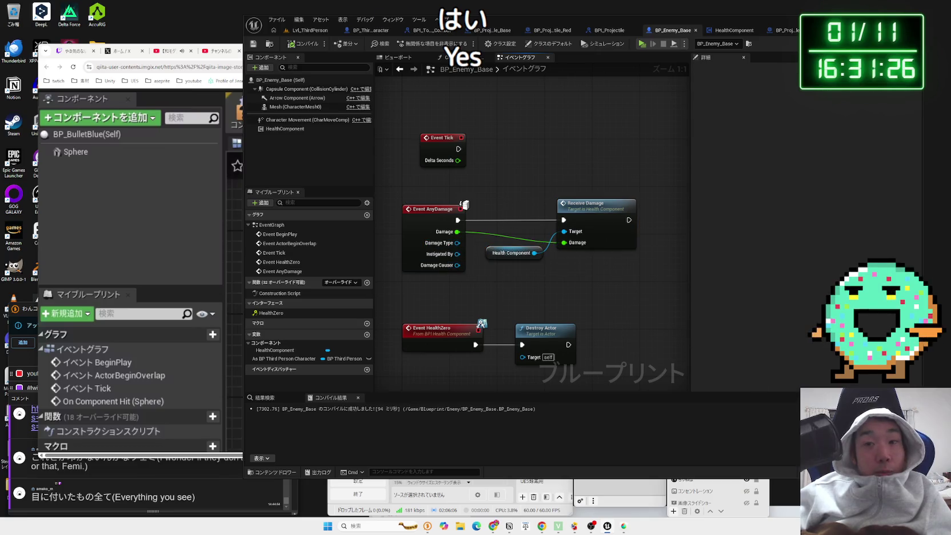
{"action": "scroll", "coordinate": [480, 233], "scroll_direction": "down", "scroll_amount": 2}
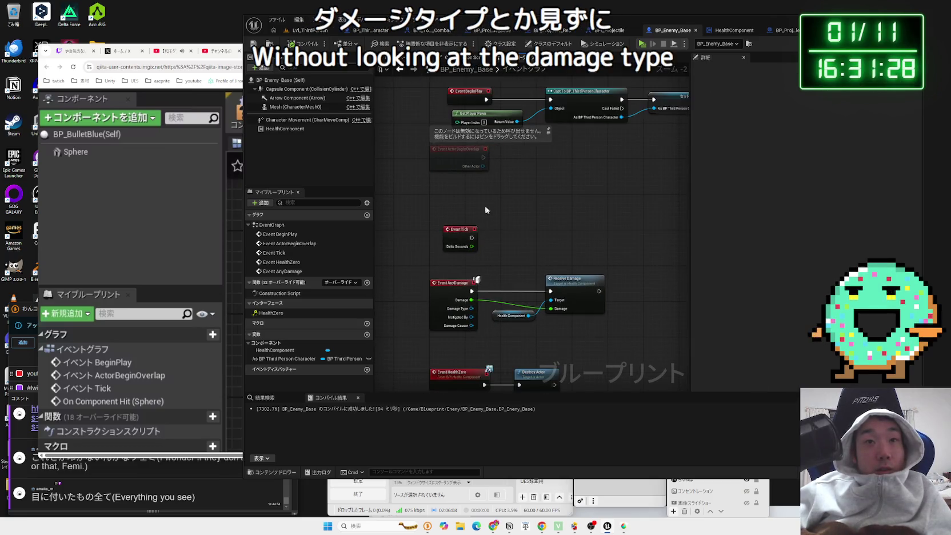
{"action": "mouse_move", "coordinate": [464, 207]}
{"action": "left_mouse_down"}
{"action": "mouse_move", "coordinate": [551, 254]}
{"action": "mouse_move", "coordinate": [553, 269]}
{"action": "left_mouse_up"}
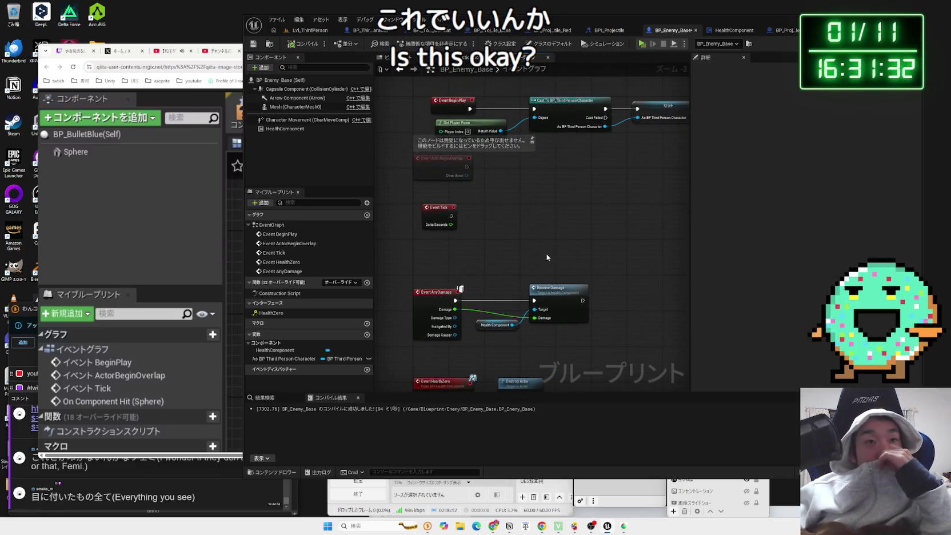
{"action": "left_click_drag", "start_coordinate": [437, 220], "coordinate": [518, 284]}
{"action": "left_click_drag", "start_coordinate": [452, 245], "coordinate": [459, 218]}
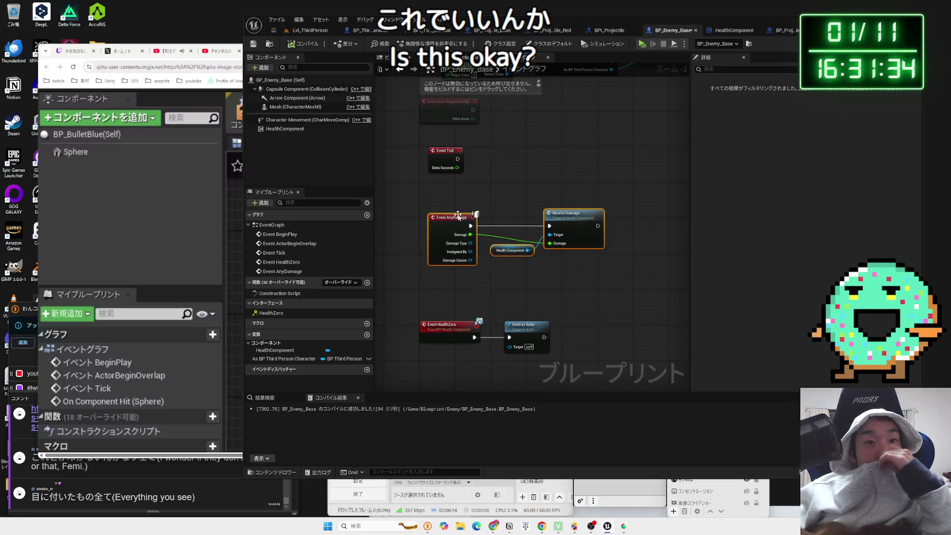
{"action": "mouse_move", "coordinate": [501, 250]}
{"action": "left_mouse_down"}
{"action": "mouse_move", "coordinate": [512, 240]}
{"action": "mouse_move", "coordinate": [521, 279]}
{"action": "left_mouse_up"}
{"action": "left_click", "coordinate": [507, 215]}
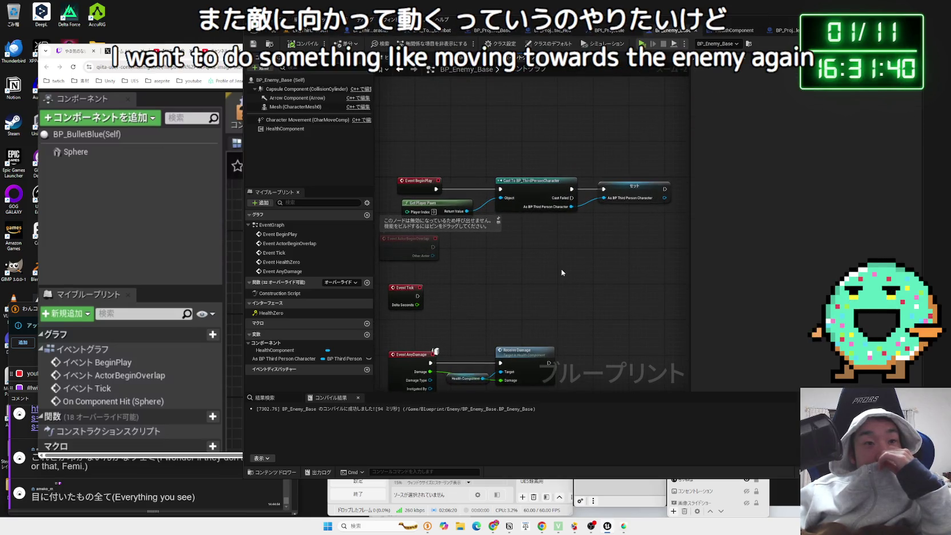
{"action": "left_click_drag", "start_coordinate": [460, 171], "coordinate": [395, 159]}
{"action": "left_click", "coordinate": [416, 163]}
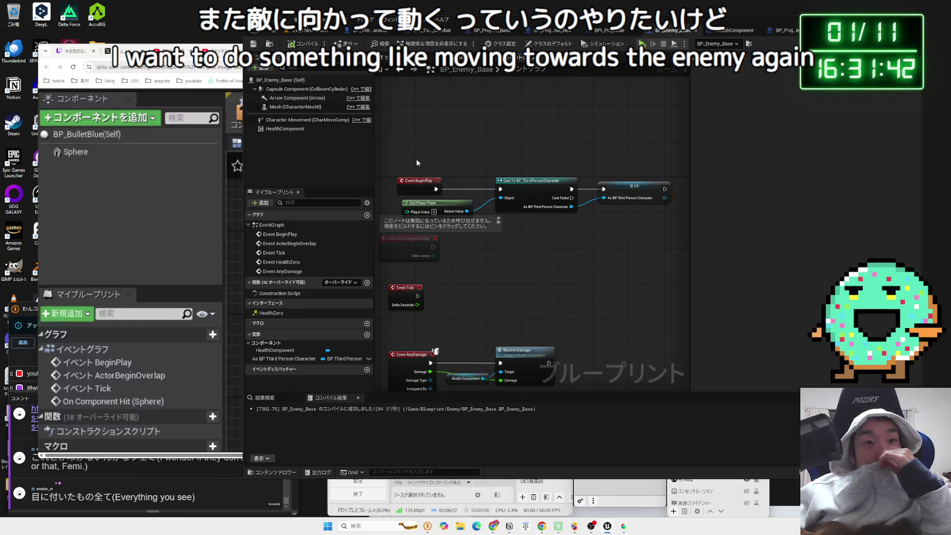
{"action": "left_click_drag", "start_coordinate": [599, 233], "coordinate": [600, 233]}
{"action": "left_click", "coordinate": [600, 233]}
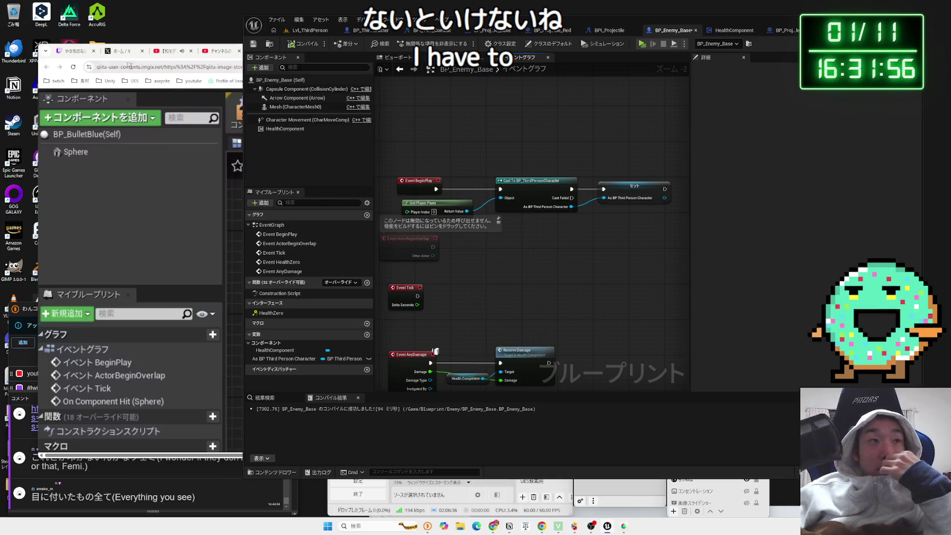
{"action": "left_click", "coordinate": [54, 63]}
- Search Google in a new tab for '敵AI UE5'
{"action": "key", "text": "ctrl+t"}
{"action": "type", "text": "て敵AI UE"}
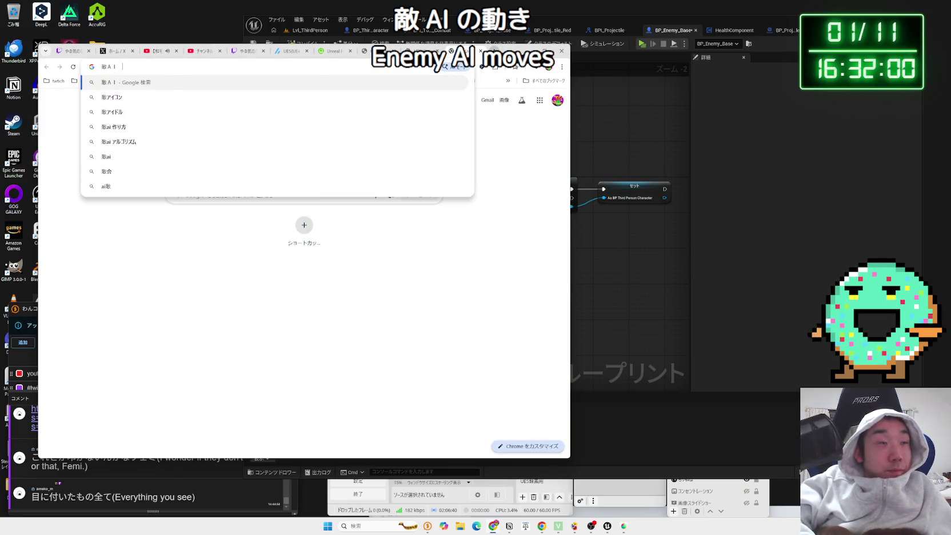
{"action": "type", "text": "5"}
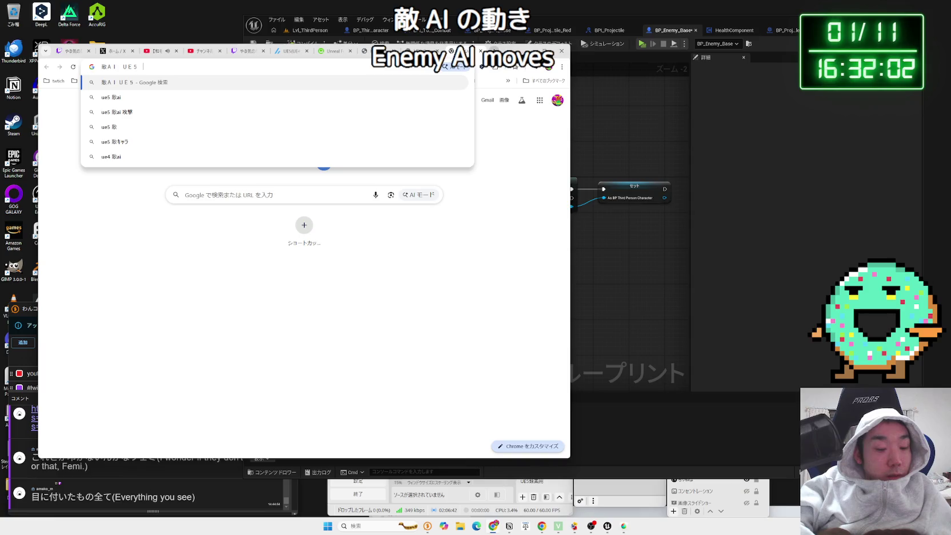
{"action": "type", "text": "め"}
{"action": "key", "text": "Return"}
{"action": "key", "text": "Return"}
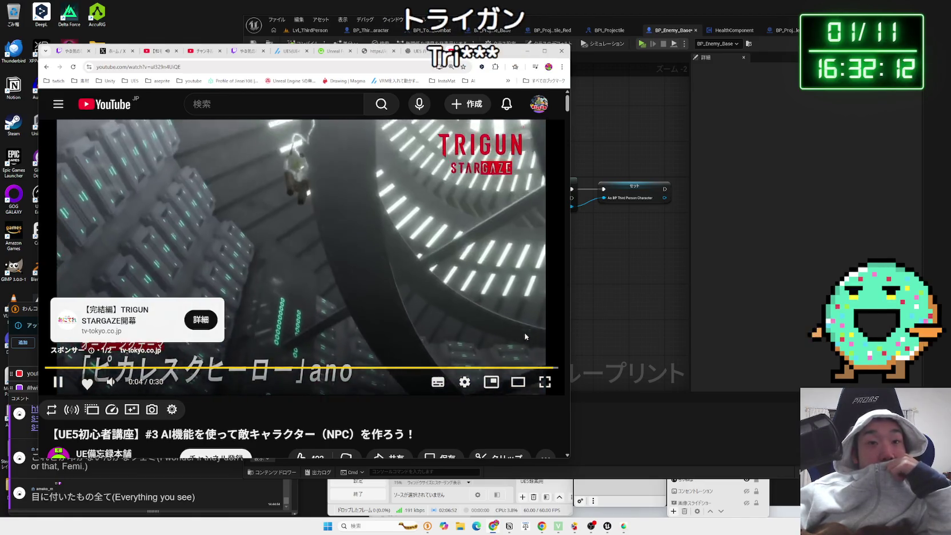
- Skip the ad and seek forward through the NPC tutorial video
{"action": "left_click", "coordinate": [536, 336]}
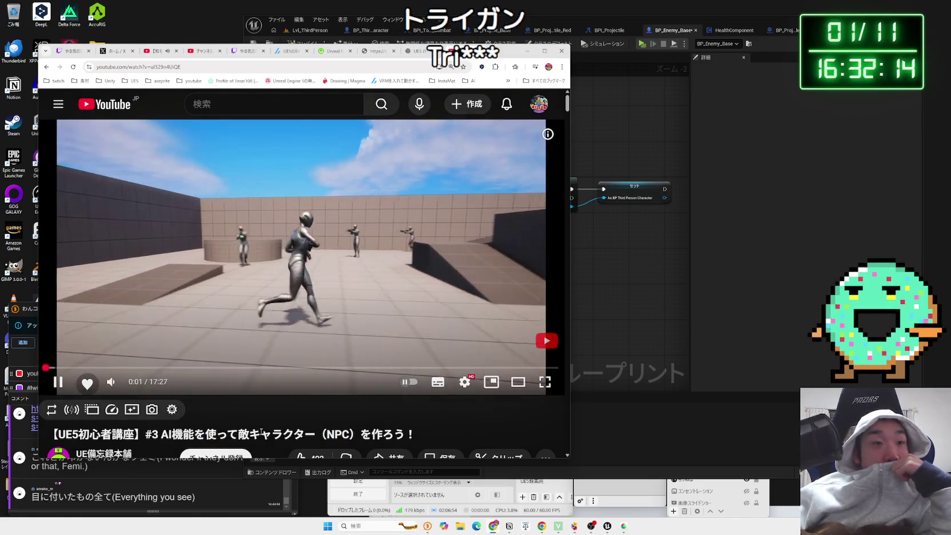
{"action": "key", "text": "Right"}
{"action": "key", "text": "Right"}
{"action": "key", "text": "Right"}
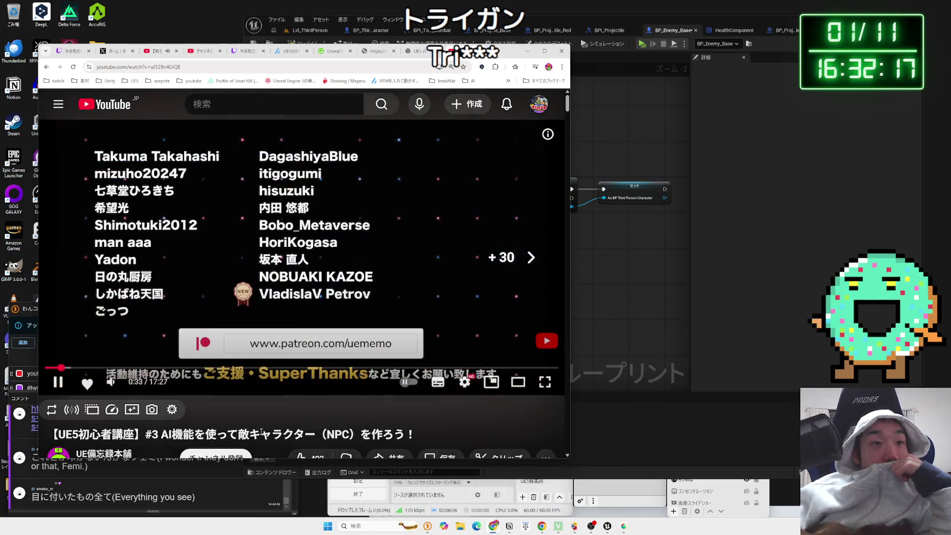
{"action": "key", "text": "Right"}
{"action": "key", "text": "Right"}
{"action": "key", "text": "Right"}
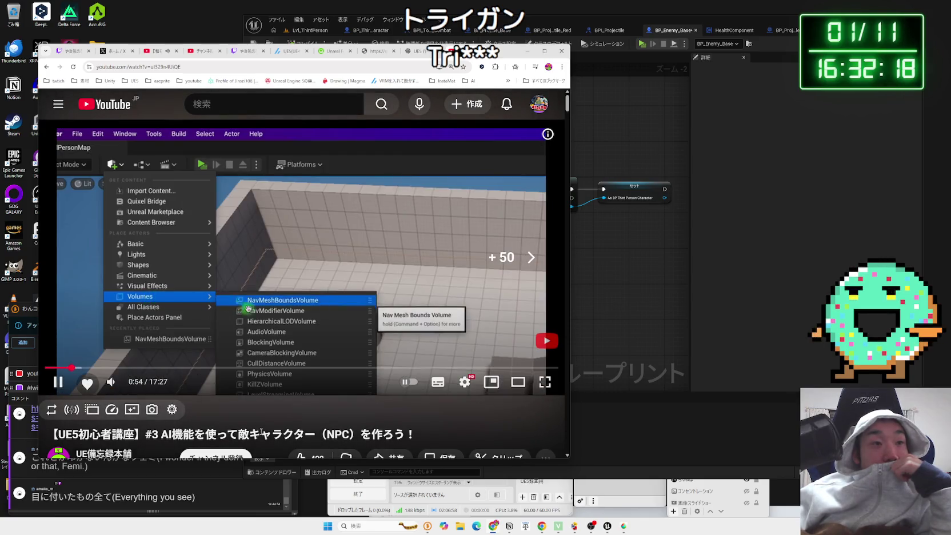
{"action": "key", "text": "Right"}
{"action": "key", "text": "Right"}
{"action": "key", "text": "Right"}
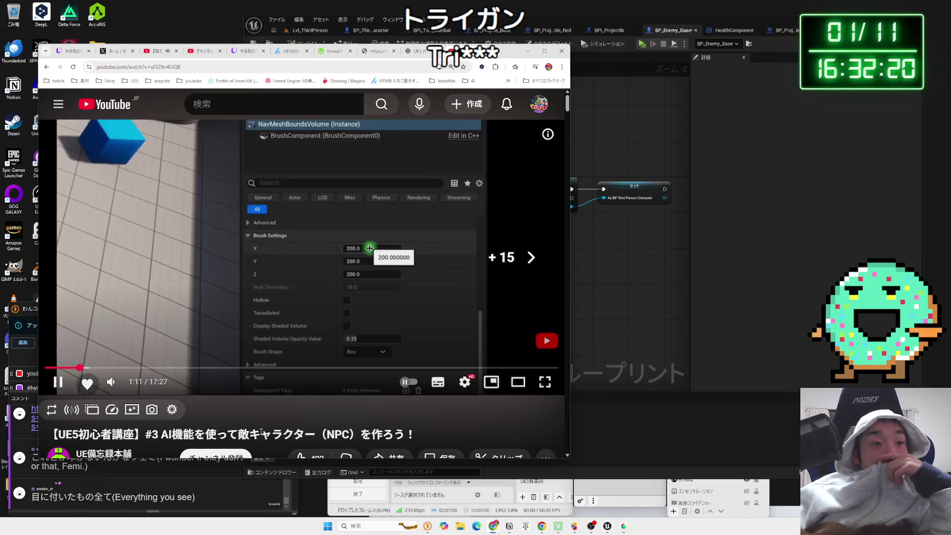
{"action": "key", "text": "Right"}
{"action": "key", "text": "Right"}
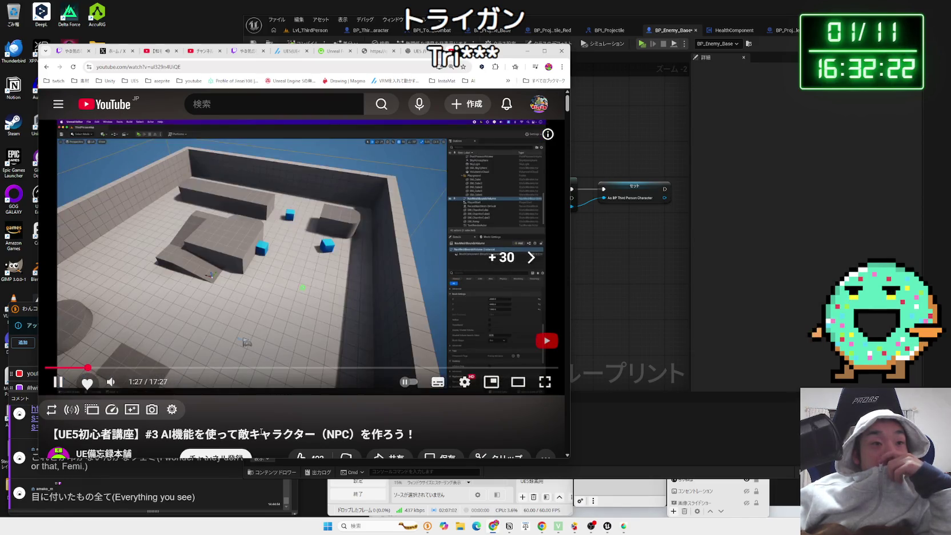
{"action": "key", "text": "Left"}
{"action": "key", "text": "Left"}
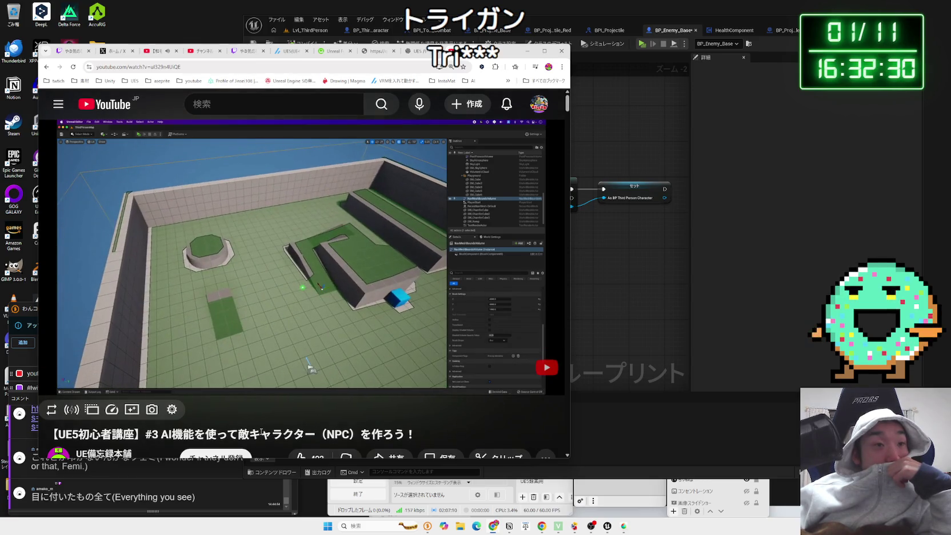
{"action": "scroll", "coordinate": [165, 420], "scroll_direction": "down", "scroll_amount": 3}
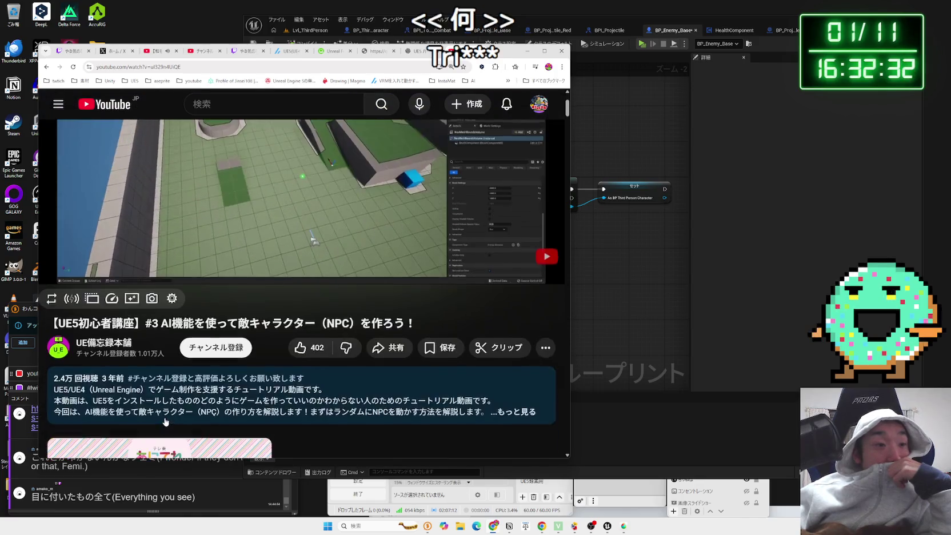
{"action": "scroll", "coordinate": [163, 377], "scroll_direction": "down", "scroll_amount": 1}
{"action": "scroll", "coordinate": [164, 366], "scroll_direction": "up", "scroll_amount": 5}
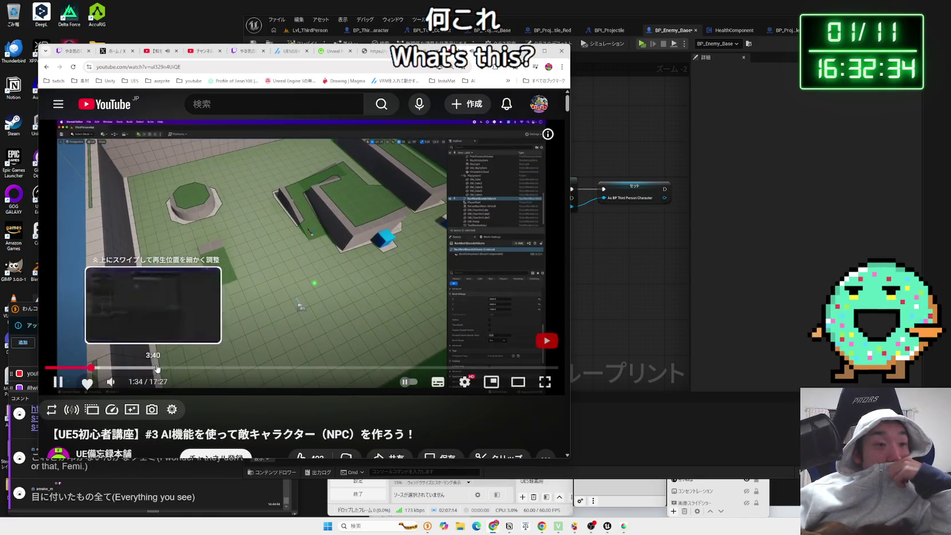
{"action": "scroll", "coordinate": [165, 362], "scroll_direction": "down", "scroll_amount": 5}
{"action": "scroll", "coordinate": [154, 365], "scroll_direction": "up", "scroll_amount": 3}
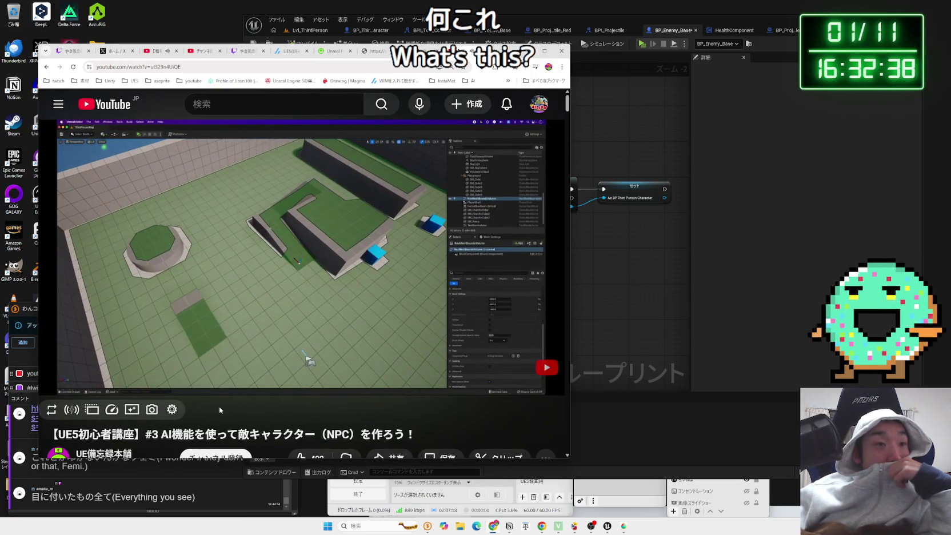
- Rewind the tutorial to the navigation volume part and return to Unreal's level view
{"action": "key", "text": "j"}
{"action": "key", "text": "j"}
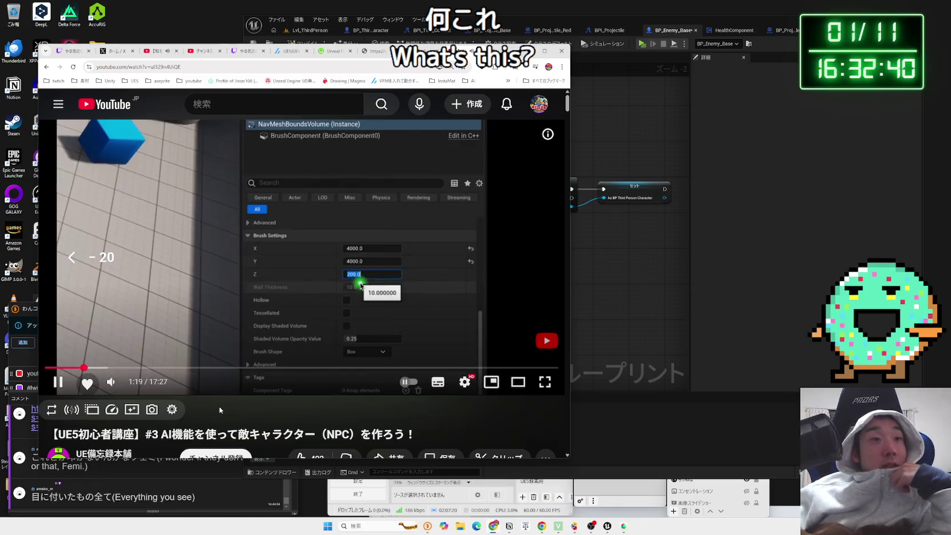
{"action": "key", "text": "j"}
{"action": "key", "text": "j"}
{"action": "key", "text": "Left"}
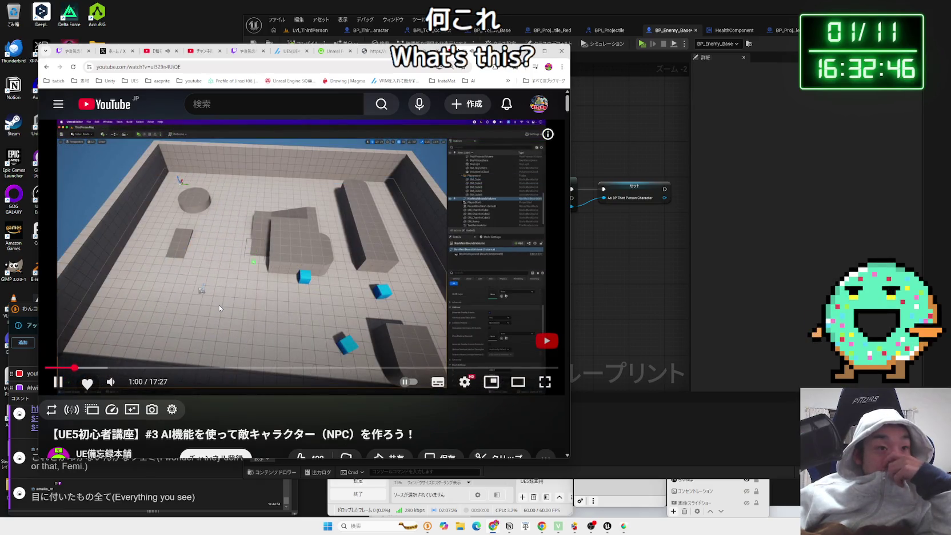
{"action": "left_click", "coordinate": [718, 256]}
{"action": "left_click", "coordinate": [309, 30]}
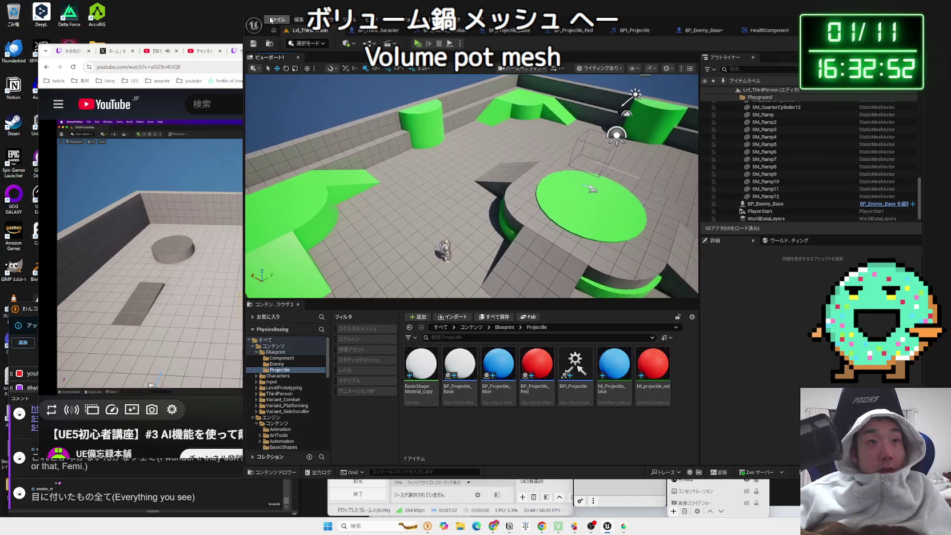
- Try searching the Quickly Add list, then pause the tutorial at its Volumes menu
{"action": "left_click", "coordinate": [349, 43]}
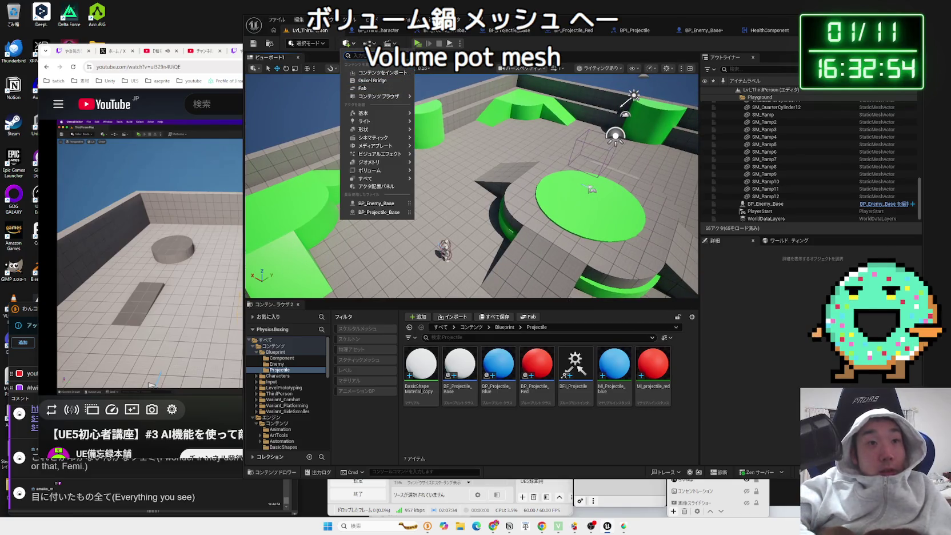
{"action": "type", "text": "navi"}
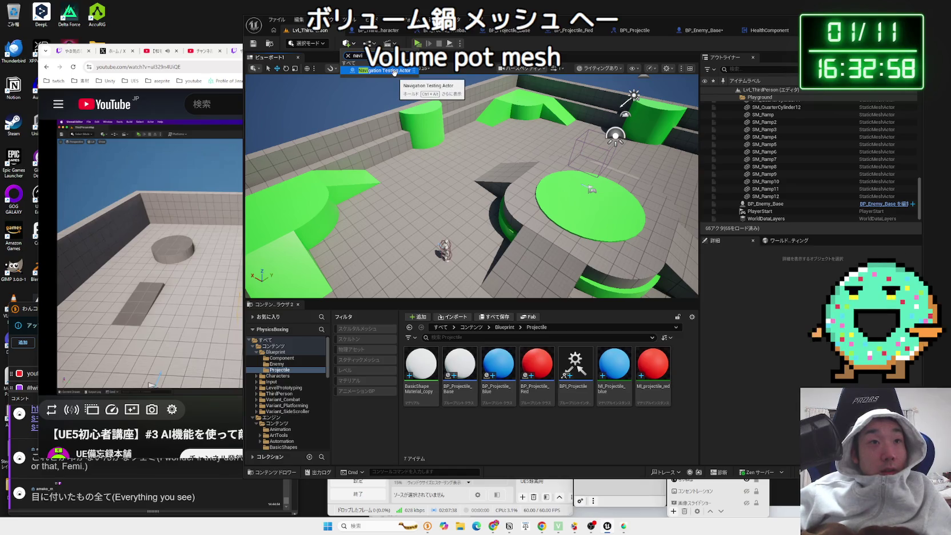
{"action": "key", "text": "BackSpace"}
{"action": "key", "text": "BackSpace"}
{"action": "key", "text": "BackSpace"}
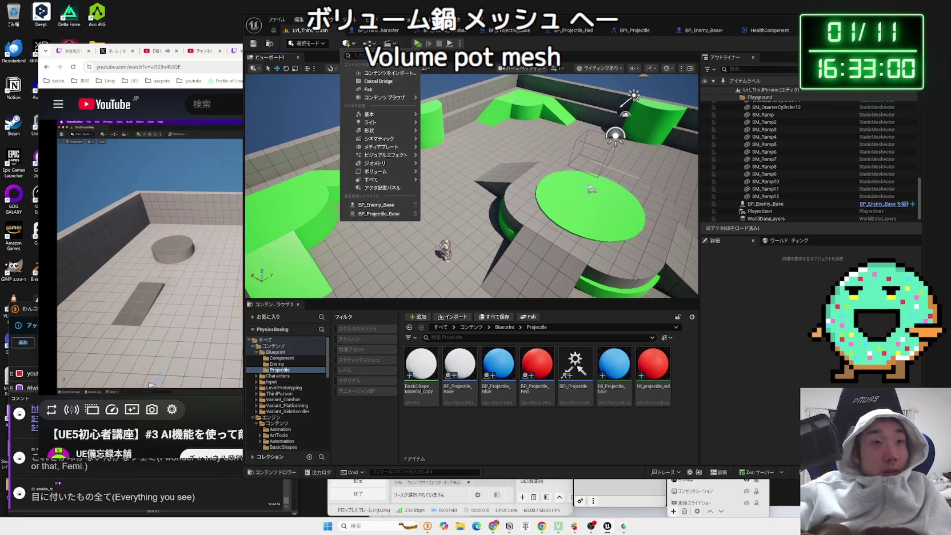
{"action": "type", "text": "vol"}
{"action": "type", "text": "ume"}
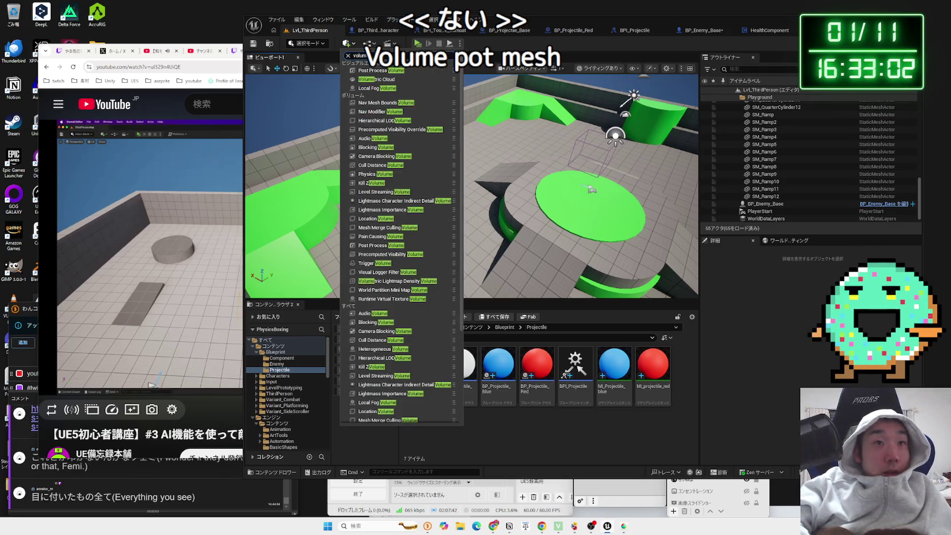
{"action": "type", "text": " t"}
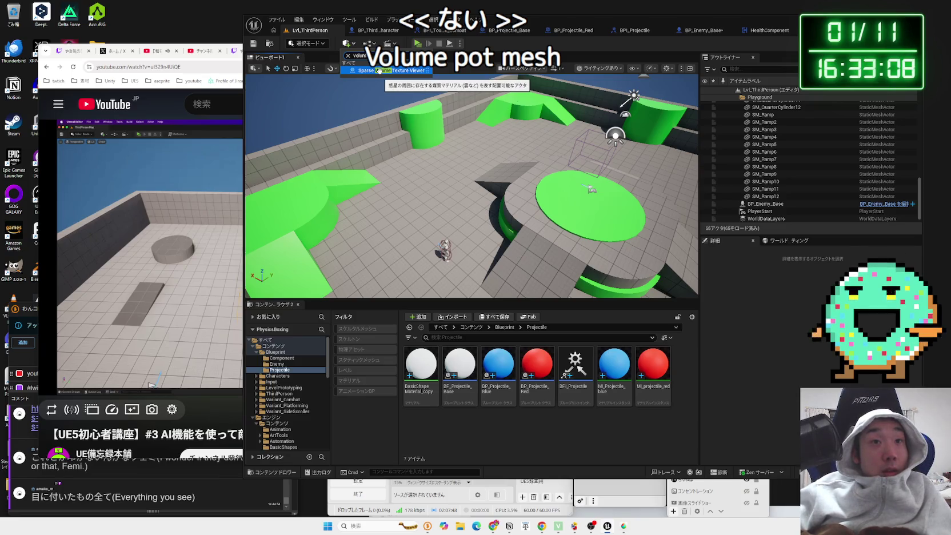
{"action": "left_click", "coordinate": [202, 280]}
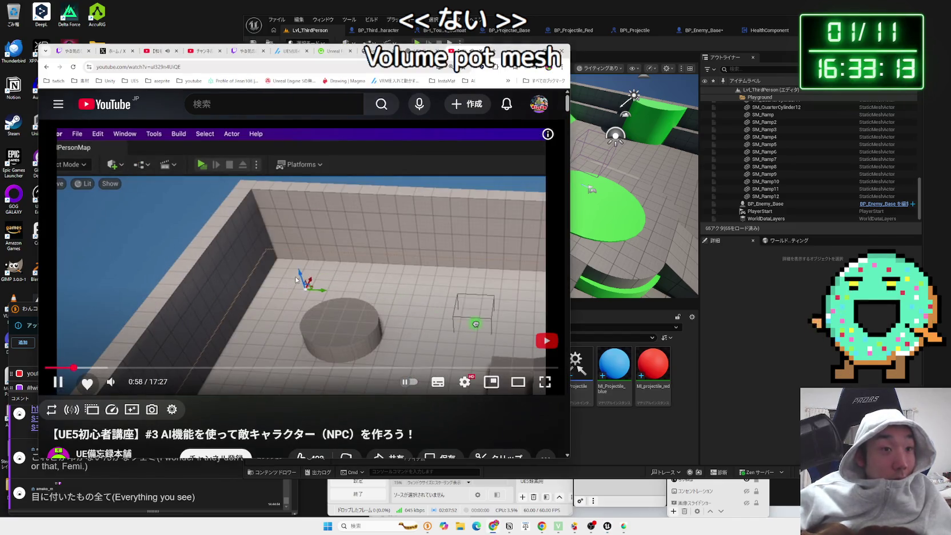
{"action": "key", "text": "Left"}
{"action": "left_click", "coordinate": [295, 277]}
{"action": "key", "text": "alt+Tab"}
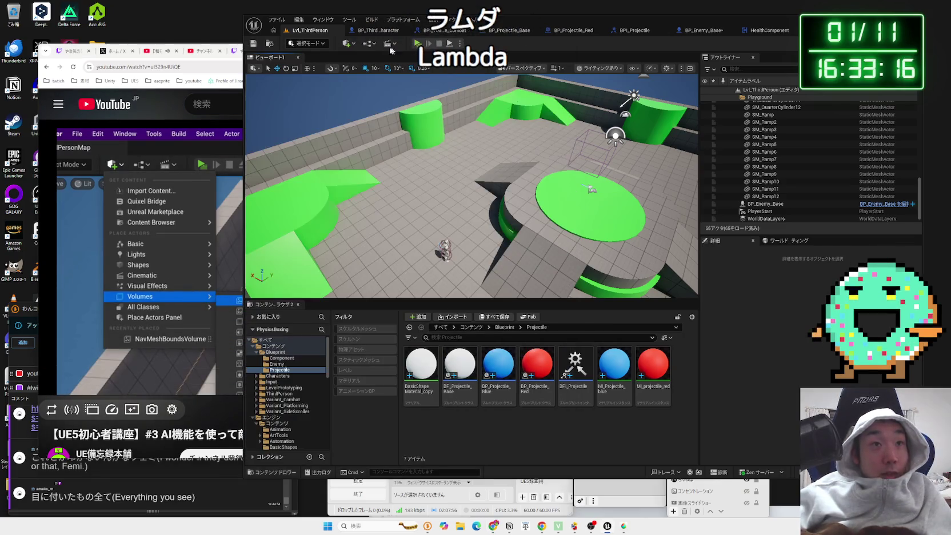
- Search 'Nav Mesh' in the Quickly Add list and place a Nav Mesh Bounds Volume
{"action": "left_click", "coordinate": [346, 43]}
{"action": "type", "text": "na"}
{"action": "key", "text": "Escape"}
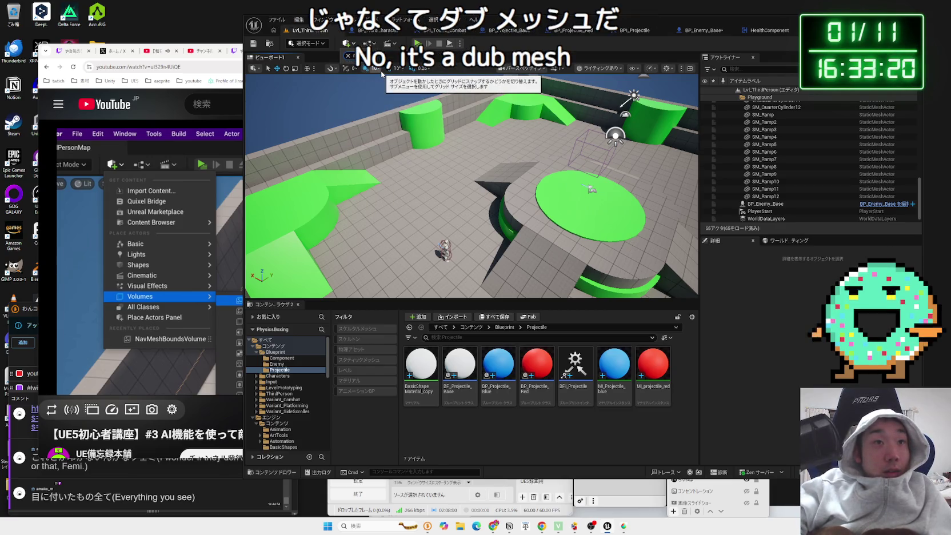
{"action": "left_click", "coordinate": [346, 43]}
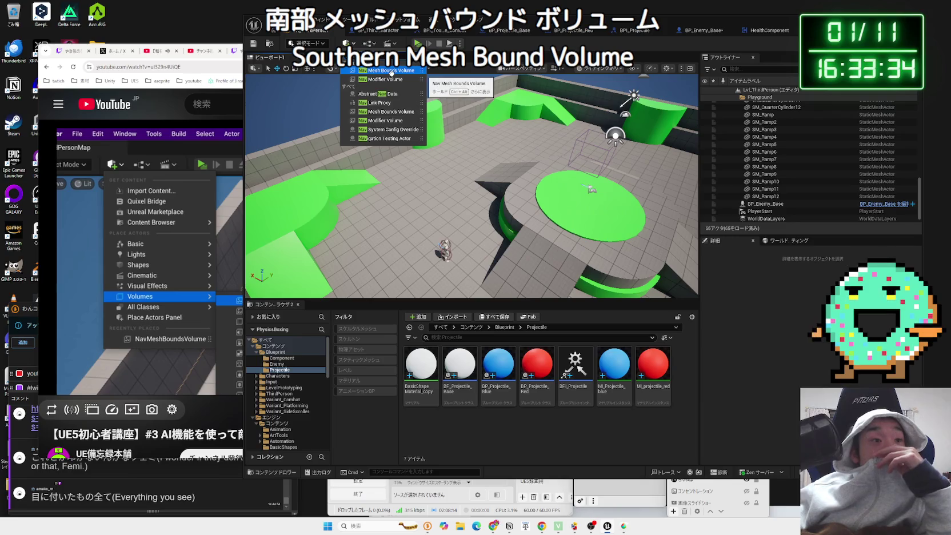
{"action": "left_click", "coordinate": [214, 71]}
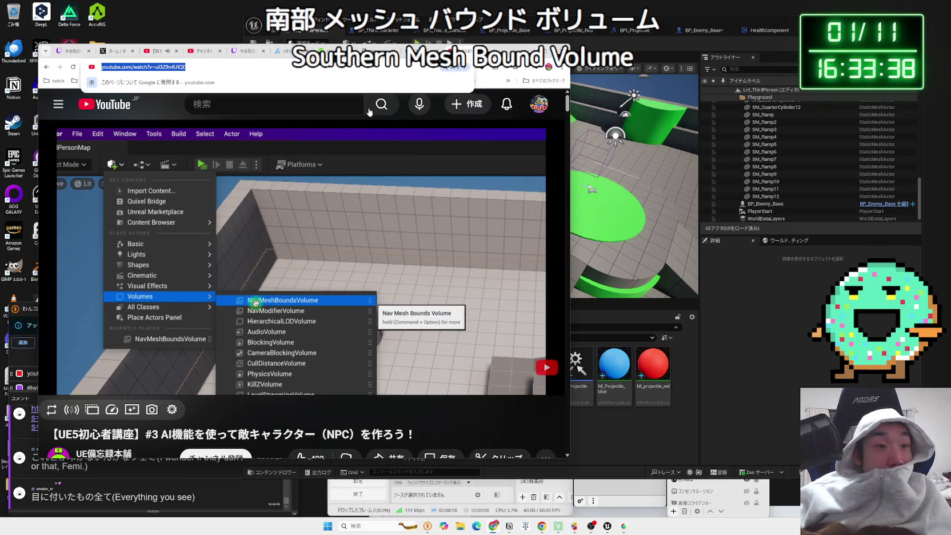
{"action": "left_click", "coordinate": [349, 43]}
{"action": "left_click", "coordinate": [348, 43]}
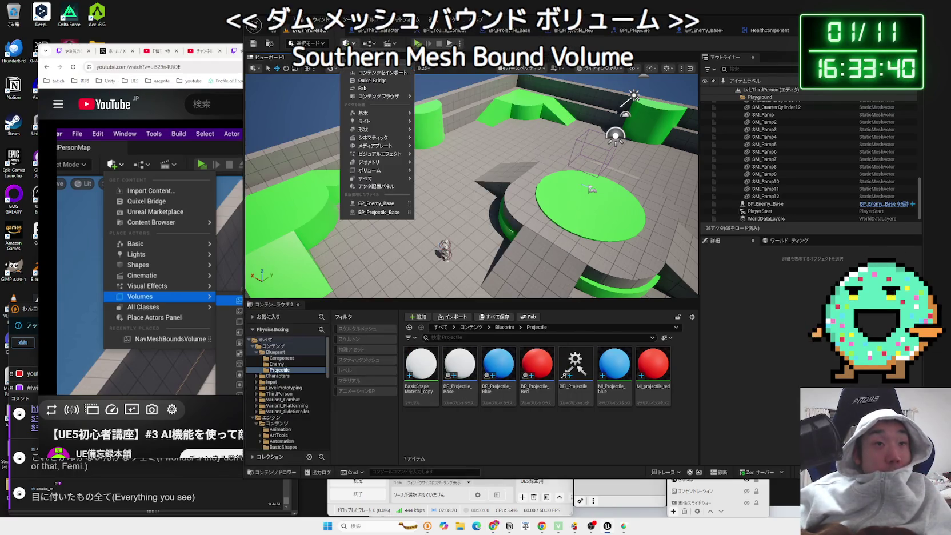
{"action": "type", "text": "Nav"}
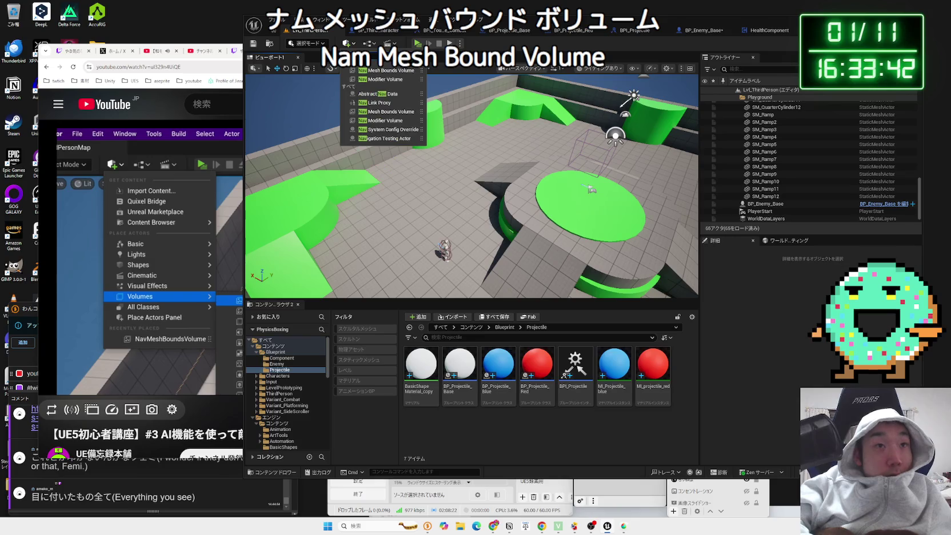
{"action": "type", "text": " Mesh"}
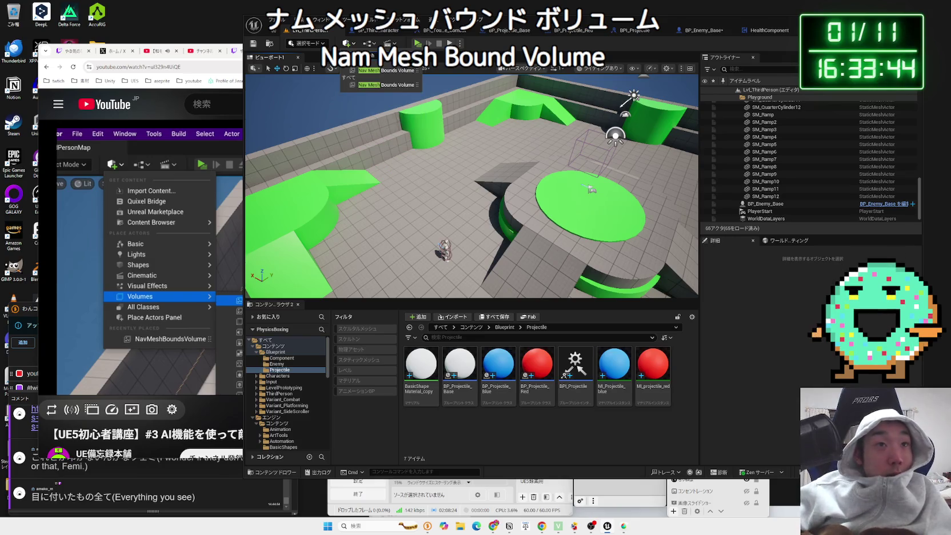
{"action": "left_click", "coordinate": [378, 71]}
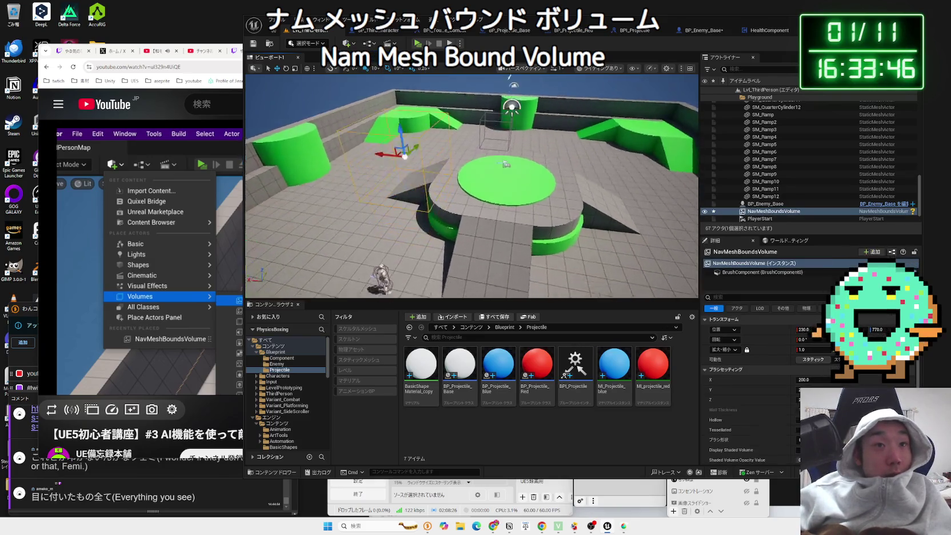
- Frame the bounds volume in the viewport and set the tutorial video to 1.5x playback speed
{"action": "key", "text": "f"}
{"action": "left_click_drag", "start_coordinate": [469, 189], "coordinate": [394, 183]}
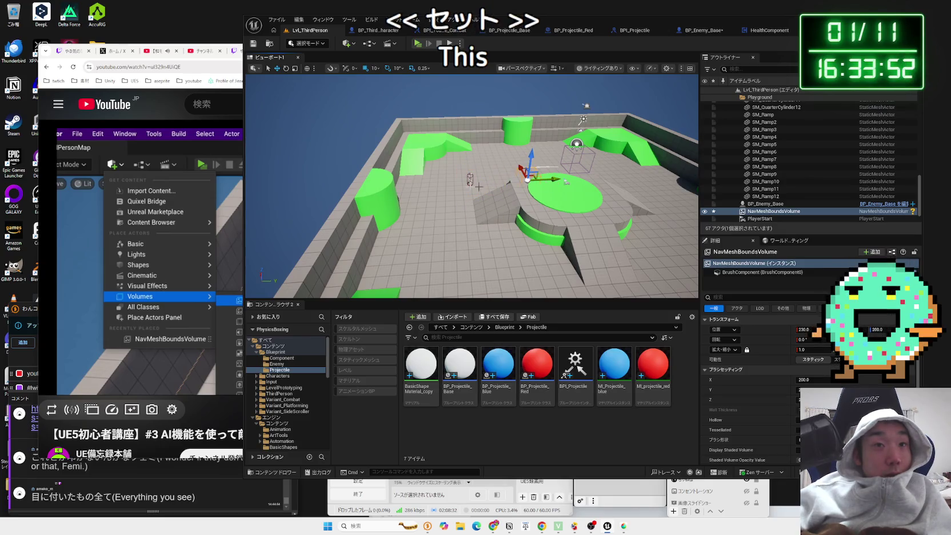
{"action": "left_click", "coordinate": [229, 320]}
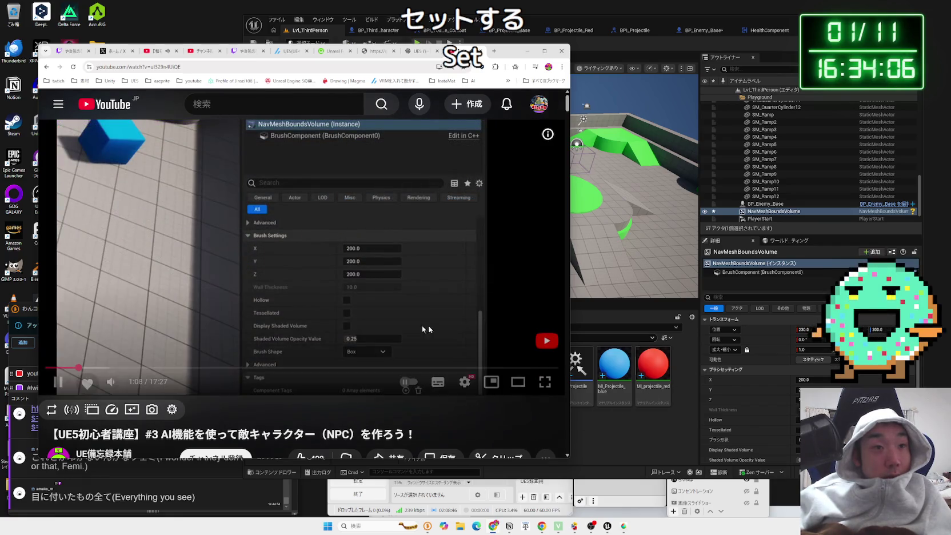
{"action": "left_click", "coordinate": [466, 382]}
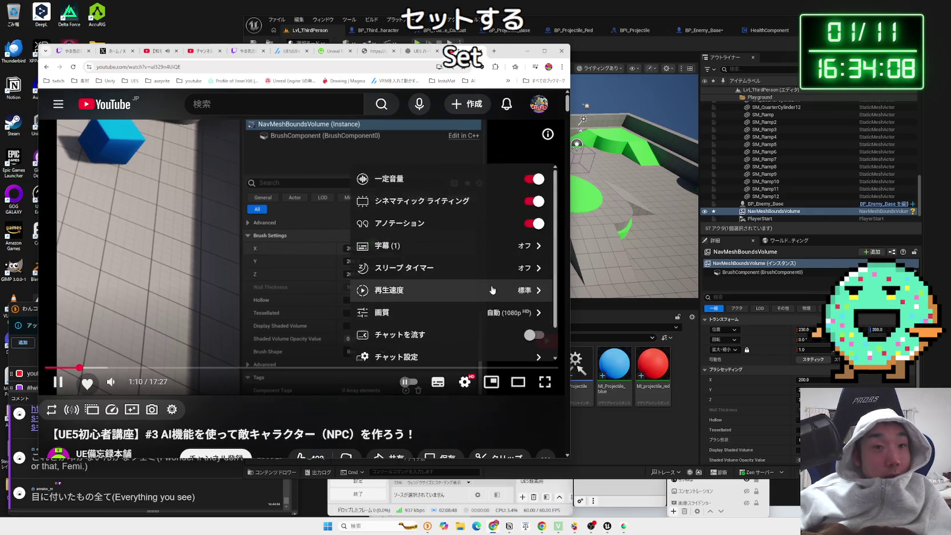
{"action": "left_click", "coordinate": [460, 346]}
{"action": "scroll", "coordinate": [475, 320], "scroll_direction": "down", "scroll_amount": 2}
{"action": "left_click", "coordinate": [451, 277]}
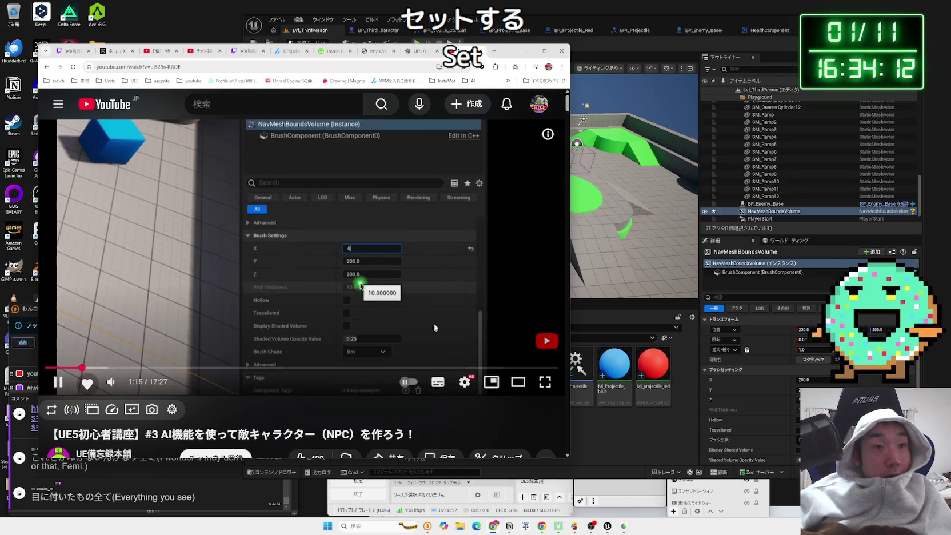
- Set the NavMeshBoundsVolume brush X size to 4000
{"action": "left_click", "coordinate": [816, 380]}
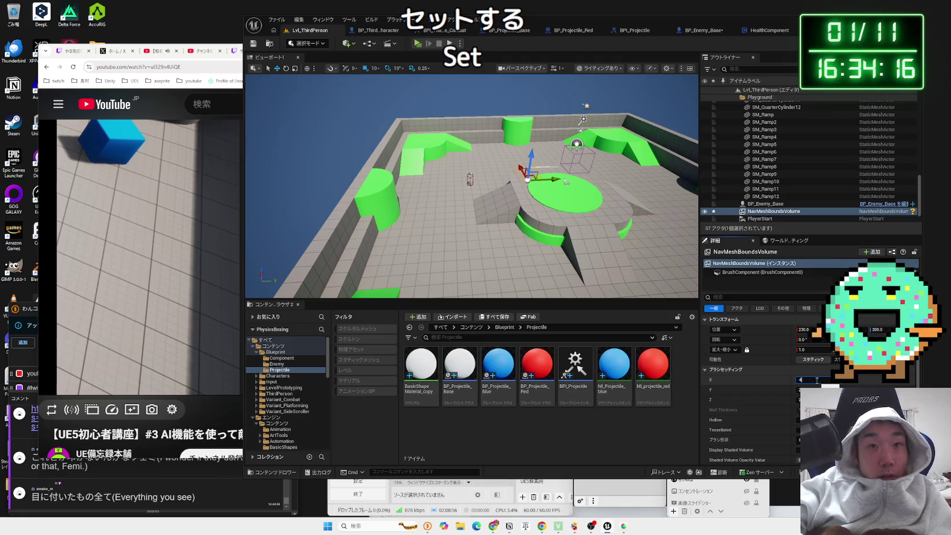
{"action": "type", "text": "000.0"}
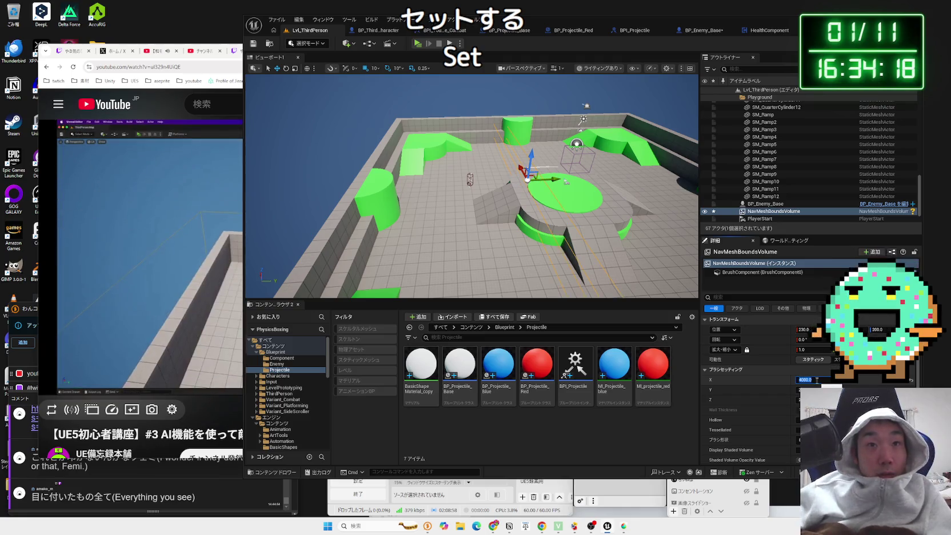
{"action": "key", "text": "Return"}
- Refocus on the bounds volume and orbit around it to check it covers the walled level
{"action": "left_click", "coordinate": [208, 408]}
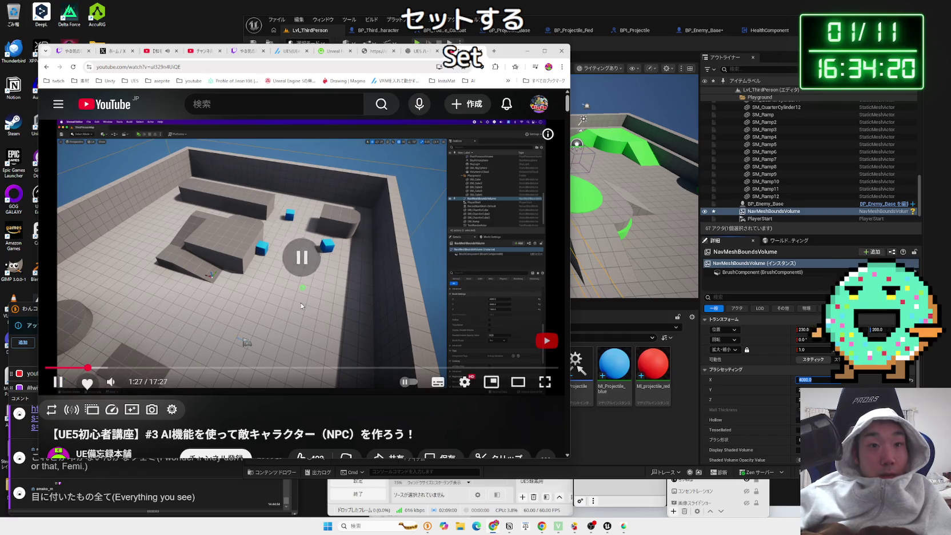
{"action": "key", "text": "alt+Tab"}
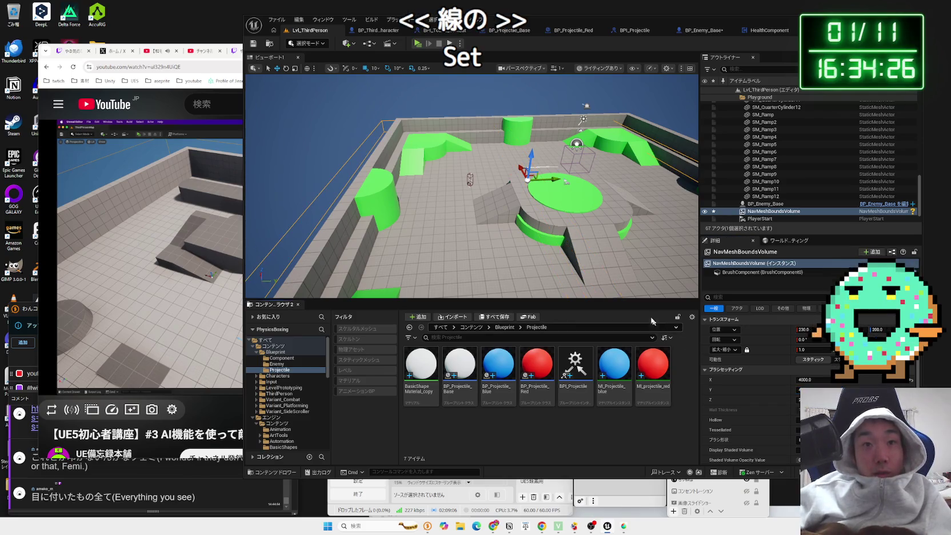
{"action": "key", "text": "f"}
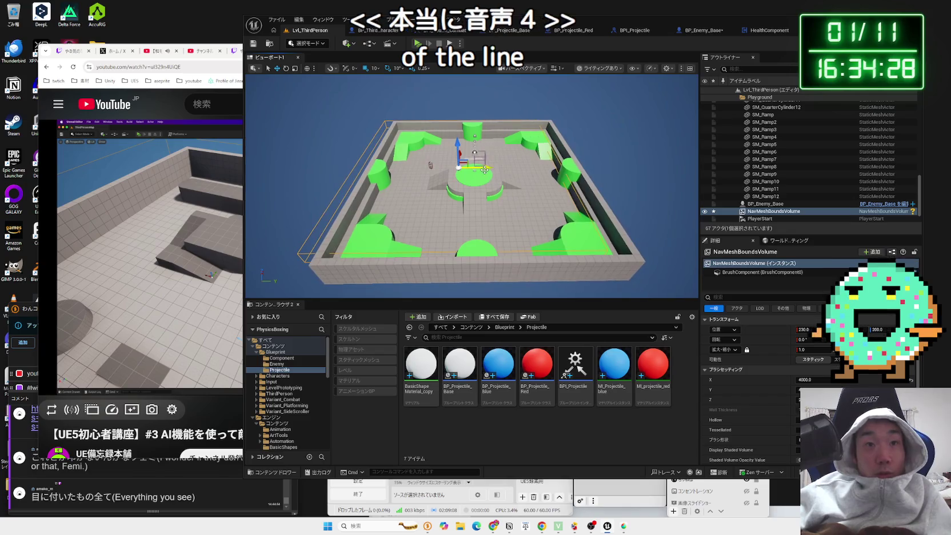
{"action": "left_click_drag", "start_coordinate": [501, 170], "coordinate": [453, 169]}
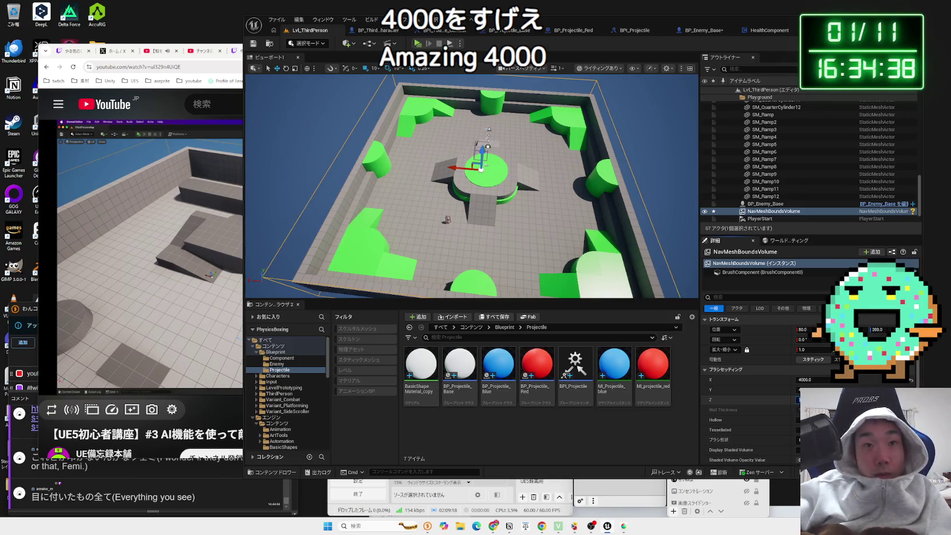
{"action": "left_click_drag", "start_coordinate": [482, 189], "coordinate": [493, 150]}
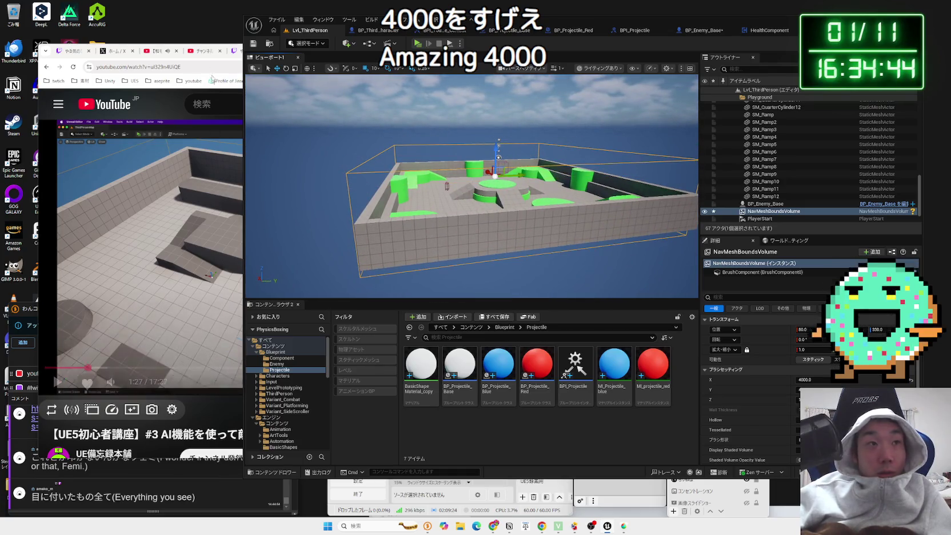
- Move to a high overview of the Playground level and turn on the navmesh overlay with P
{"action": "left_click", "coordinate": [330, 326]}
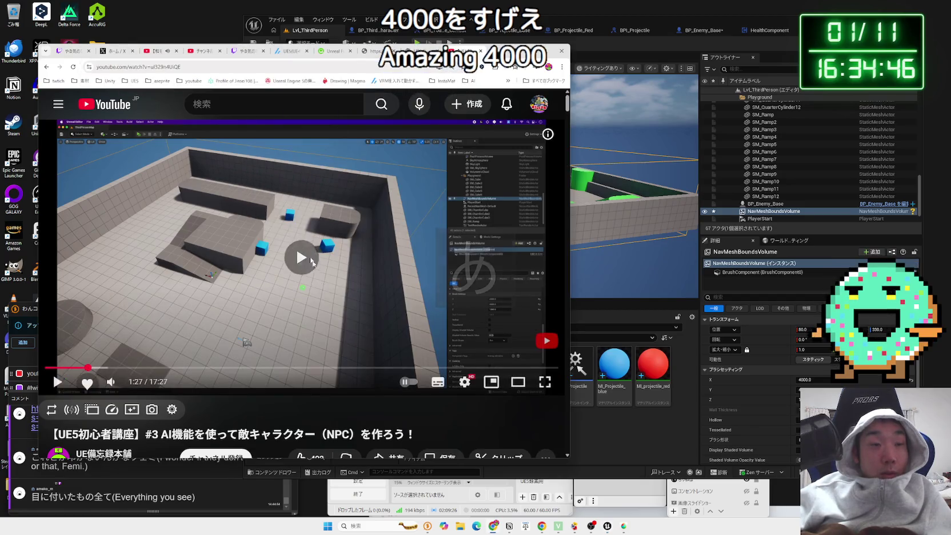
{"action": "left_click_drag", "start_coordinate": [629, 171], "coordinate": [629, 155]}
{"action": "left_click_drag", "start_coordinate": [482, 138], "coordinate": [481, 165]}
{"action": "left_click", "coordinate": [435, 164]}
{"action": "left_click", "coordinate": [629, 171]}
{"action": "left_click_drag", "start_coordinate": [629, 172], "coordinate": [514, 153]}
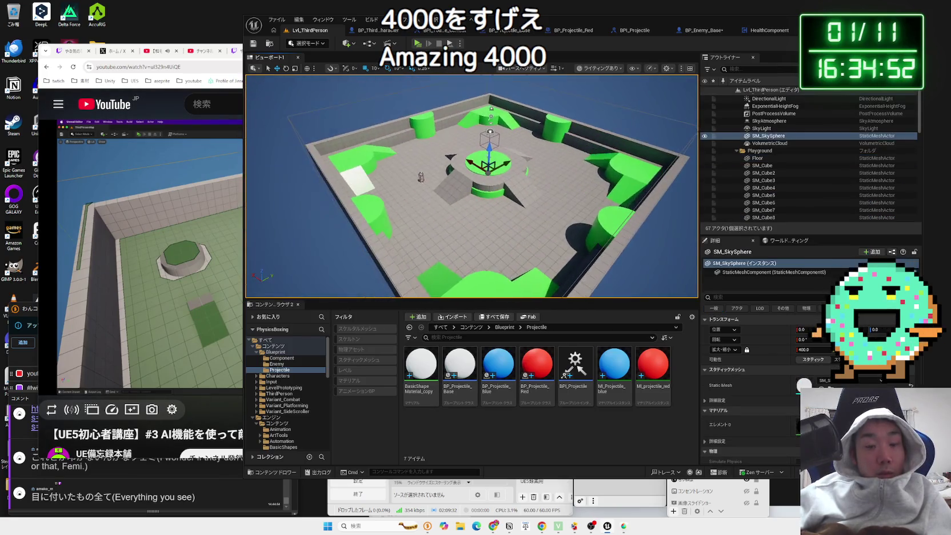
{"action": "key", "text": "p"}
{"action": "key", "text": "p"}
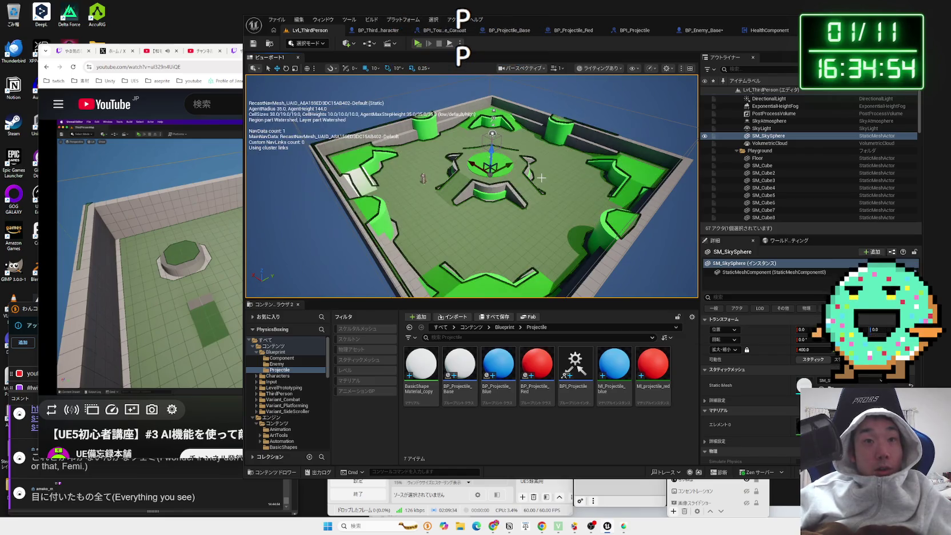
- Fly low over the green navmesh near the central platform, then bring the YouTube tutorial forward
{"action": "mouse_move", "coordinate": [471, 188]}
{"action": "left_mouse_down"}
{"action": "mouse_move", "coordinate": [462, 151]}
{"action": "mouse_move", "coordinate": [471, 197]}
{"action": "mouse_move", "coordinate": [463, 217]}
{"action": "left_mouse_up"}
{"action": "key", "text": "w"}
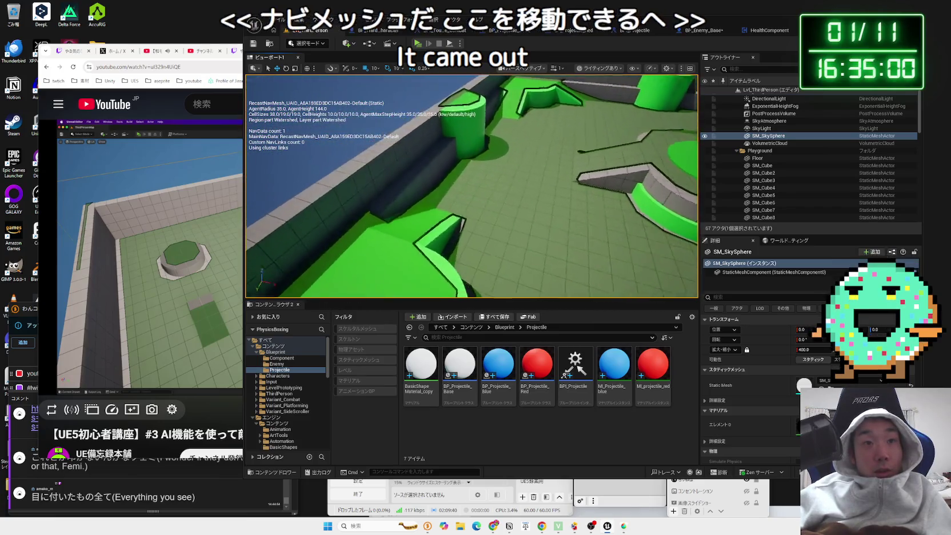
{"action": "key", "text": "w"}
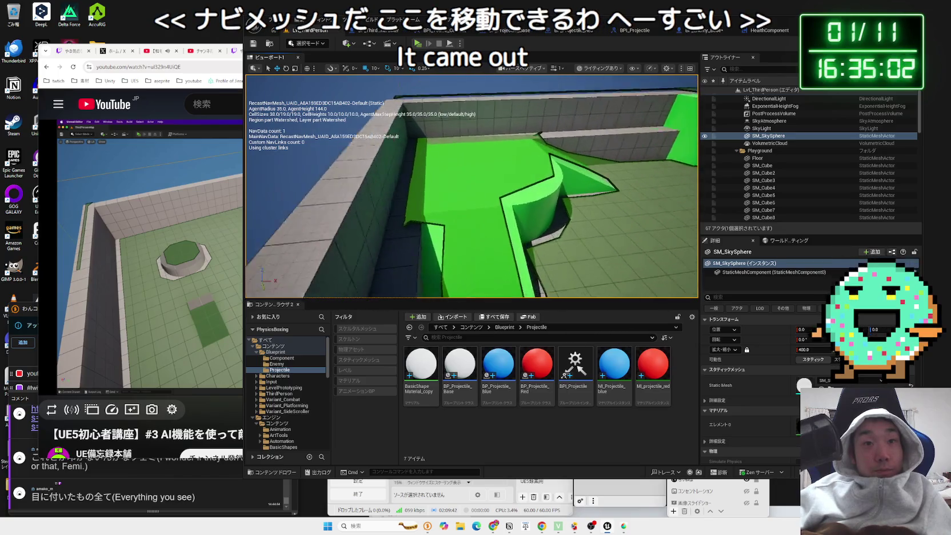
{"action": "key", "text": "s"}
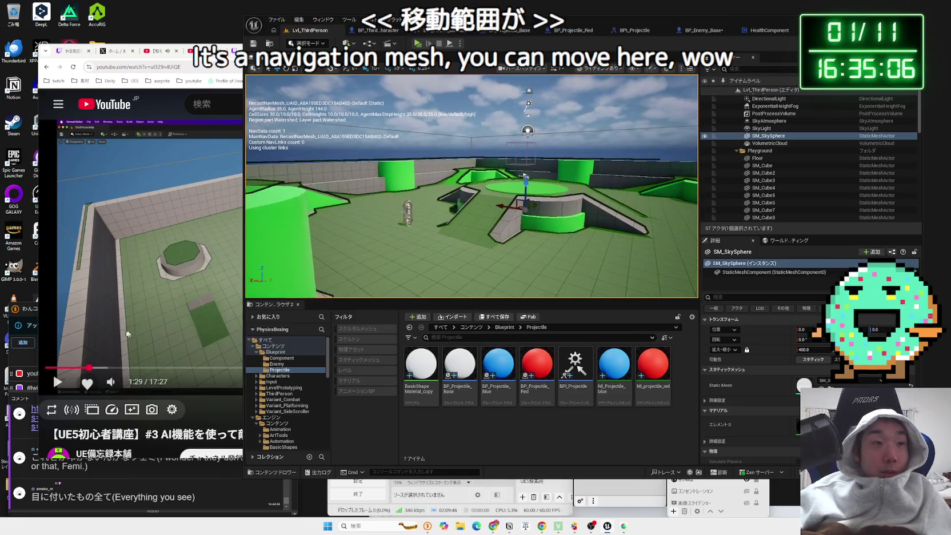
{"action": "left_click", "coordinate": [130, 329]}
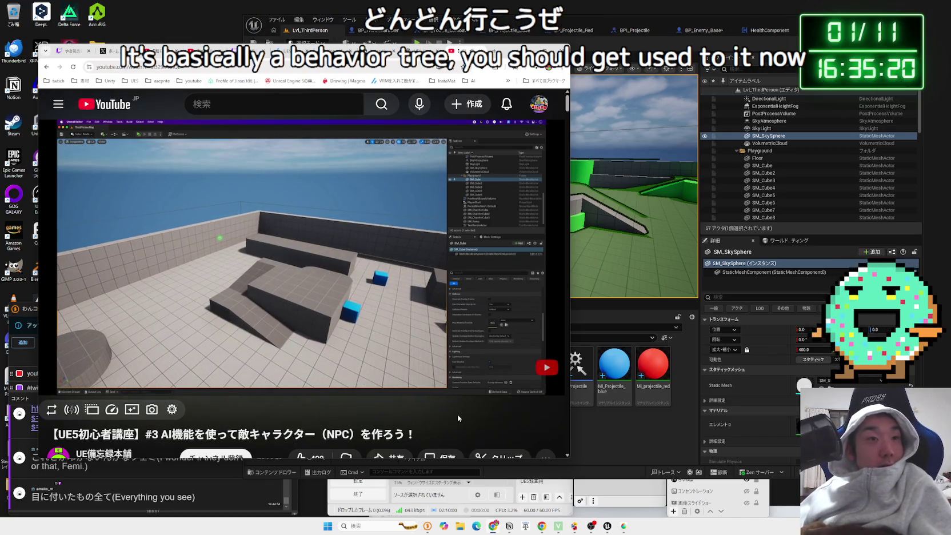
- Pause the AI enemy tutorial and switch to the ChatGPT conversation
{"action": "left_click", "coordinate": [277, 211]}
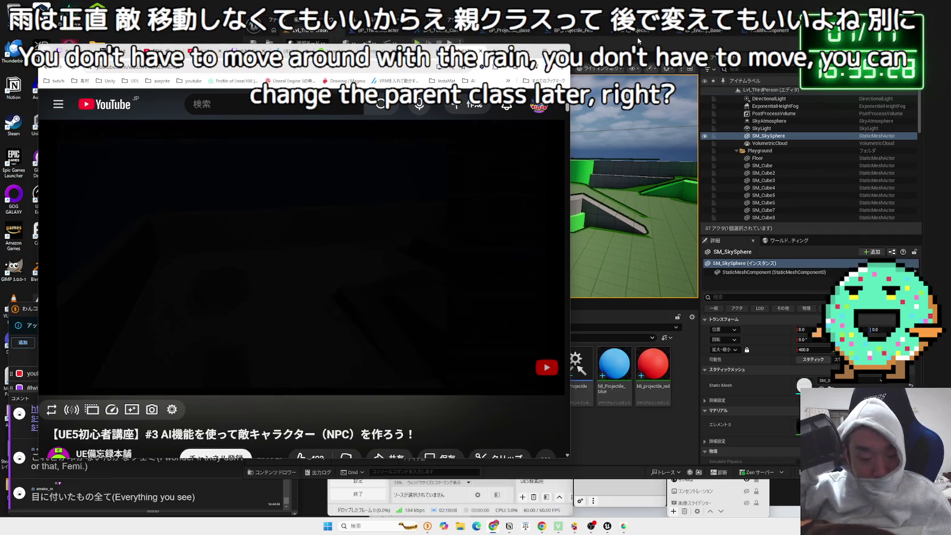
{"action": "left_click", "coordinate": [402, 51]}
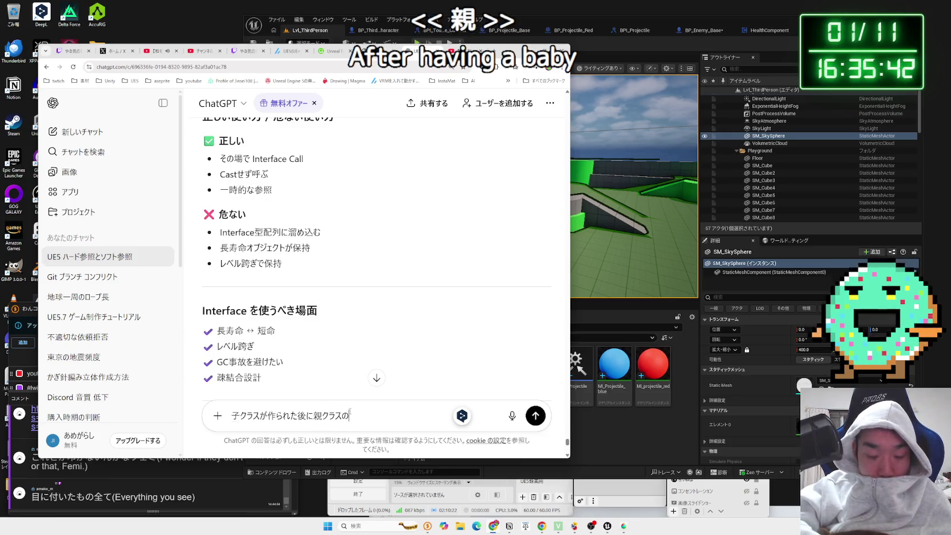
- Finish the question about changing a parent class after child classes exist and send it
{"action": "type", "text": "へん"}
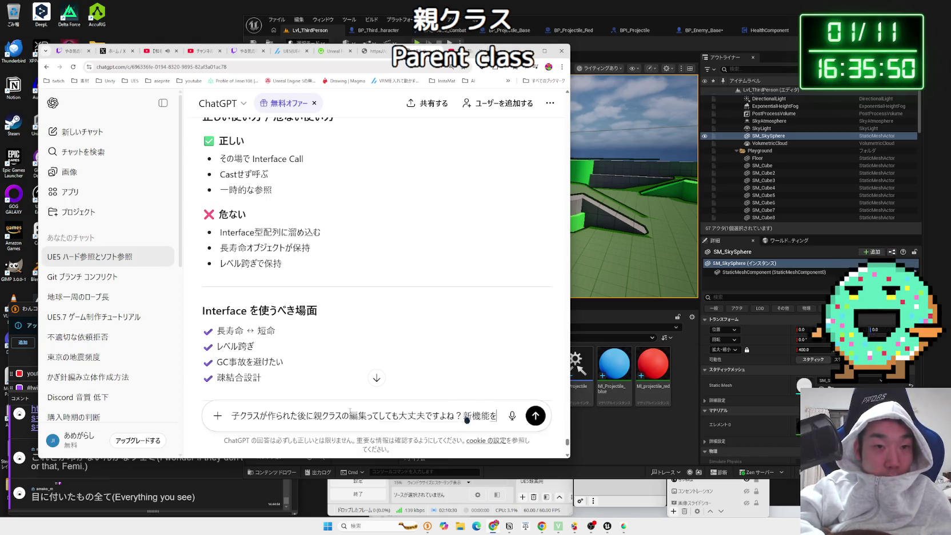
{"action": "type", "text": "つけたい"}
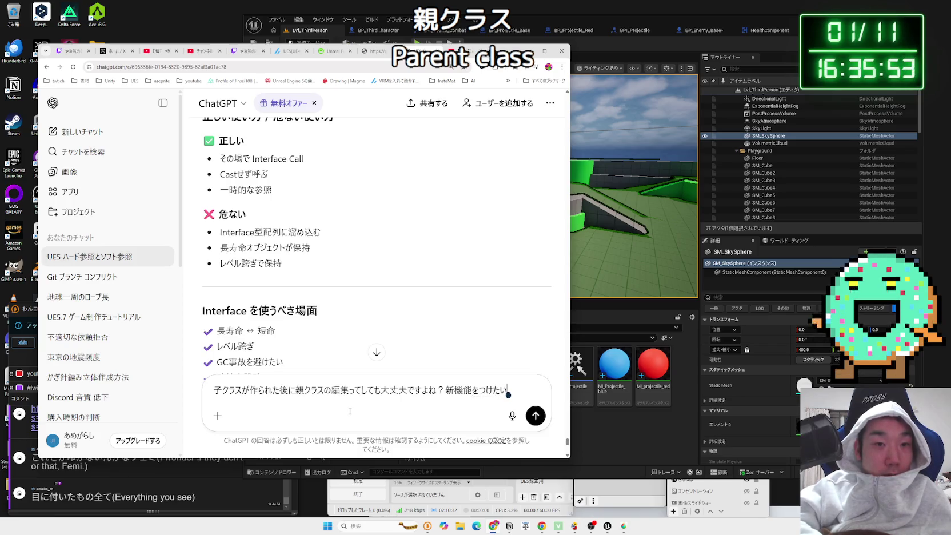
{"action": "key", "text": "Return"}
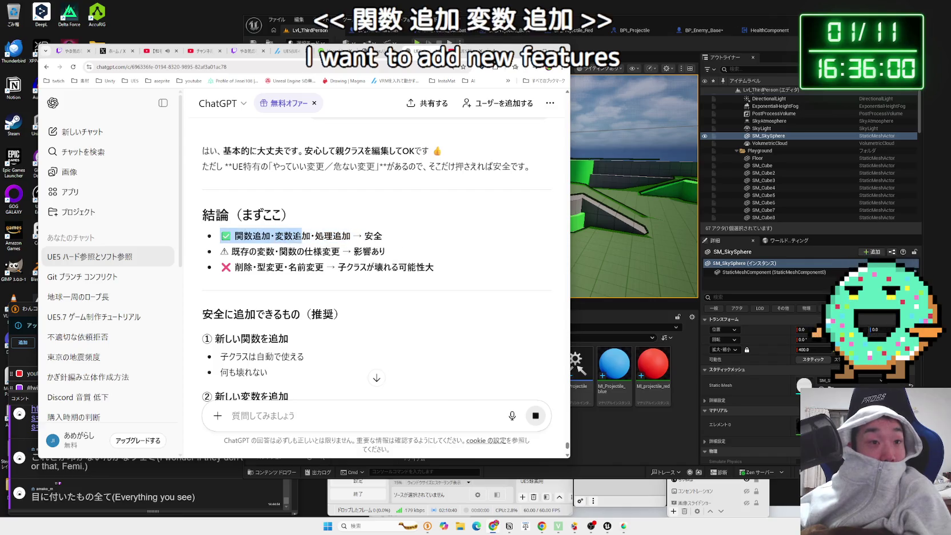
- Read through ChatGPT's answer on parent-class edits, then minimize the browser to return to Unreal
{"action": "mouse_move", "coordinate": [284, 267]}
{"action": "left_mouse_down"}
{"action": "mouse_move", "coordinate": [220, 266]}
{"action": "mouse_move", "coordinate": [266, 251]}
{"action": "mouse_move", "coordinate": [371, 251]}
{"action": "left_mouse_up"}
{"action": "left_click", "coordinate": [266, 251]}
{"action": "left_click", "coordinate": [412, 252]}
{"action": "scroll", "coordinate": [407, 252], "scroll_direction": "down", "scroll_amount": 6}
{"action": "scroll", "coordinate": [407, 252], "scroll_direction": "down", "scroll_amount": 10}
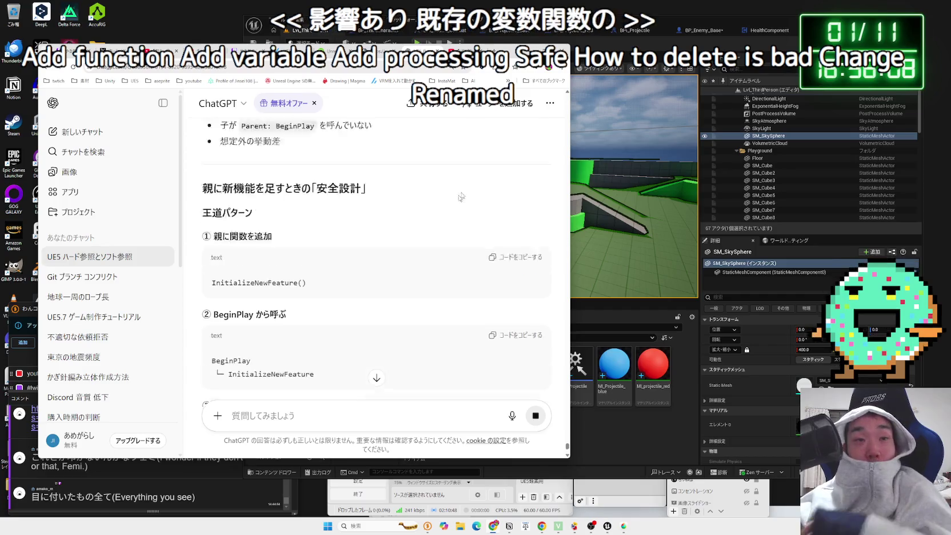
{"action": "left_click", "coordinate": [529, 51]}
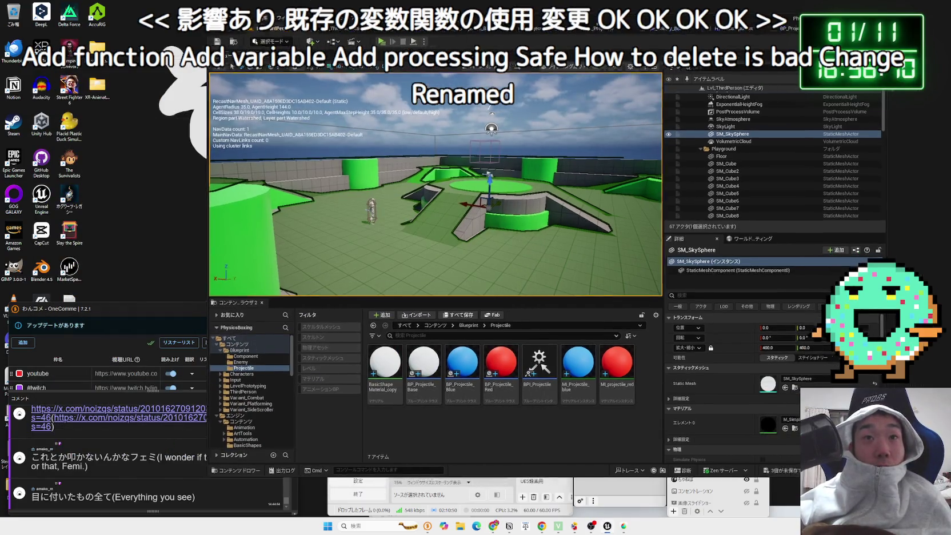
- Return from the blueprint graphs to the level view, looking down on the Playground
{"action": "left_click", "coordinate": [744, 34]}
{"action": "left_click", "coordinate": [744, 34]}
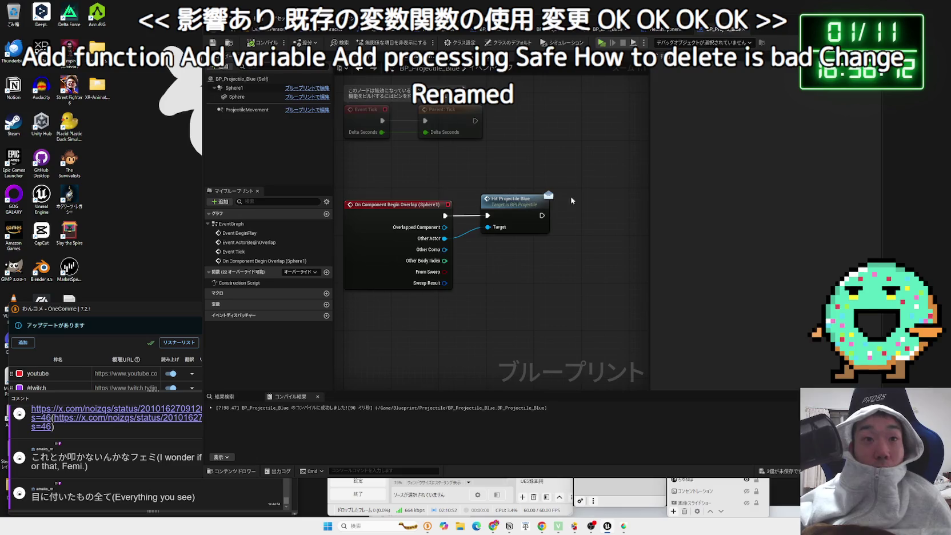
{"action": "left_click", "coordinate": [334, 30]}
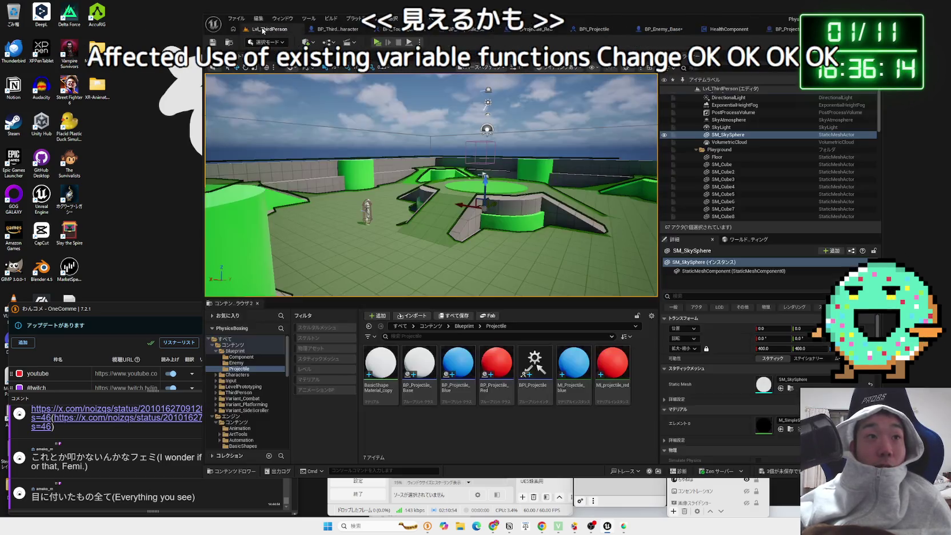
{"action": "left_click", "coordinate": [266, 30]}
{"action": "mouse_move", "coordinate": [515, 134]}
{"action": "left_mouse_down"}
{"action": "mouse_move", "coordinate": [519, 157]}
{"action": "mouse_move", "coordinate": [496, 187]}
{"action": "mouse_move", "coordinate": [459, 125]}
{"action": "left_mouse_up"}
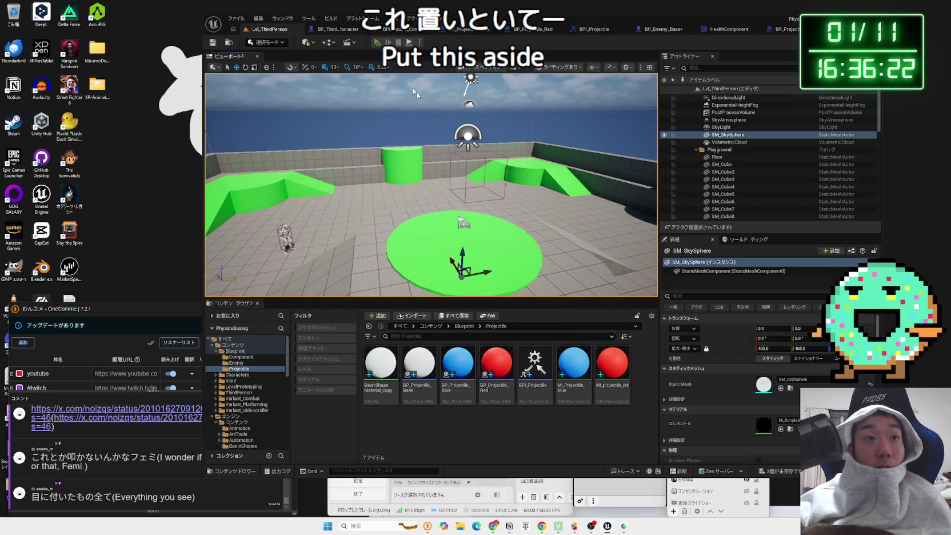
- Playtest the level with Alt+P, walk the character around, then stop and open BP_Projectile_Base
{"action": "key", "text": "alt+p"}
{"action": "key", "text": "a"}
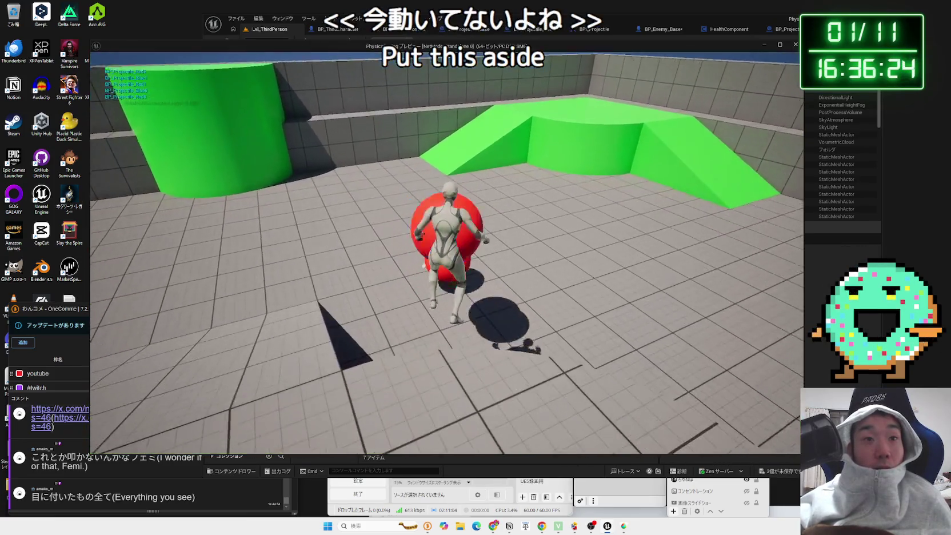
{"action": "key", "text": "s"}
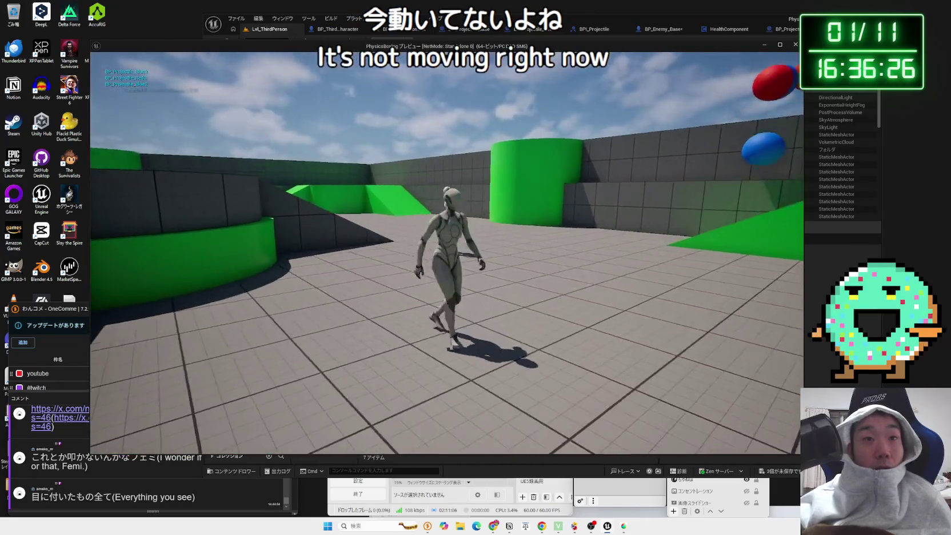
{"action": "key", "text": "Escape"}
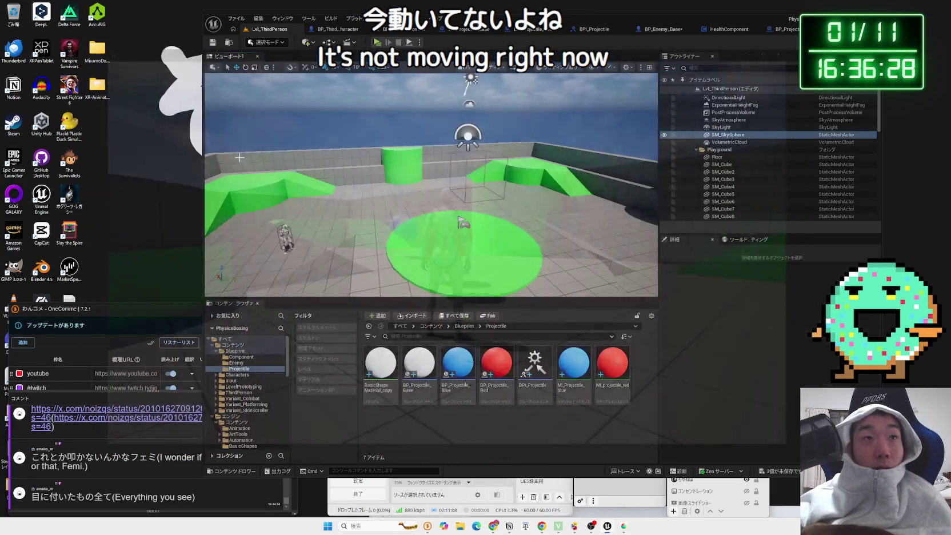
{"action": "left_click", "coordinate": [369, 32]}
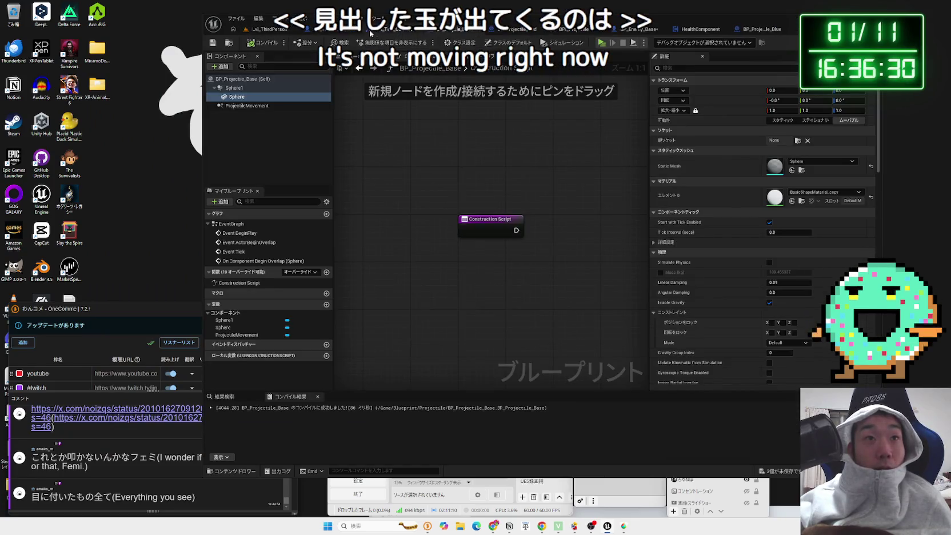
- In BP_ThirdPersonCharacter, delete the Get Display Name and Print String nodes and tidy the SpawnActor and Shoot Point nodes
{"action": "left_click", "coordinate": [371, 31]}
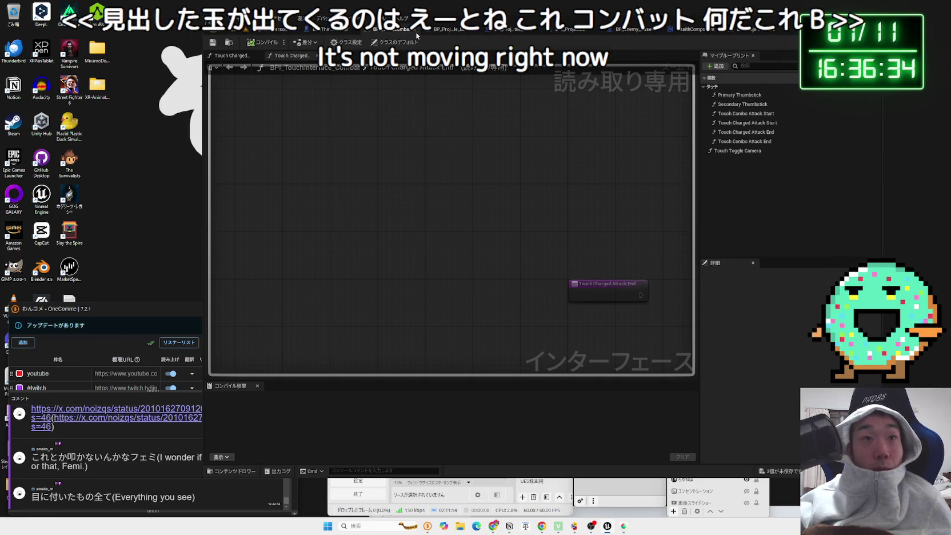
{"action": "left_click", "coordinate": [345, 30]}
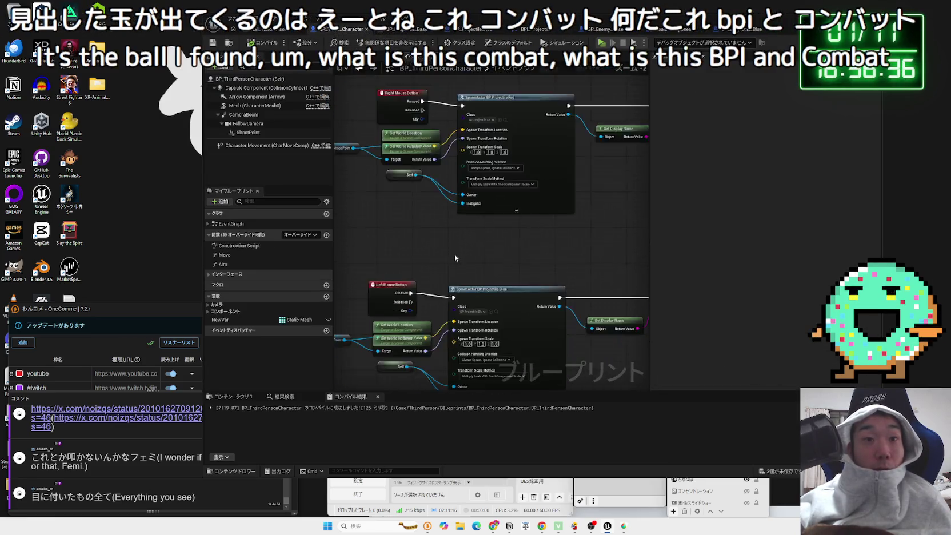
{"action": "scroll", "coordinate": [455, 258], "scroll_direction": "down", "scroll_amount": 3}
{"action": "scroll", "coordinate": [545, 213], "scroll_direction": "up", "scroll_amount": 2}
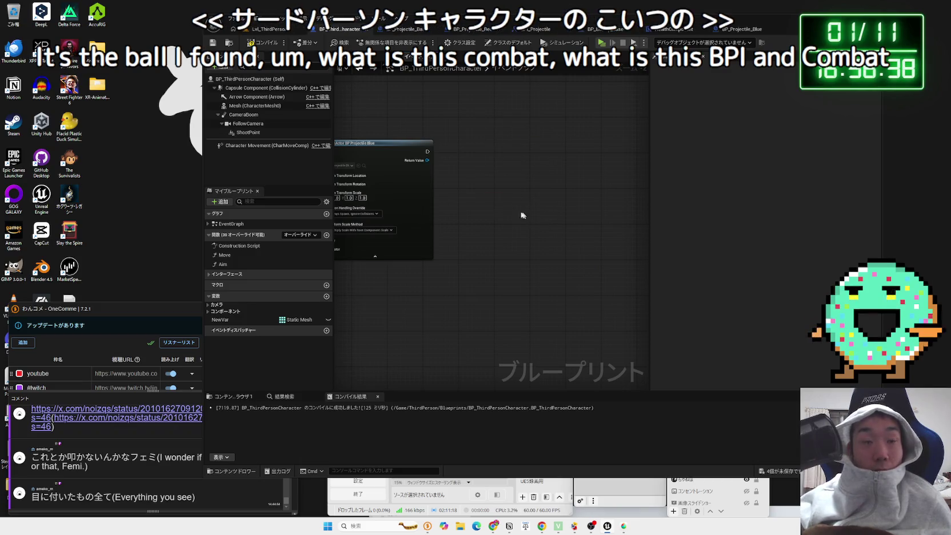
{"action": "scroll", "coordinate": [535, 216], "scroll_direction": "up", "scroll_amount": 2}
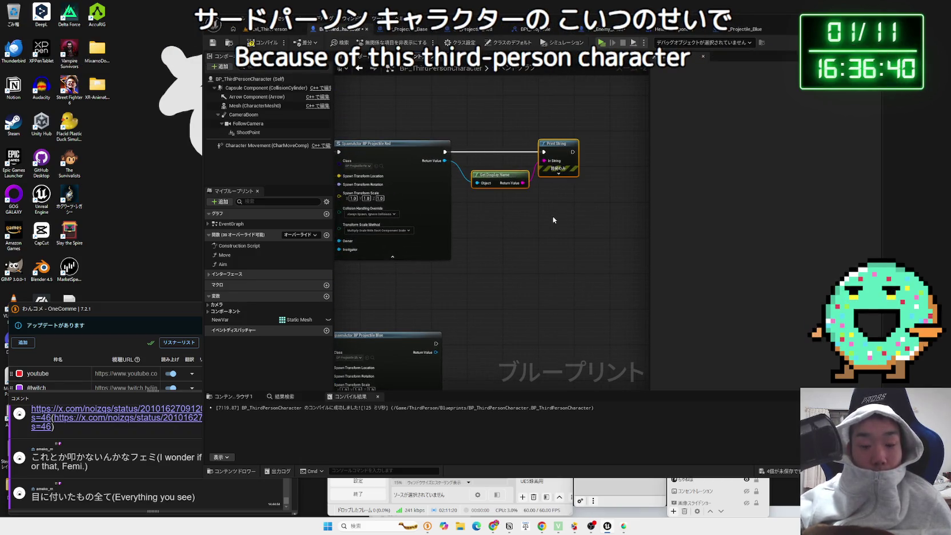
{"action": "key", "text": "Delete"}
{"action": "left_click_drag", "start_coordinate": [487, 103], "coordinate": [500, 99]}
{"action": "mouse_move", "coordinate": [354, 150]}
{"action": "left_mouse_down"}
{"action": "mouse_move", "coordinate": [367, 150]}
{"action": "mouse_move", "coordinate": [373, 188]}
{"action": "left_mouse_up"}
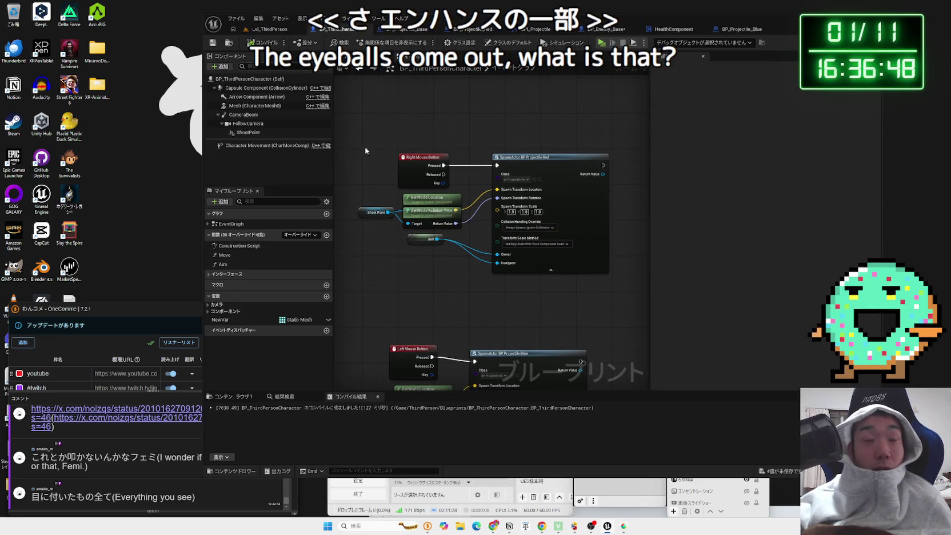
{"action": "left_click_drag", "start_coordinate": [453, 277], "coordinate": [451, 274]}
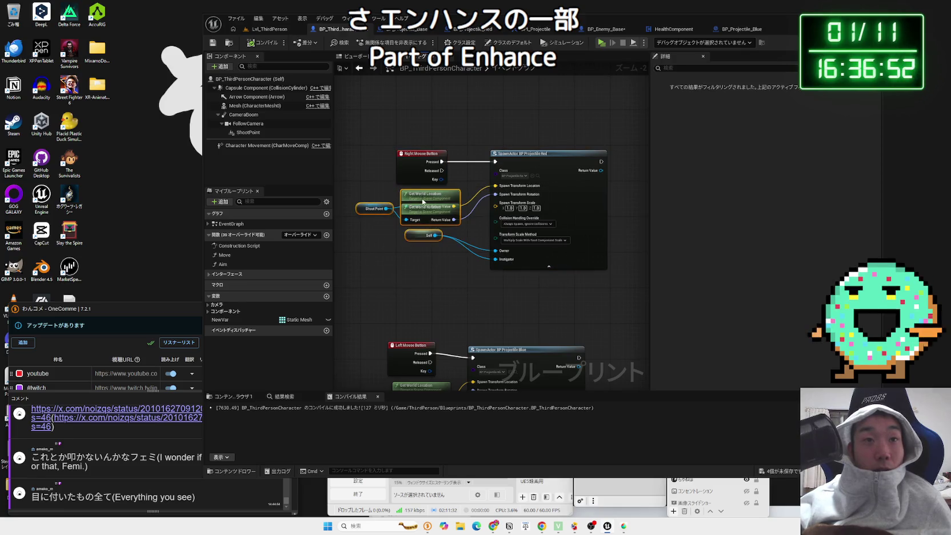
- Save all modified assets with Ctrl+Shift+S, then bring up BP_Enemy_Base
{"action": "key", "text": "ctrl+shift+s"}
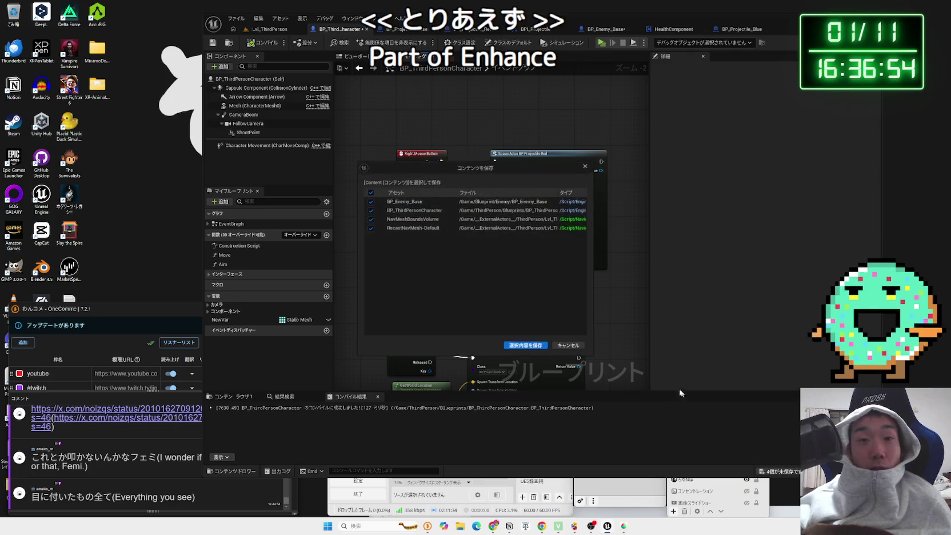
{"action": "left_click", "coordinate": [545, 349]}
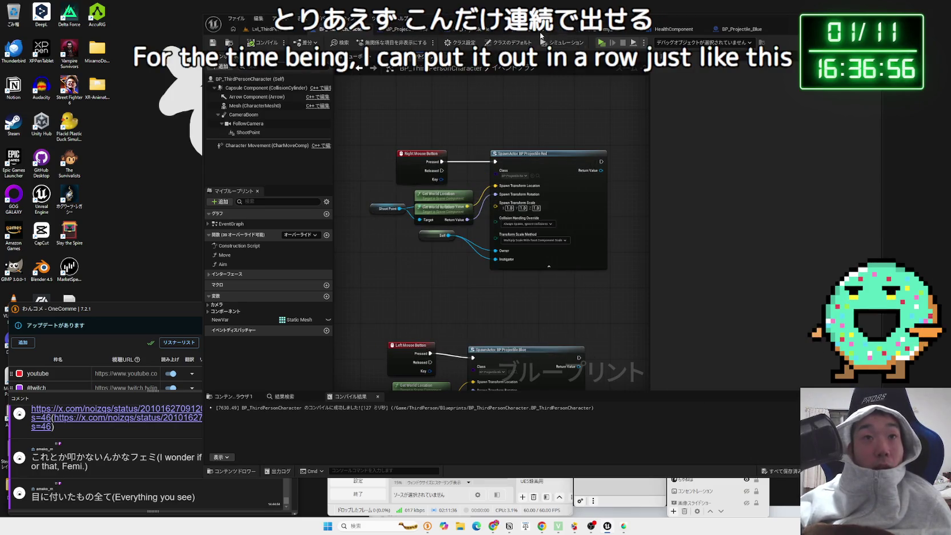
{"action": "left_click", "coordinate": [600, 29]}
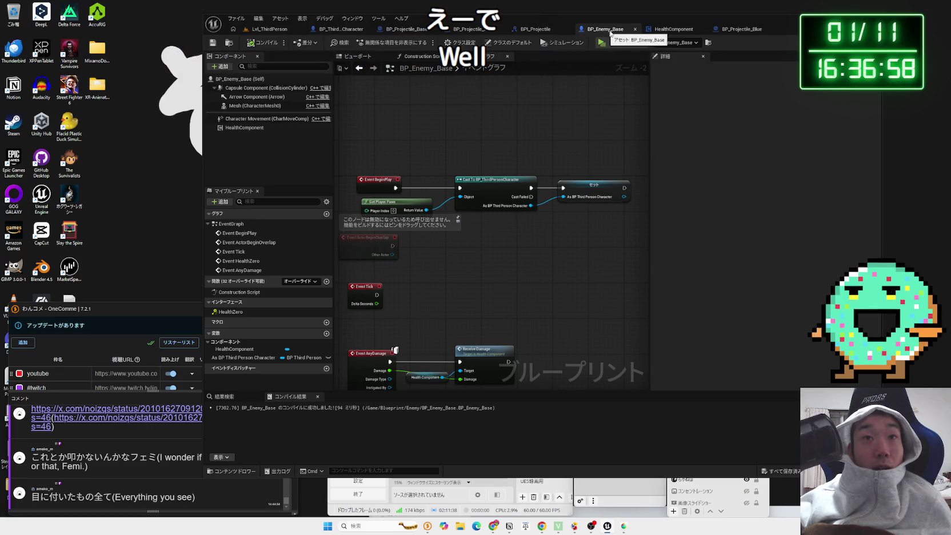
- Review the HealthComponent, BP_Projectile_Blue, BPI_Projectile and BP_Projectile_Red graphs
{"action": "left_click", "coordinate": [663, 30]}
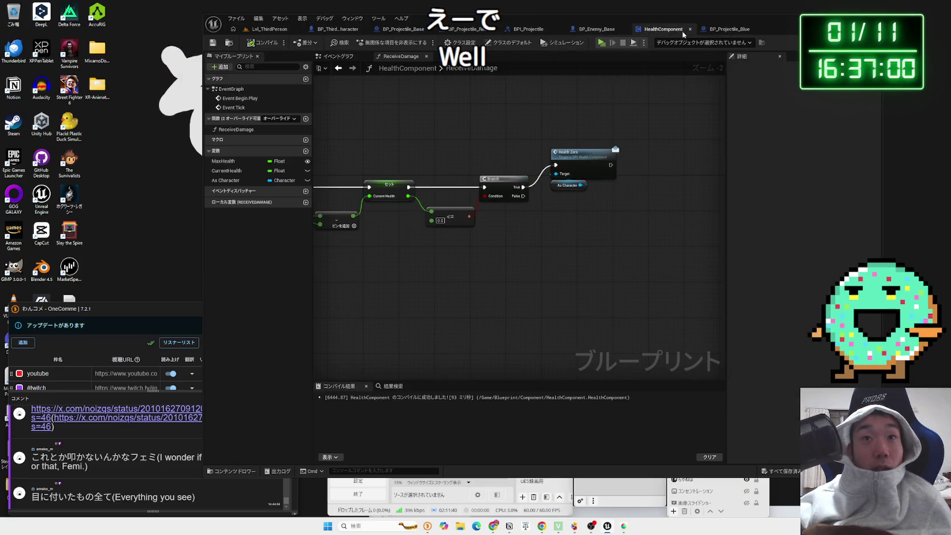
{"action": "left_click", "coordinate": [717, 30]}
{"action": "scroll", "coordinate": [573, 166], "scroll_direction": "up", "scroll_amount": 2}
{"action": "left_click", "coordinate": [520, 247]}
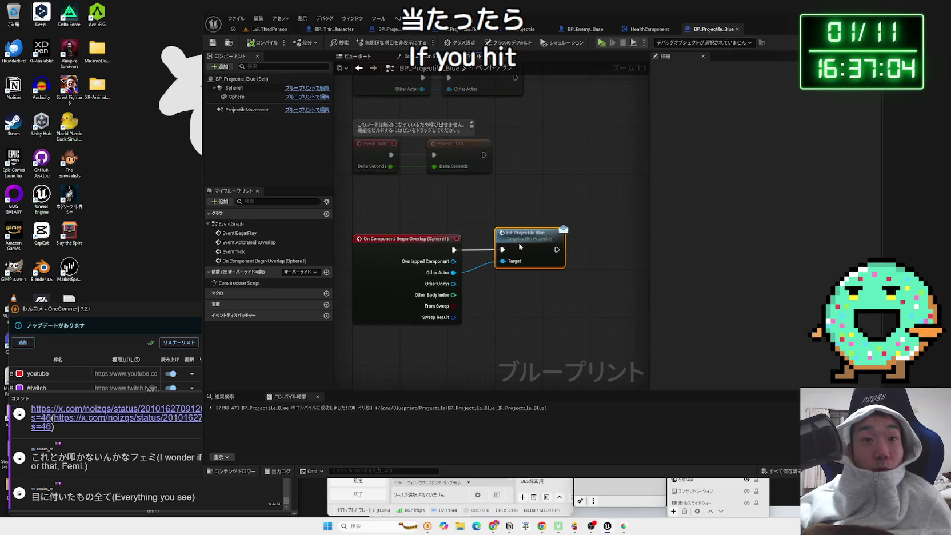
{"action": "left_click_drag", "start_coordinate": [526, 286], "coordinate": [507, 269]}
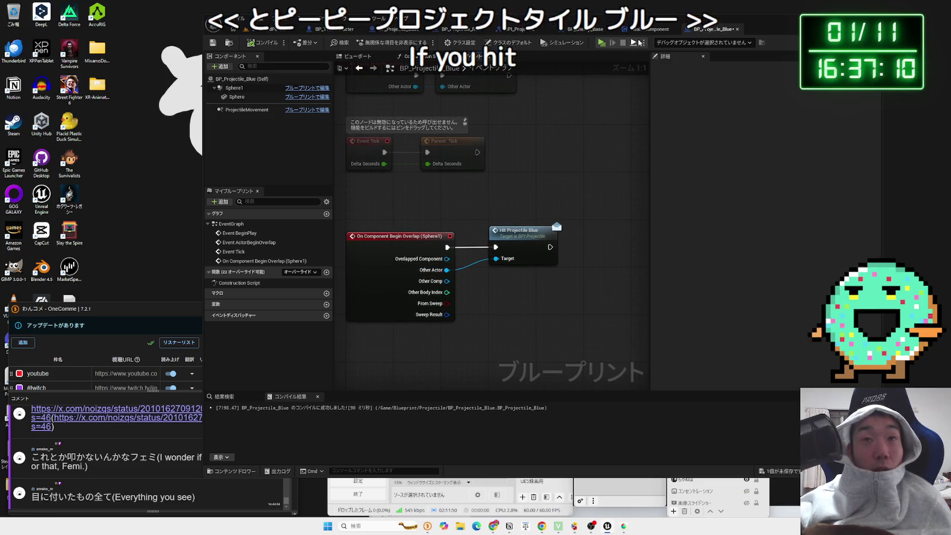
{"action": "left_click", "coordinate": [650, 30]}
{"action": "left_click", "coordinate": [604, 30]}
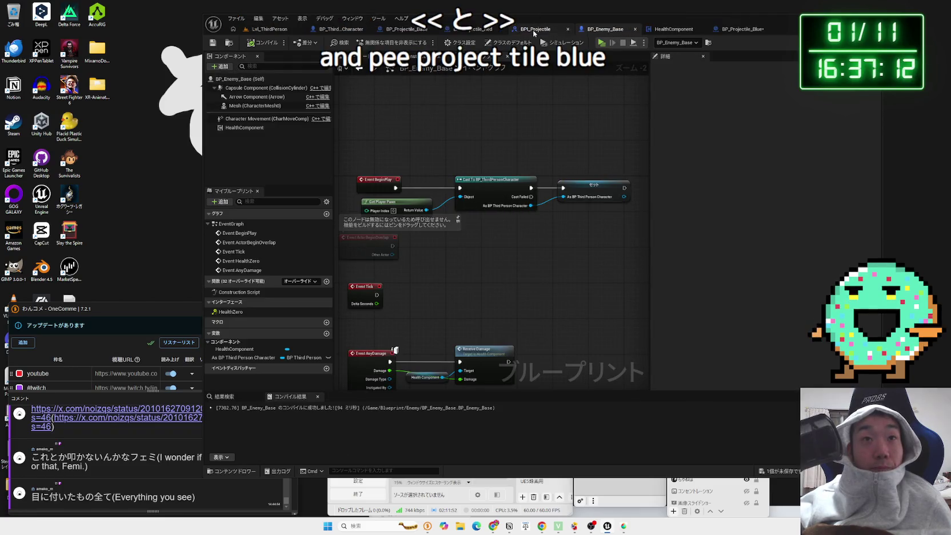
{"action": "left_click", "coordinate": [532, 30]}
{"action": "left_click", "coordinate": [504, 30]}
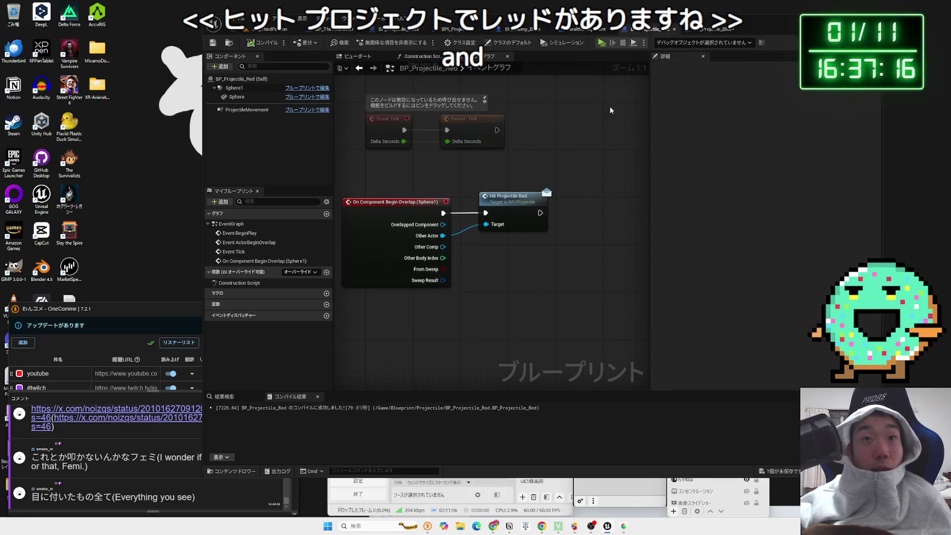
- Nudge BP_Enemy_Base's Health Component node down slightly and return to Lvl_ThirdPerson
{"action": "left_click", "coordinate": [517, 30]}
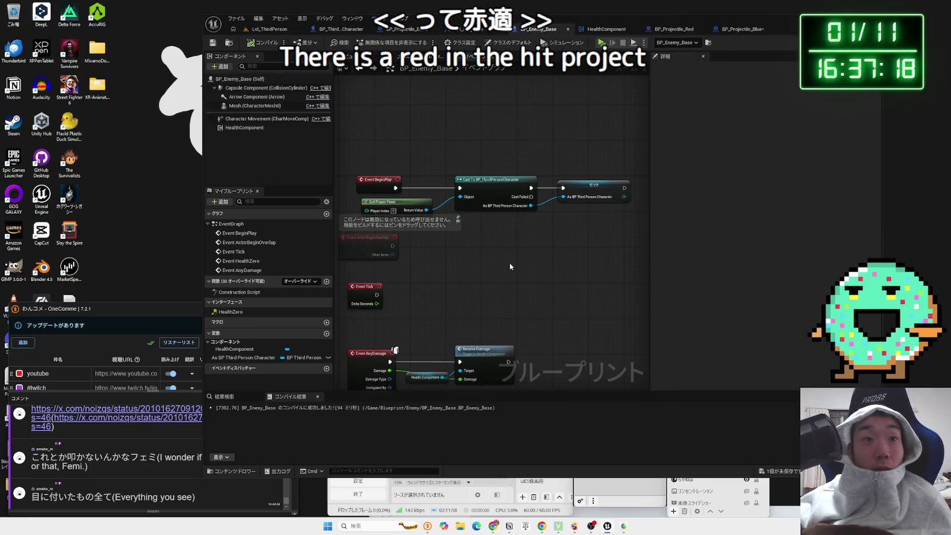
{"action": "scroll", "coordinate": [511, 266], "scroll_direction": "up", "scroll_amount": 2}
{"action": "left_click_drag", "start_coordinate": [407, 219], "coordinate": [407, 231]}
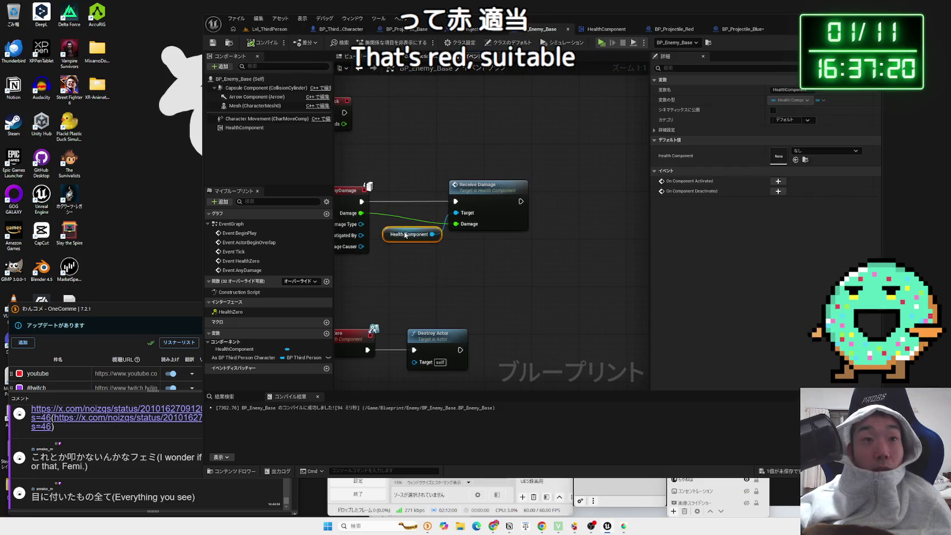
{"action": "key", "text": "Home"}
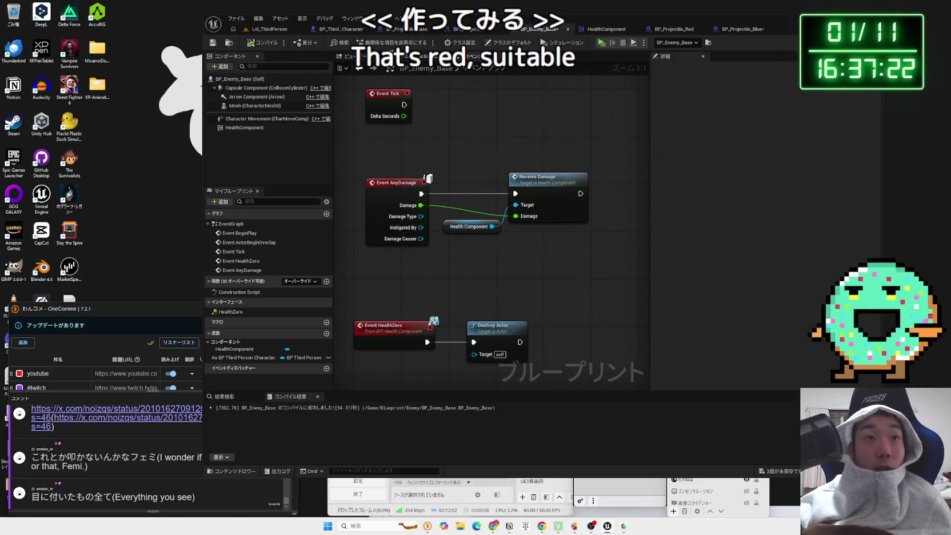
{"action": "left_click", "coordinate": [270, 28]}
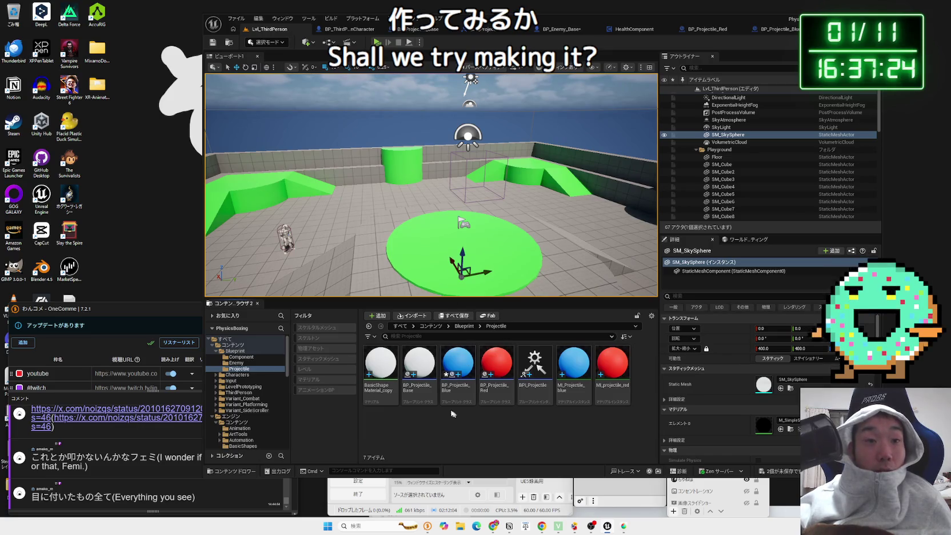
- In Blueprint > Enemy, create a child blueprint of BP_Enemy_Base named BP_Enemy_Red
{"action": "left_click", "coordinate": [234, 351]}
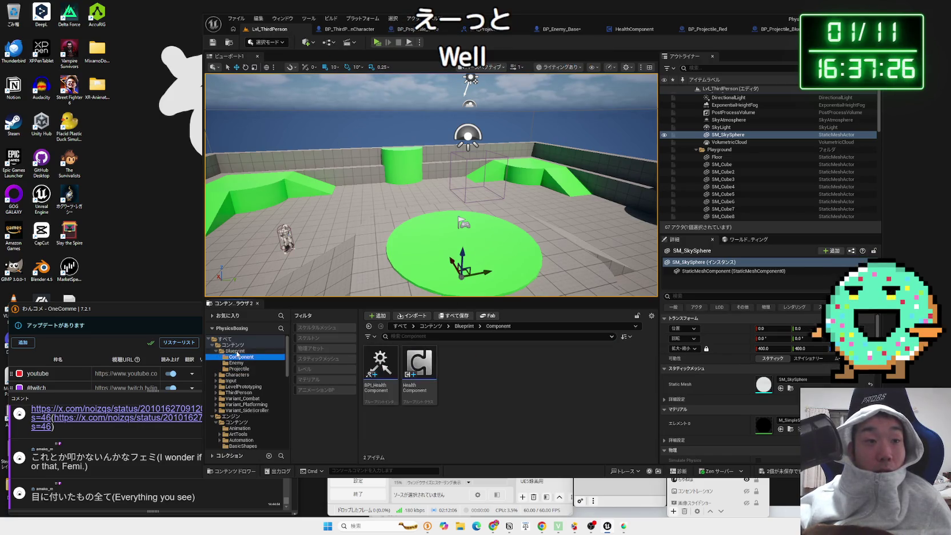
{"action": "double_click", "coordinate": [433, 378]}
{"action": "right_click", "coordinate": [388, 371]}
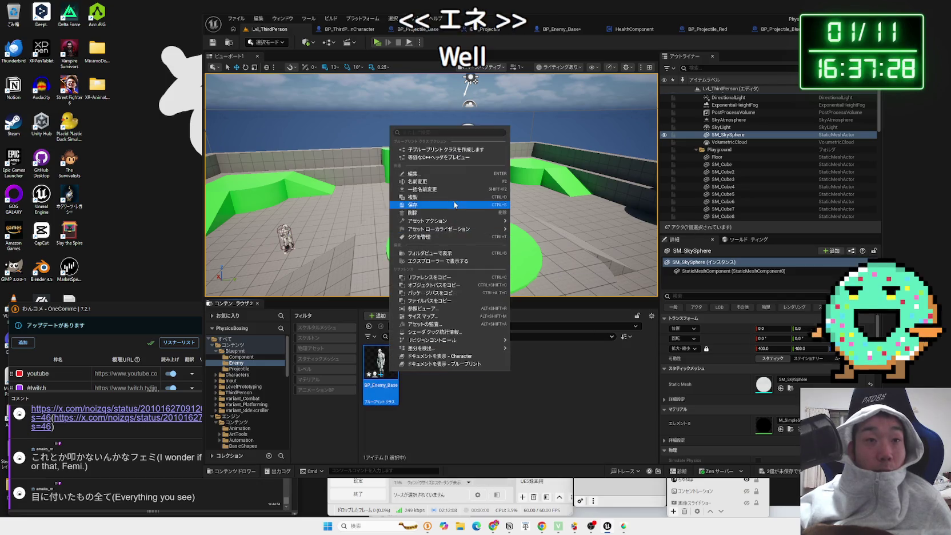
{"action": "left_click", "coordinate": [457, 150]}
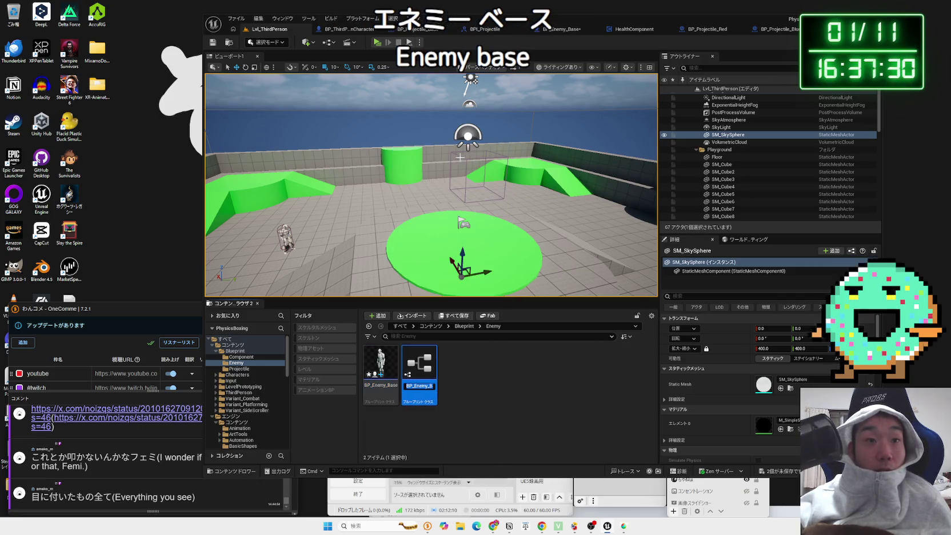
{"action": "key", "text": "BackSpace"}
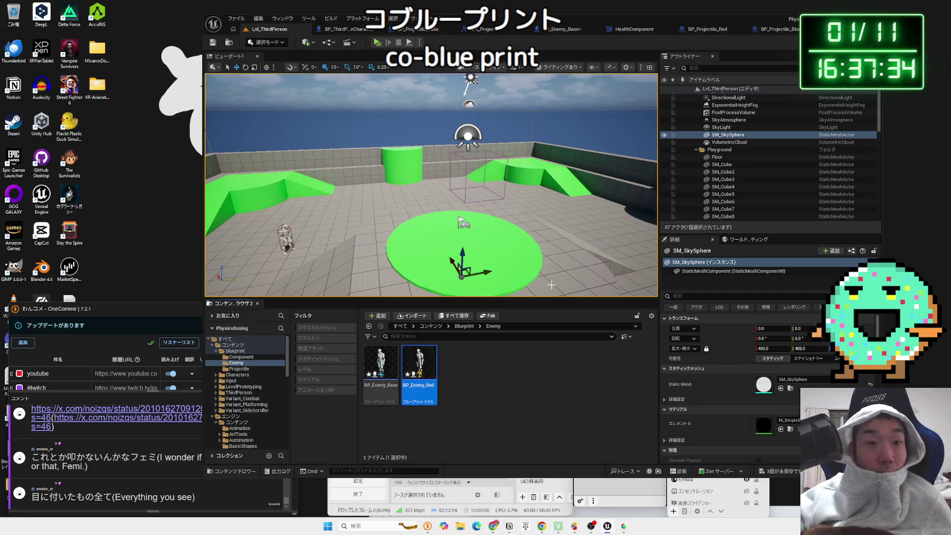
- Save all unsaved assets and open BP_Enemy_Red in the Blueprint editor
{"action": "left_click", "coordinate": [785, 472]}
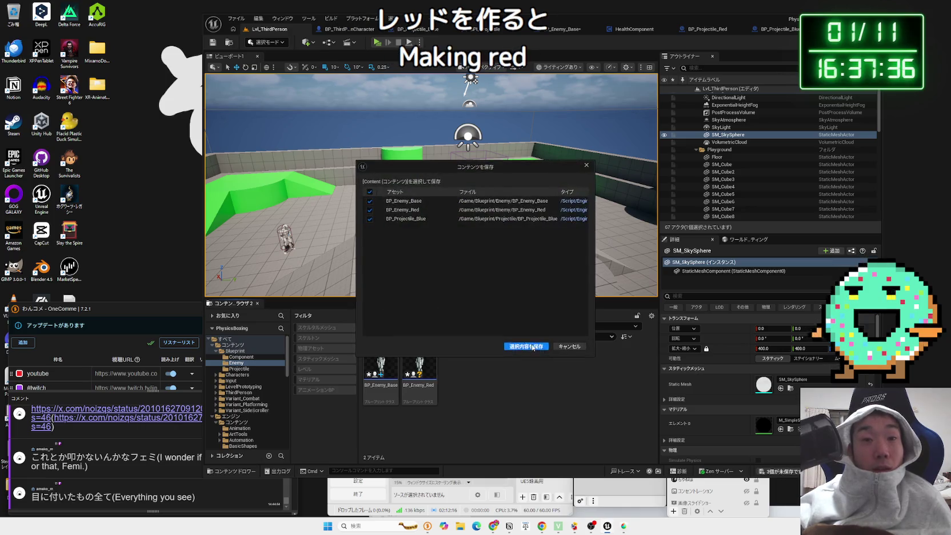
{"action": "left_click", "coordinate": [540, 300]}
{"action": "left_click", "coordinate": [423, 361]}
{"action": "double_click", "coordinate": [424, 366]}
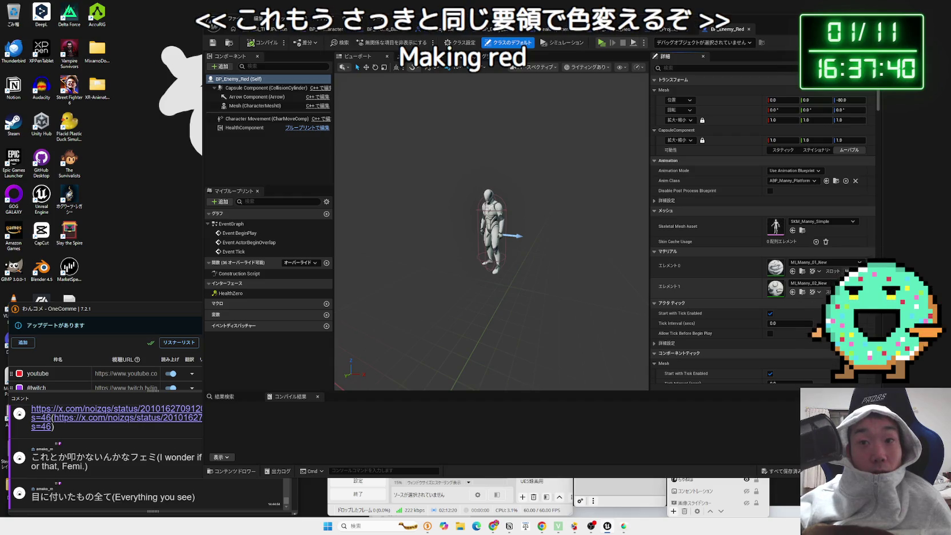
- Try a different material on the mesh's Element 0 slot, then undo it
{"action": "scroll", "coordinate": [491, 229], "scroll_direction": "up", "scroll_amount": 5}
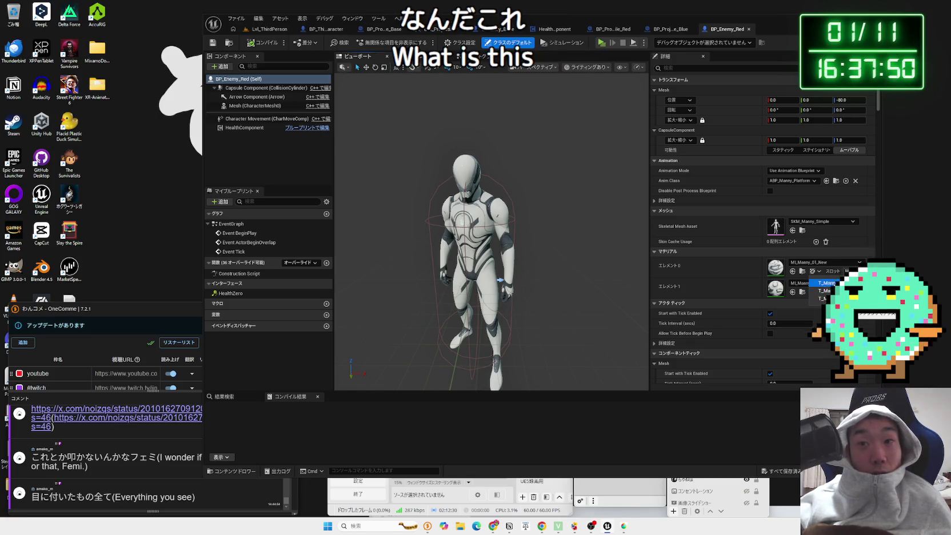
{"action": "left_click", "coordinate": [817, 273]}
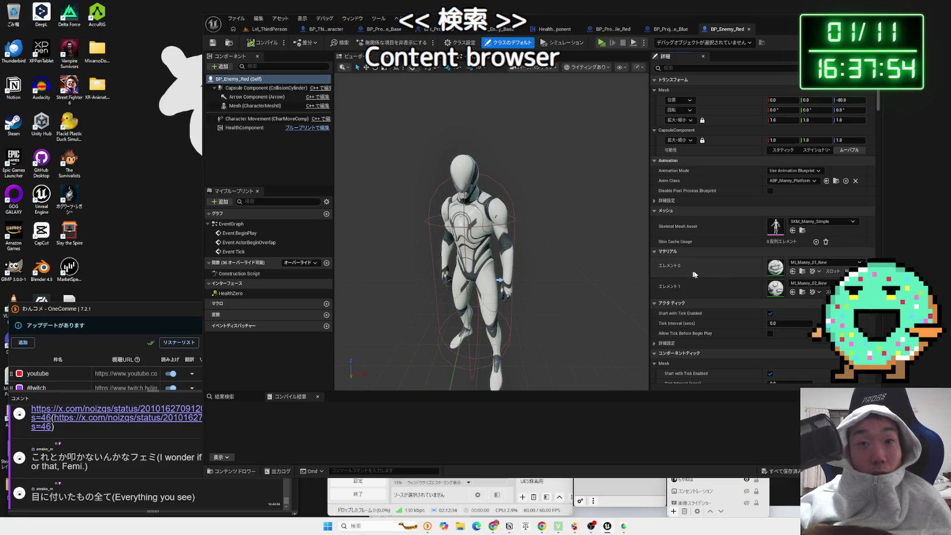
{"action": "left_click", "coordinate": [821, 275]}
{"action": "left_click", "coordinate": [820, 262]}
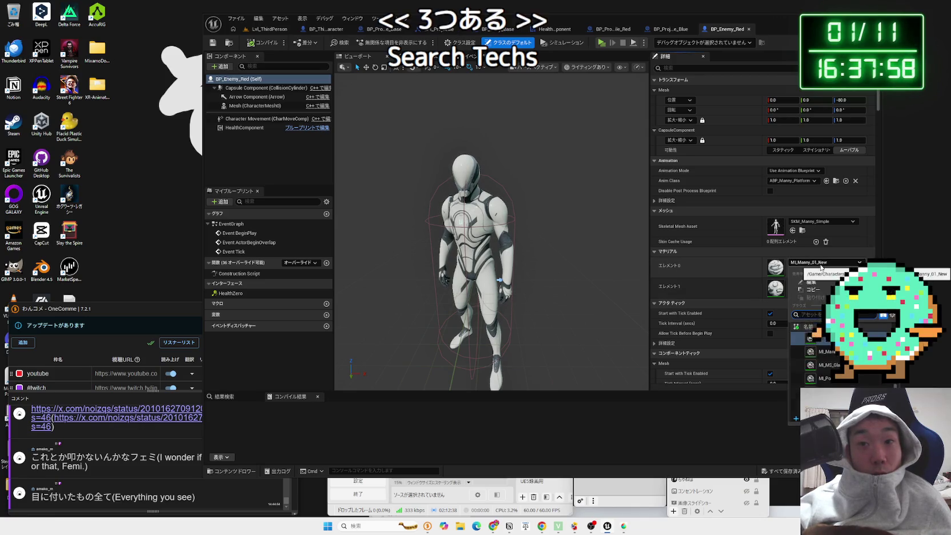
{"action": "scroll", "coordinate": [811, 354], "scroll_direction": "down", "scroll_amount": 3}
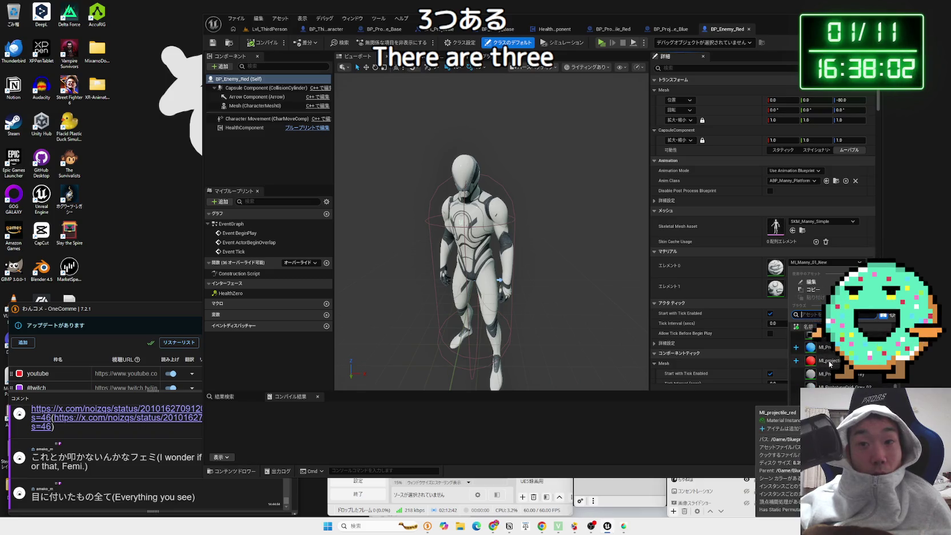
{"action": "left_click", "coordinate": [829, 362]}
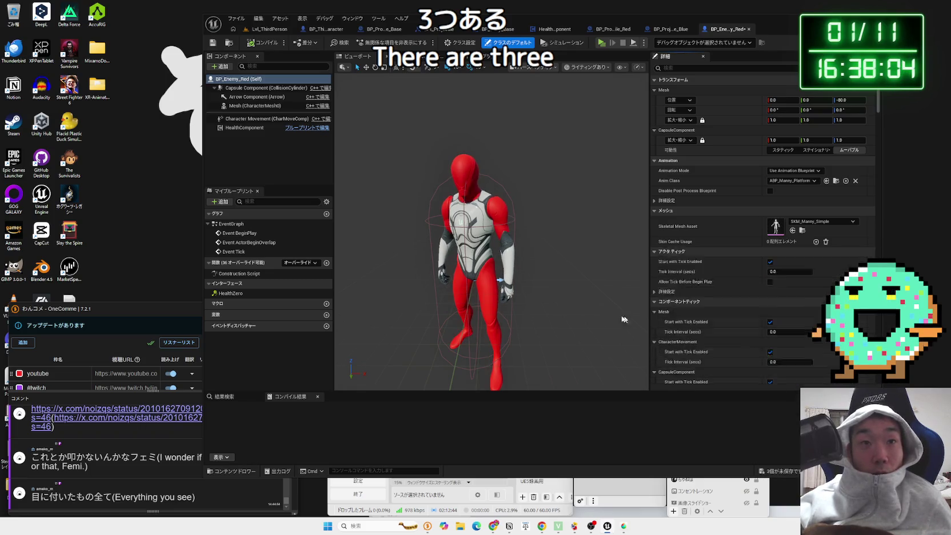
{"action": "key", "text": "ctrl+z"}
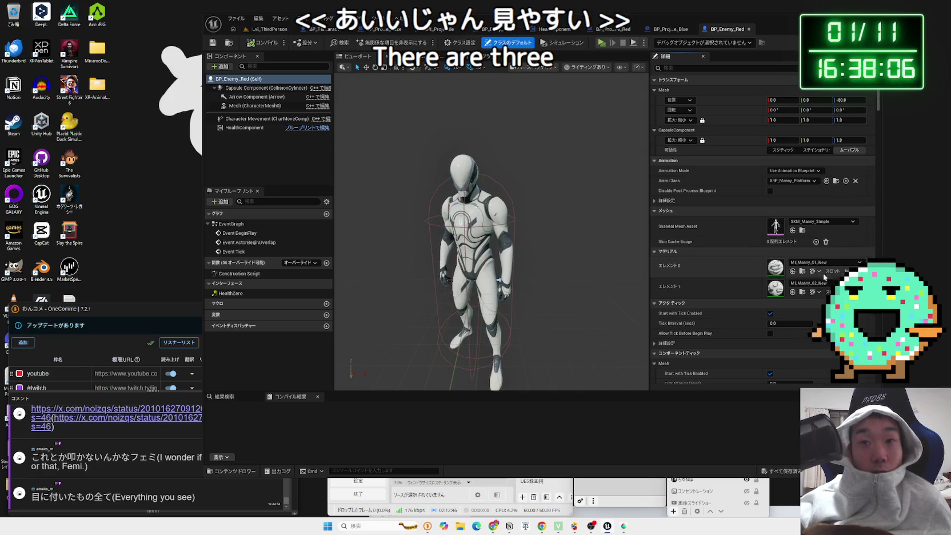
- Try ML_projectile_red on Element 1, undo it, and reselect the character mesh
{"action": "left_click", "coordinate": [805, 283]}
{"action": "left_click", "coordinate": [814, 372]}
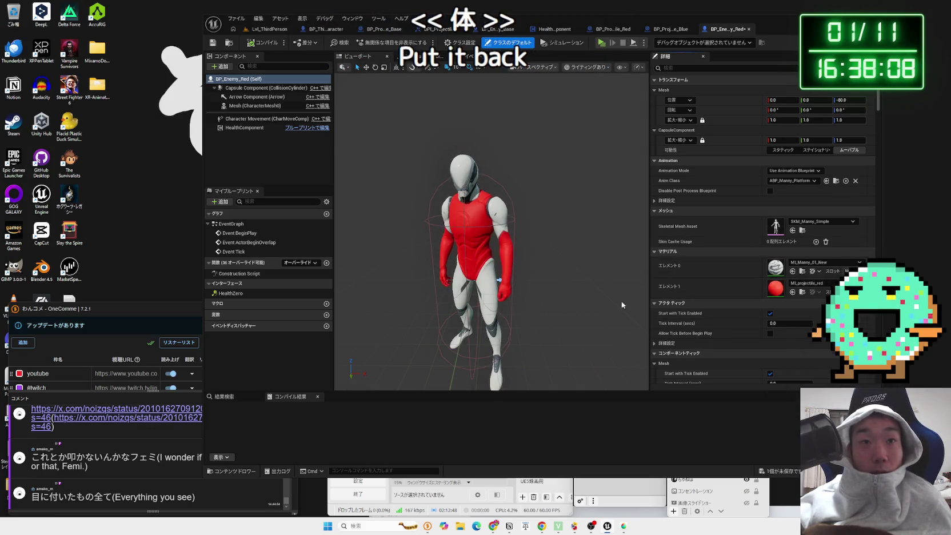
{"action": "scroll", "coordinate": [491, 229], "scroll_direction": "up", "scroll_amount": 5}
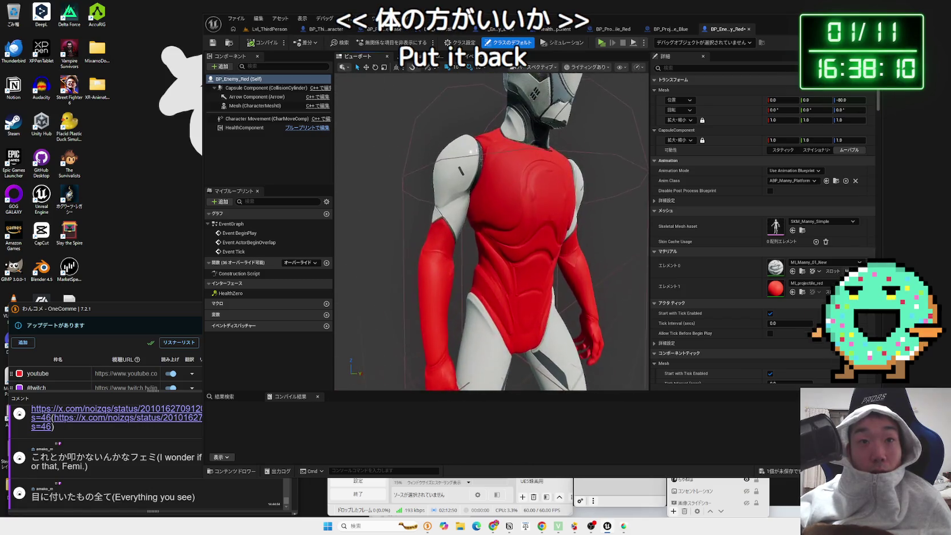
{"action": "scroll", "coordinate": [491, 229], "scroll_direction": "down", "scroll_amount": 5}
{"action": "scroll", "coordinate": [491, 229], "scroll_direction": "up", "scroll_amount": 4}
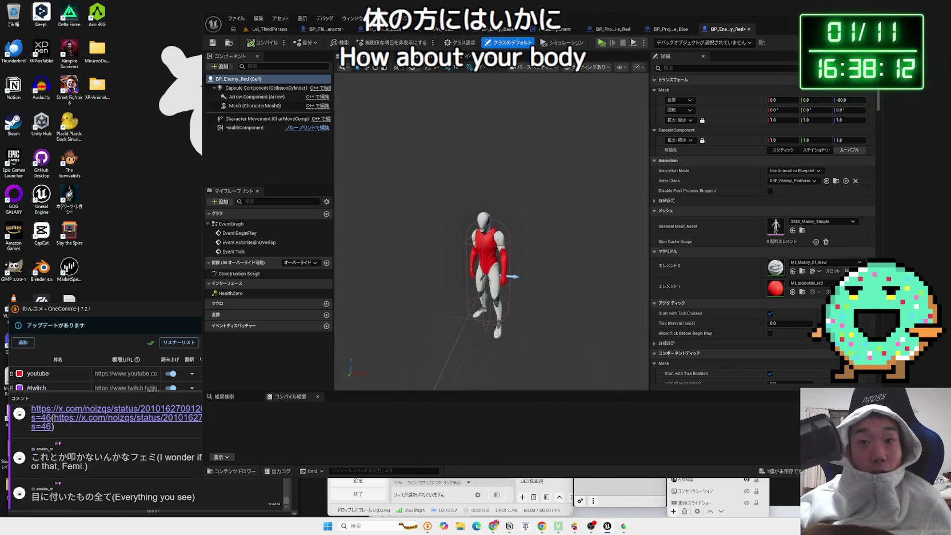
{"action": "key", "text": "ctrl+z"}
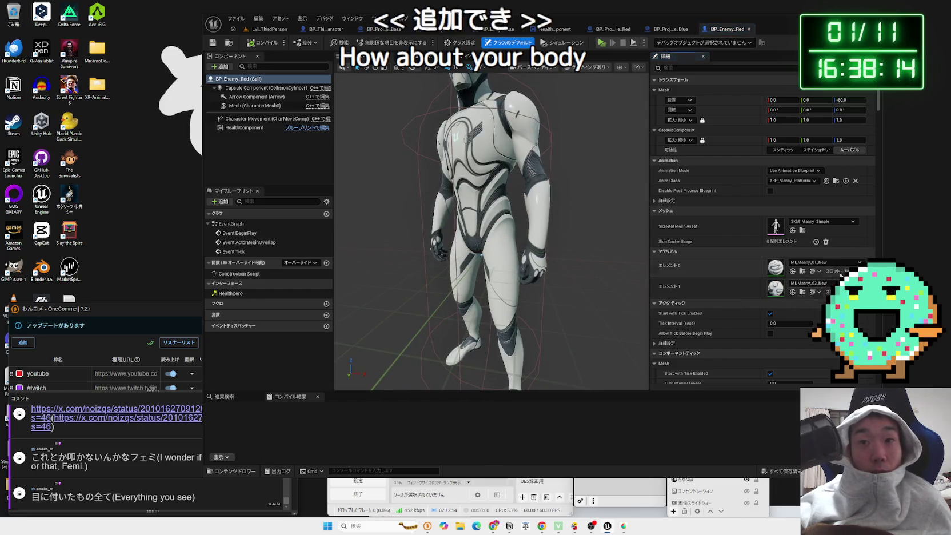
{"action": "left_click", "coordinate": [683, 254]}
{"action": "left_click", "coordinate": [683, 253]}
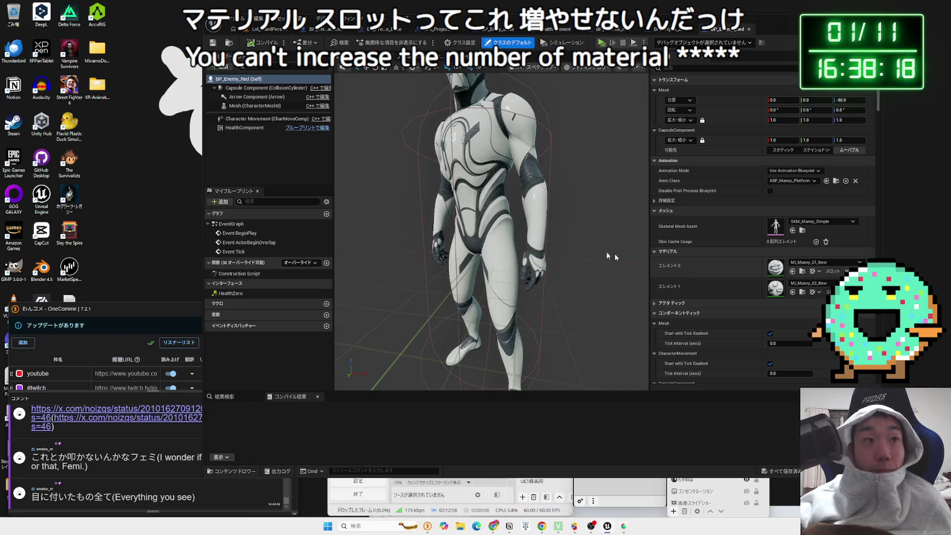
{"action": "left_click", "coordinate": [252, 97]}
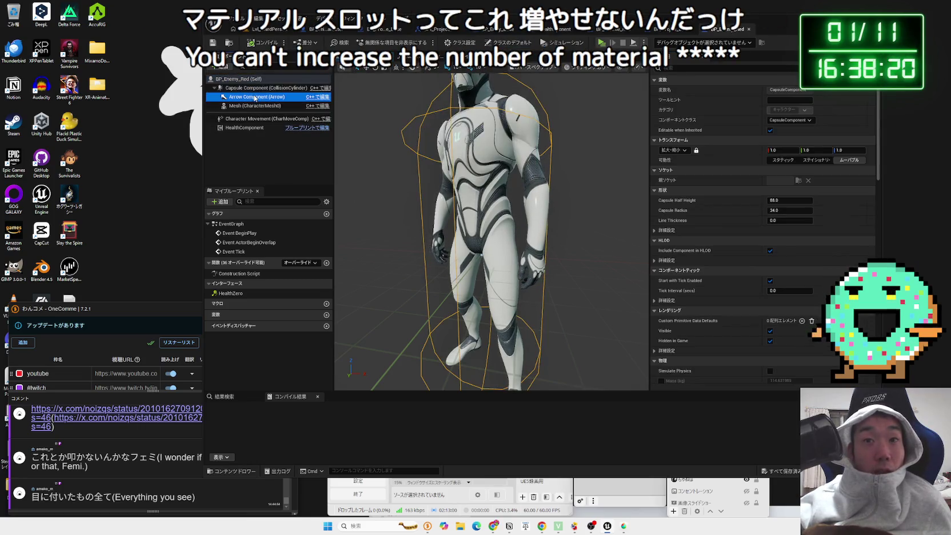
- Select Mesh (CharacterMesh0) and browse its tick and physics settings in Details
{"action": "left_click", "coordinate": [252, 106]}
{"action": "scroll", "coordinate": [755, 277], "scroll_direction": "down", "scroll_amount": 2}
{"action": "left_click", "coordinate": [699, 265]}
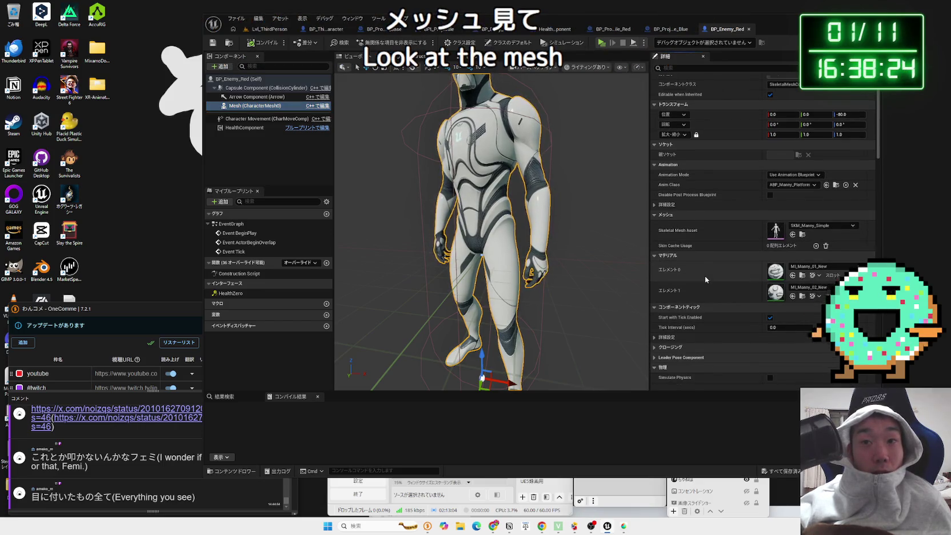
{"action": "scroll", "coordinate": [705, 278], "scroll_direction": "down", "scroll_amount": 3}
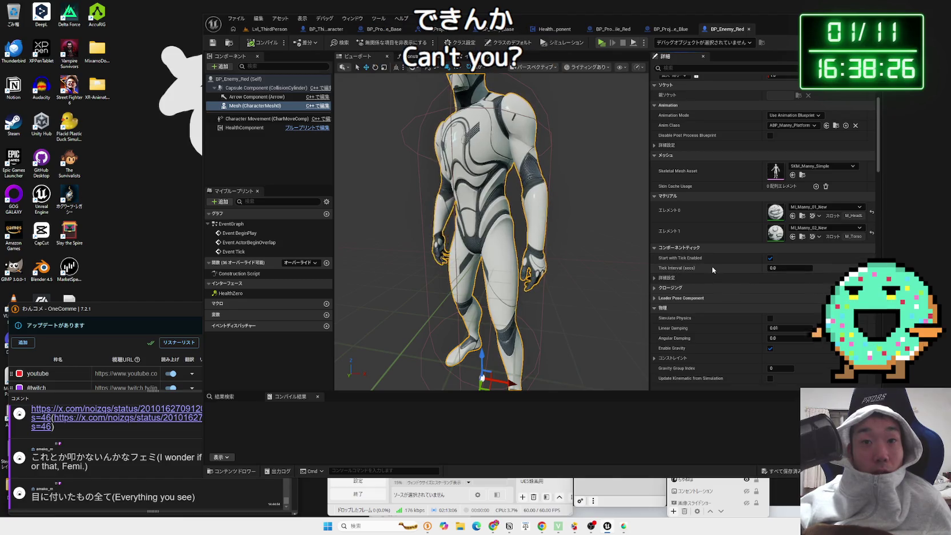
{"action": "scroll", "coordinate": [735, 227], "scroll_direction": "up", "scroll_amount": 1}
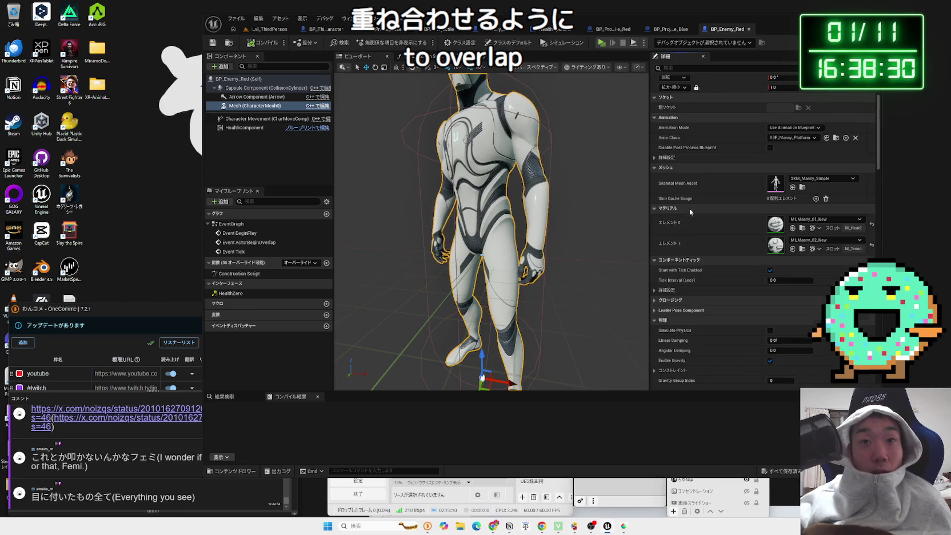
{"action": "left_click", "coordinate": [687, 291]}
{"action": "left_click", "coordinate": [688, 291]}
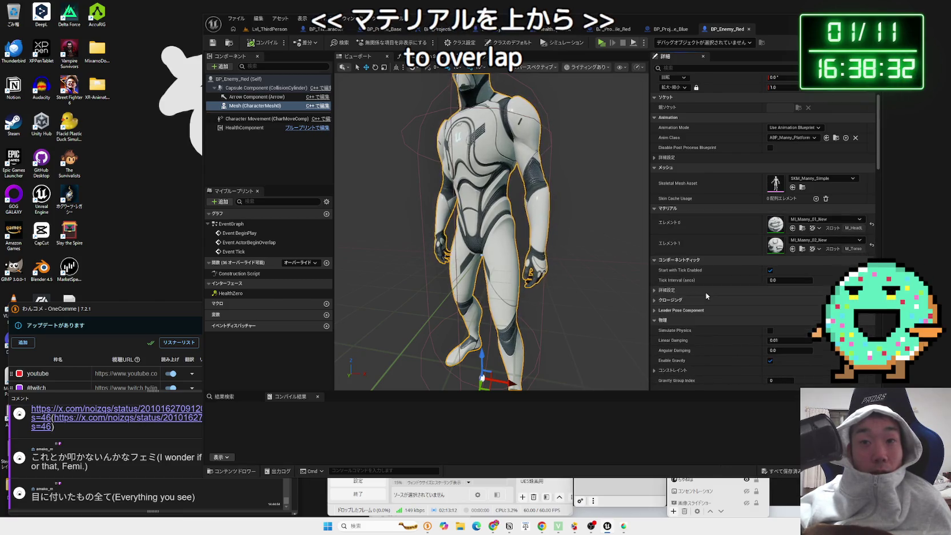
{"action": "scroll", "coordinate": [716, 303], "scroll_direction": "down", "scroll_amount": 2}
{"action": "left_click", "coordinate": [654, 273]}
{"action": "scroll", "coordinate": [695, 285], "scroll_direction": "up", "scroll_amount": 3}
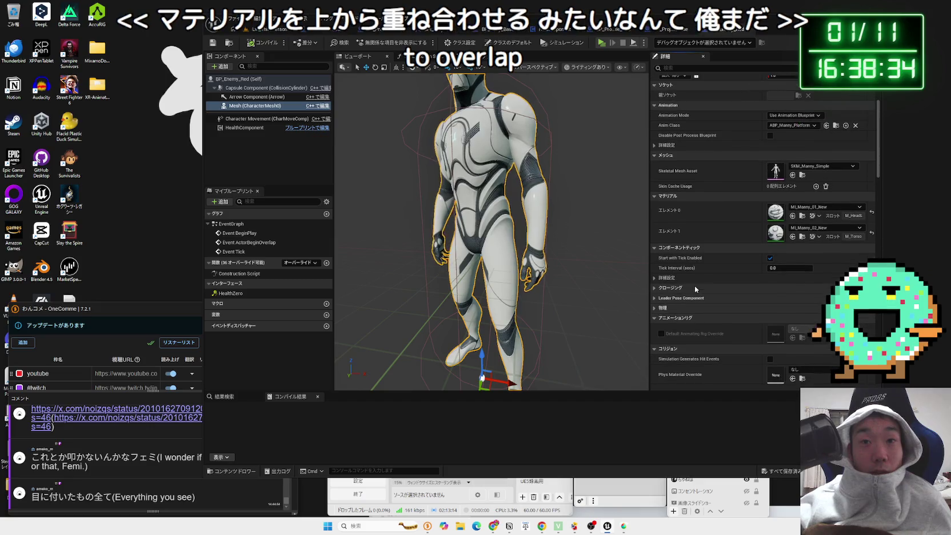
{"action": "left_click", "coordinate": [693, 310]}
{"action": "scroll", "coordinate": [714, 305], "scroll_direction": "up", "scroll_amount": 3}
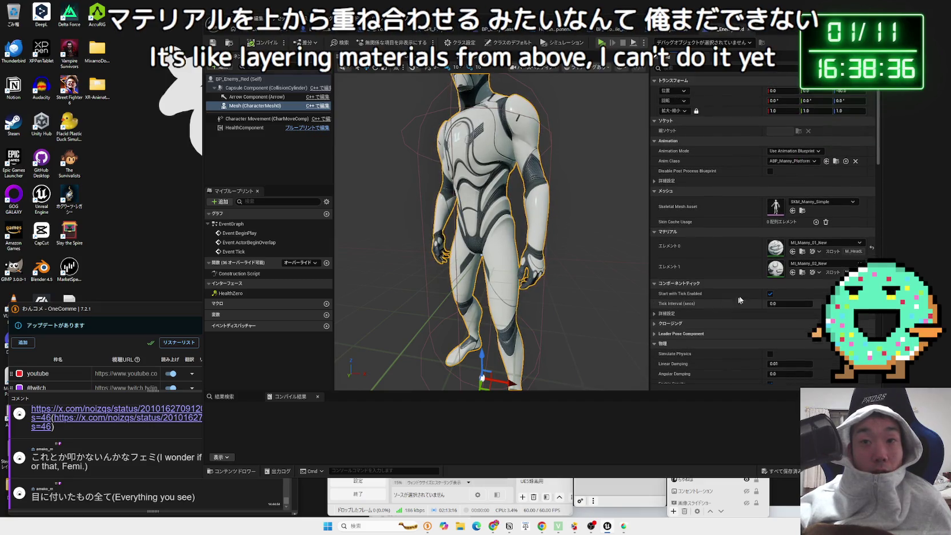
- Set the mesh's Element 1 material to ML_projectile_red so the body turns red
{"action": "left_click", "coordinate": [247, 119]}
{"action": "left_click", "coordinate": [248, 106]}
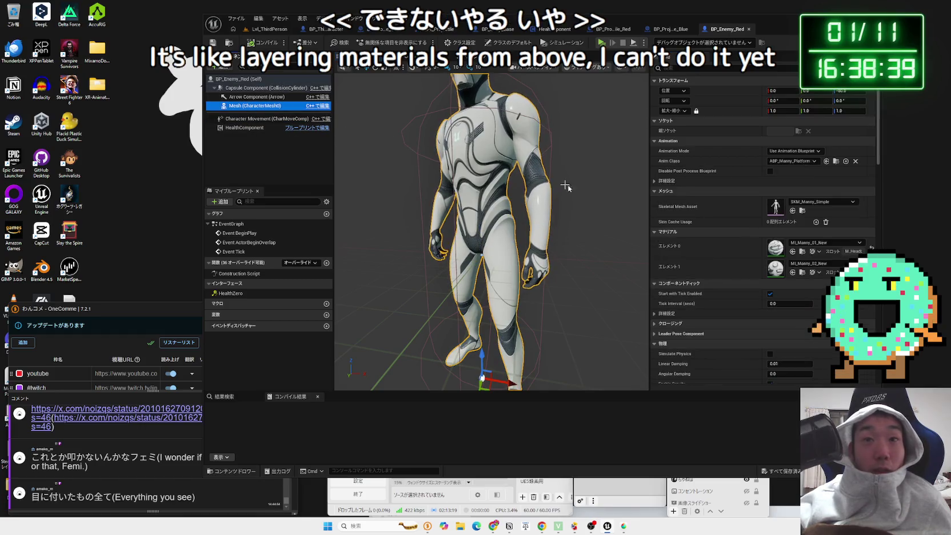
{"action": "left_click", "coordinate": [823, 263]}
{"action": "left_click", "coordinate": [820, 392]}
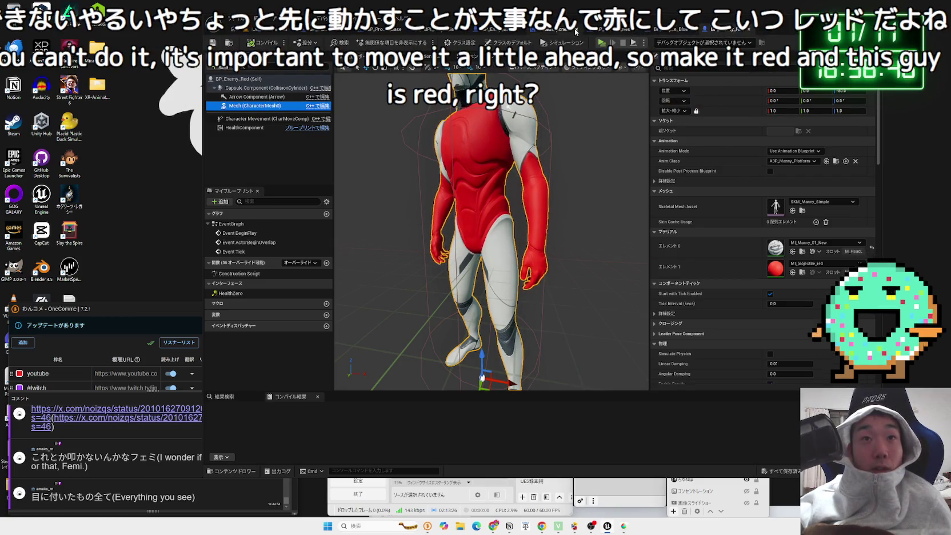
{"action": "left_click", "coordinate": [616, 33]}
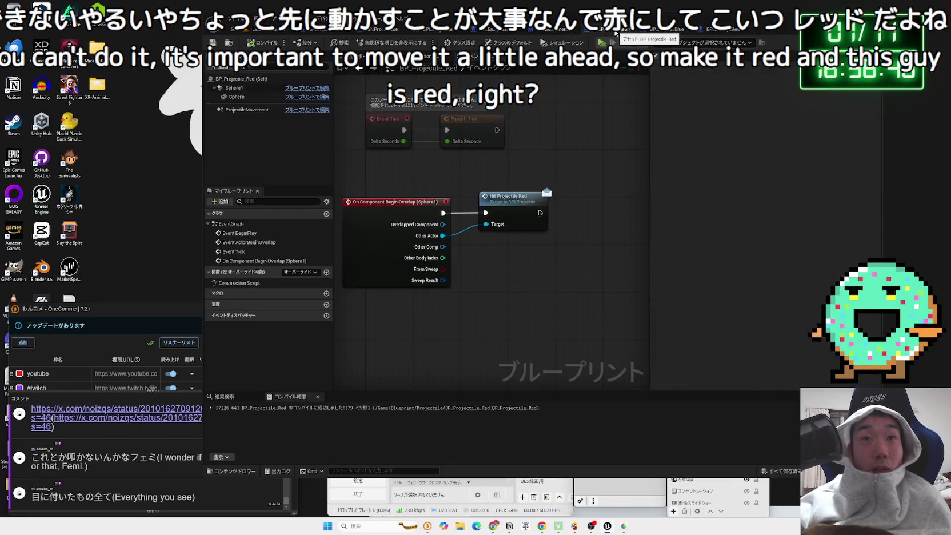
- Browse the open blueprint tabs and move BP_Enemy_Base after BP_Enemy_Red
{"action": "left_click", "coordinate": [552, 33]}
{"action": "left_click", "coordinate": [500, 29]}
{"action": "left_click", "coordinate": [448, 29]}
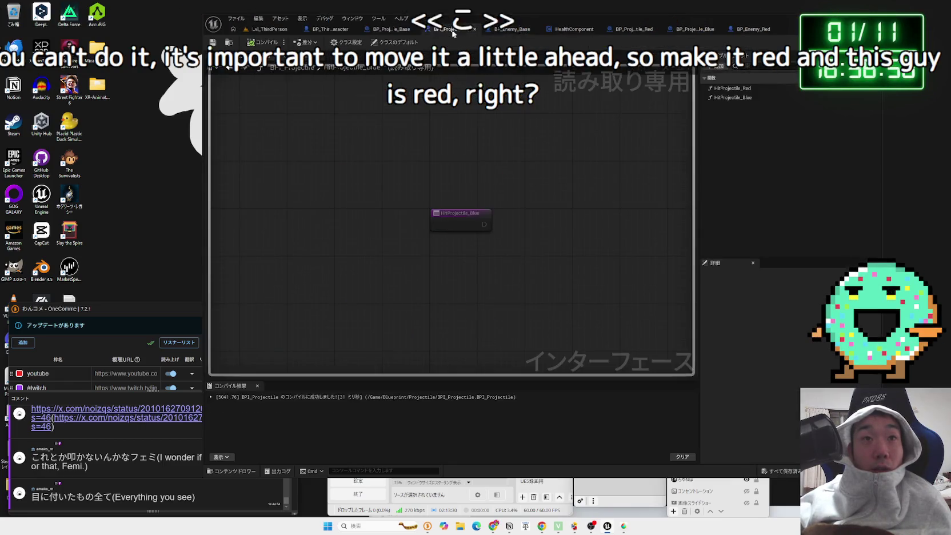
{"action": "left_click", "coordinate": [563, 34]}
{"action": "left_click", "coordinate": [616, 32]}
{"action": "left_click", "coordinate": [667, 30]}
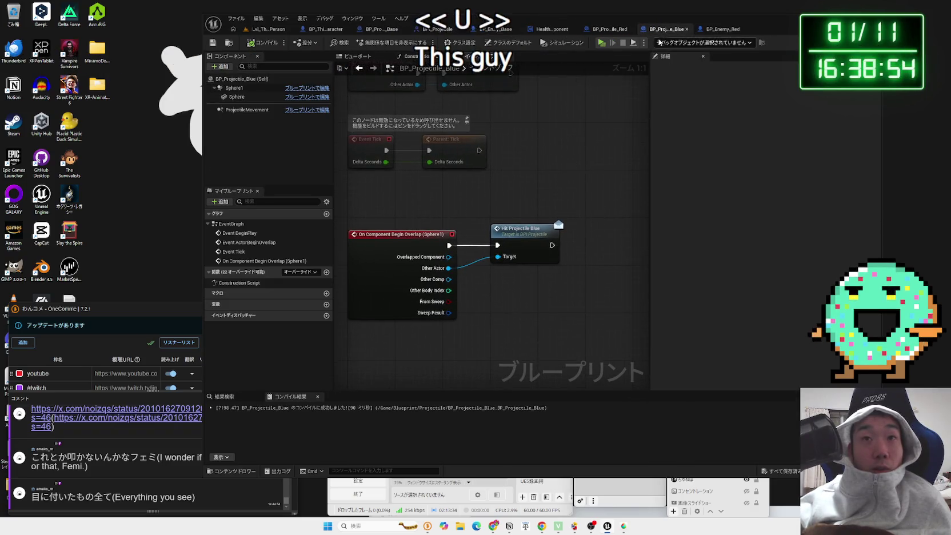
{"action": "left_click", "coordinate": [502, 30]}
{"action": "left_click_drag", "start_coordinate": [510, 32], "coordinate": [690, 35]}
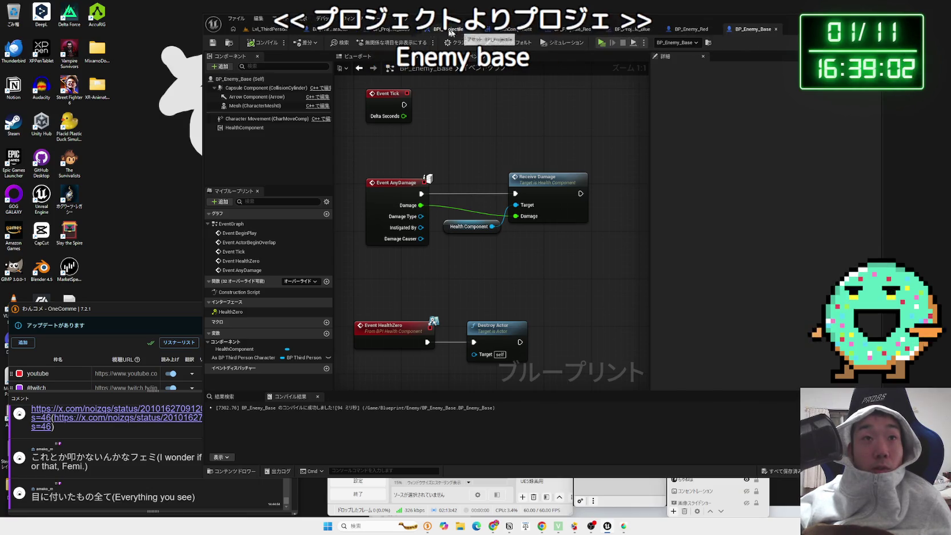
- From the level's Content Browser, create a child blueprint class of BP_Enemy_Base
{"action": "left_click", "coordinate": [263, 30]}
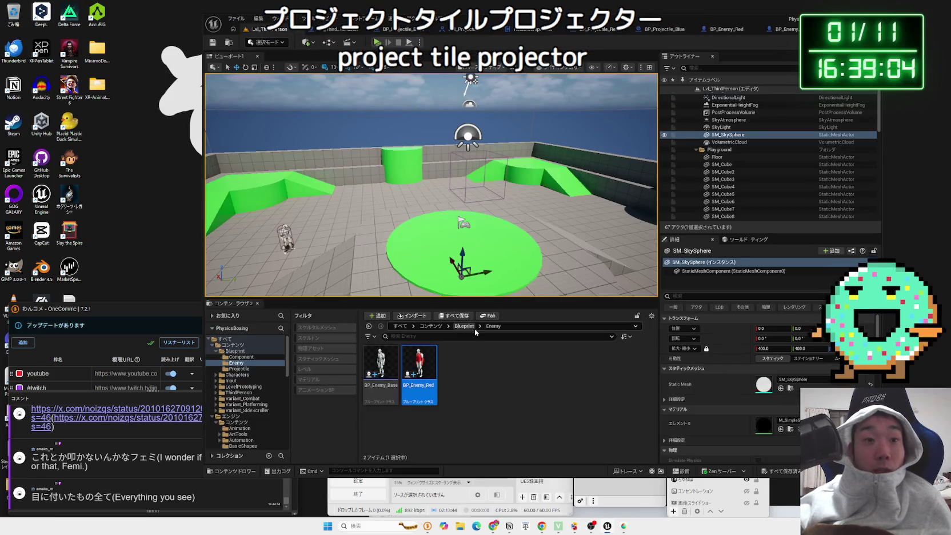
{"action": "right_click", "coordinate": [376, 366]}
{"action": "left_click", "coordinate": [412, 166]}
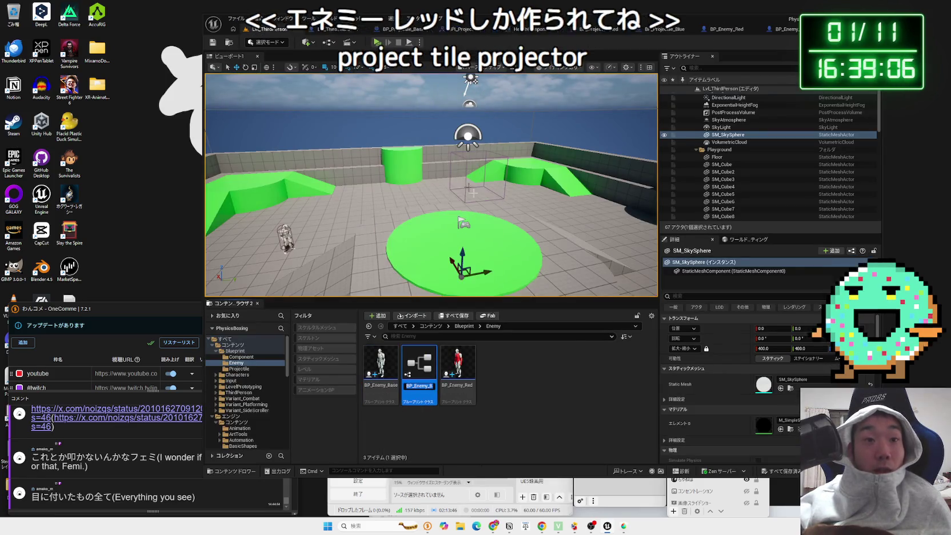
- Name the child BP_Enemy_Blue and give Mesh Element 1 the blue projectile material
{"action": "key", "text": "End"}
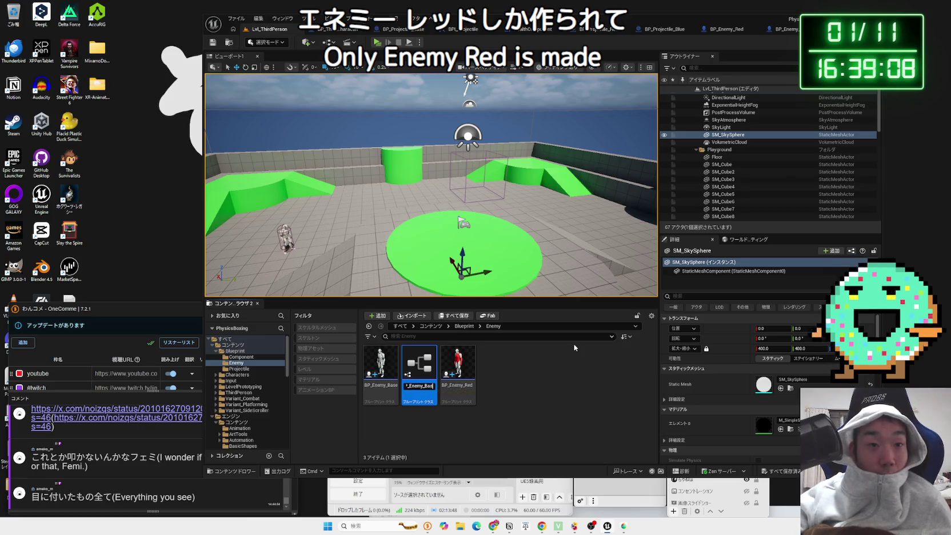
{"action": "key", "text": "Return"}
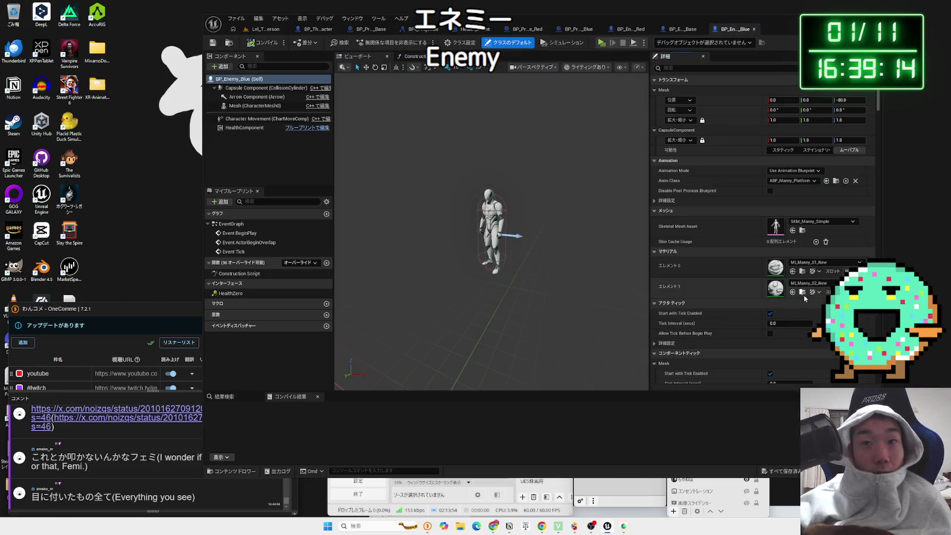
{"action": "left_click", "coordinate": [817, 372]}
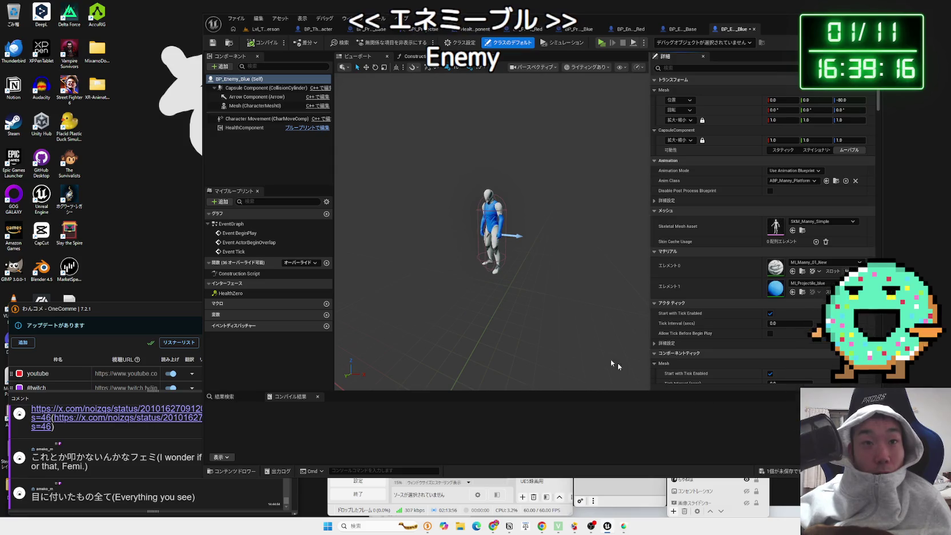
- Check BP_Enemy_Blue's event graph, movement and HealthComponent settings, then return to BP_Enemy_Base
{"action": "left_click", "coordinate": [468, 56]}
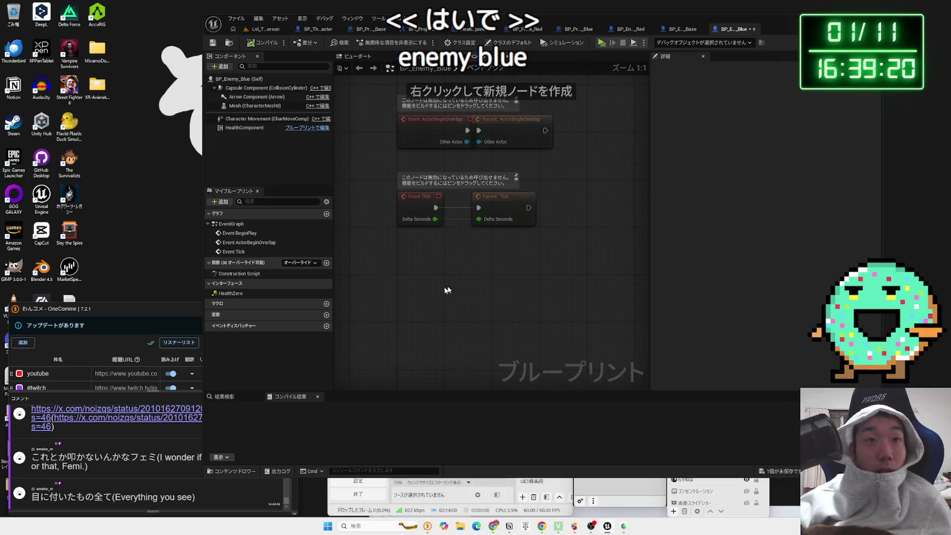
{"action": "right_click", "coordinate": [435, 288]}
{"action": "key", "text": "Escape"}
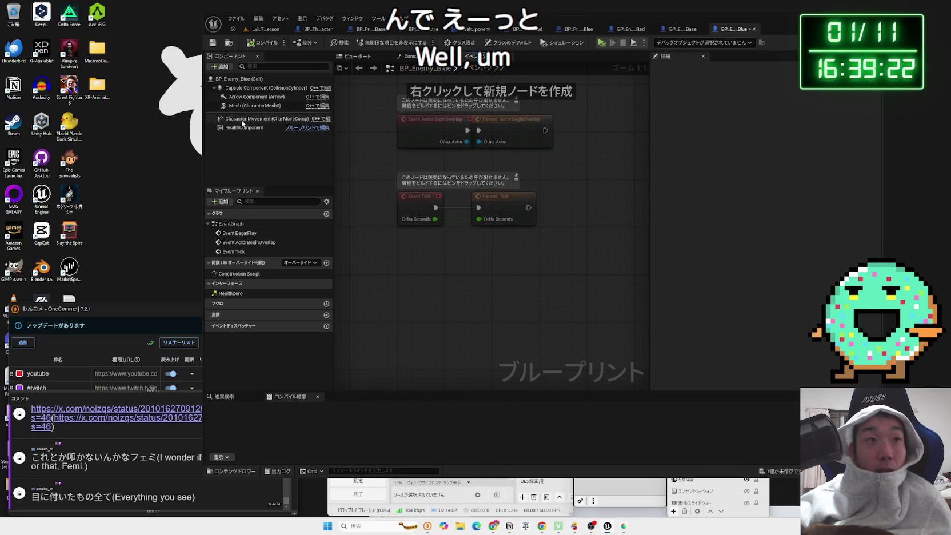
{"action": "left_click", "coordinate": [257, 118]}
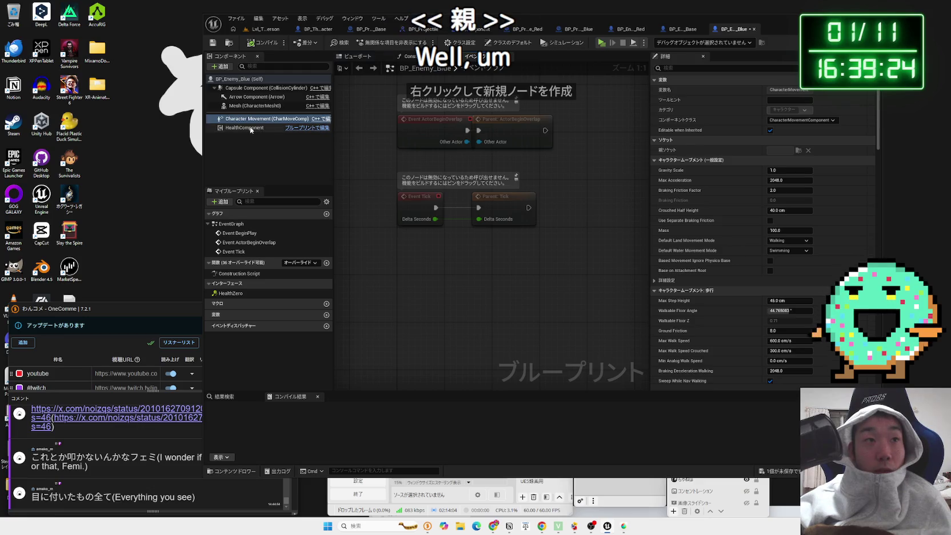
{"action": "left_click", "coordinate": [250, 128]}
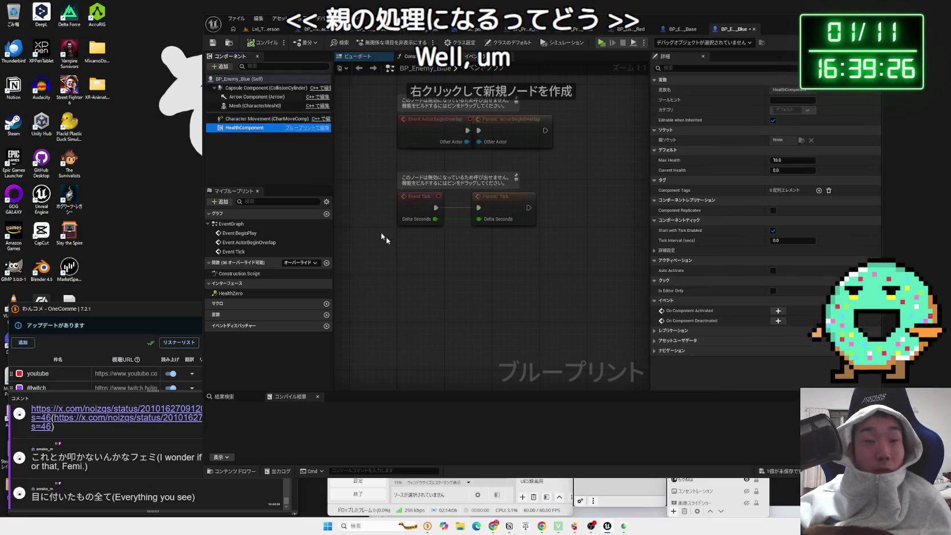
{"action": "left_click", "coordinate": [437, 292]}
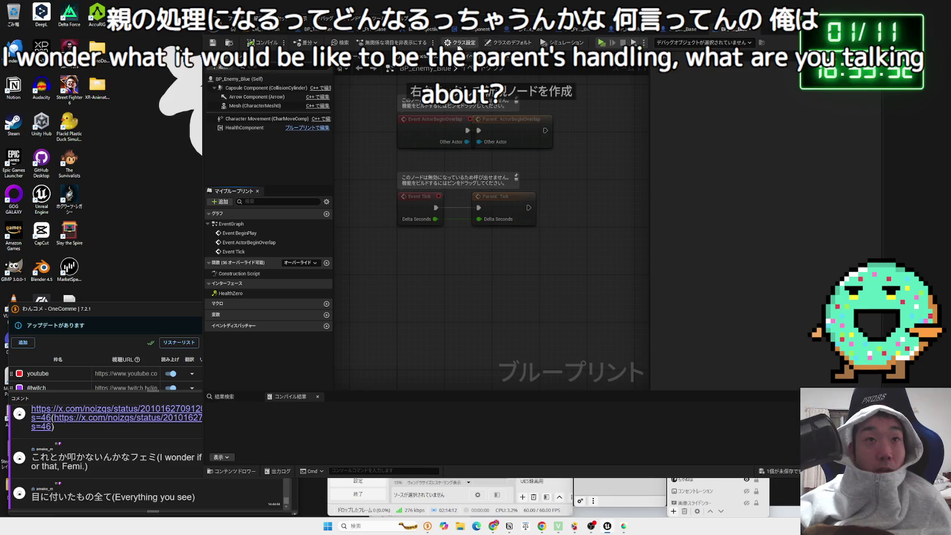
{"action": "left_click", "coordinate": [646, 31]}
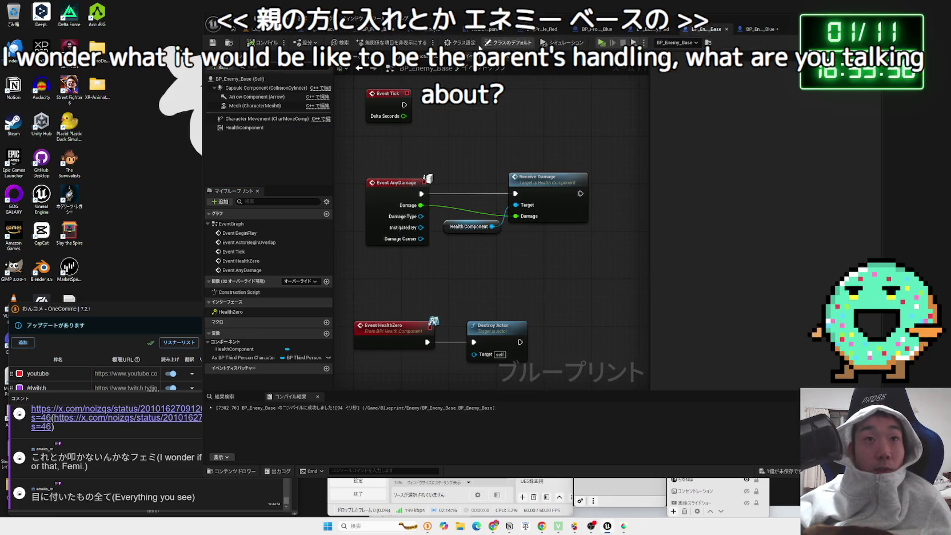
- In BP_Enemy_Base's Class Settings, add an implemented interface and search for 'bpi'
{"action": "left_click", "coordinate": [460, 42]}
{"action": "left_click", "coordinate": [789, 241]}
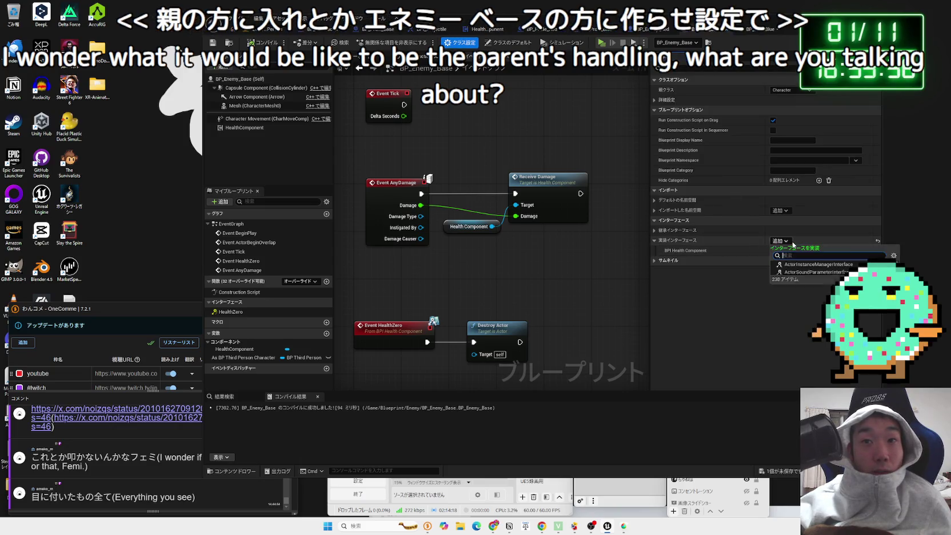
{"action": "type", "text": "bpi"}
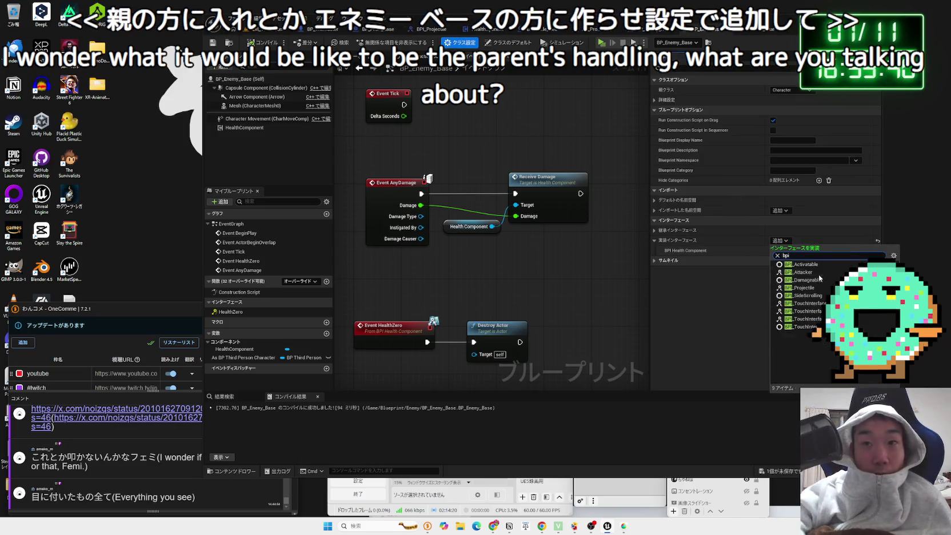
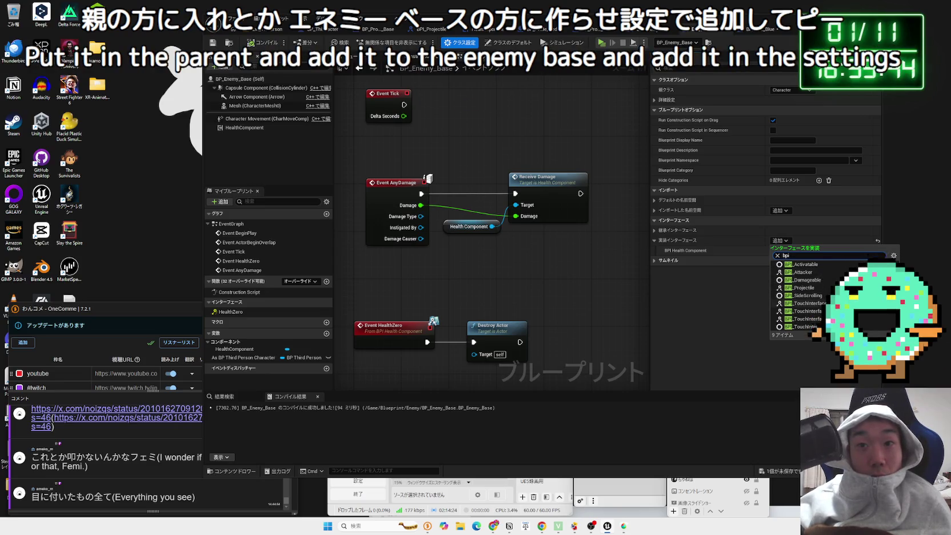
- Add BPI Projectile to BP_Enemy_Base's implemented interfaces, save all, and compile BP_Enemy_Red
{"action": "left_click", "coordinate": [823, 288]}
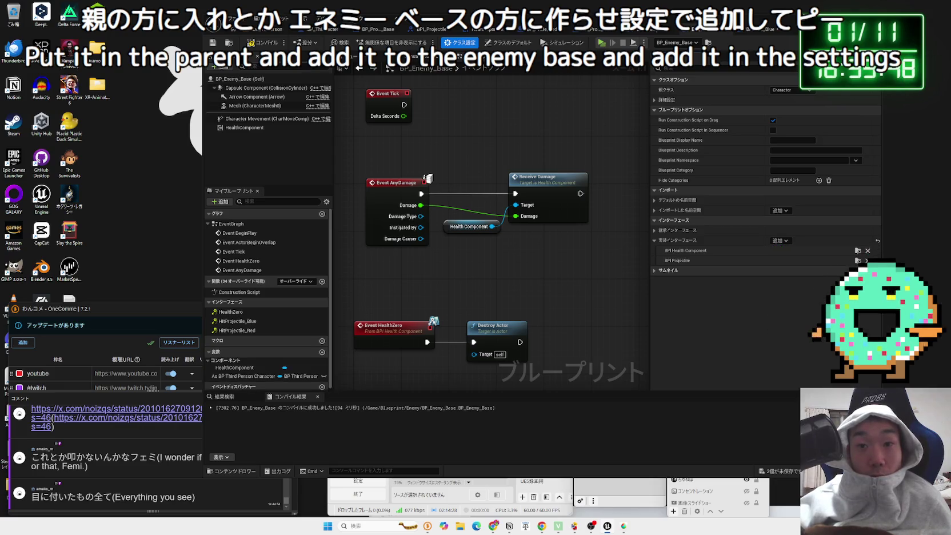
{"action": "key", "text": "ctrl+shift+s"}
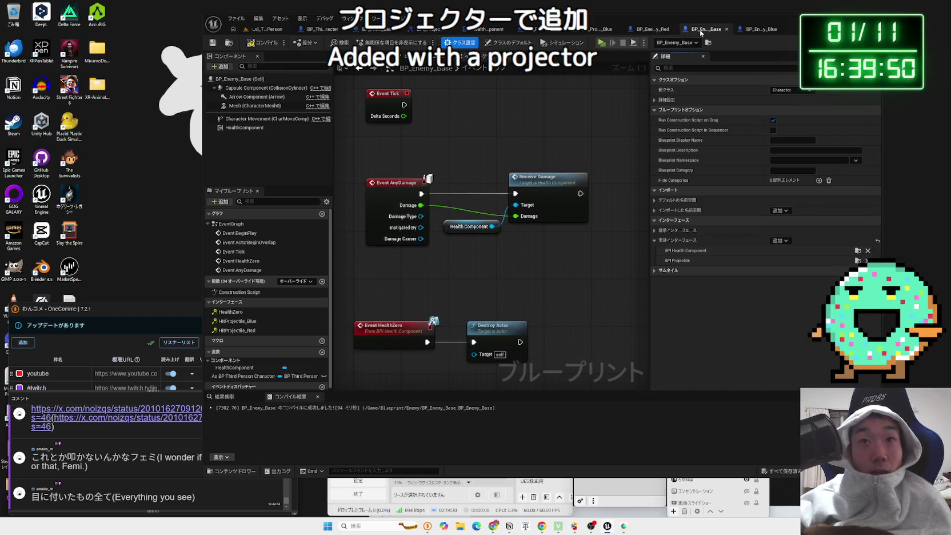
{"action": "left_click", "coordinate": [706, 29]}
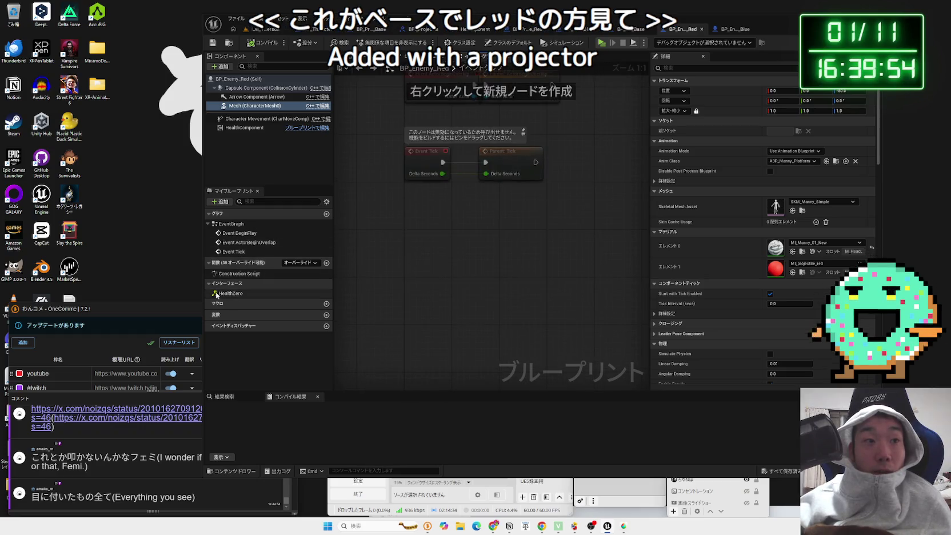
{"action": "key", "text": "F7"}
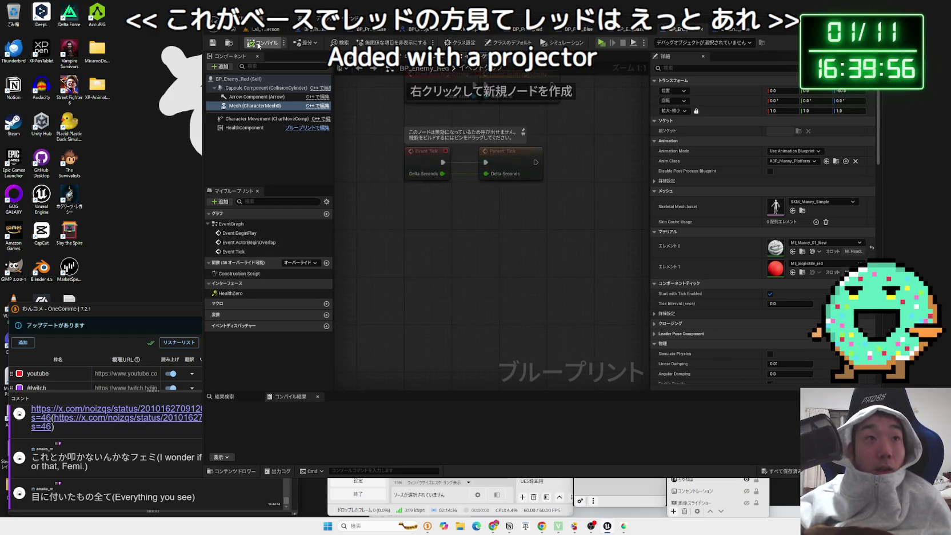
- Connect Event HitProjectile_Red to an Apply Damage node with Base Damage 1.0 and save
{"action": "double_click", "coordinate": [229, 313]}
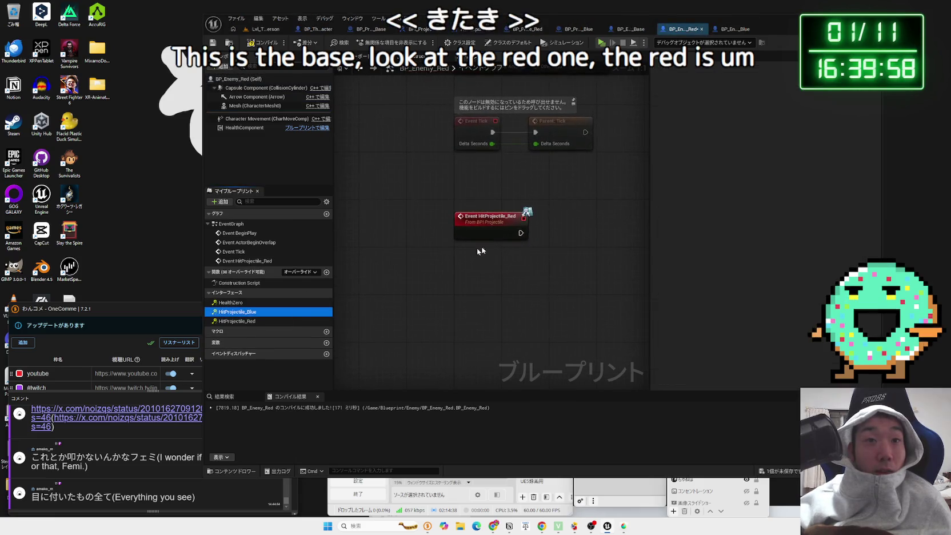
{"action": "left_click_drag", "start_coordinate": [460, 238], "coordinate": [500, 236]}
{"action": "type", "text": "desto"}
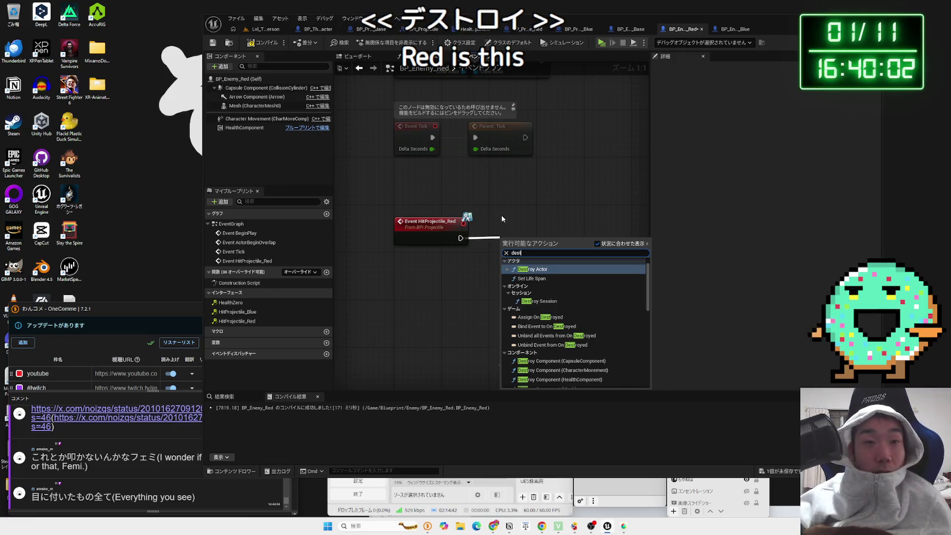
{"action": "left_click", "coordinate": [501, 215]}
{"action": "left_click_drag", "start_coordinate": [485, 240], "coordinate": [485, 239]}
{"action": "type", "text": "apply"}
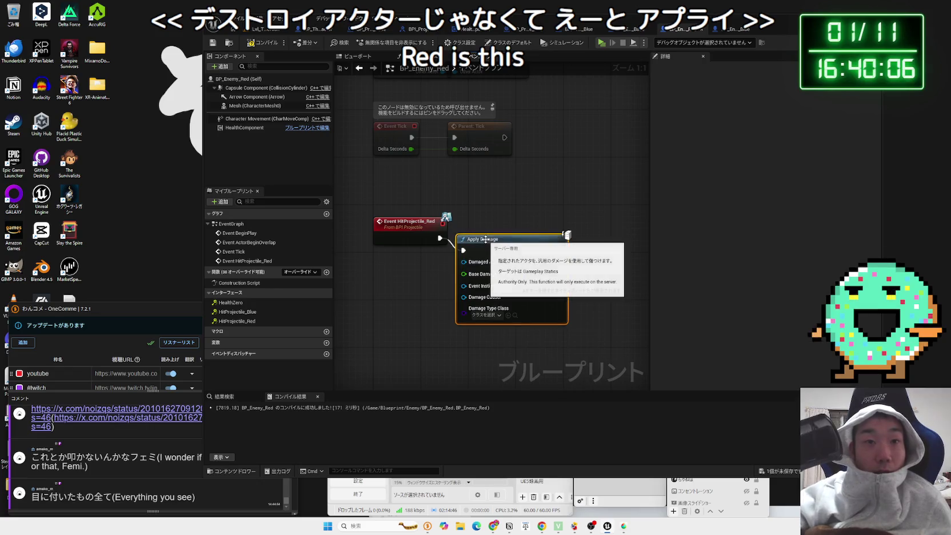
{"action": "left_click", "coordinate": [500, 276]}
{"action": "left_click_drag", "start_coordinate": [529, 227], "coordinate": [529, 233]}
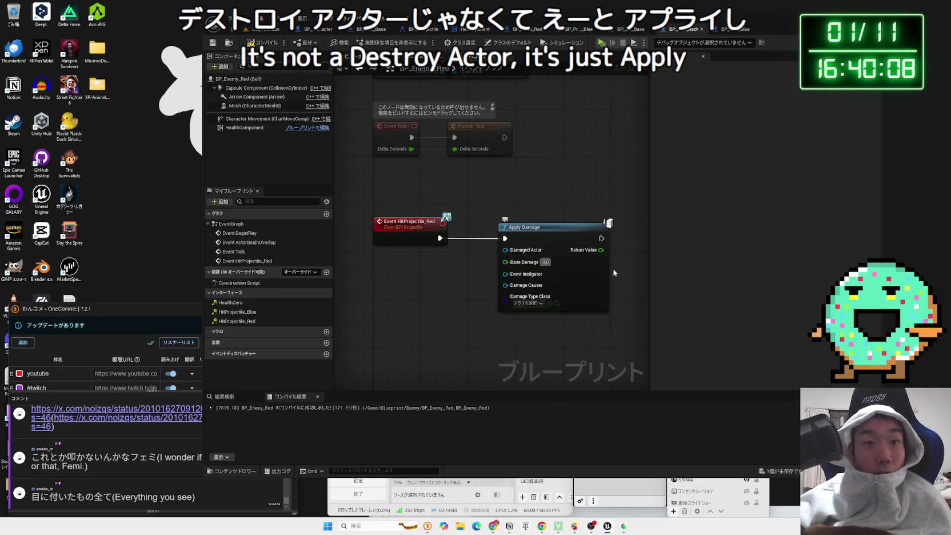
{"action": "key", "text": "BackSpace"}
{"action": "type", "text": "1"}
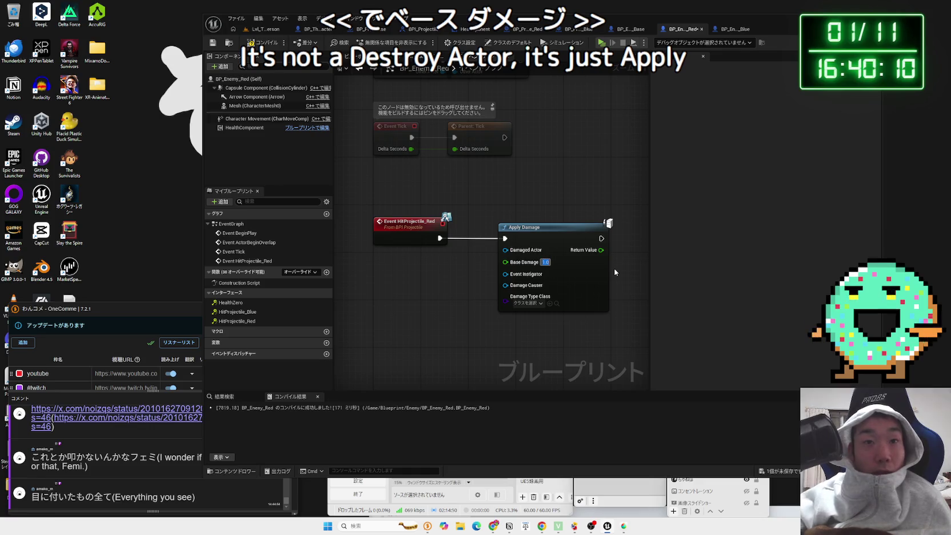
{"action": "key", "text": "ctrl+shift+s"}
{"action": "left_click", "coordinate": [528, 346]}
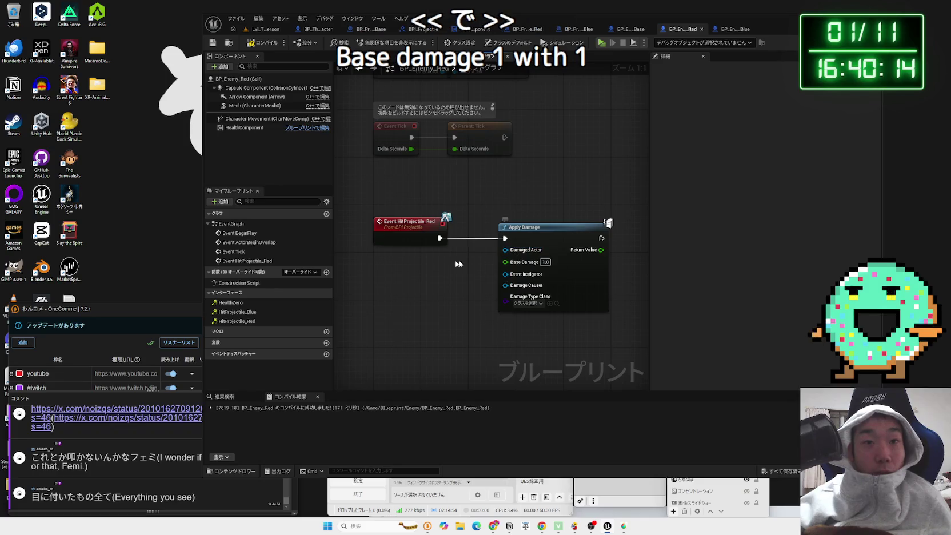
- Plug a Self reference into Apply Damage's Damaged Actor and compile
{"action": "left_click_drag", "start_coordinate": [505, 250], "coordinate": [461, 266]}
{"action": "type", "text": "self"}
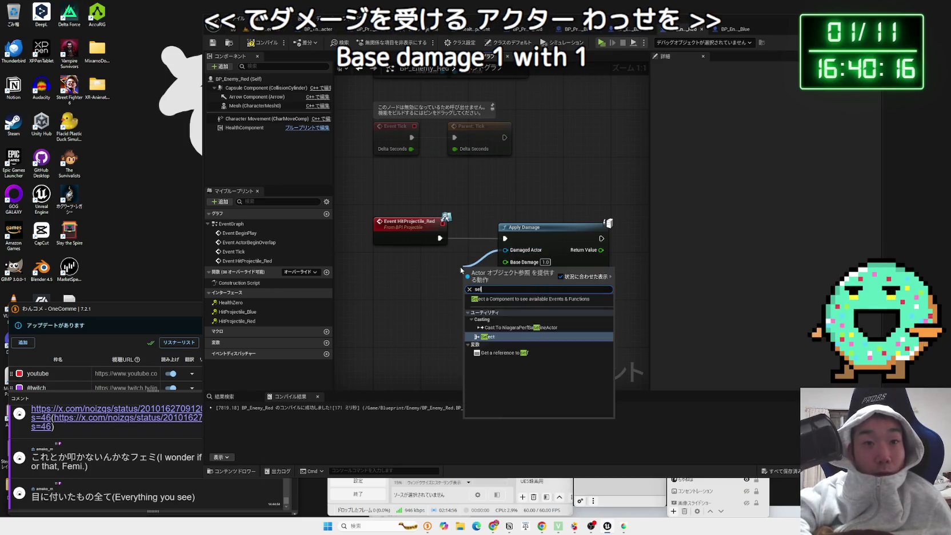
{"action": "key", "text": "Return"}
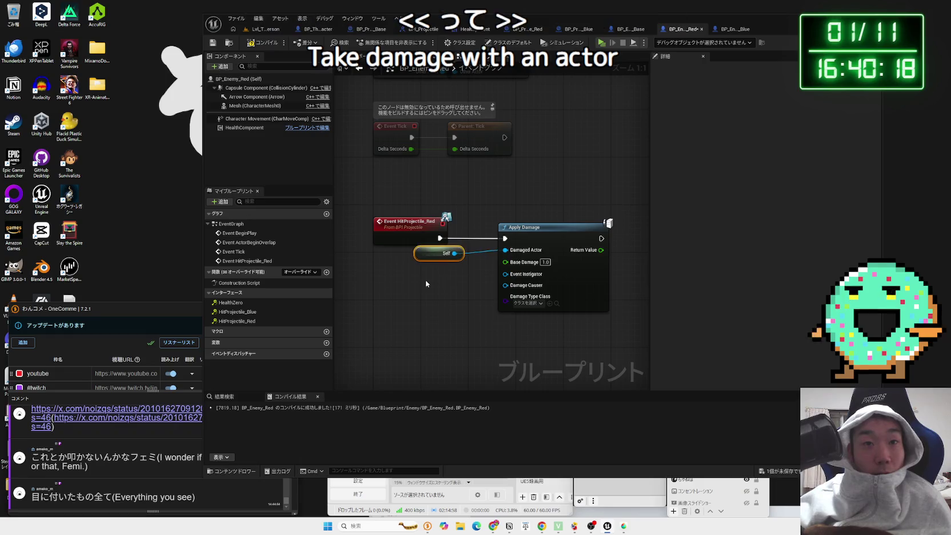
{"action": "left_click", "coordinate": [264, 43]}
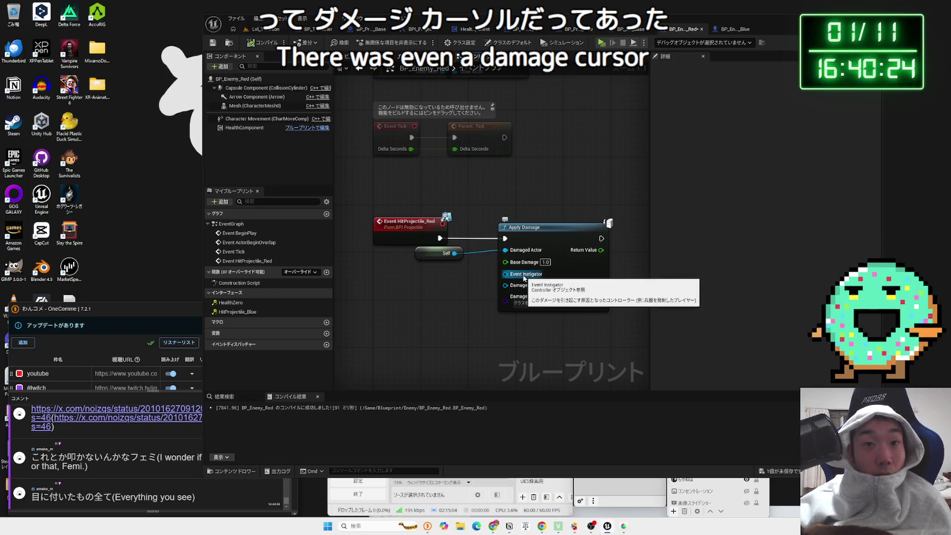
- Add Get Player Controller as the Event Instigator beside Apply Damage and save the blueprint
{"action": "right_click", "coordinate": [401, 300]}
{"action": "type", "text": "get player controller"}
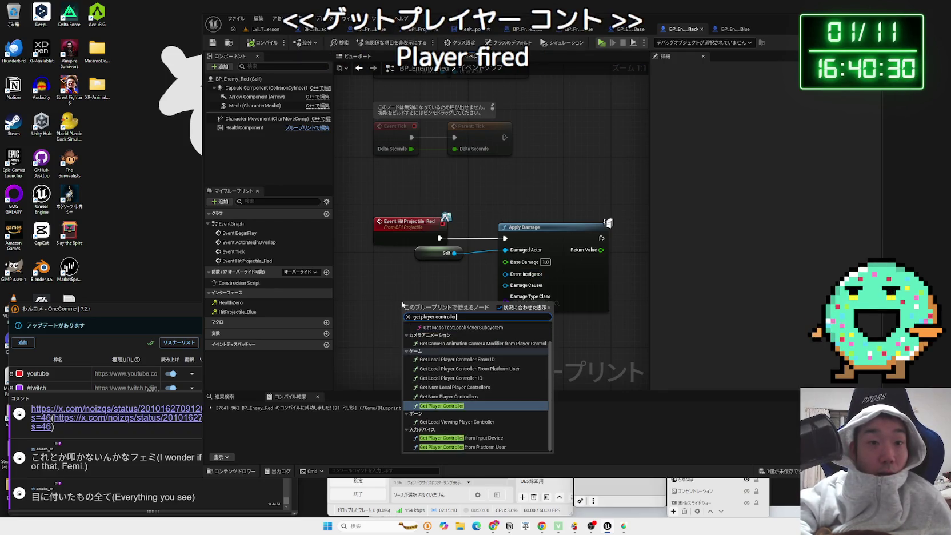
{"action": "key", "text": "Return"}
{"action": "left_click_drag", "start_coordinate": [421, 295], "coordinate": [396, 277]}
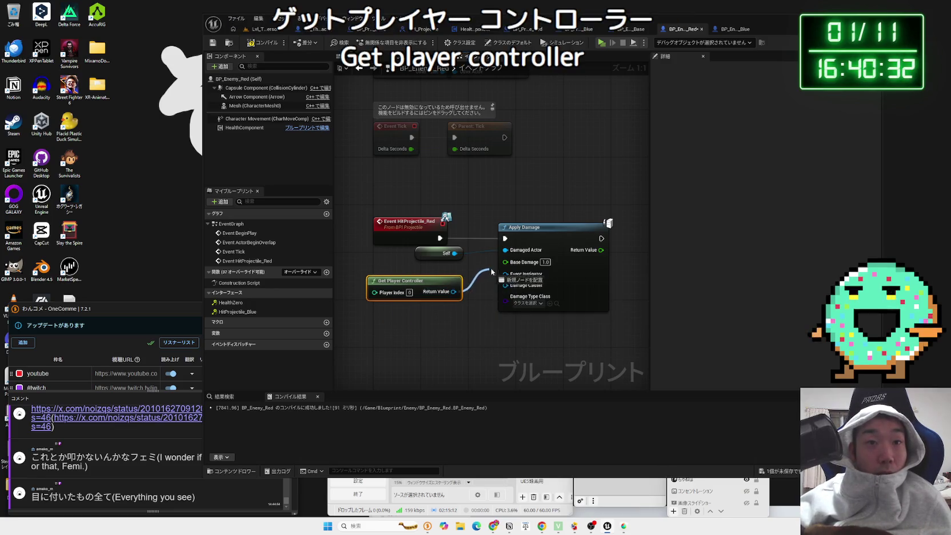
{"action": "left_click_drag", "start_coordinate": [465, 280], "coordinate": [468, 275]}
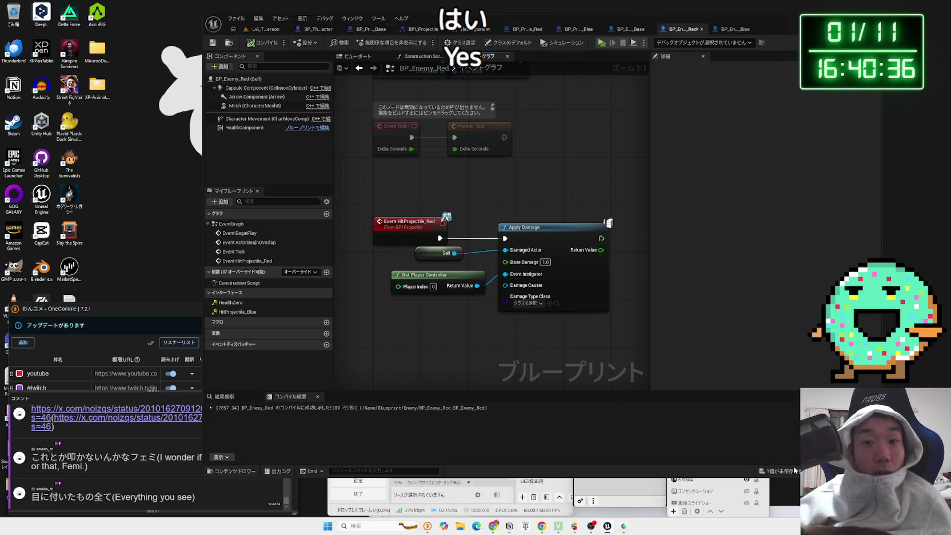
{"action": "key", "text": "ctrl+shift+s"}
{"action": "left_click", "coordinate": [526, 346]}
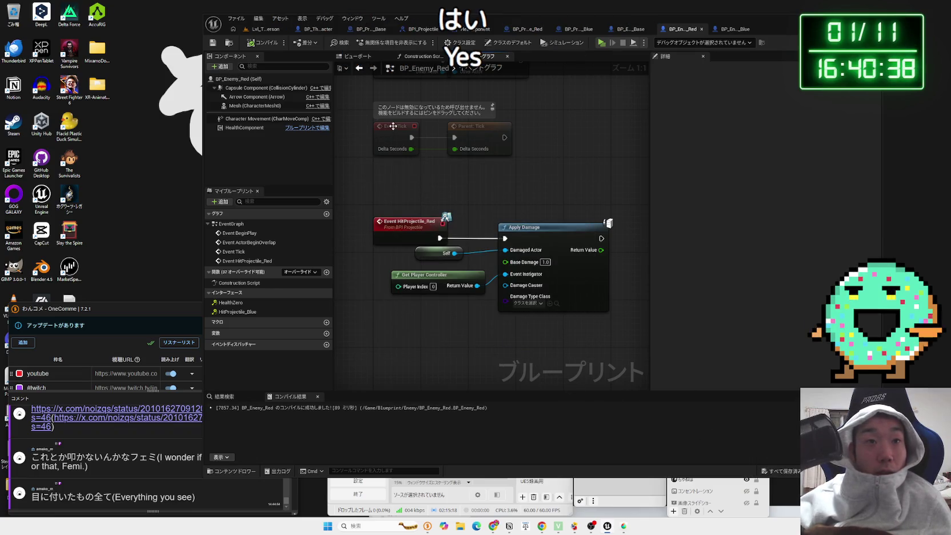
{"action": "left_click_drag", "start_coordinate": [415, 207], "coordinate": [567, 318]}
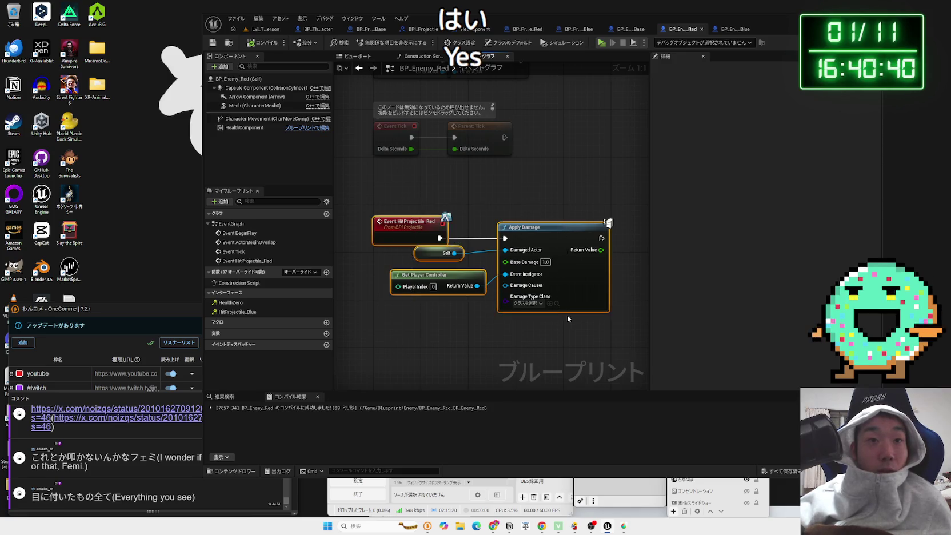
{"action": "left_click", "coordinate": [614, 83]}
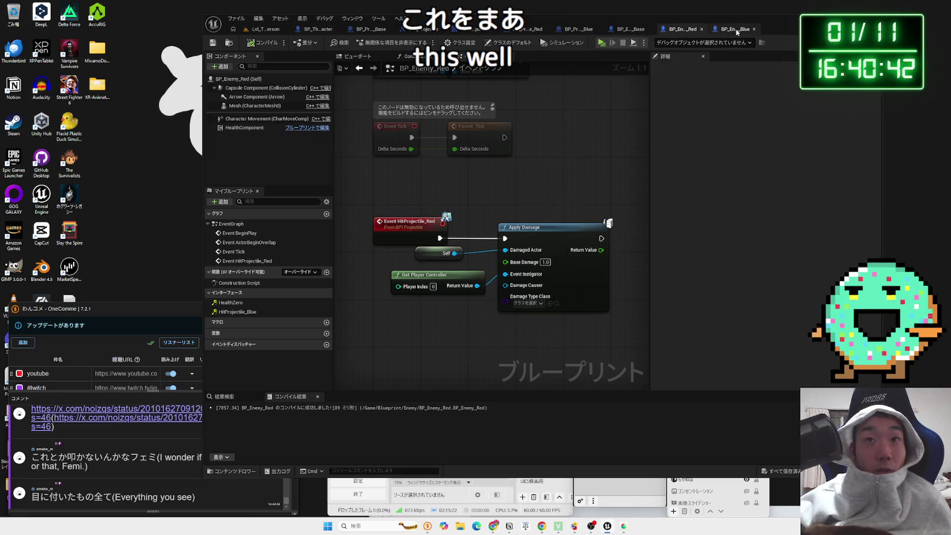
- Paste the damage nodes into BP_Enemy_Blue and drive Apply Damage from Event HitProjectile_Blue
{"action": "left_click", "coordinate": [736, 29]}
{"action": "key", "text": "ctrl+v"}
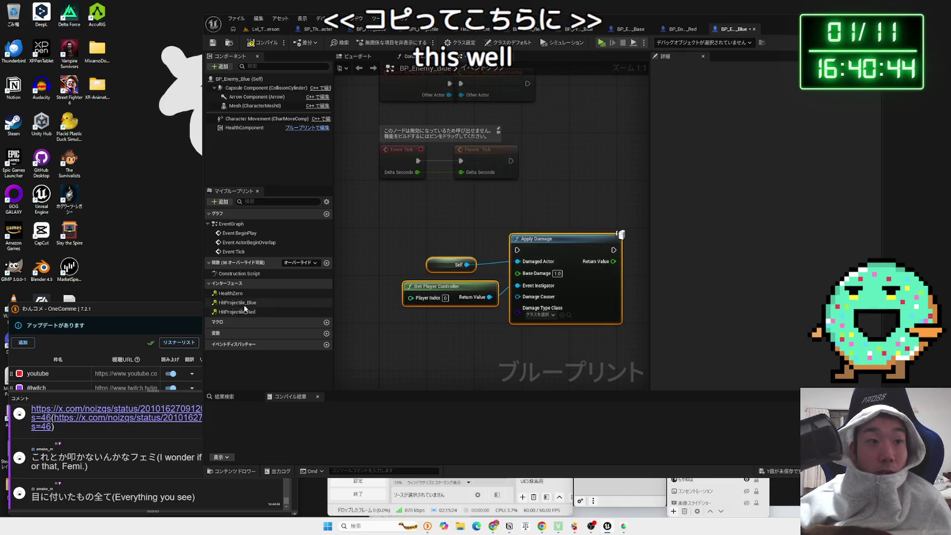
{"action": "double_click", "coordinate": [244, 303]}
{"action": "mouse_move", "coordinate": [495, 247]}
{"action": "left_mouse_down"}
{"action": "mouse_move", "coordinate": [507, 225]}
{"action": "mouse_move", "coordinate": [455, 226]}
{"action": "mouse_move", "coordinate": [446, 174]}
{"action": "mouse_move", "coordinate": [565, 181]}
{"action": "left_mouse_up"}
{"action": "left_click_drag", "start_coordinate": [432, 174], "coordinate": [437, 167]}
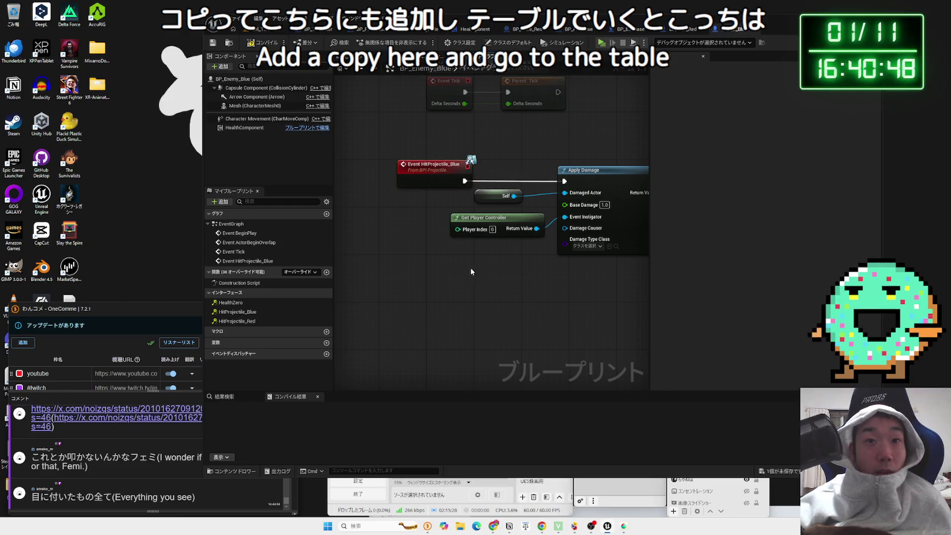
{"action": "left_click", "coordinate": [265, 29]}
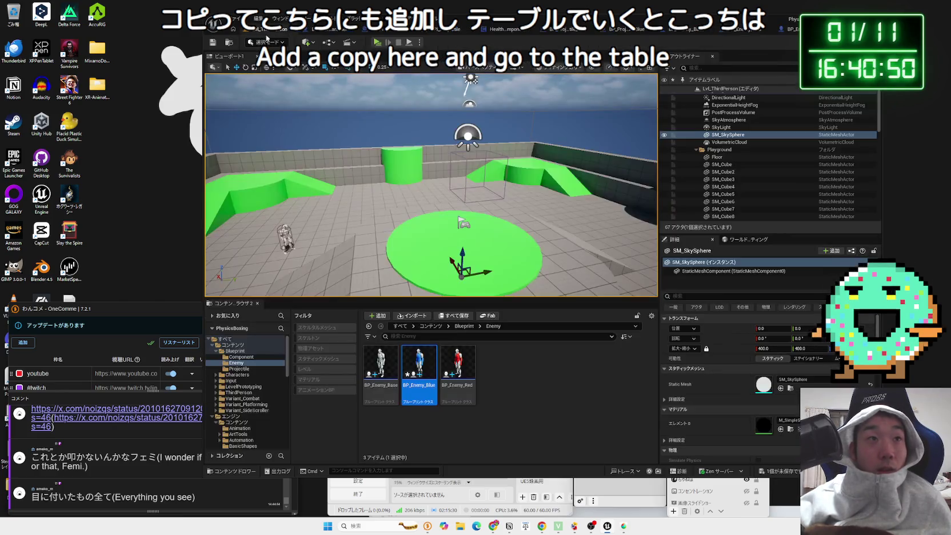
- Drop a BP_Enemy_Blue and a BP_Enemy_Red near the mannequin, then start Play
{"action": "left_click_drag", "start_coordinate": [432, 229], "coordinate": [408, 194]}
{"action": "left_click_drag", "start_coordinate": [419, 366], "coordinate": [472, 182]}
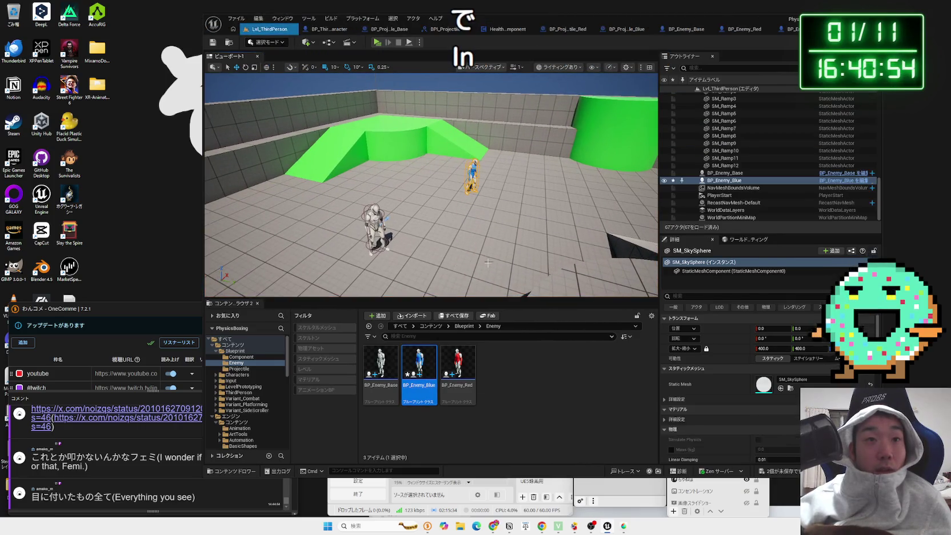
{"action": "left_click", "coordinate": [457, 363]}
{"action": "left_click_drag", "start_coordinate": [467, 330], "coordinate": [551, 178]}
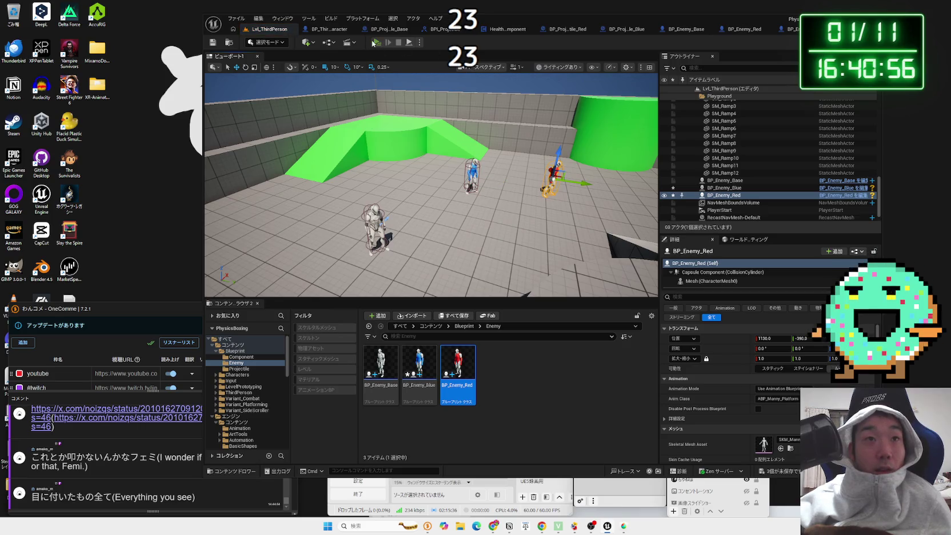
{"action": "left_click", "coordinate": [373, 43]}
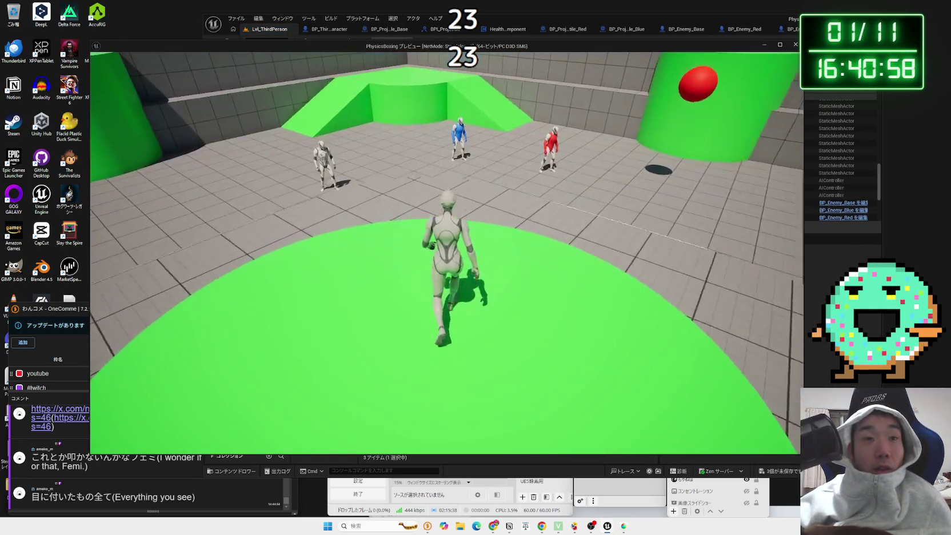
- Run the character around the red and blue enemies, then stop the preview with Esc
{"action": "key", "text": "w"}
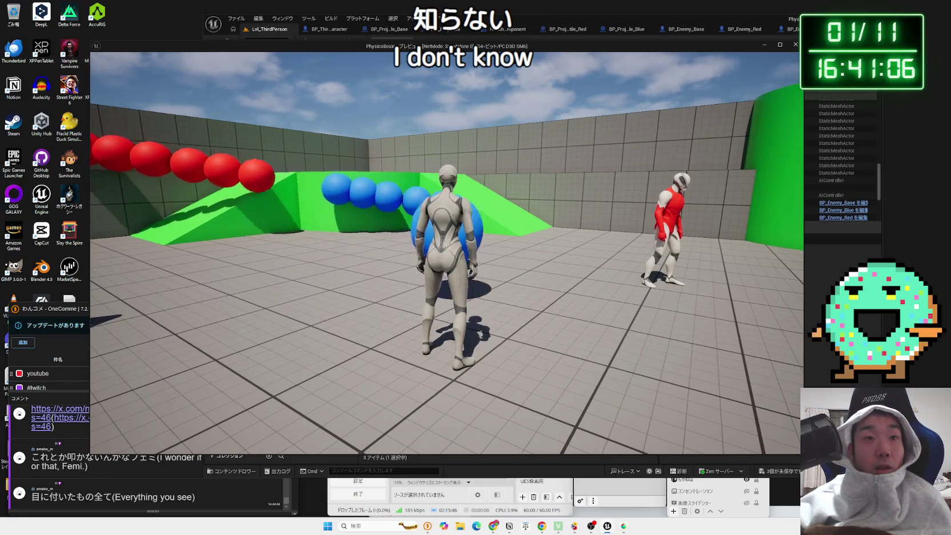
{"action": "key", "text": "w"}
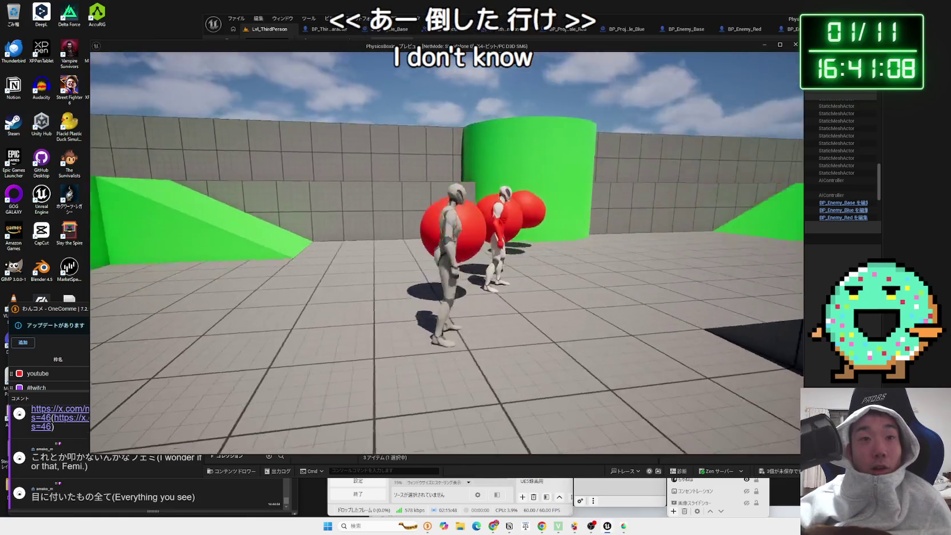
{"action": "key", "text": "w"}
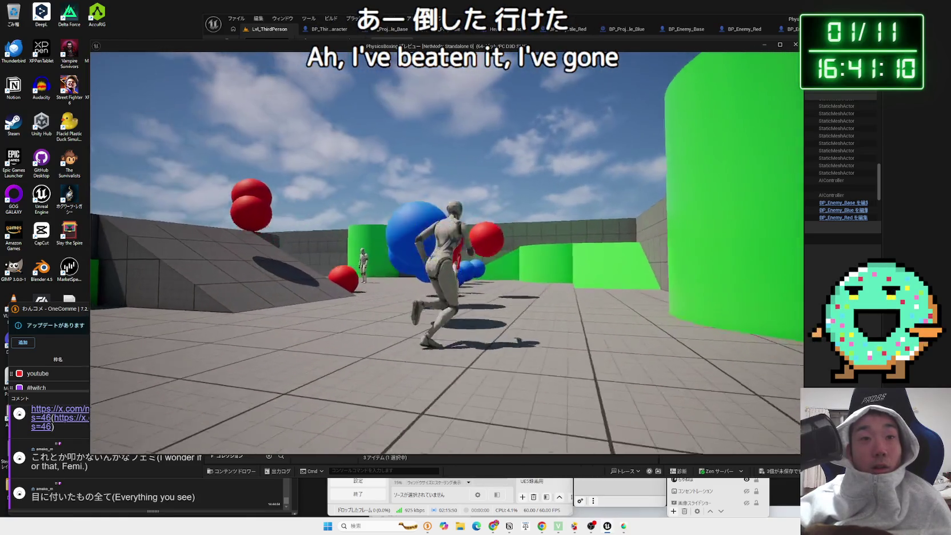
{"action": "key", "text": "w"}
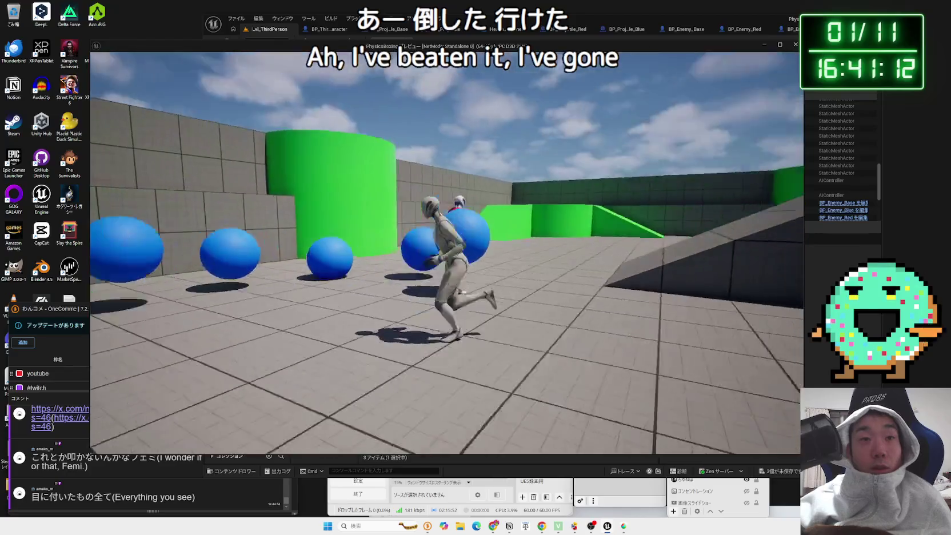
{"action": "key", "text": "w"}
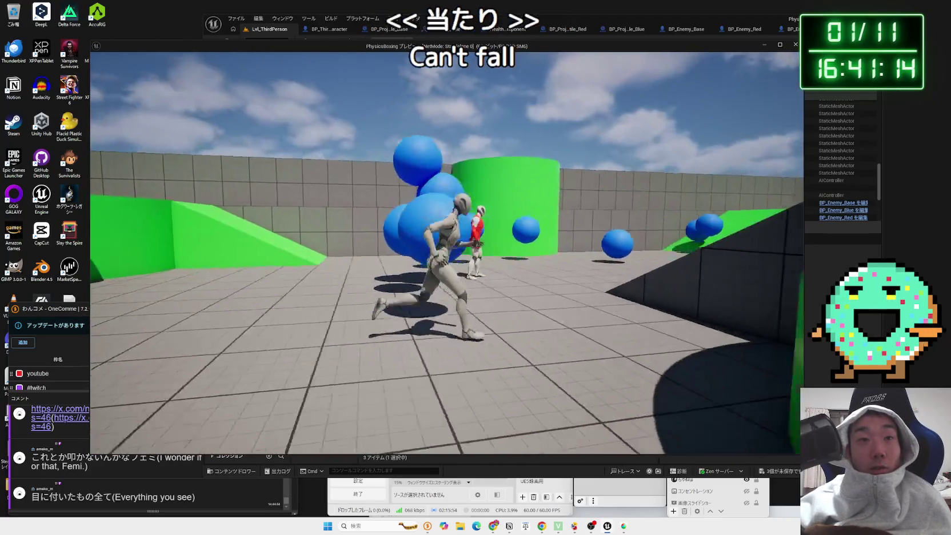
{"action": "key", "text": "w"}
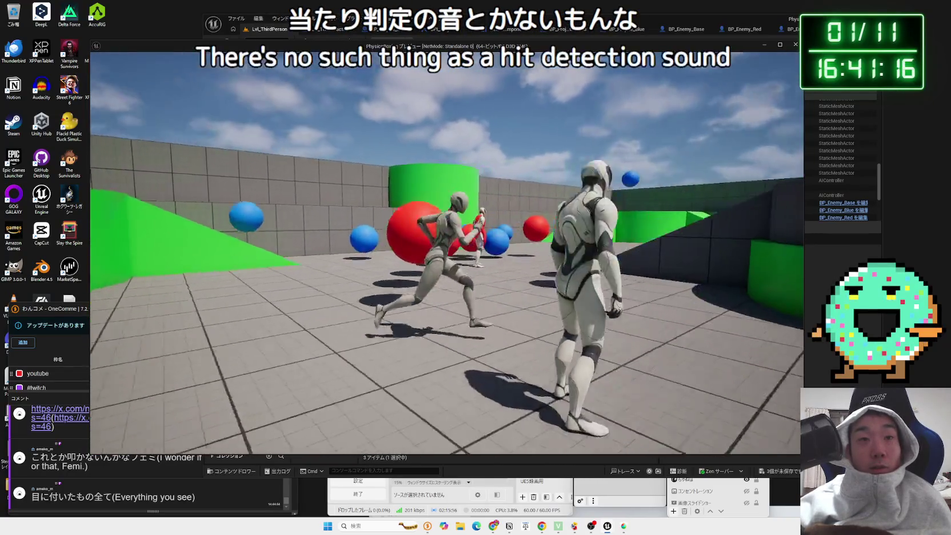
{"action": "key", "text": "w"}
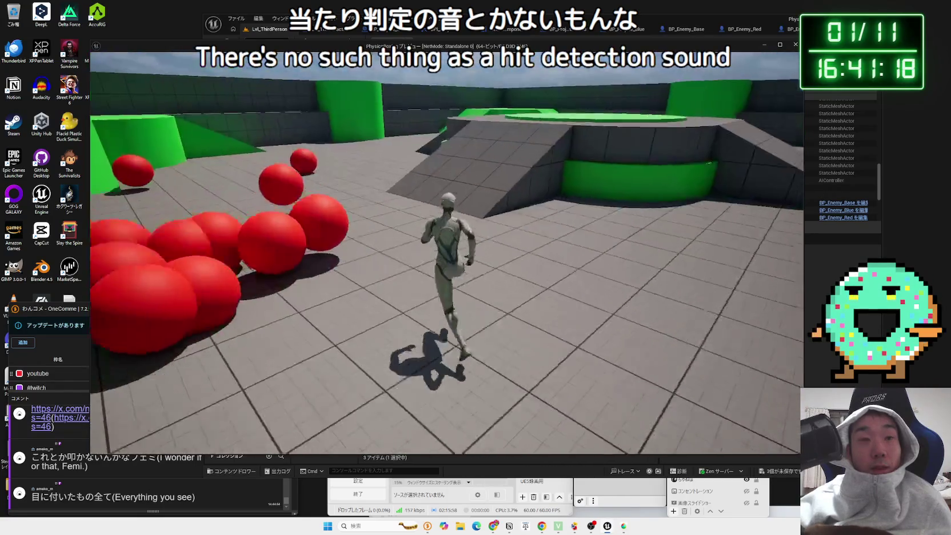
{"action": "key", "text": "Escape"}
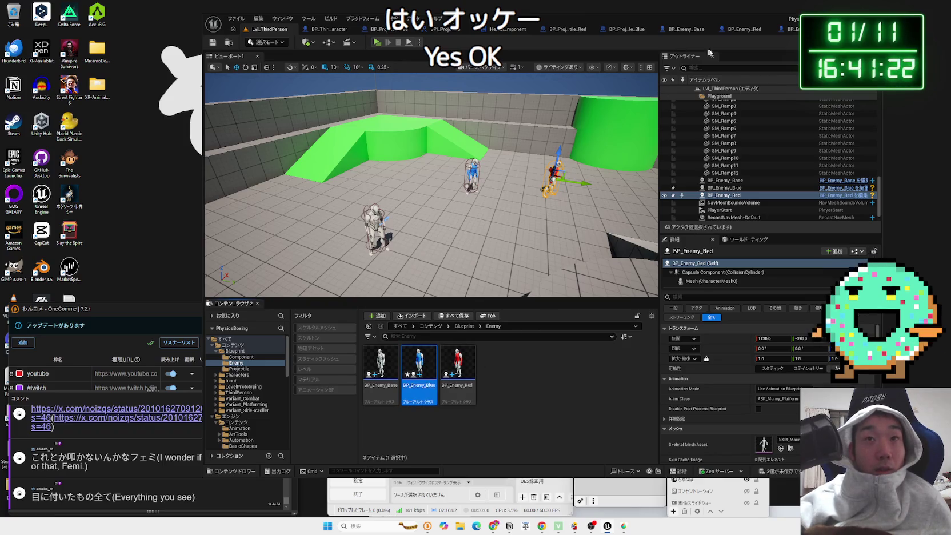
- In BP_Enemy_Red, add a Play Sound at Location node after Apply Damage
{"action": "left_click", "coordinate": [746, 30]}
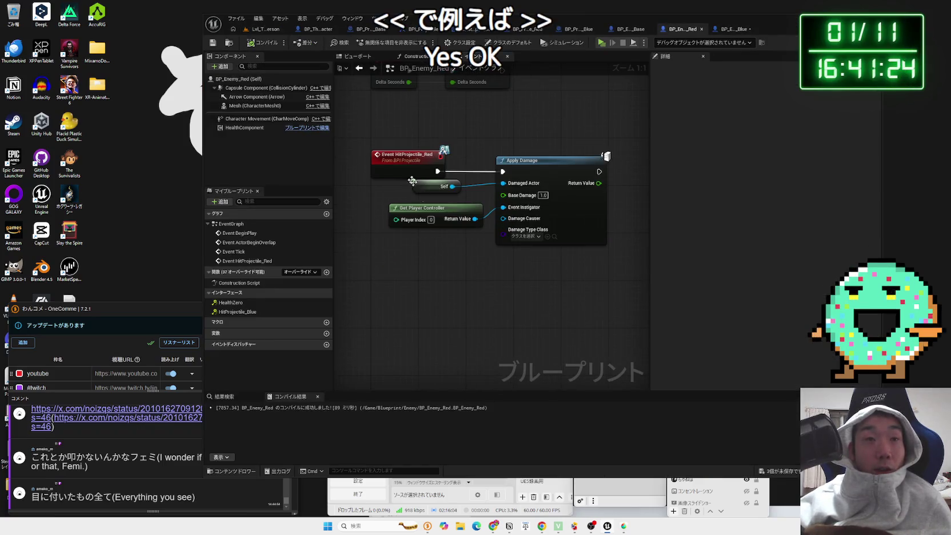
{"action": "right_click", "coordinate": [392, 179]}
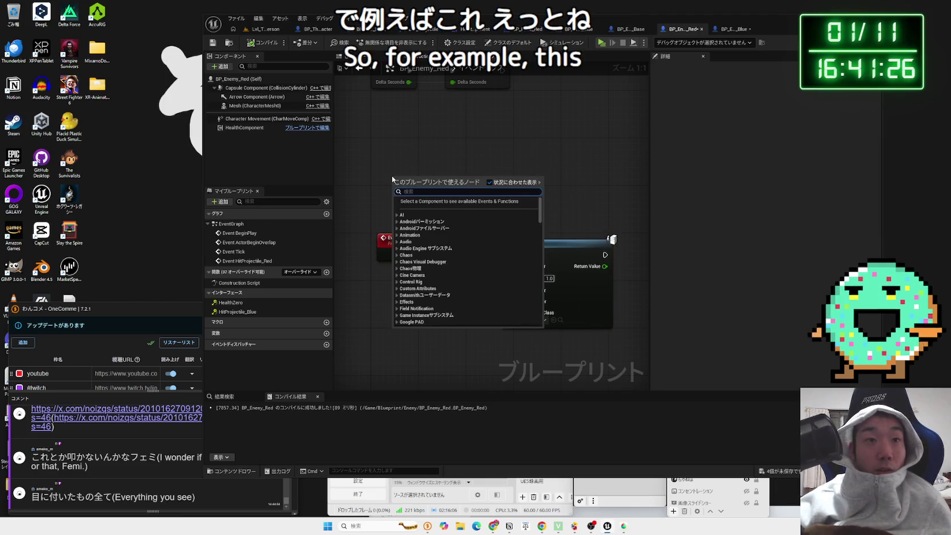
{"action": "left_click", "coordinate": [422, 164]}
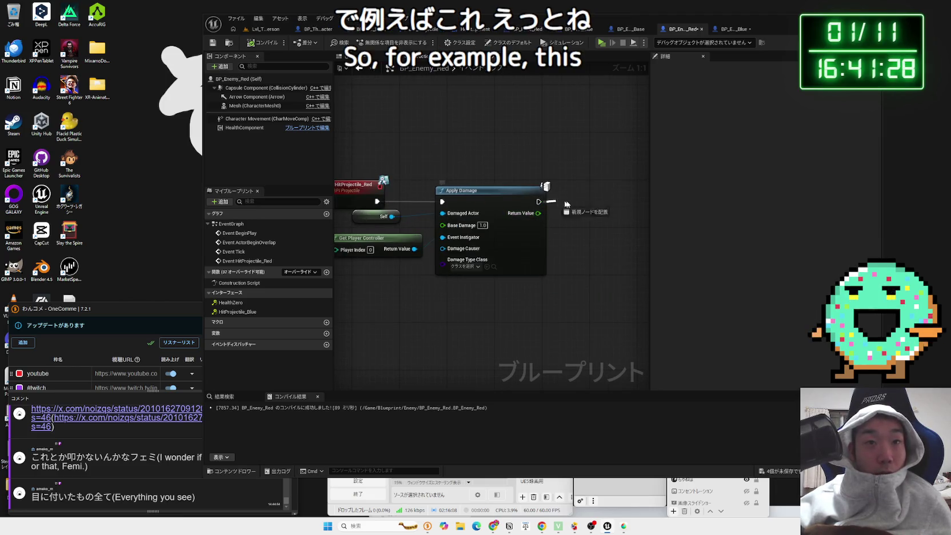
{"action": "left_click_drag", "start_coordinate": [554, 204], "coordinate": [582, 203]}
{"action": "type", "text": "s"}
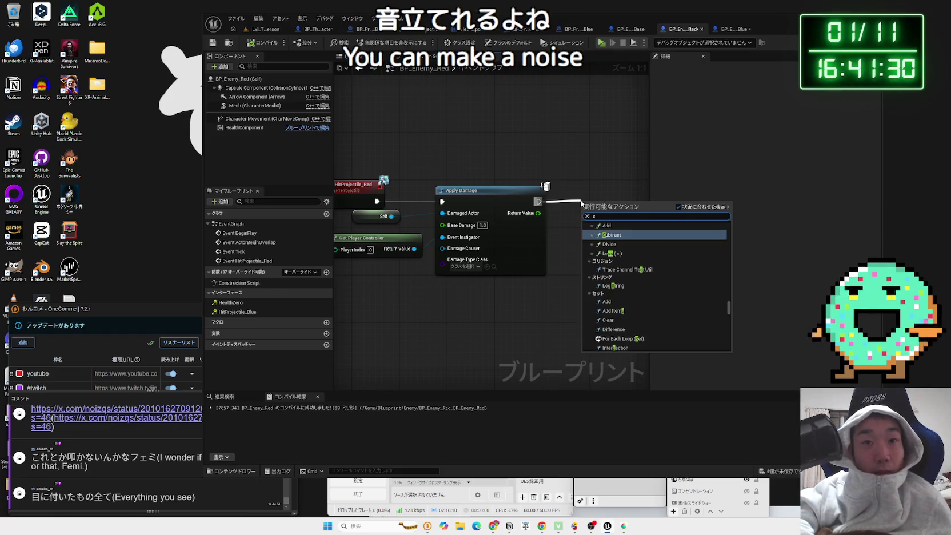
{"action": "key", "text": "BackSpace"}
{"action": "type", "text": "pl"}
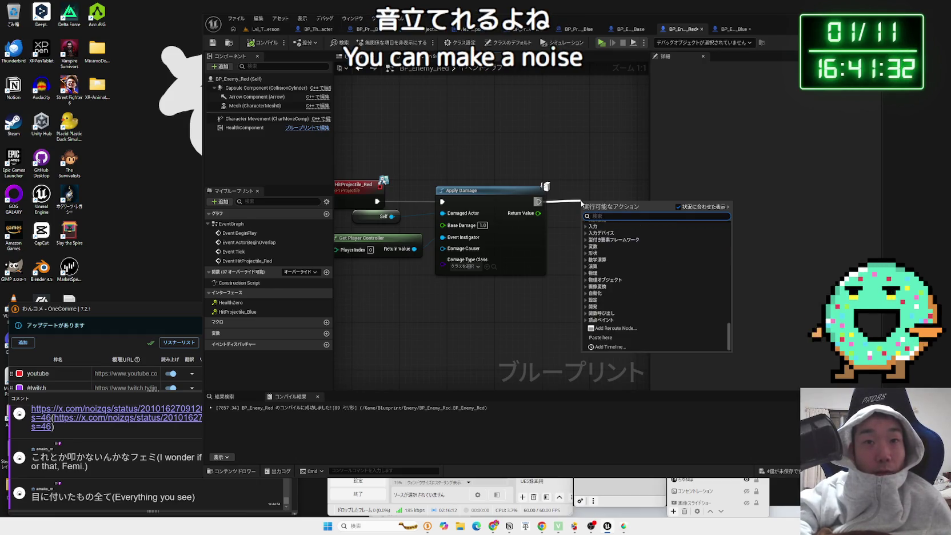
{"action": "type", "text": "aysound"}
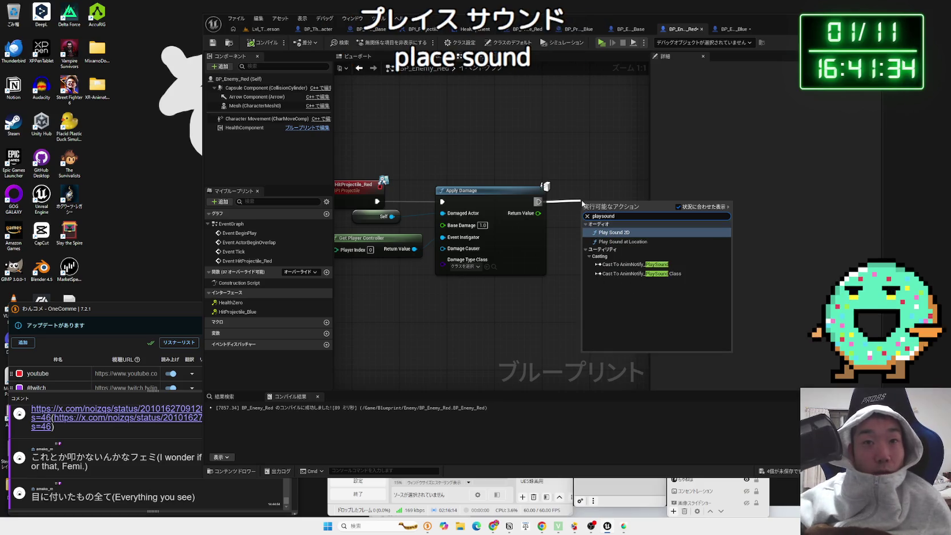
{"action": "left_click", "coordinate": [627, 241]}
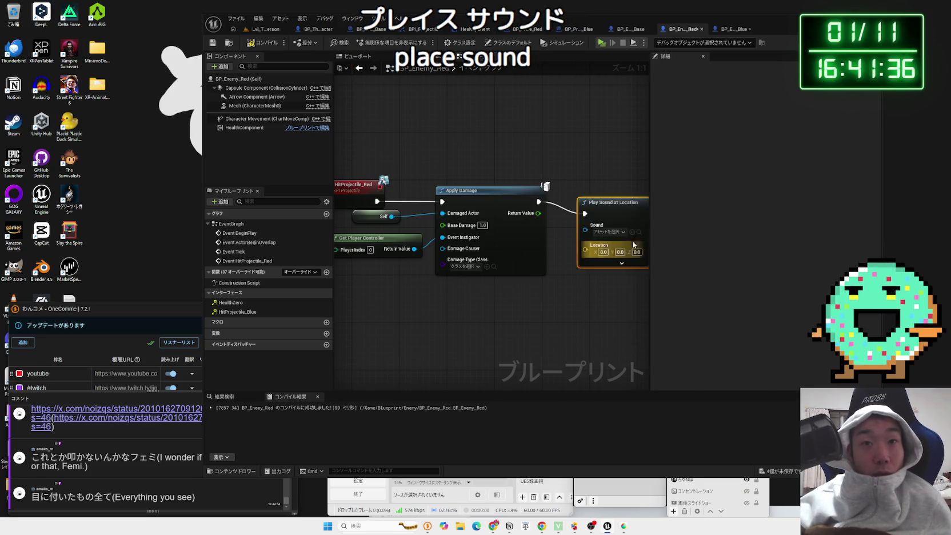
{"action": "left_click_drag", "start_coordinate": [529, 225], "coordinate": [553, 212]}
- Browse the node's Sound asset list without picking one, then return to the level
{"action": "left_click", "coordinate": [556, 225]}
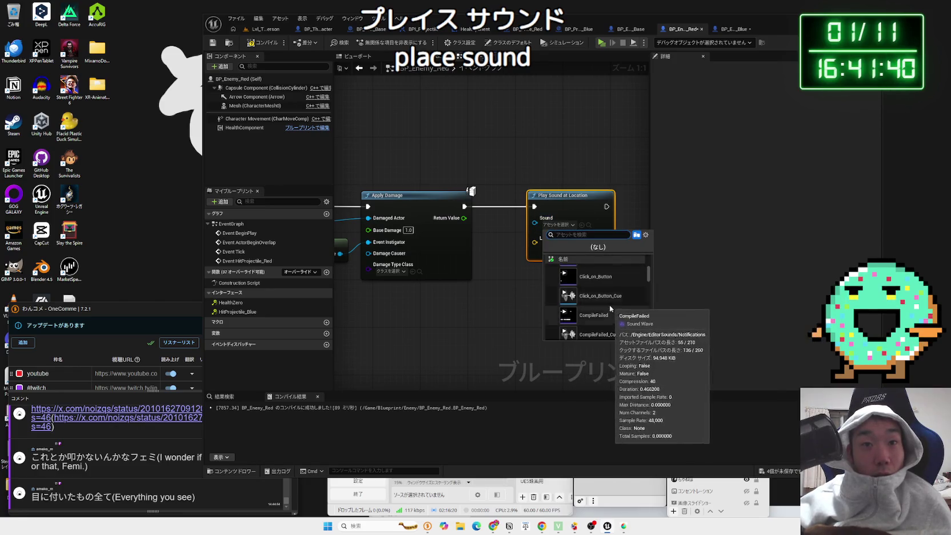
{"action": "scroll", "coordinate": [607, 307], "scroll_direction": "down", "scroll_amount": 2}
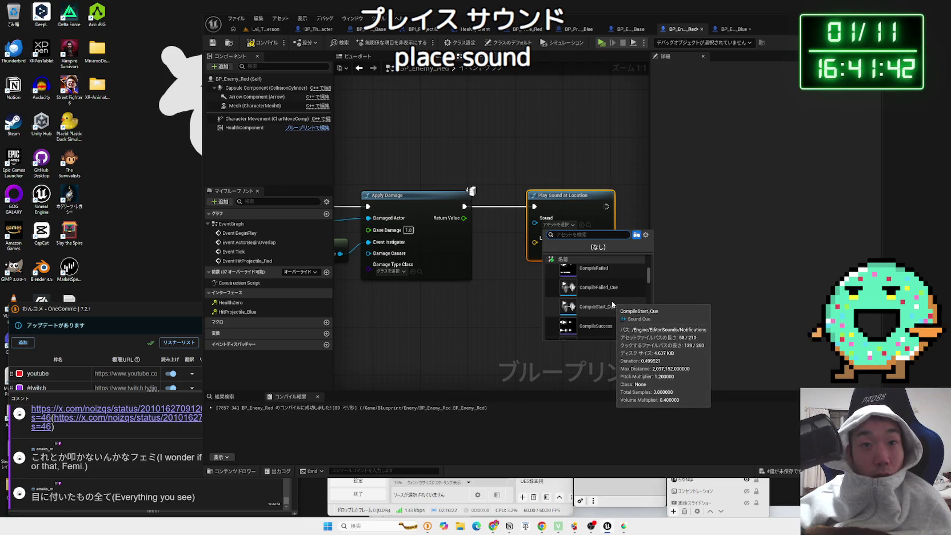
{"action": "scroll", "coordinate": [612, 301], "scroll_direction": "down", "scroll_amount": 3}
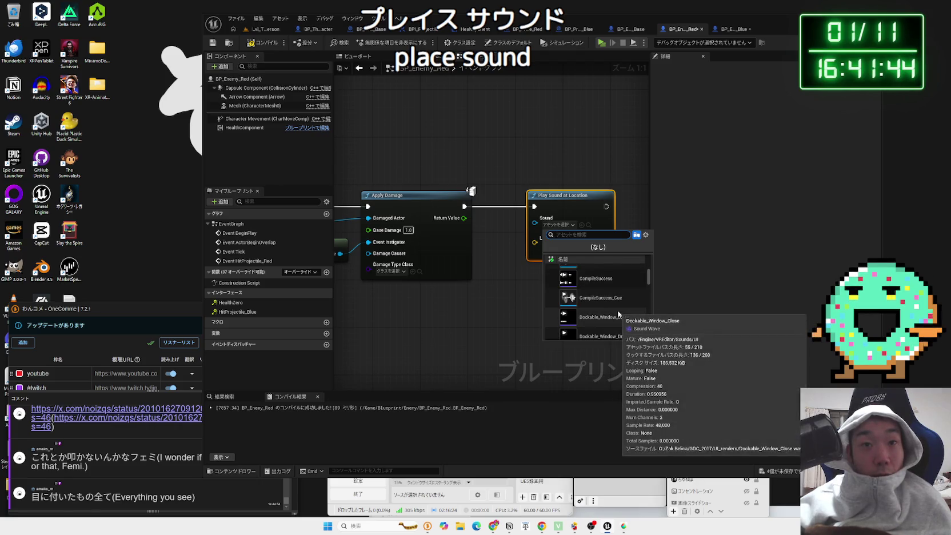
{"action": "scroll", "coordinate": [619, 314], "scroll_direction": "down", "scroll_amount": 5}
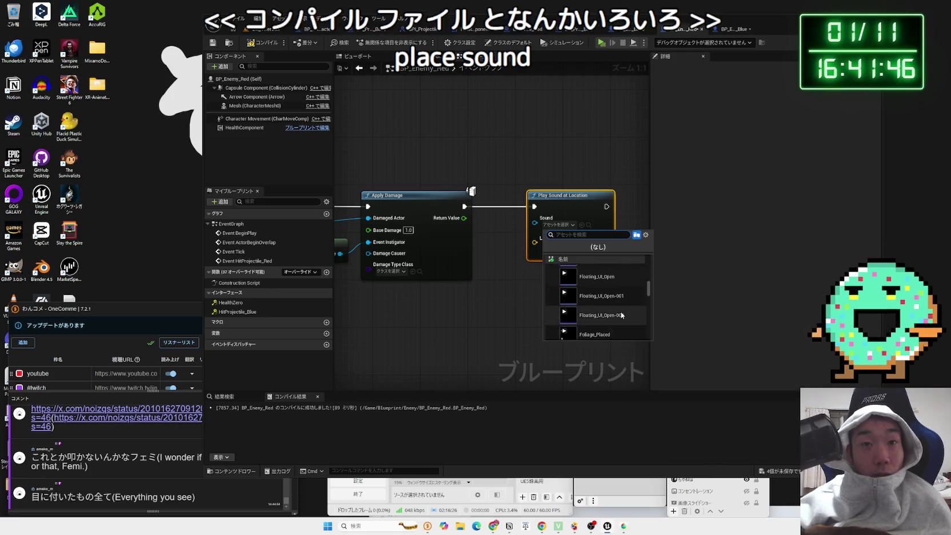
{"action": "scroll", "coordinate": [621, 313], "scroll_direction": "down", "scroll_amount": 3}
{"action": "left_click", "coordinate": [523, 316]}
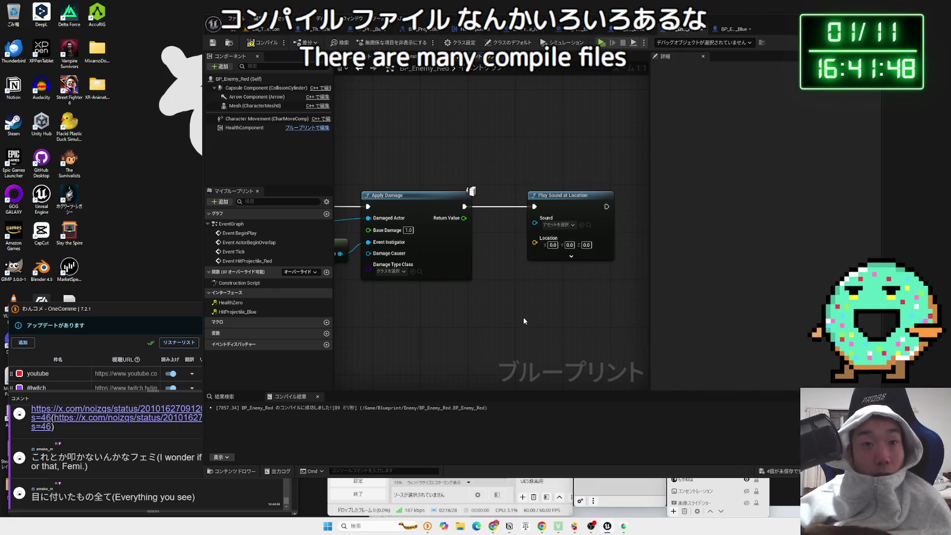
{"action": "left_click", "coordinate": [260, 28]}
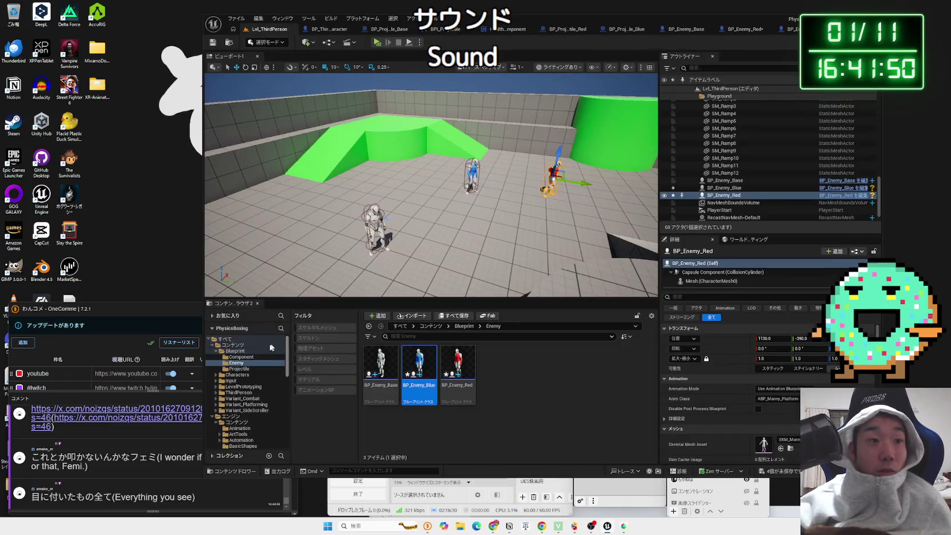
- Filter the Content root by the Audio types Sound Wave and Sound Cue
{"action": "left_click", "coordinate": [232, 345]}
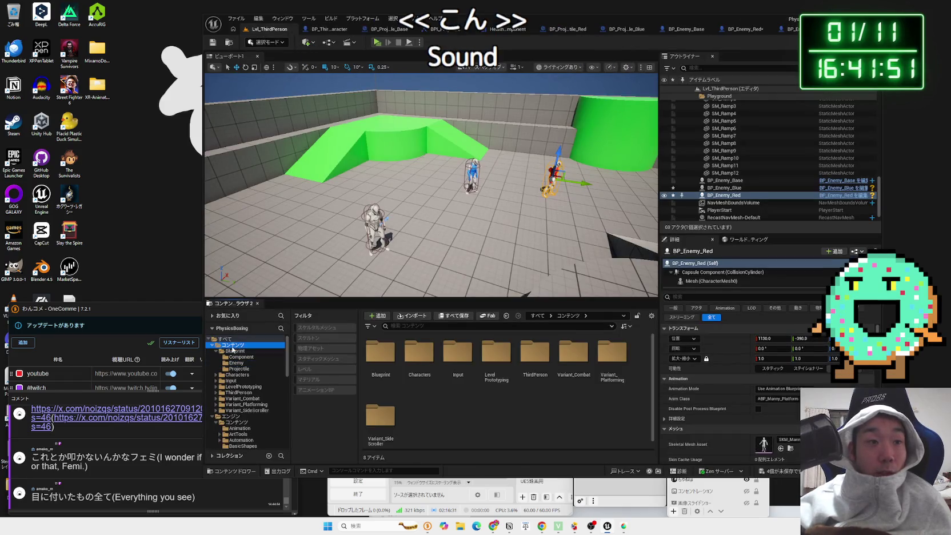
{"action": "left_click", "coordinate": [368, 326]}
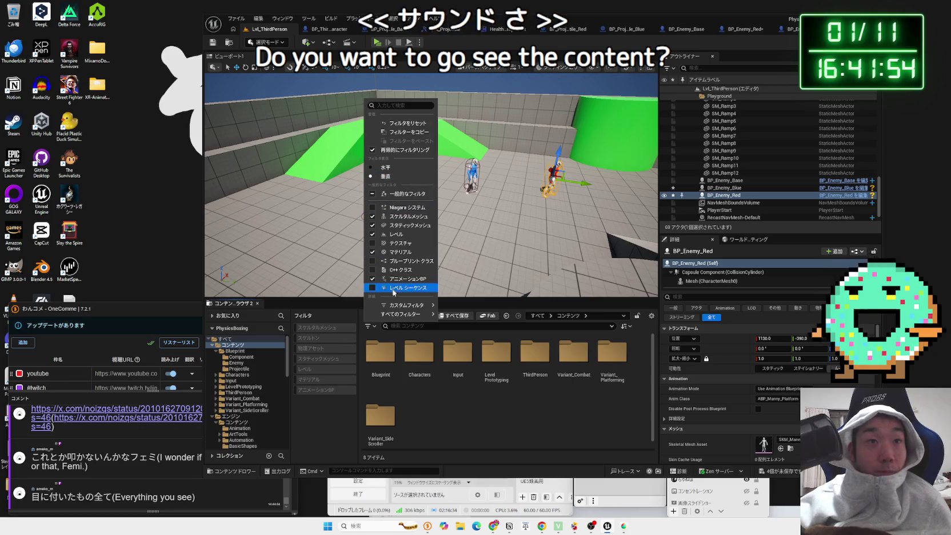
{"action": "mouse_move", "coordinate": [405, 309]}
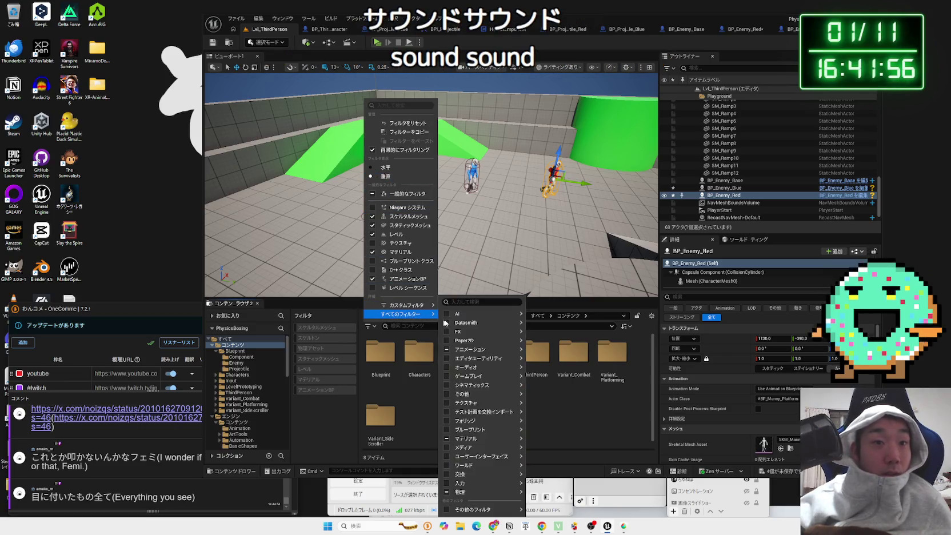
{"action": "mouse_move", "coordinate": [473, 492]}
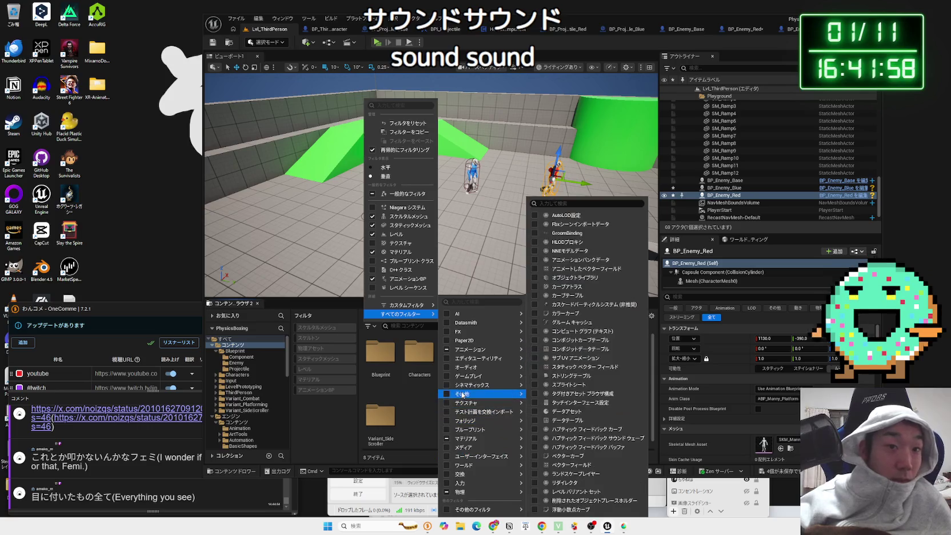
{"action": "mouse_move", "coordinate": [473, 346]}
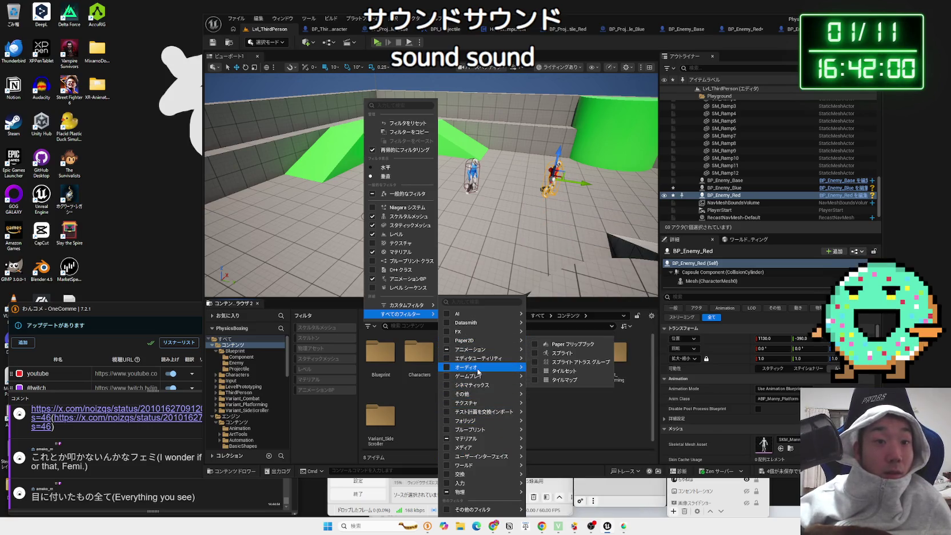
{"action": "mouse_move", "coordinate": [503, 367]}
{"action": "left_click", "coordinate": [447, 367]}
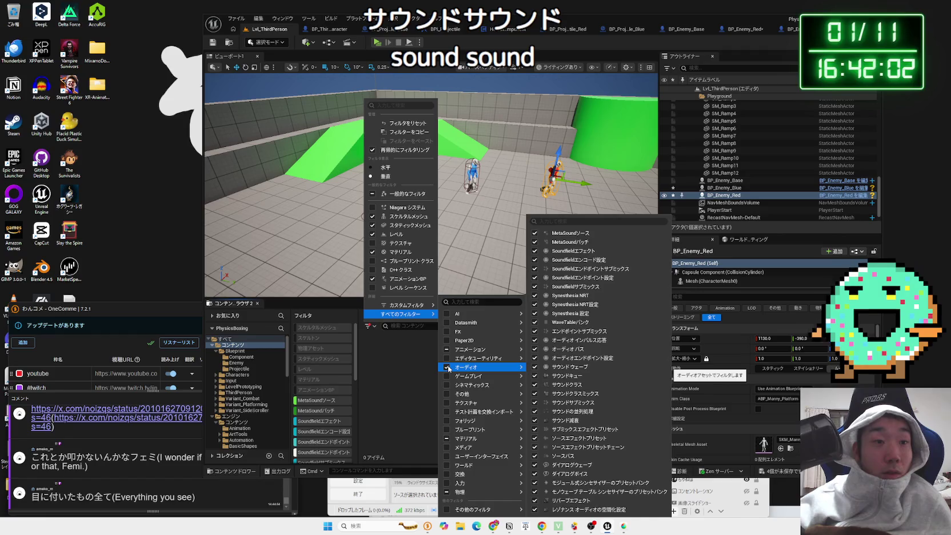
{"action": "left_click", "coordinate": [448, 367]}
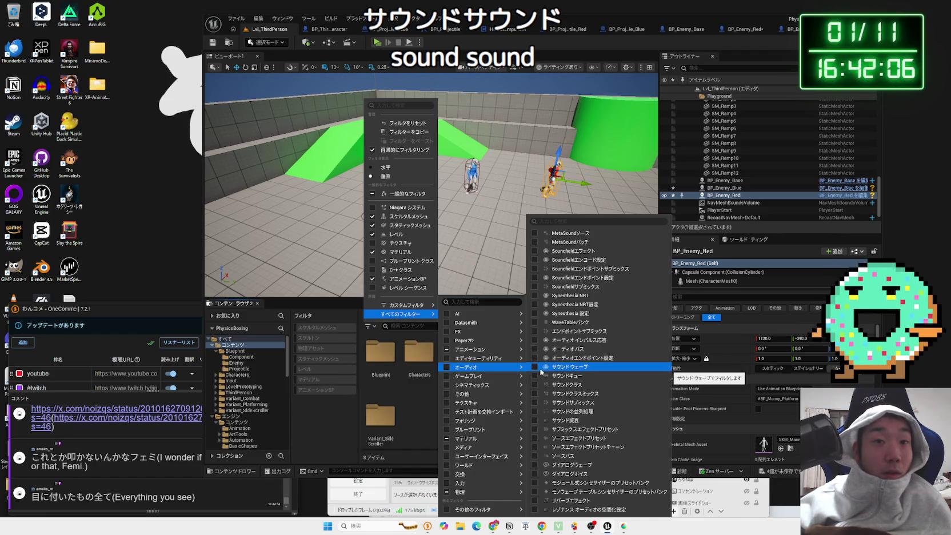
{"action": "left_click", "coordinate": [535, 367]}
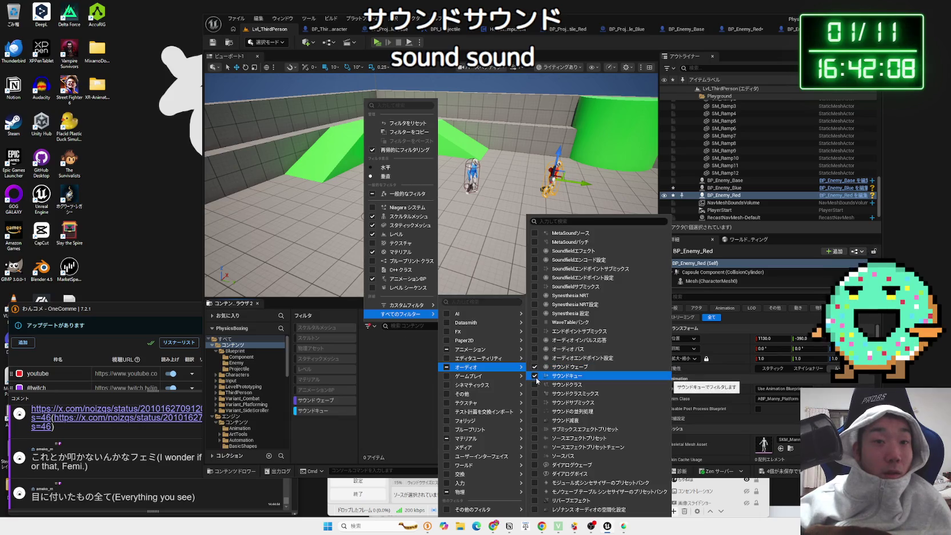
{"action": "left_click", "coordinate": [535, 368]}
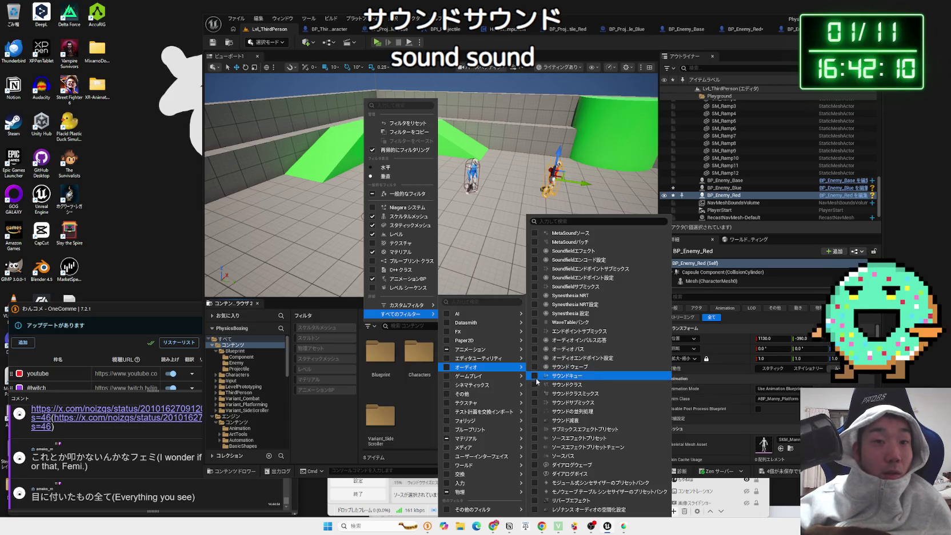
{"action": "left_click", "coordinate": [535, 377]}
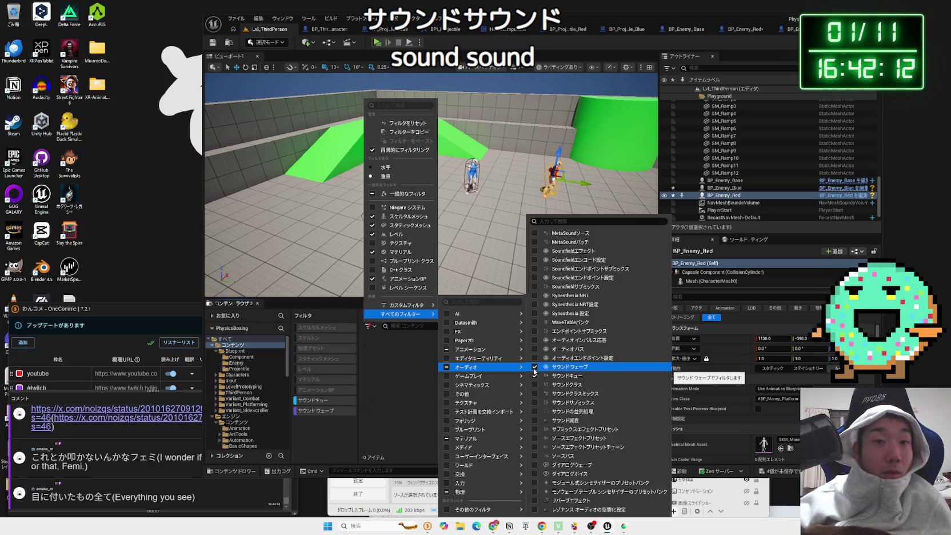
{"action": "left_click", "coordinate": [536, 377]}
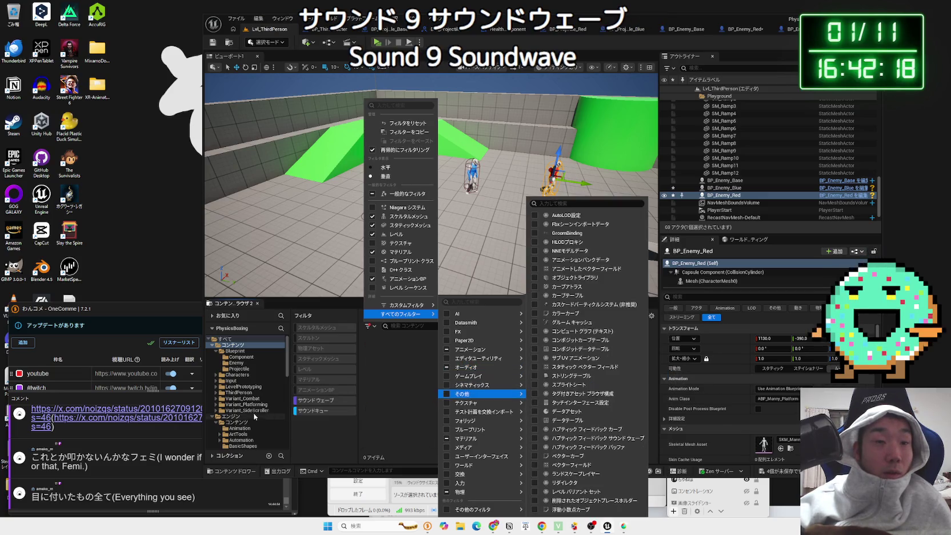
{"action": "scroll", "coordinate": [252, 416], "scroll_direction": "down", "scroll_amount": 3}
{"action": "left_click", "coordinate": [212, 369]}
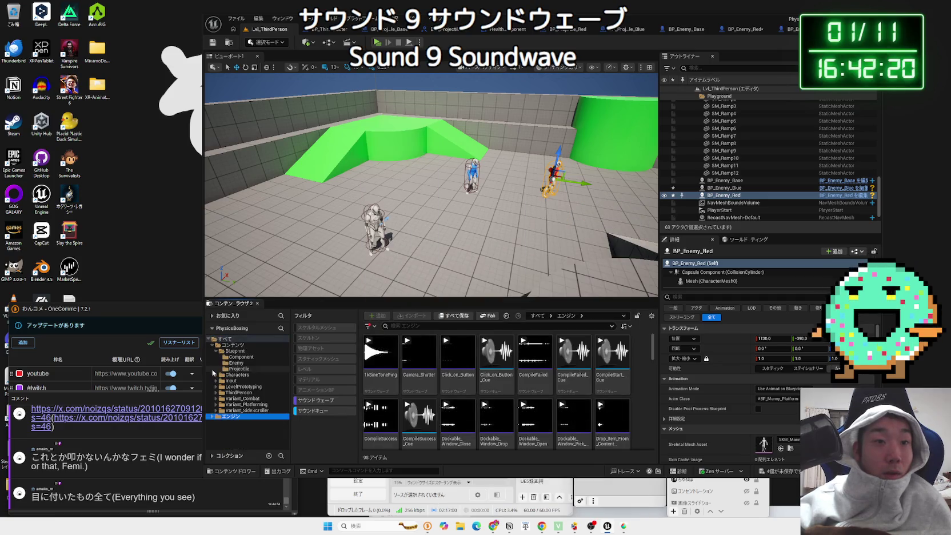
{"action": "left_click", "coordinate": [394, 369]}
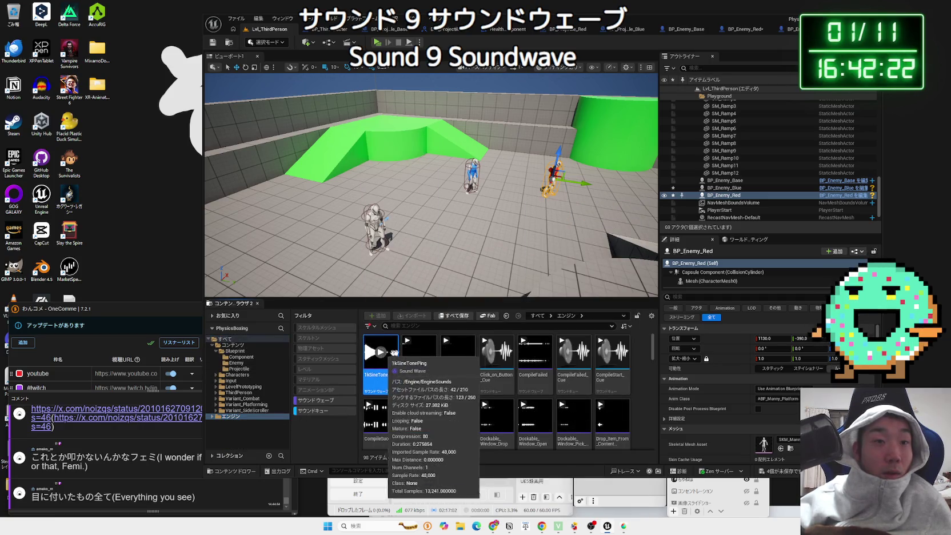
{"action": "left_click", "coordinate": [459, 352]}
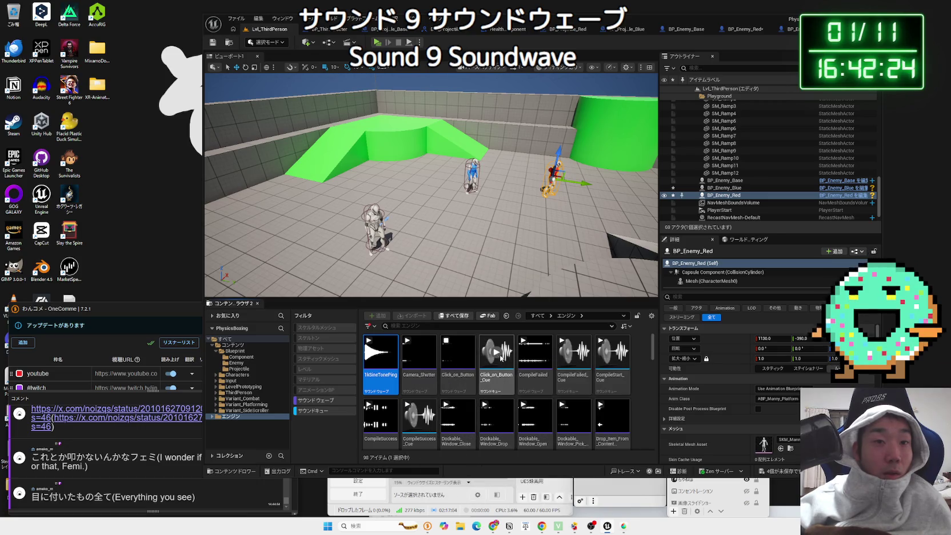
{"action": "scroll", "coordinate": [531, 365], "scroll_direction": "down", "scroll_amount": 3}
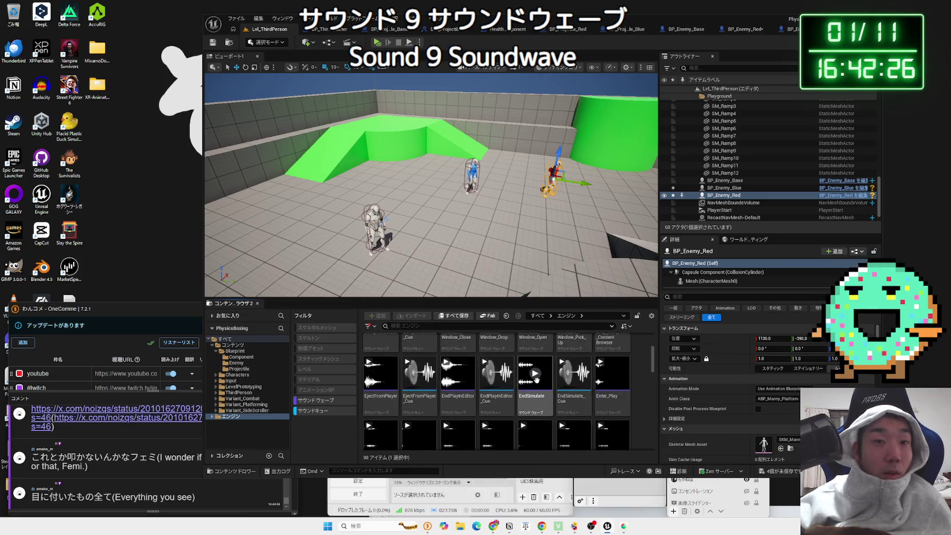
{"action": "scroll", "coordinate": [439, 379], "scroll_direction": "down", "scroll_amount": 2}
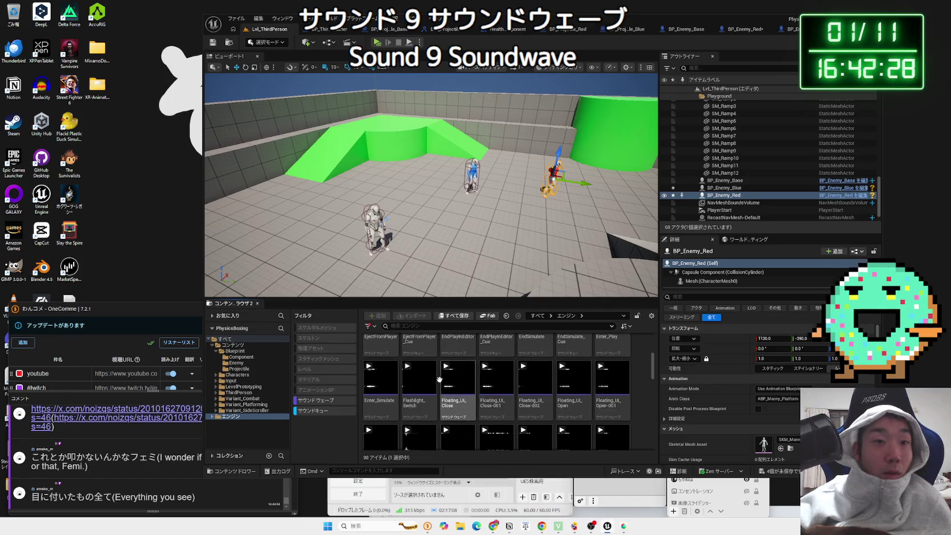
{"action": "scroll", "coordinate": [497, 374], "scroll_direction": "down", "scroll_amount": 5}
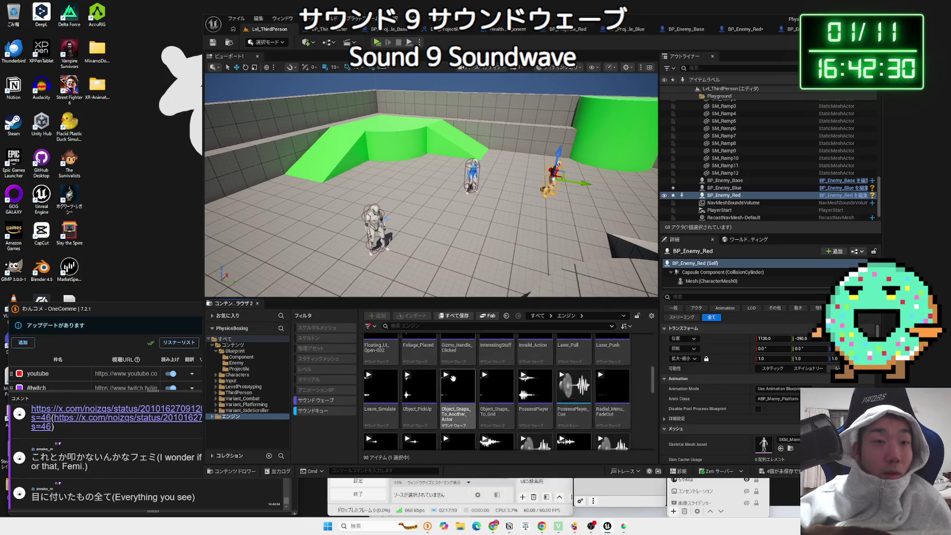
{"action": "scroll", "coordinate": [572, 366], "scroll_direction": "down", "scroll_amount": 1}
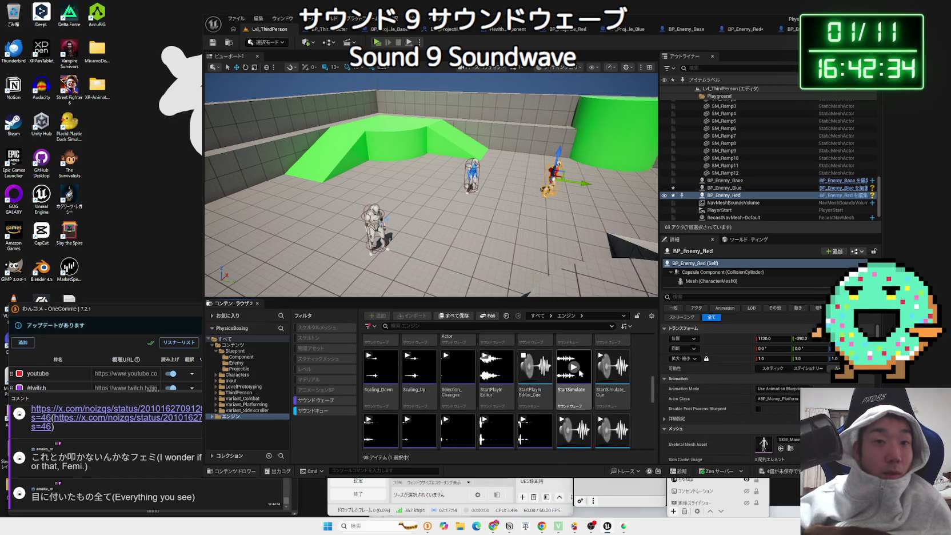
{"action": "scroll", "coordinate": [497, 383], "scroll_direction": "down", "scroll_amount": 1}
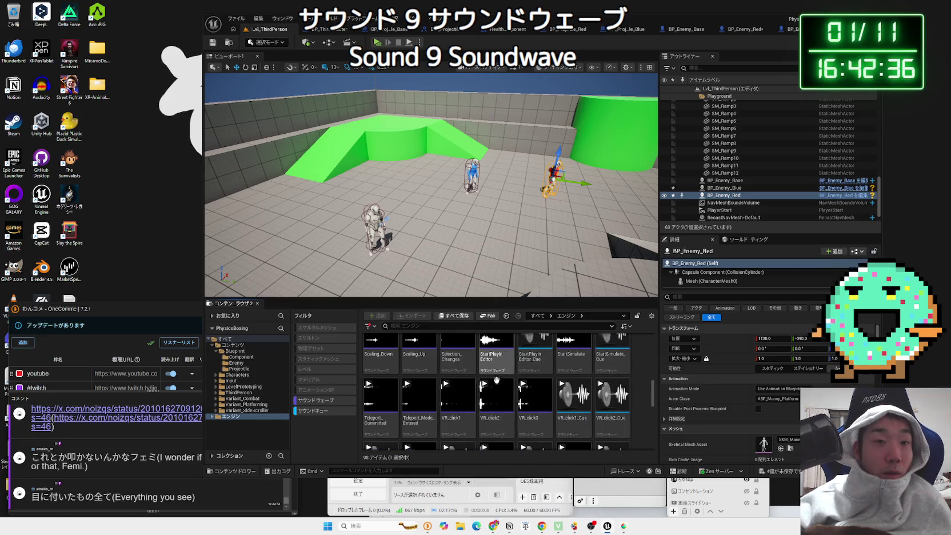
{"action": "left_click", "coordinate": [611, 394]}
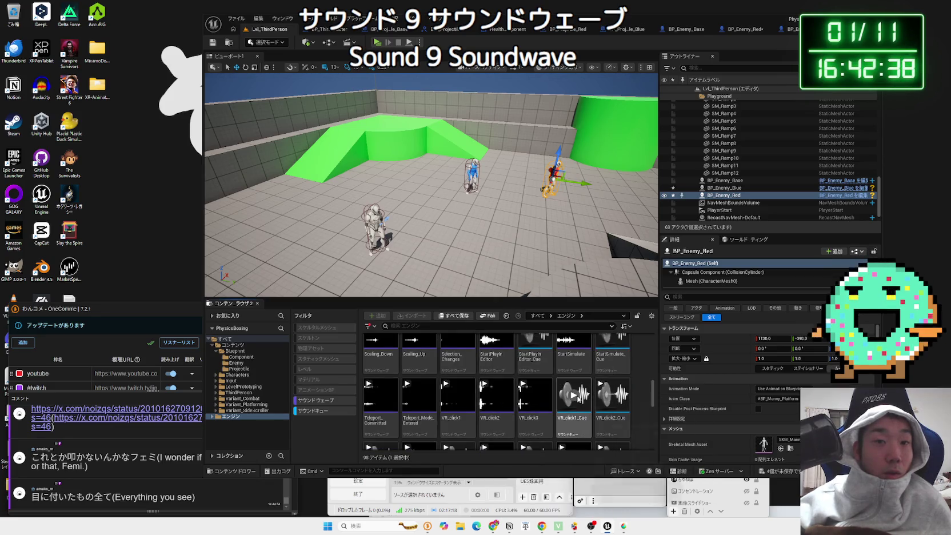
{"action": "scroll", "coordinate": [521, 391], "scroll_direction": "down", "scroll_amount": 1}
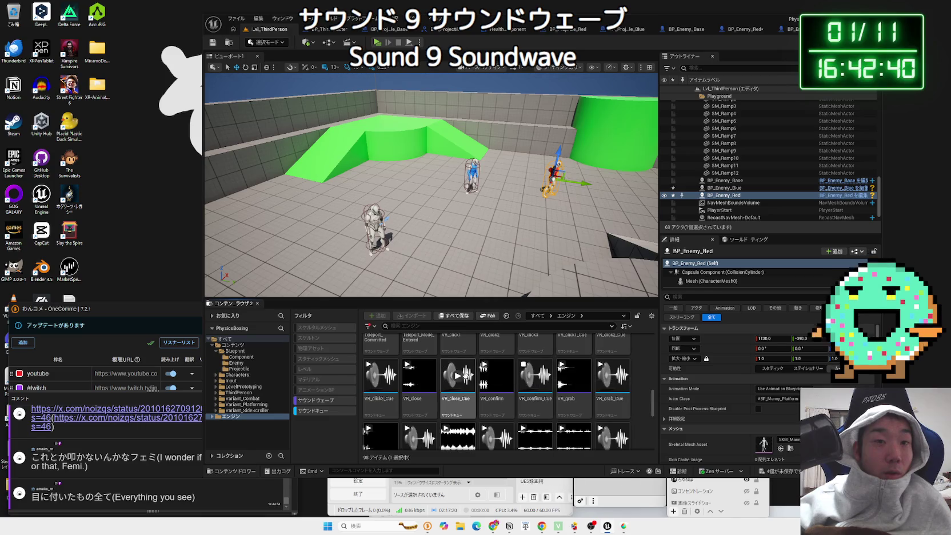
{"action": "scroll", "coordinate": [468, 375], "scroll_direction": "down", "scroll_amount": 2}
{"action": "left_click", "coordinate": [472, 362]}
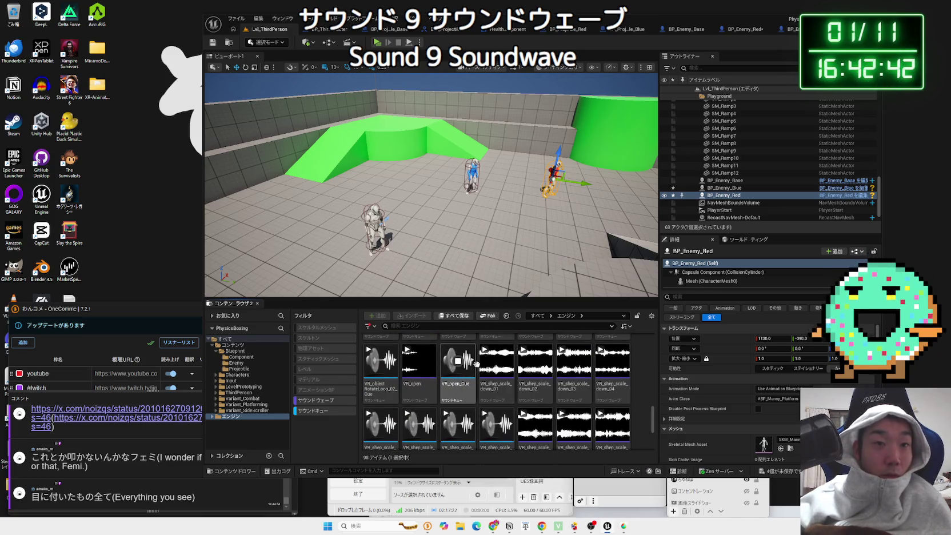
{"action": "left_click", "coordinate": [574, 361]}
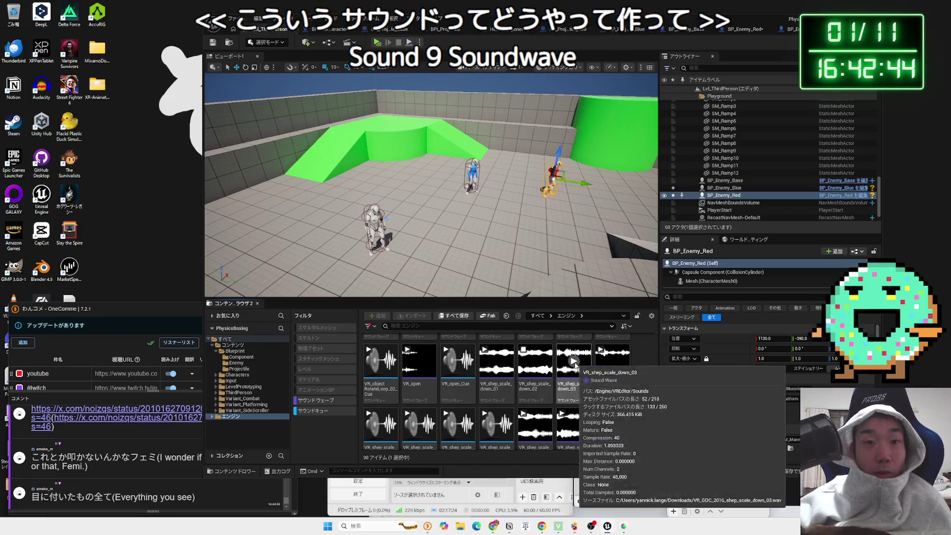
{"action": "scroll", "coordinate": [522, 393], "scroll_direction": "down", "scroll_amount": 1}
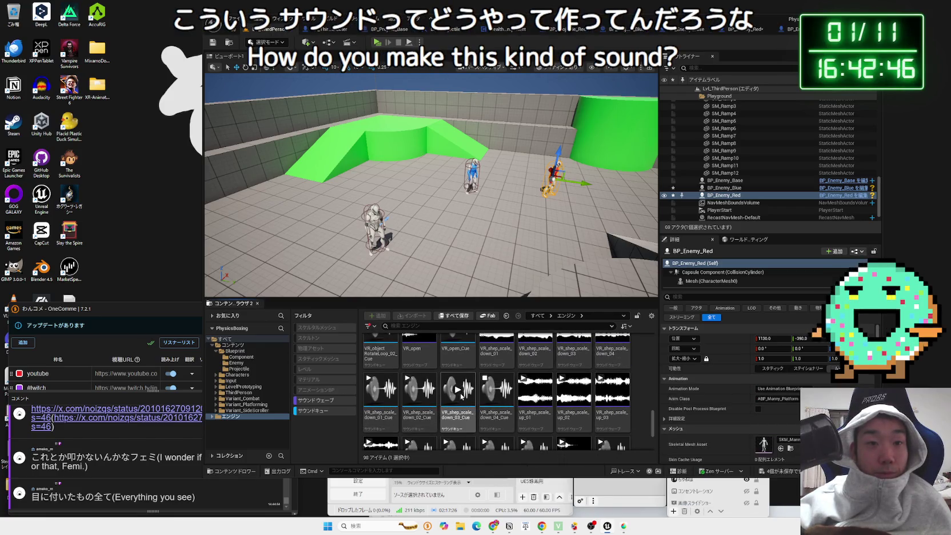
{"action": "scroll", "coordinate": [460, 392], "scroll_direction": "down", "scroll_amount": 2}
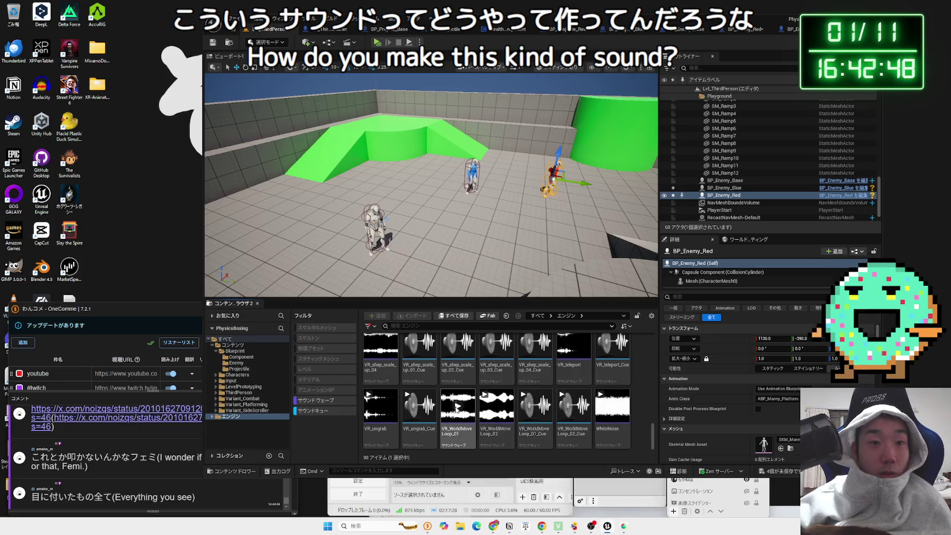
{"action": "scroll", "coordinate": [496, 405], "scroll_direction": "up", "scroll_amount": 4}
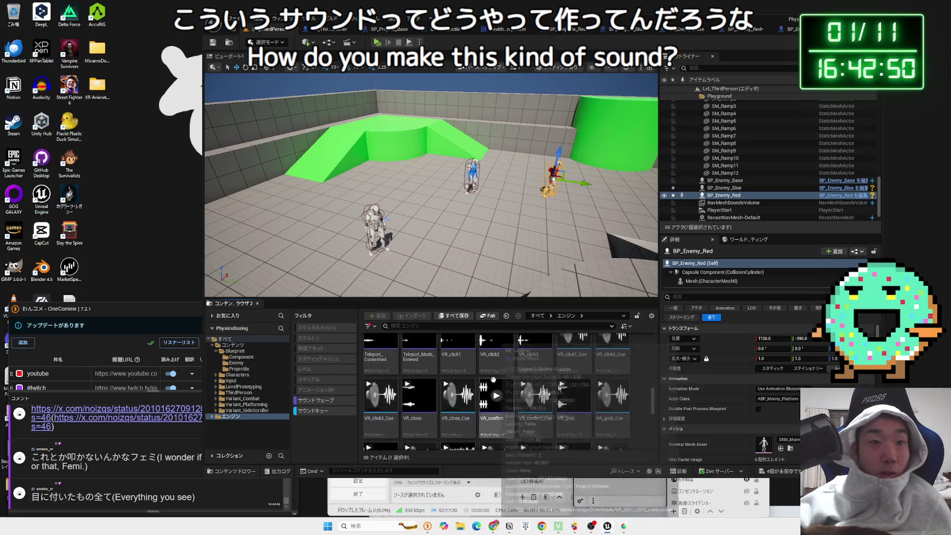
{"action": "scroll", "coordinate": [489, 378], "scroll_direction": "up", "scroll_amount": 5}
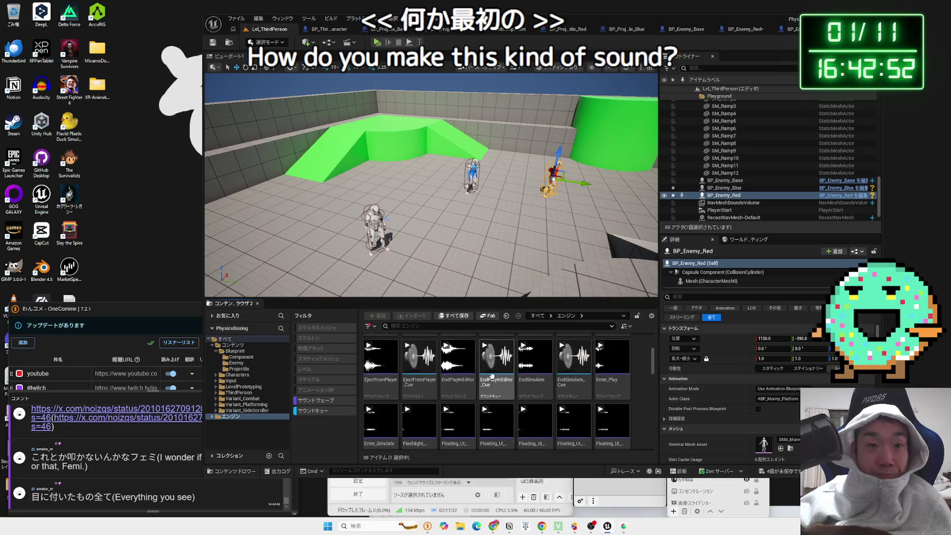
{"action": "scroll", "coordinate": [492, 376], "scroll_direction": "up", "scroll_amount": 2}
{"action": "left_click", "coordinate": [380, 357]}
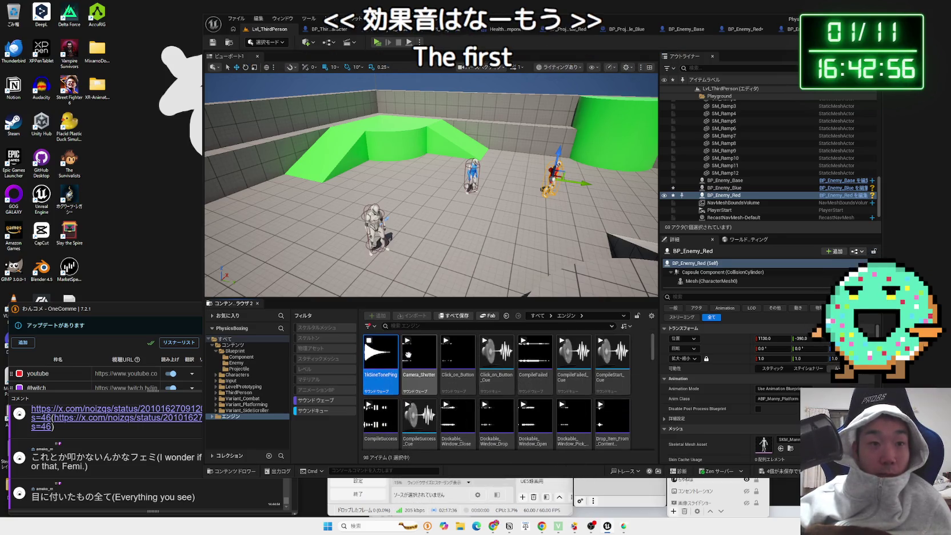
{"action": "mouse_move", "coordinate": [461, 357]}
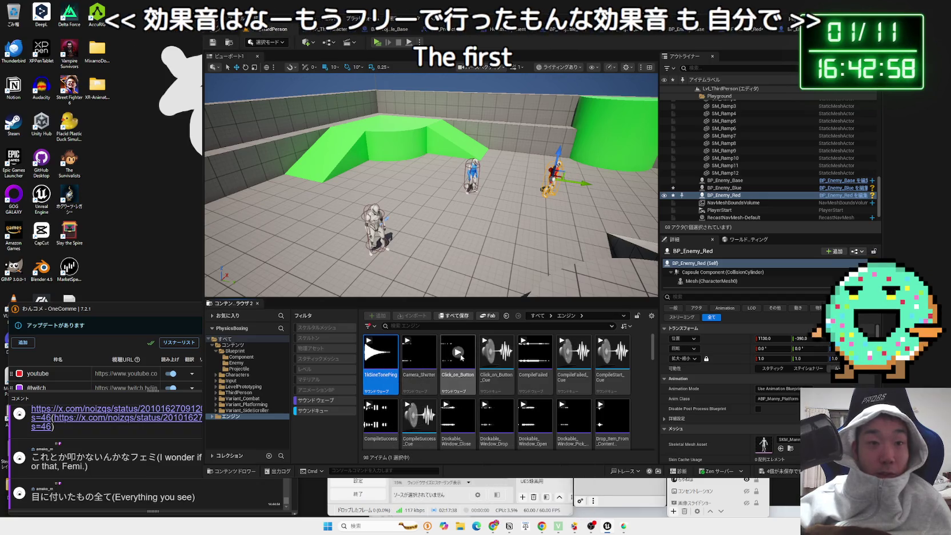
{"action": "left_click", "coordinate": [572, 354]}
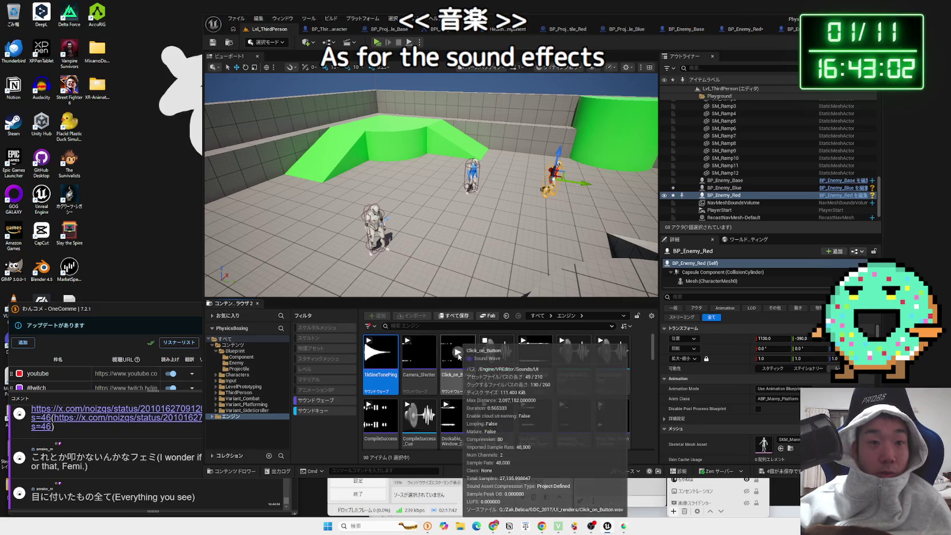
{"action": "left_click", "coordinate": [420, 353]}
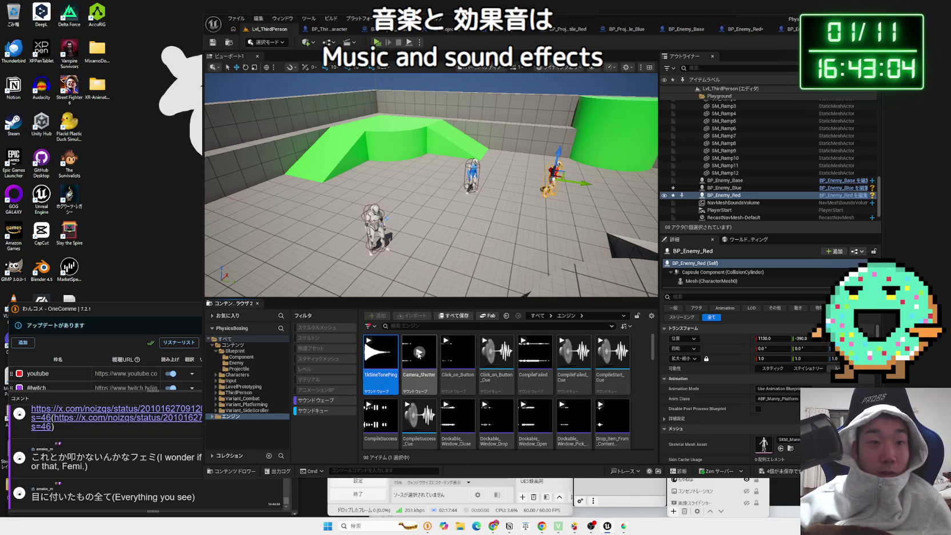
{"action": "scroll", "coordinate": [384, 383], "scroll_direction": "down", "scroll_amount": 1}
{"action": "left_click", "coordinate": [446, 381]}
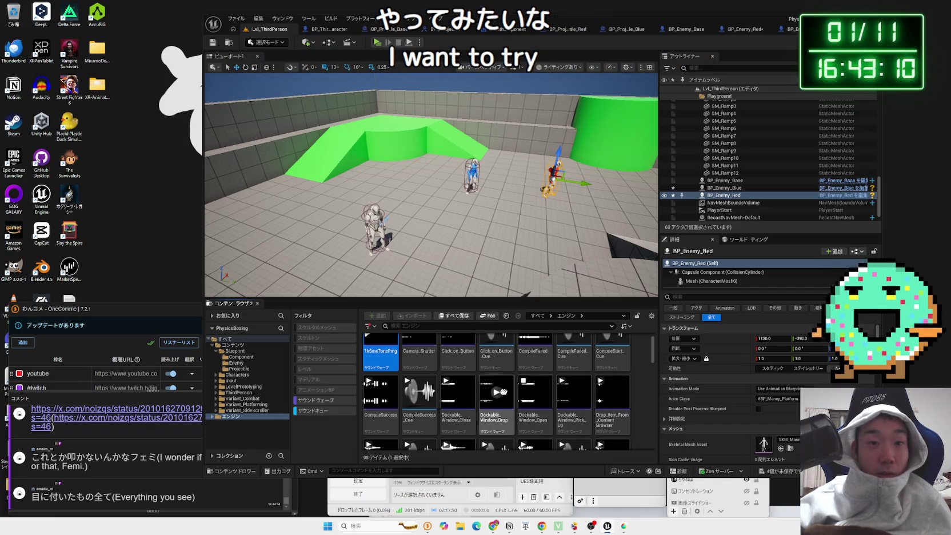
{"action": "left_click", "coordinate": [457, 393]}
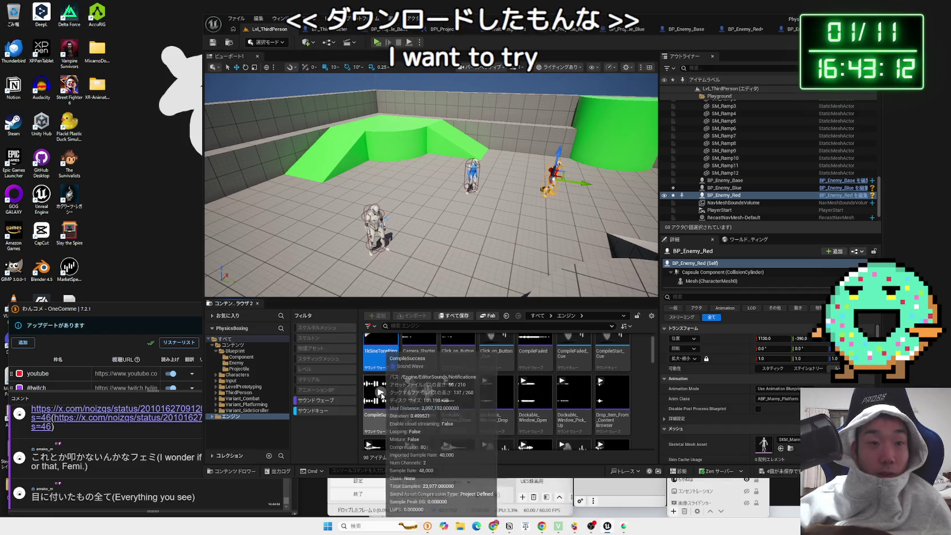
{"action": "scroll", "coordinate": [400, 400], "scroll_direction": "down", "scroll_amount": 1}
{"action": "left_click", "coordinate": [381, 408]}
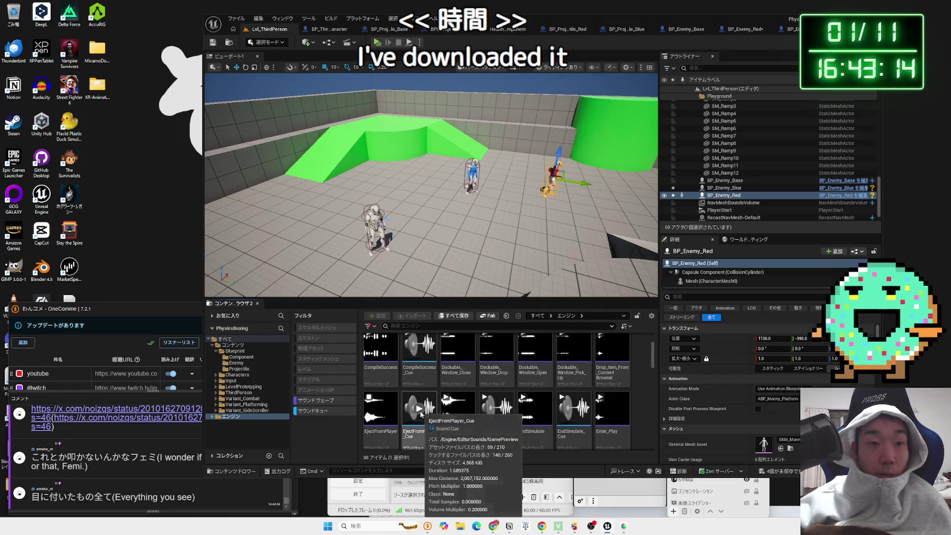
{"action": "left_click", "coordinate": [458, 409]}
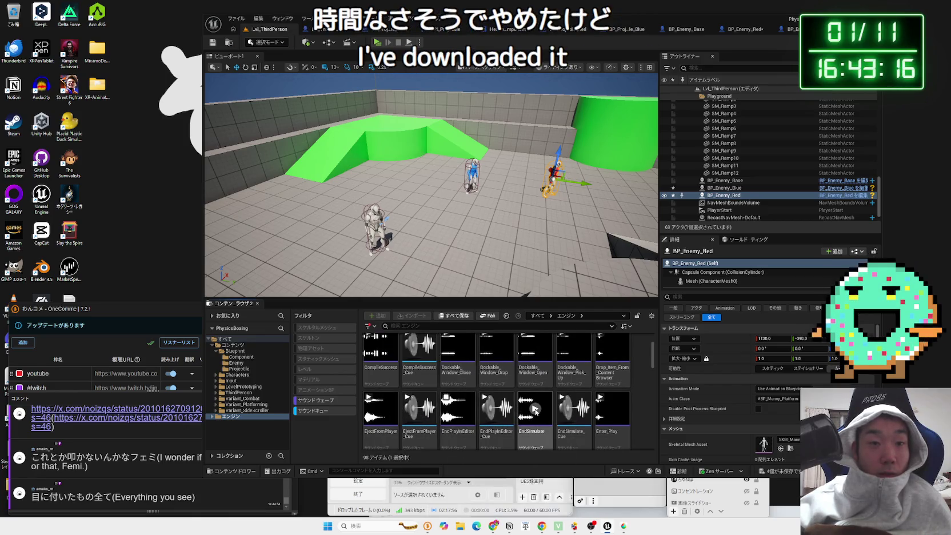
{"action": "scroll", "coordinate": [564, 370], "scroll_direction": "up", "scroll_amount": 1}
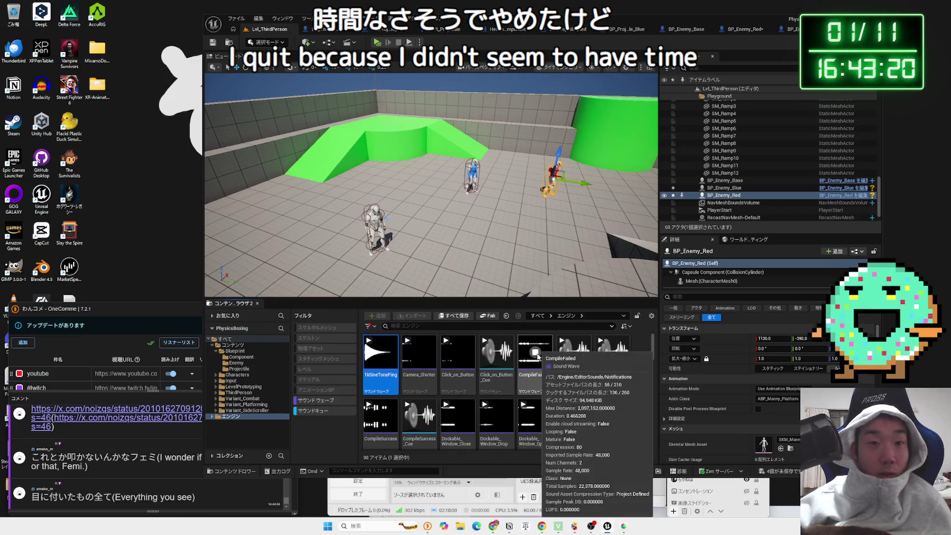
{"action": "left_click", "coordinate": [457, 358]}
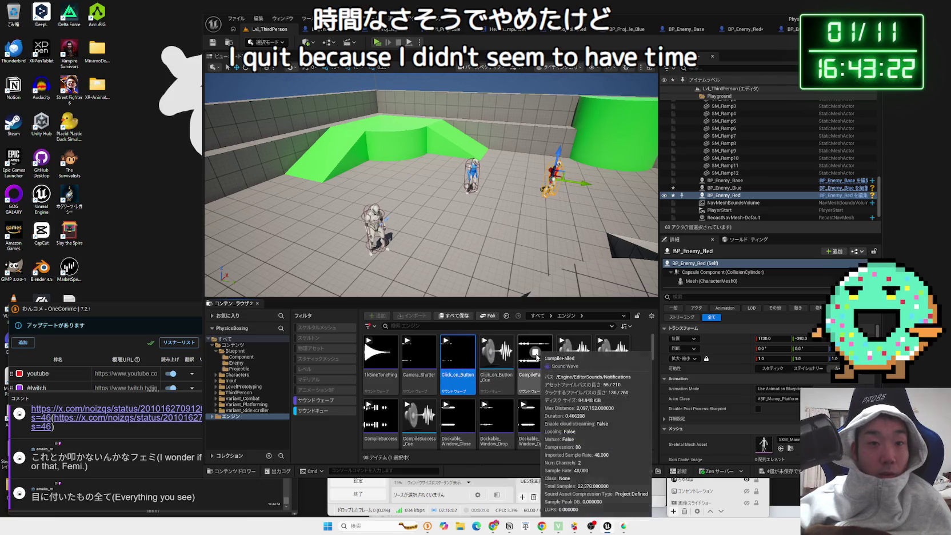
{"action": "left_click", "coordinate": [420, 356]}
{"action": "left_click", "coordinate": [459, 354]}
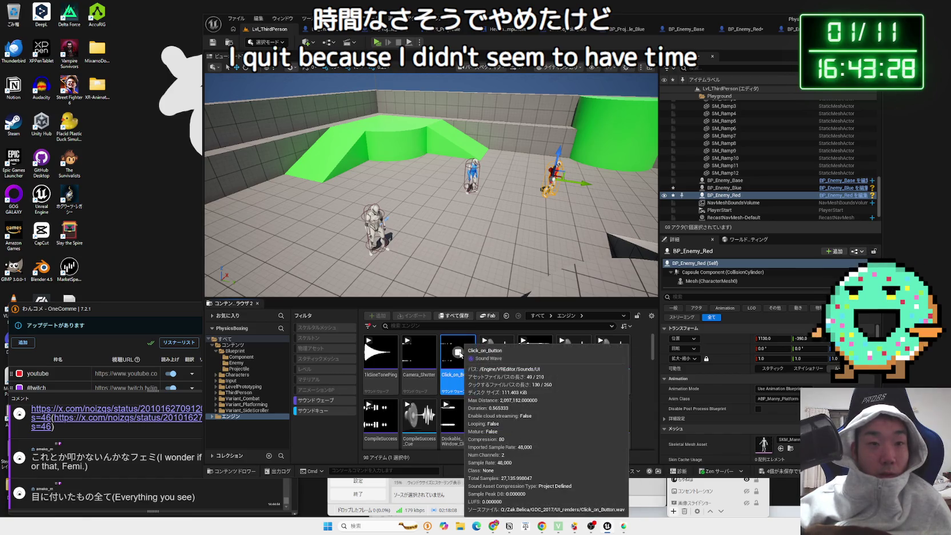
{"action": "left_click", "coordinate": [421, 354]}
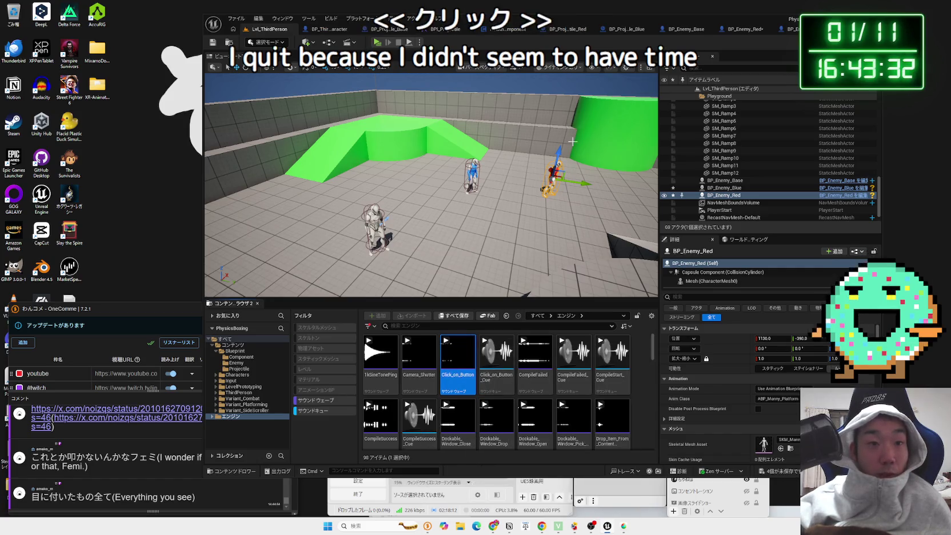
- In BP_Enemy_Red, set Play Sound at Location to play Camera_Shutter
{"action": "left_click", "coordinate": [743, 29]}
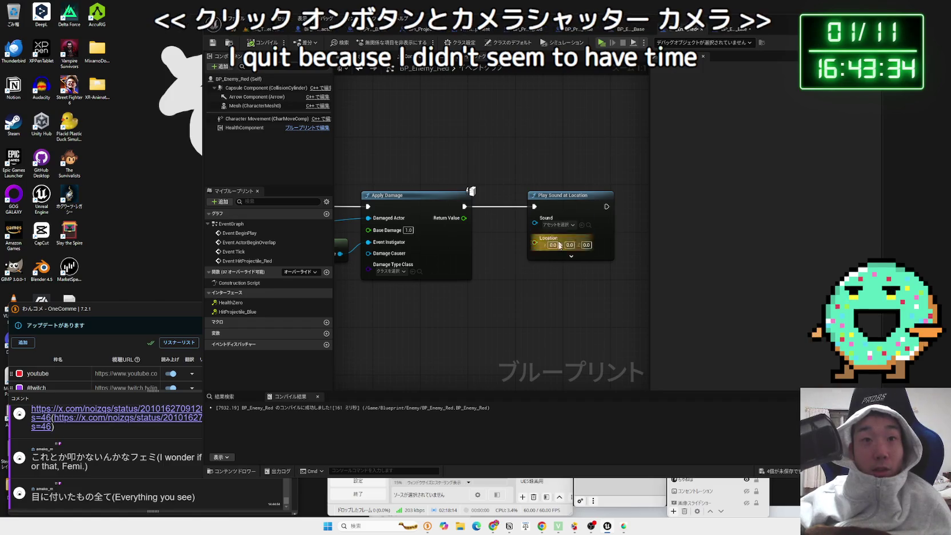
{"action": "left_click", "coordinate": [515, 229]}
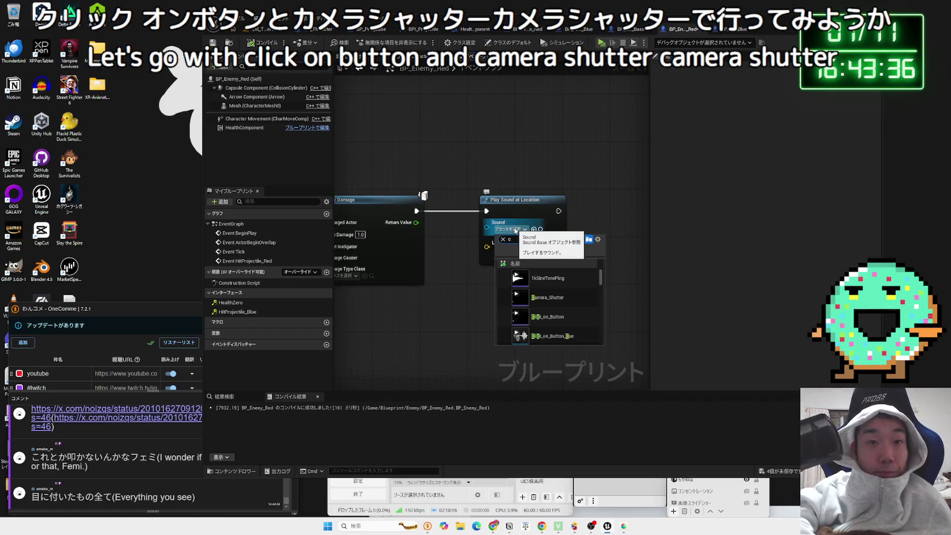
{"action": "left_click", "coordinate": [514, 283]}
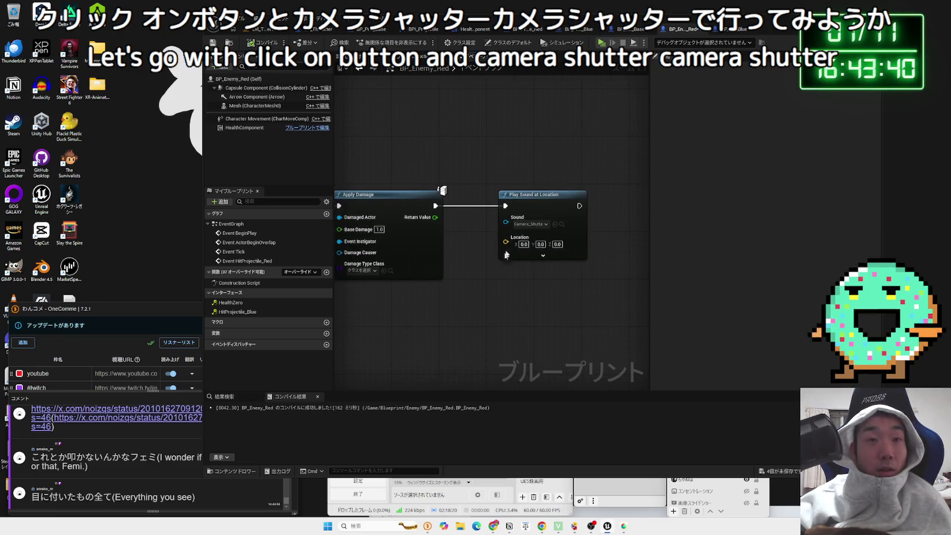
{"action": "left_click_drag", "start_coordinate": [530, 197], "coordinate": [582, 197]}
- Add a Self reference feeding Get Actor Location for the sound's location
{"action": "right_click", "coordinate": [495, 266]}
{"action": "type", "text": "self"}
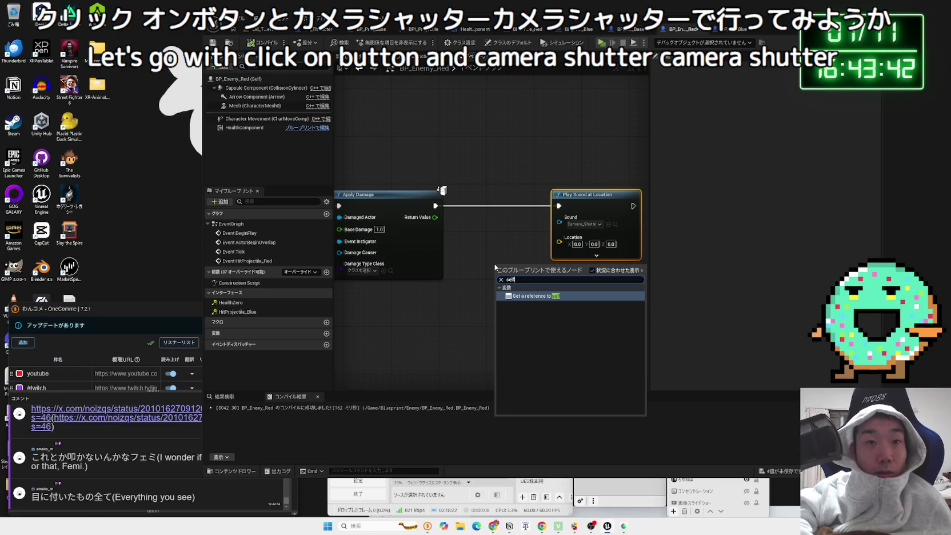
{"action": "left_click", "coordinate": [538, 296]}
{"action": "left_click_drag", "start_coordinate": [532, 268], "coordinate": [548, 268]}
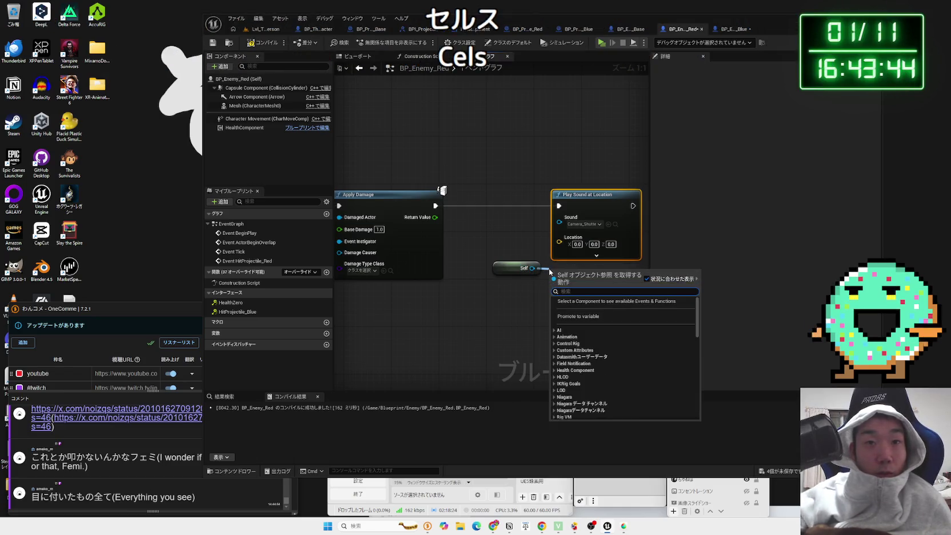
{"action": "type", "text": "get actor"}
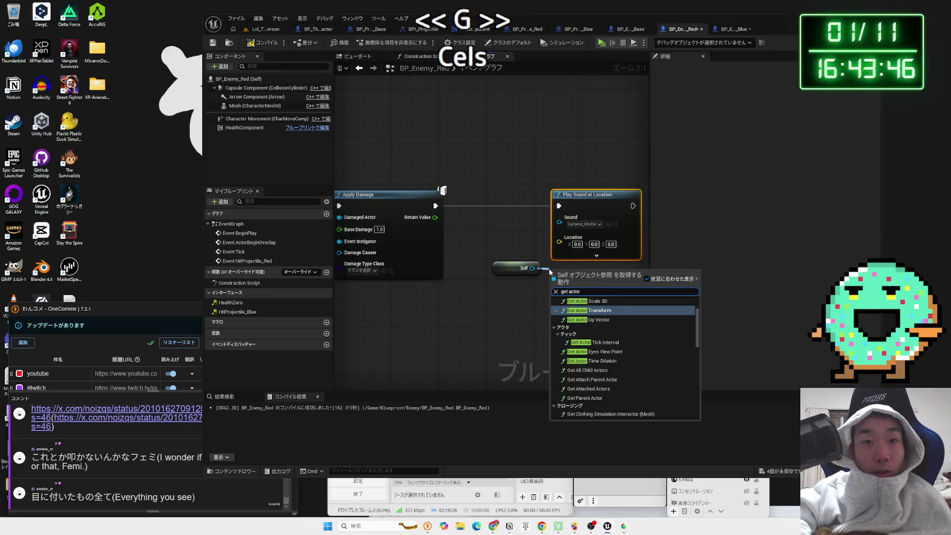
{"action": "type", "text": " location"}
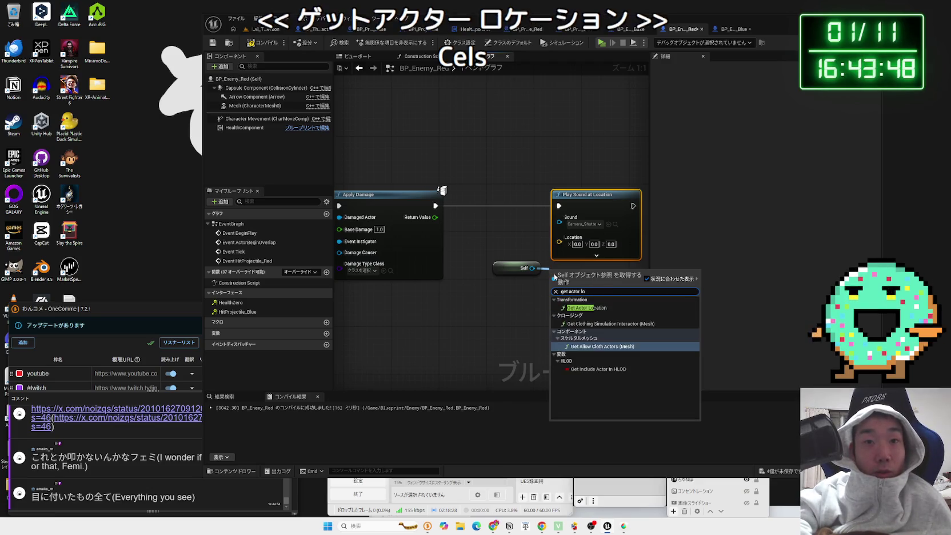
{"action": "key", "text": "Return"}
{"action": "mouse_move", "coordinate": [575, 279]}
{"action": "left_mouse_down"}
{"action": "mouse_move", "coordinate": [506, 253]}
{"action": "mouse_move", "coordinate": [515, 235]}
{"action": "left_mouse_up"}
{"action": "left_click", "coordinate": [530, 287]}
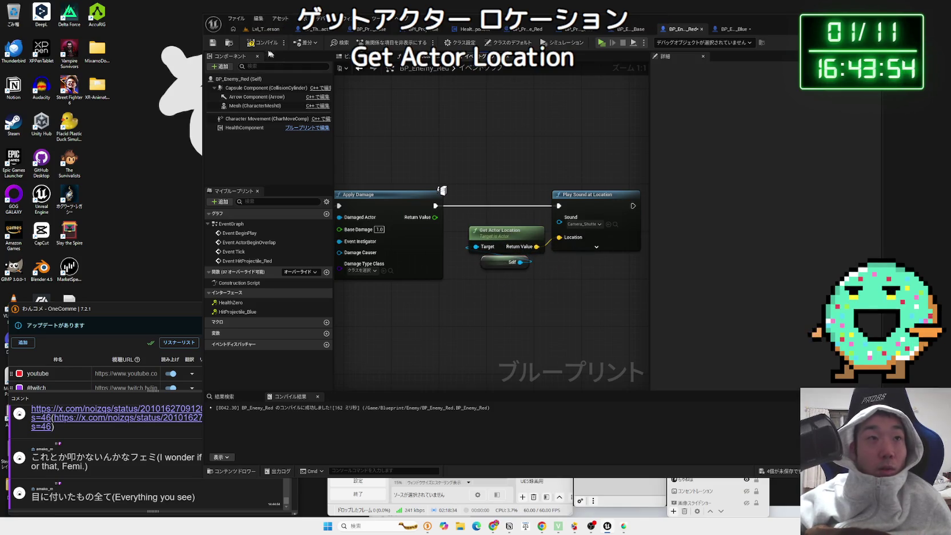
- Try a 'get worldlocation' node search from Self, then cancel it
{"action": "mouse_move", "coordinate": [531, 262]}
{"action": "left_mouse_down"}
{"action": "mouse_move", "coordinate": [523, 267]}
{"action": "mouse_move", "coordinate": [548, 290]}
{"action": "left_mouse_up"}
{"action": "key", "text": "Escape"}
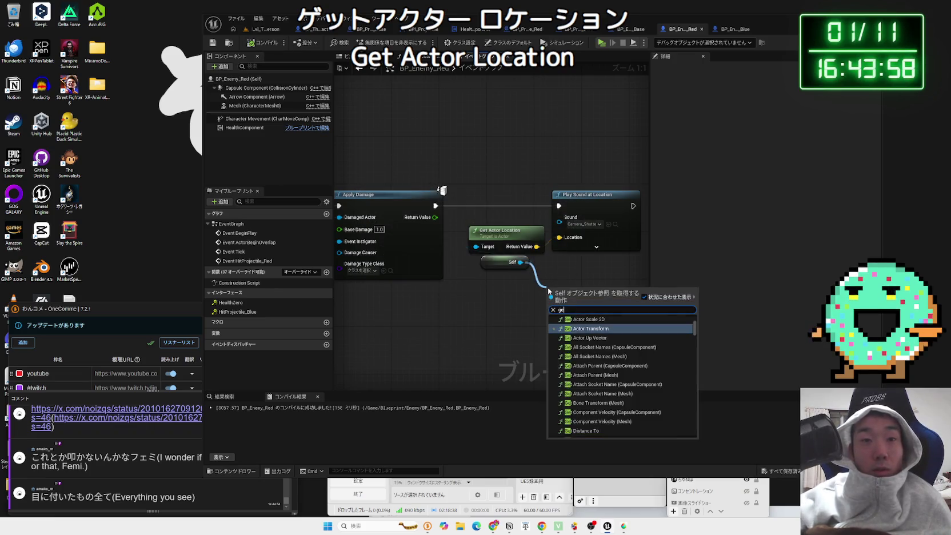
{"action": "type", "text": "get worldlocation"}
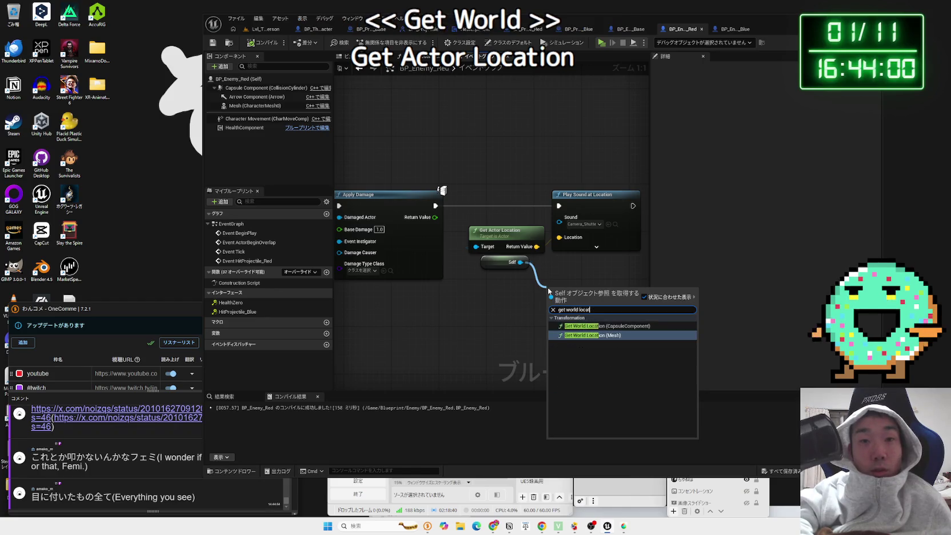
{"action": "key", "text": "Escape"}
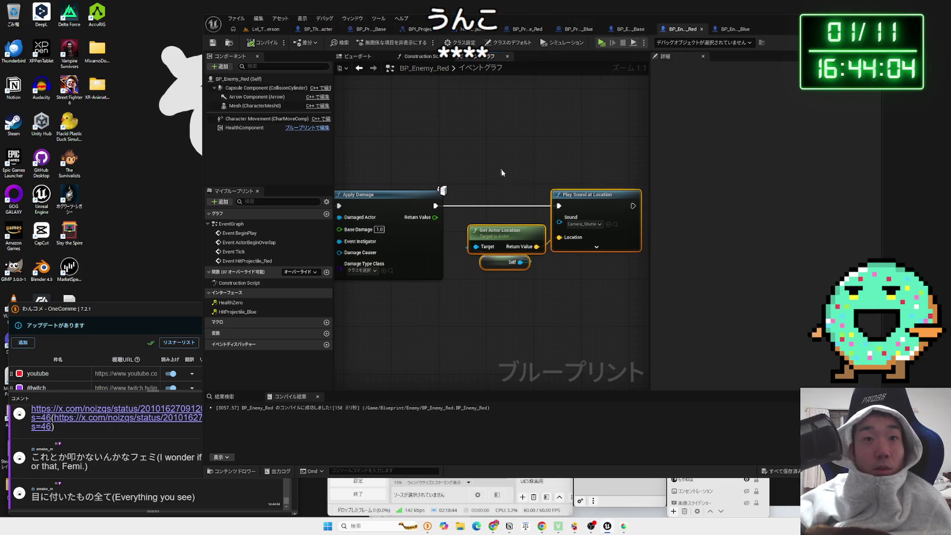
{"action": "left_click", "coordinate": [629, 28]}
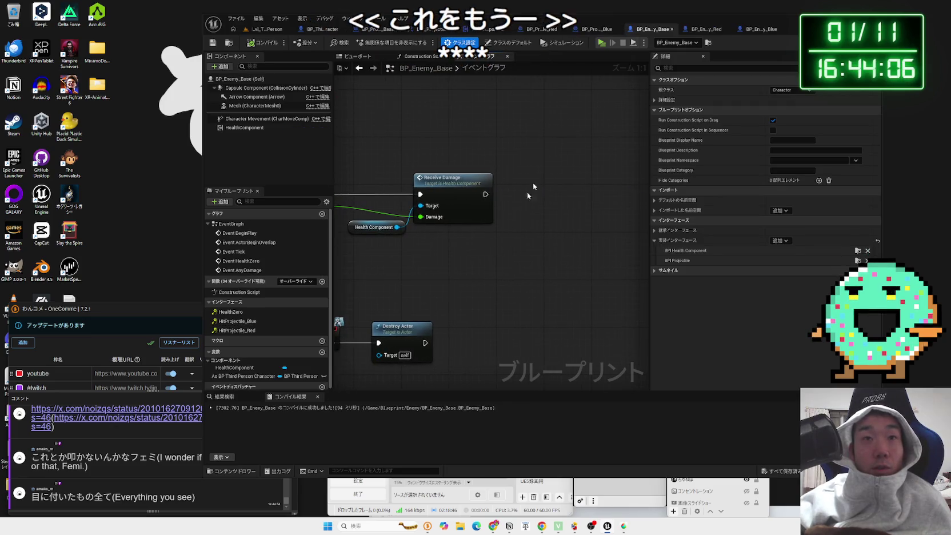
- Box-select BP_Enemy_Red's Get Actor Location and Play Sound at Location nodes
{"action": "left_click", "coordinate": [747, 33]}
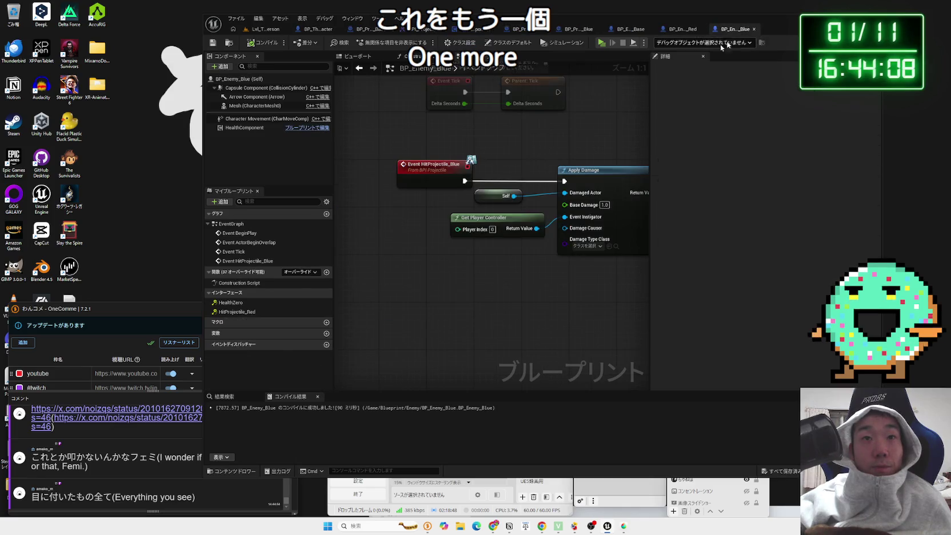
{"action": "left_click", "coordinate": [680, 30]}
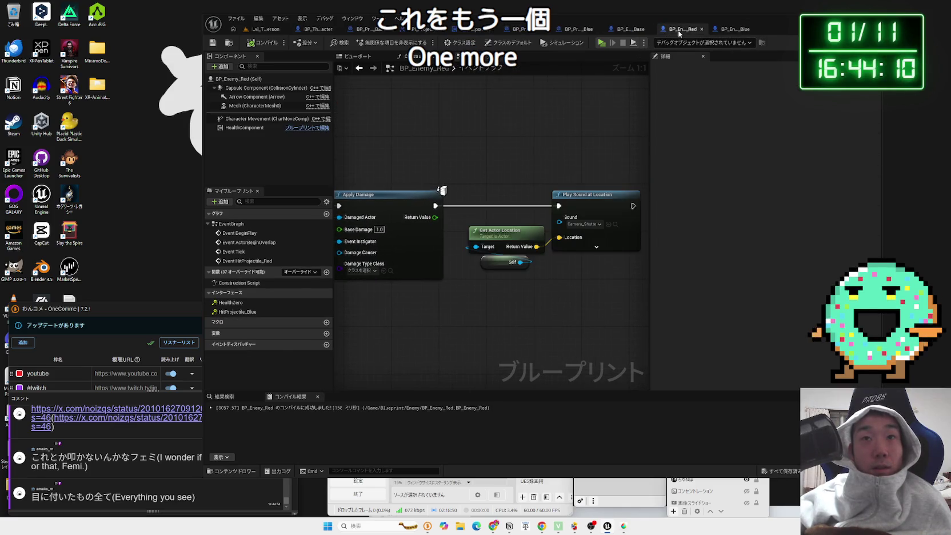
{"action": "left_click", "coordinate": [622, 31]}
{"action": "left_click", "coordinate": [686, 30]}
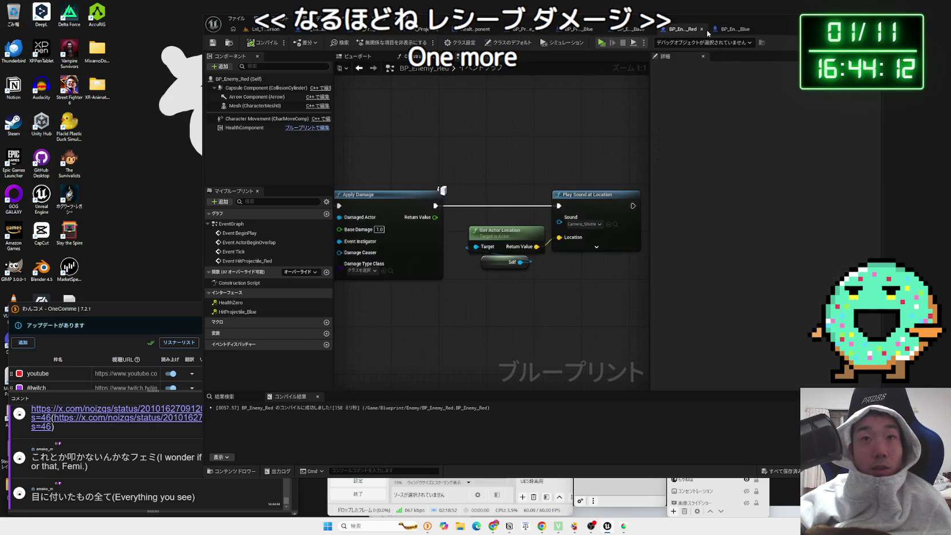
{"action": "left_click_drag", "start_coordinate": [593, 287], "coordinate": [573, 247]}
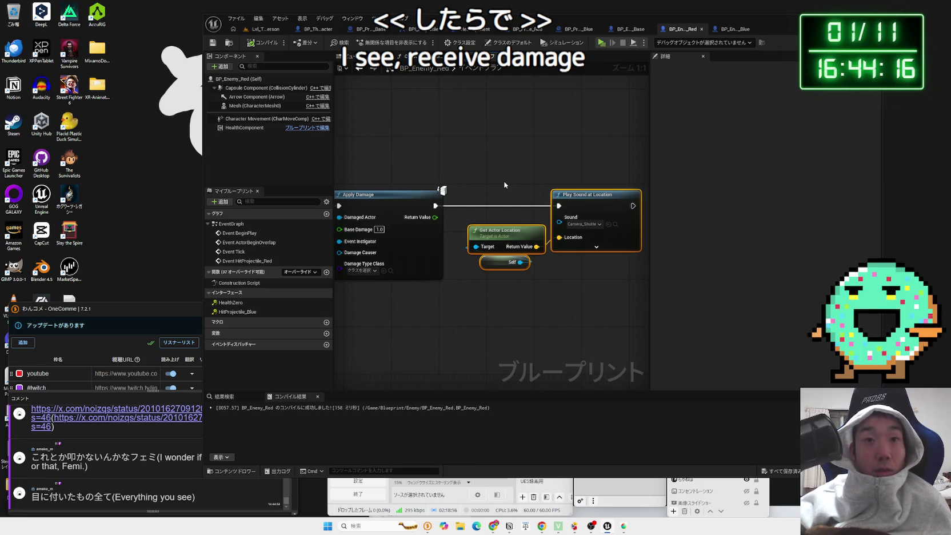
- Paste the sound nodes after Receive Damage in BP_Enemy_Base and save
{"action": "left_click", "coordinate": [629, 28]}
{"action": "key", "text": "ctrl+v"}
{"action": "left_click_drag", "start_coordinate": [562, 206], "coordinate": [589, 147]}
{"action": "mouse_move", "coordinate": [622, 208]}
{"action": "left_mouse_down"}
{"action": "mouse_move", "coordinate": [609, 243]}
{"action": "mouse_move", "coordinate": [609, 227]}
{"action": "left_mouse_up"}
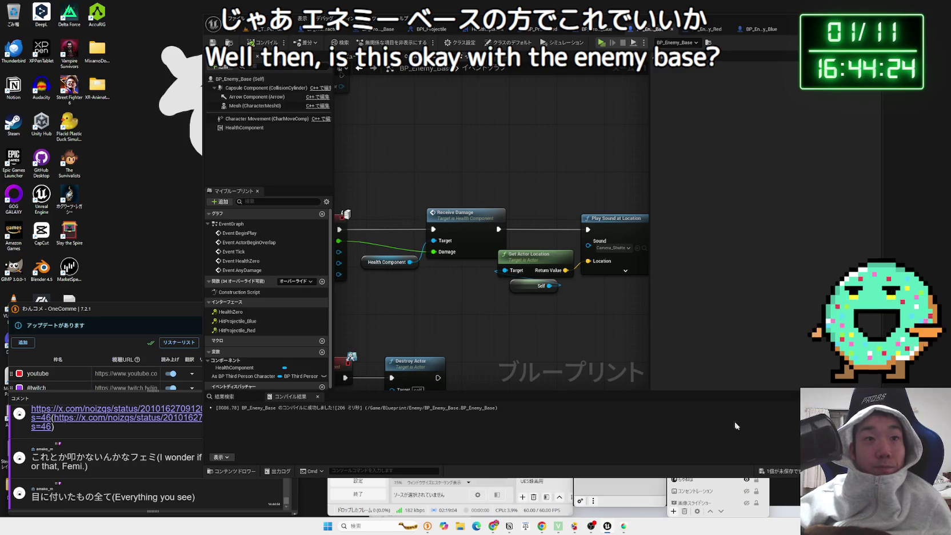
{"action": "left_click", "coordinate": [776, 472]}
{"action": "left_click", "coordinate": [526, 346]}
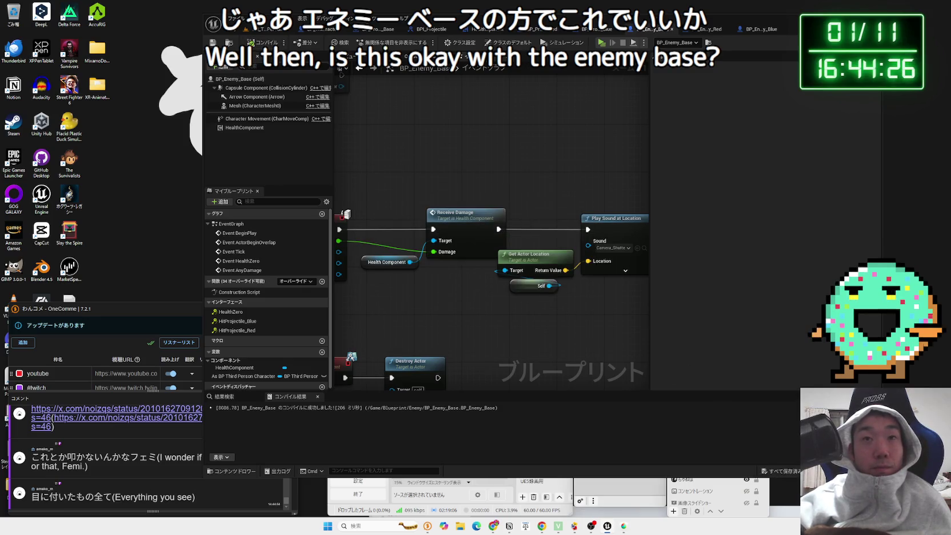
{"action": "left_click_drag", "start_coordinate": [604, 231], "coordinate": [621, 231]}
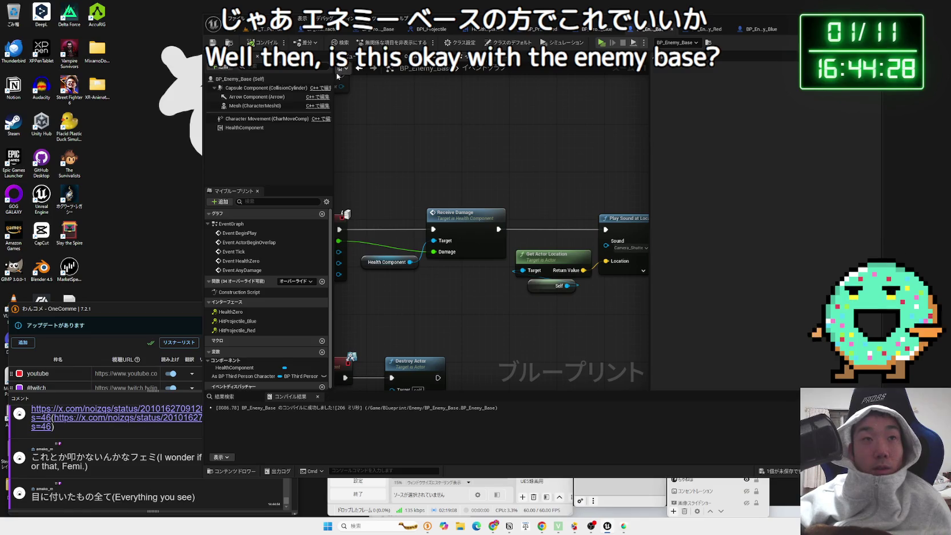
{"action": "left_click", "coordinate": [274, 29]}
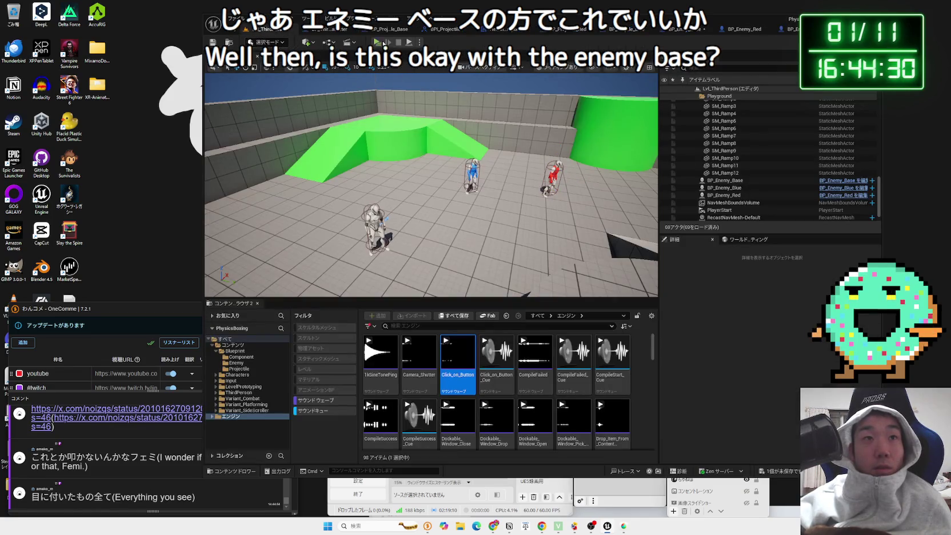
- Run a quick play test, then delete BP_Enemy_Red's sound and location nodes
{"action": "key", "text": "alt+p"}
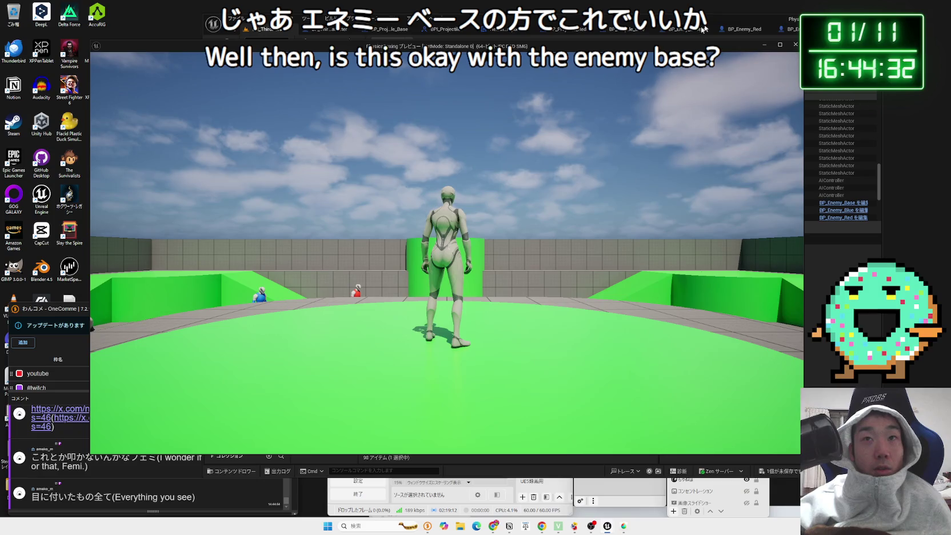
{"action": "key", "text": "Escape"}
{"action": "left_click", "coordinate": [741, 28]}
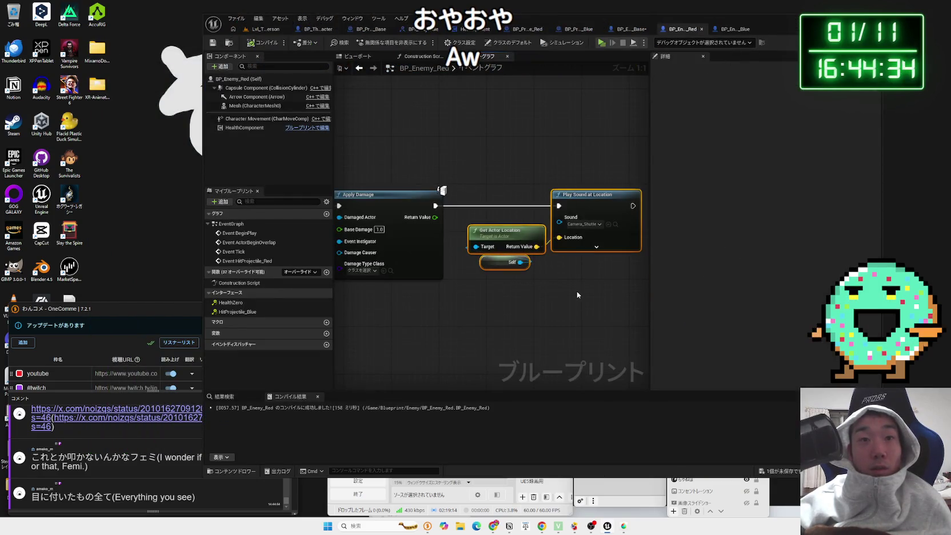
{"action": "key", "text": "Delete"}
- Playtest among the enemies, then stop and select the BP_Enemy_Red error in the Output Log
{"action": "key", "text": "alt+p"}
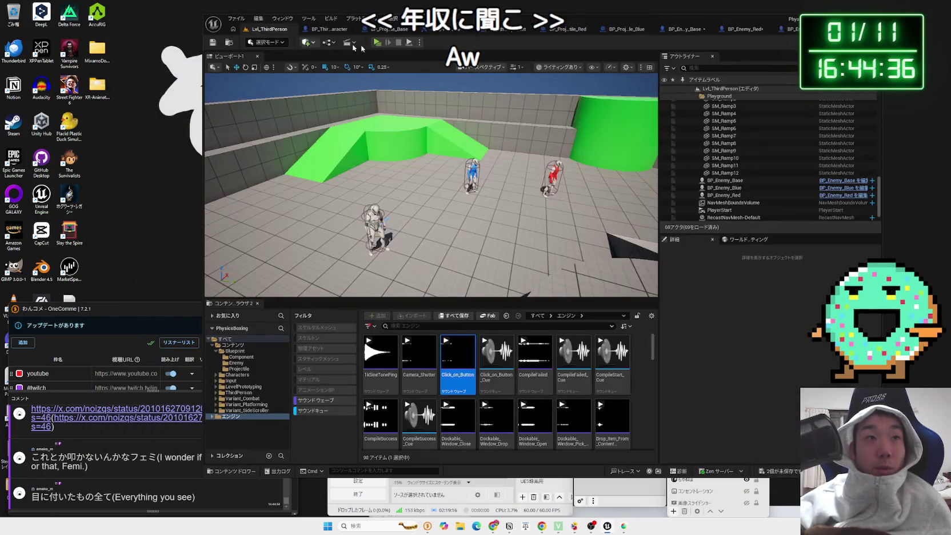
{"action": "key", "text": "w"}
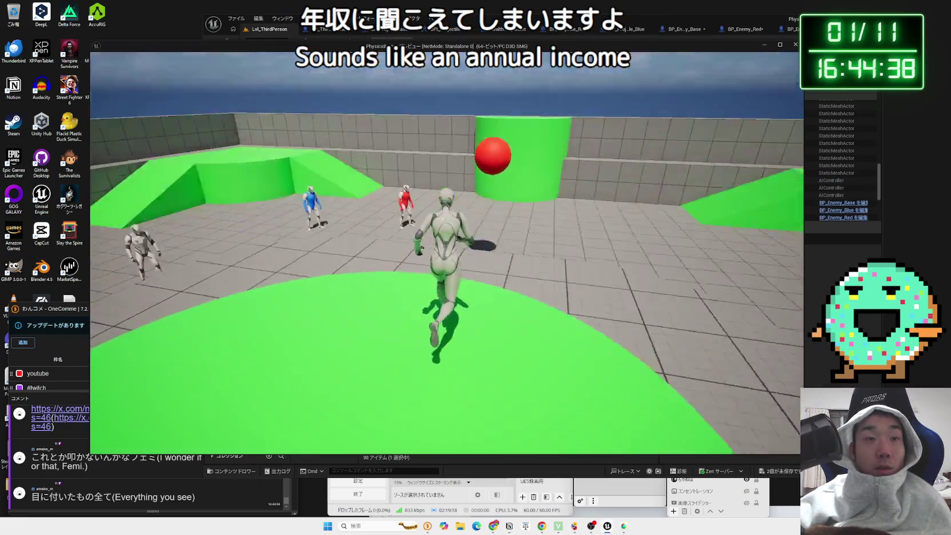
{"action": "key", "text": "w"}
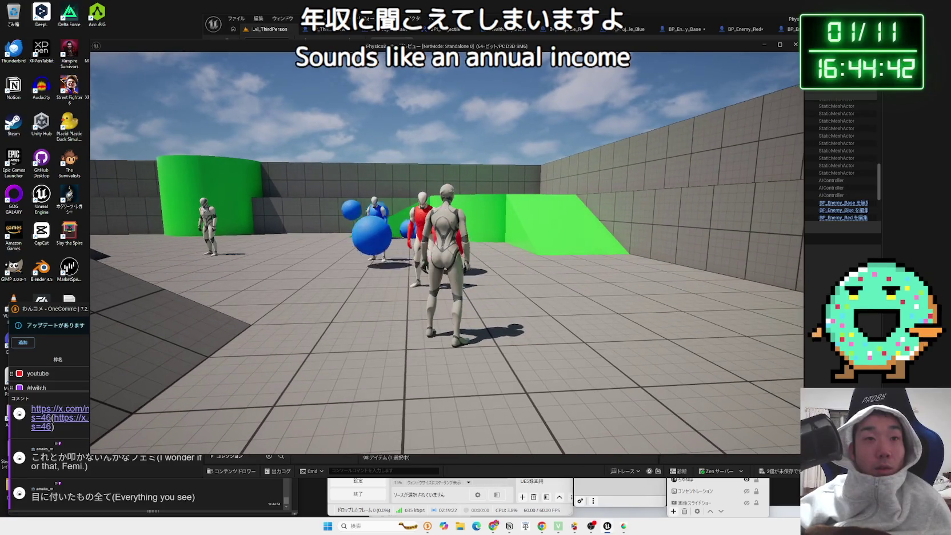
{"action": "key", "text": "w"}
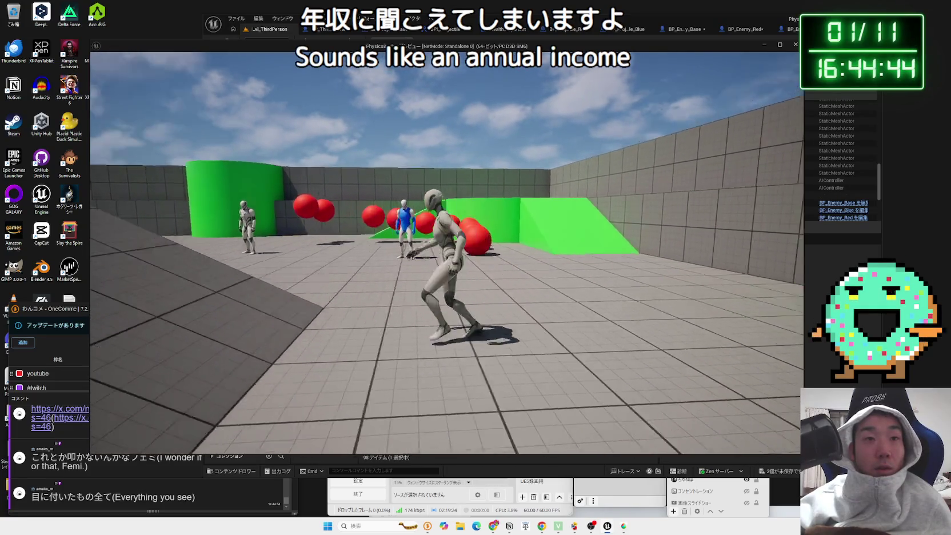
{"action": "key", "text": "w"}
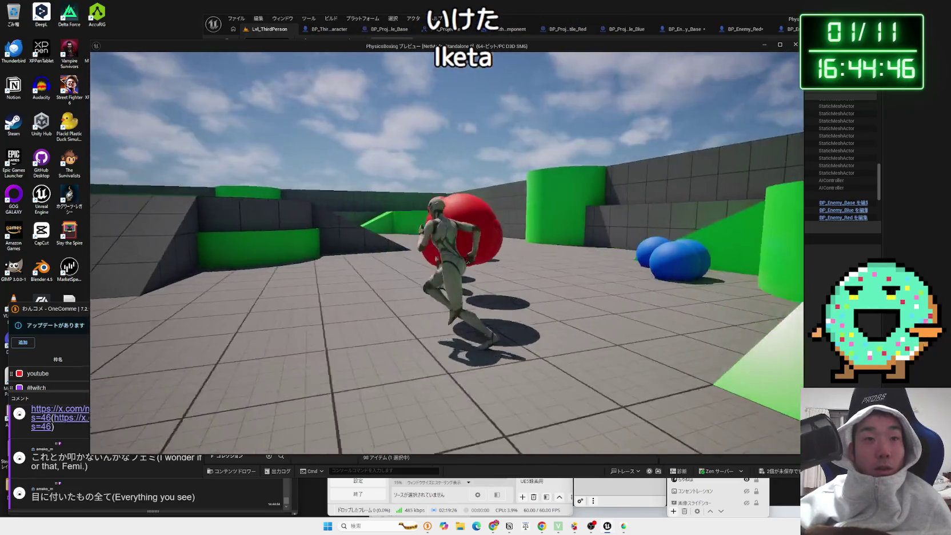
{"action": "key", "text": "w"}
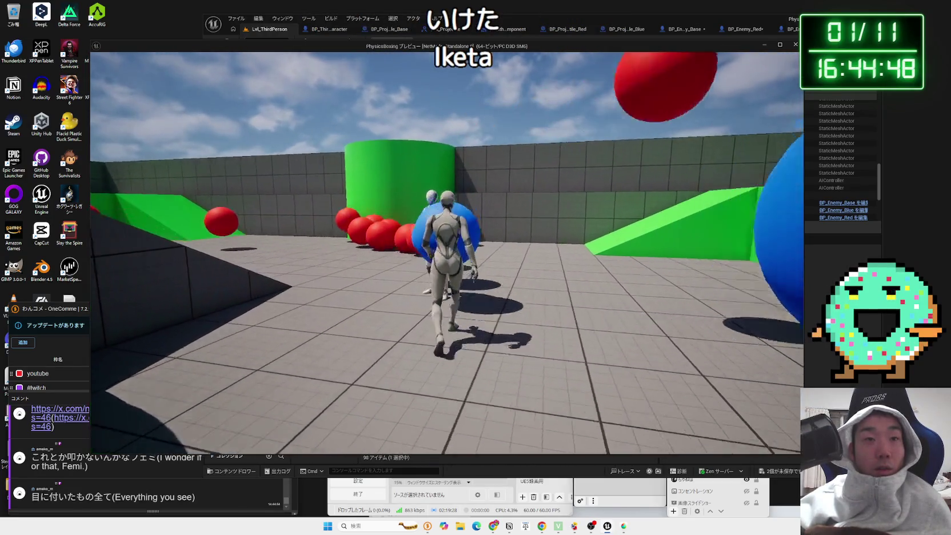
{"action": "key", "text": "w"}
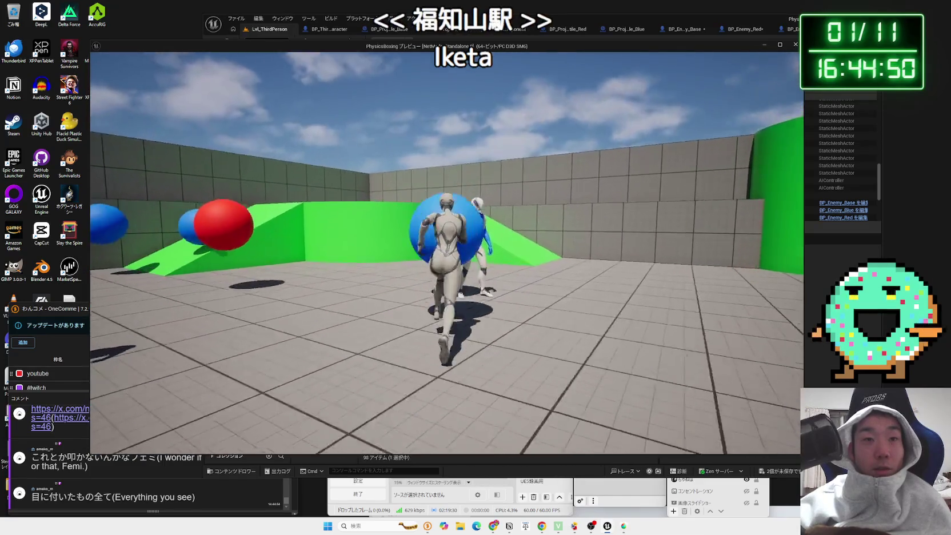
{"action": "key", "text": "space"}
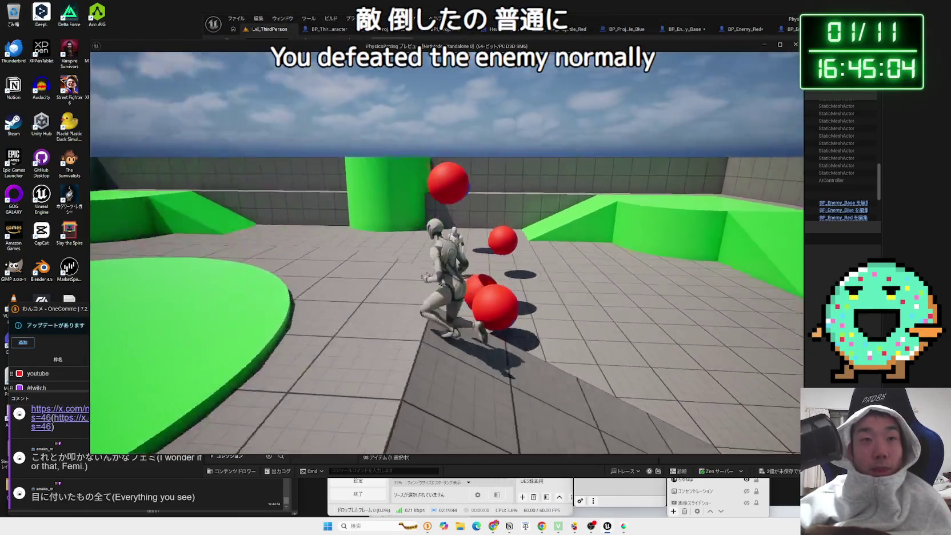
{"action": "key", "text": "Escape"}
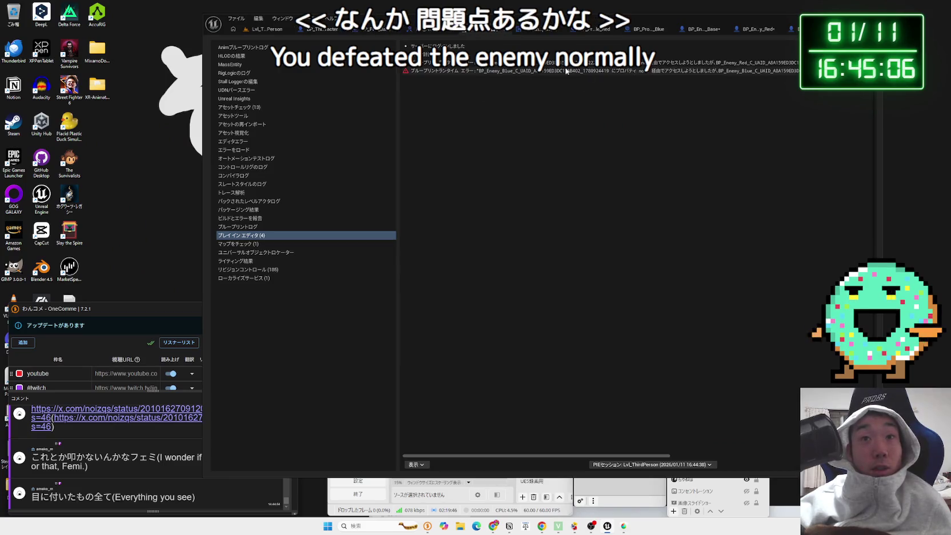
{"action": "left_click", "coordinate": [464, 61]}
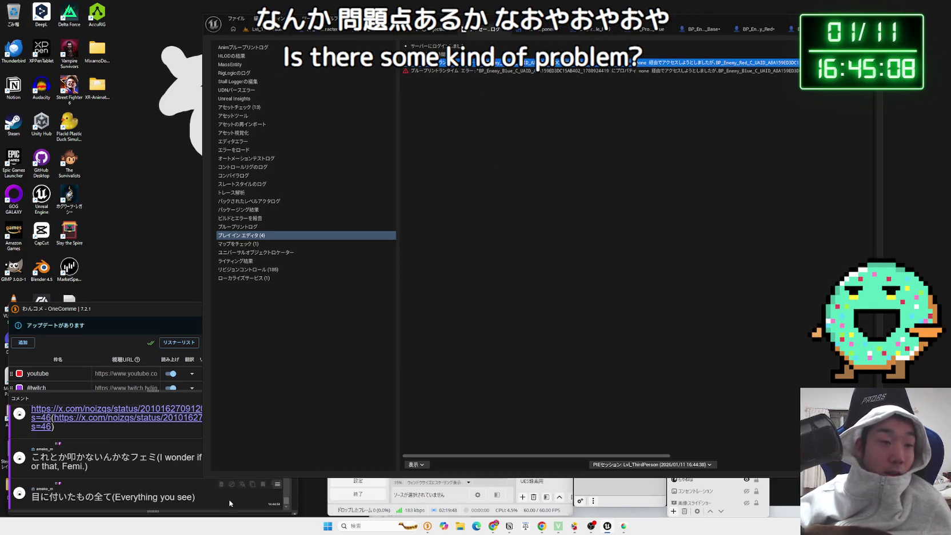
{"action": "left_click", "coordinate": [492, 525]}
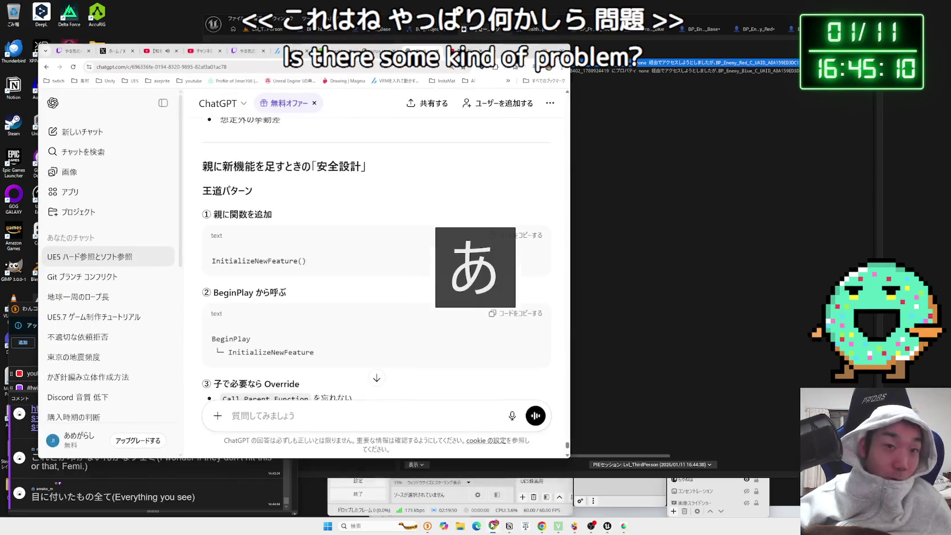
- Paste the sound-after-destroy runtime error into ChatGPT and send it
{"action": "left_click", "coordinate": [340, 426]}
{"action": "key", "text": "ctrl+v"}
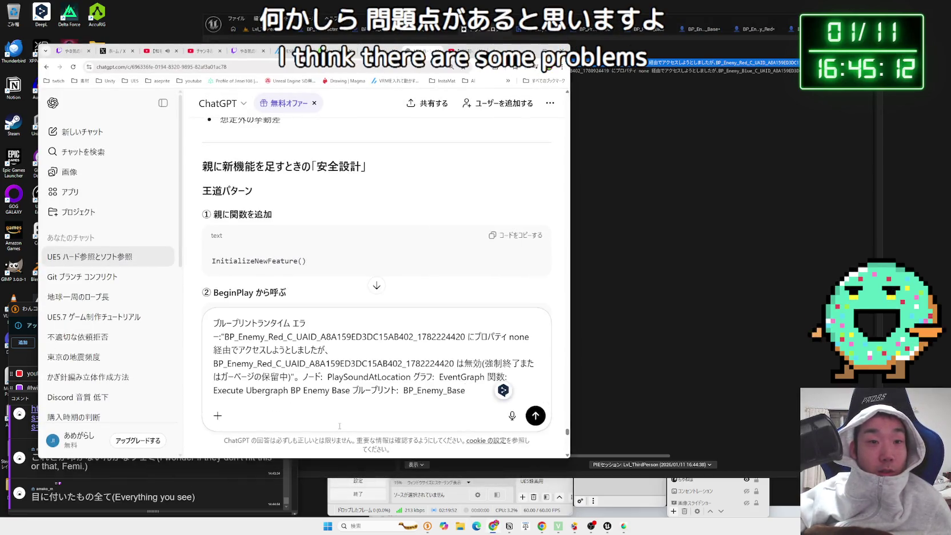
{"action": "key", "text": "Return"}
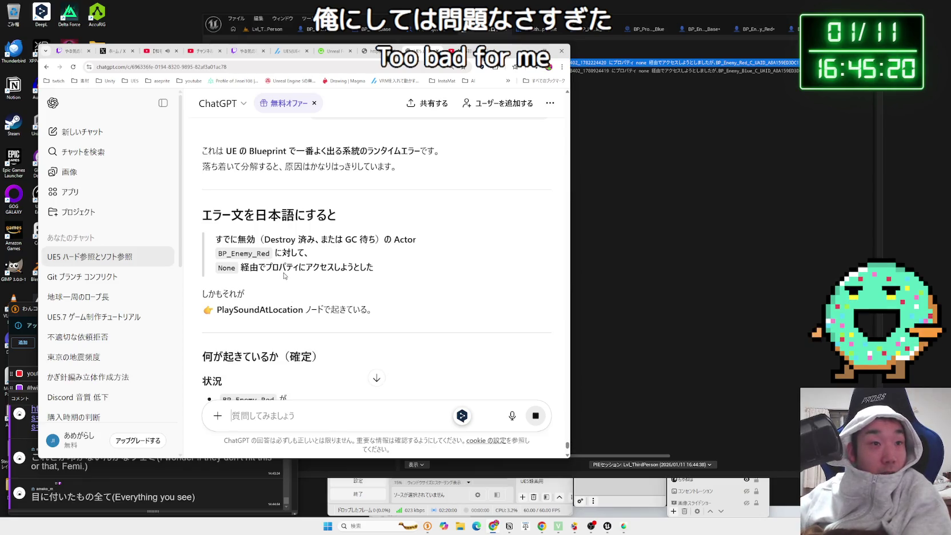
- Read ChatGPT's explanation, noting that BP_Enemy_Red was destroyed and the Location and World items
{"action": "scroll", "coordinate": [374, 273], "scroll_direction": "down", "scroll_amount": 1}
{"action": "left_click_drag", "start_coordinate": [237, 273], "coordinate": [361, 273]}
{"action": "left_click", "coordinate": [375, 273]}
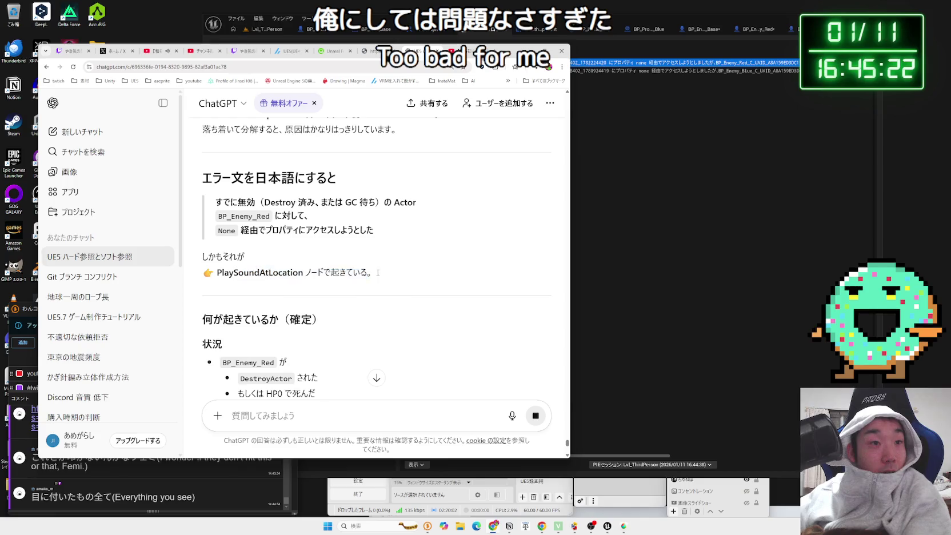
{"action": "left_click_drag", "start_coordinate": [217, 272], "coordinate": [373, 273]}
{"action": "left_click", "coordinate": [373, 273]}
{"action": "scroll", "coordinate": [329, 271], "scroll_direction": "down", "scroll_amount": 3}
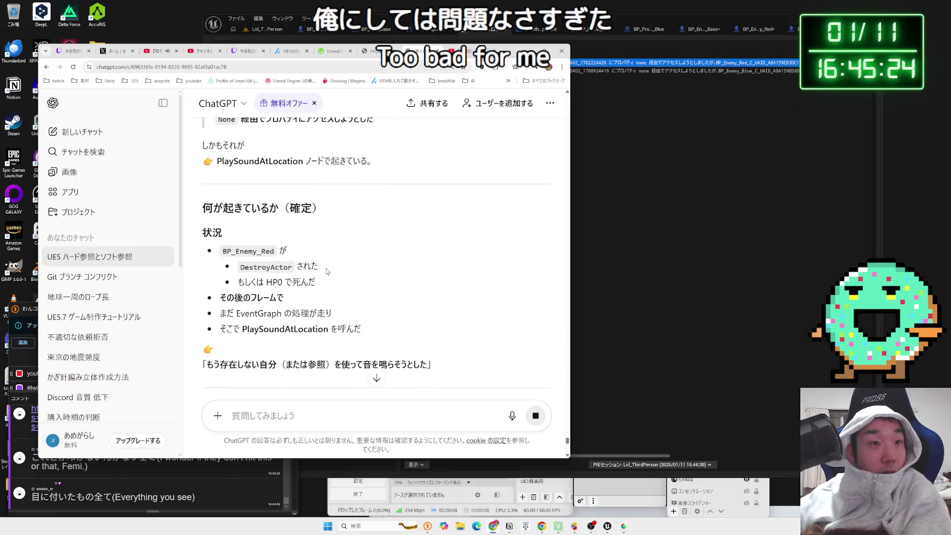
{"action": "left_click_drag", "start_coordinate": [260, 265], "coordinate": [318, 266]}
{"action": "left_click", "coordinate": [320, 282]}
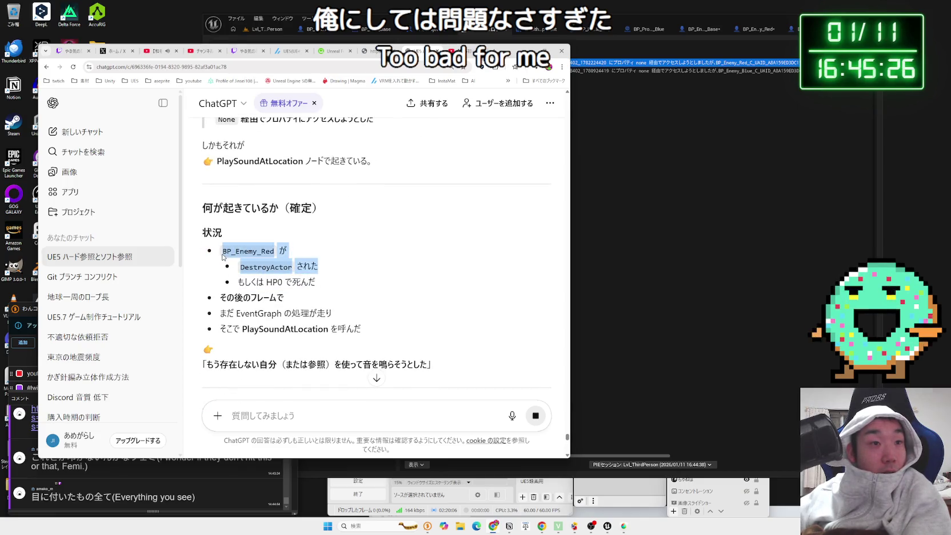
{"action": "left_click", "coordinate": [229, 259]}
{"action": "scroll", "coordinate": [329, 278], "scroll_direction": "down", "scroll_amount": 2}
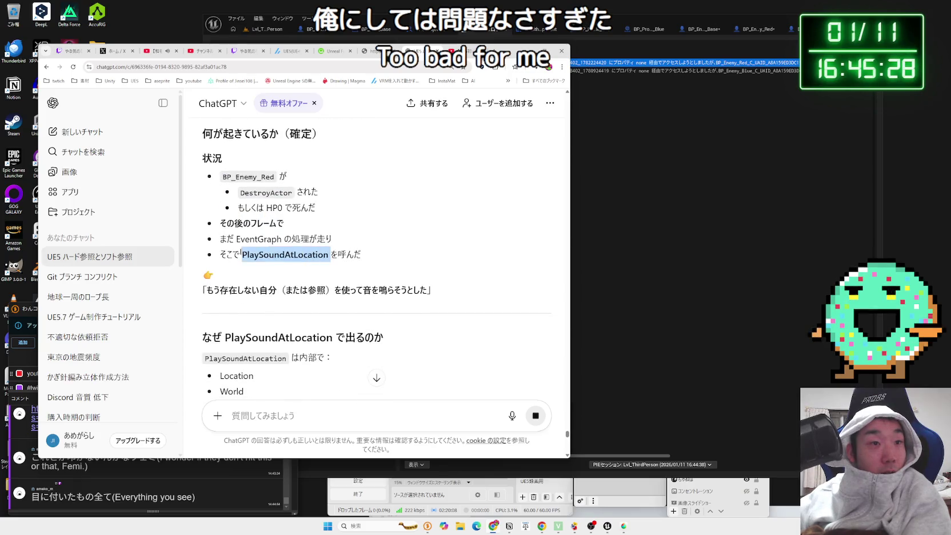
{"action": "scroll", "coordinate": [369, 255], "scroll_direction": "down", "scroll_amount": 3}
{"action": "mouse_move", "coordinate": [350, 251]}
{"action": "left_mouse_down"}
{"action": "mouse_move", "coordinate": [203, 226]}
{"action": "mouse_move", "coordinate": [318, 292]}
{"action": "left_mouse_up"}
{"action": "left_click_drag", "start_coordinate": [246, 282], "coordinate": [219, 264]}
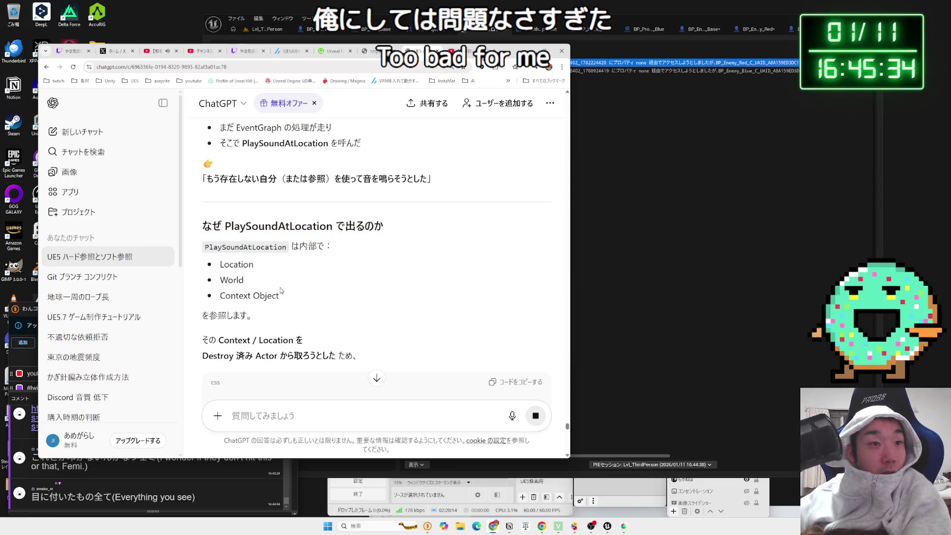
- Review the suggested fixes: play the sound before DestroyActor, save the location first, or check IsValid
{"action": "scroll", "coordinate": [281, 292], "scroll_direction": "down", "scroll_amount": 4}
{"action": "scroll", "coordinate": [281, 290], "scroll_direction": "up", "scroll_amount": 2}
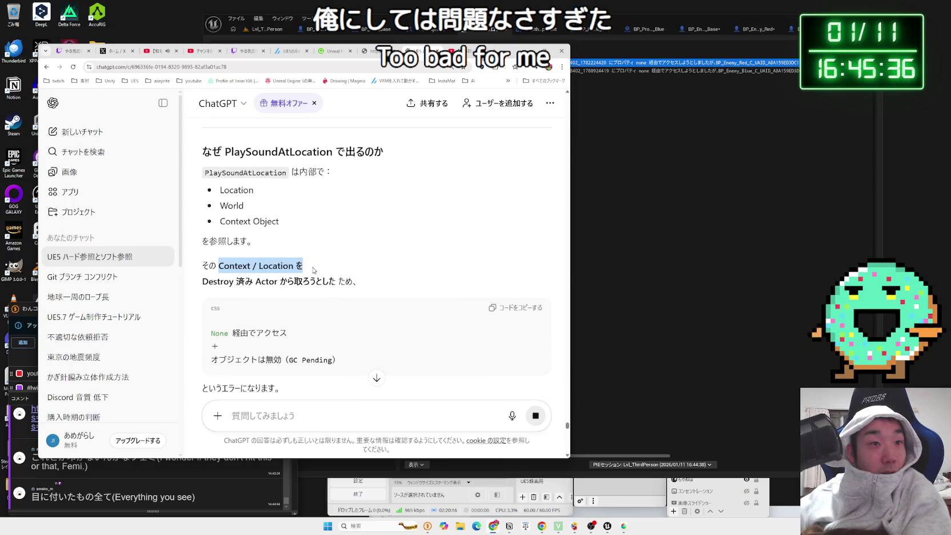
{"action": "scroll", "coordinate": [244, 276], "scroll_direction": "down", "scroll_amount": 5}
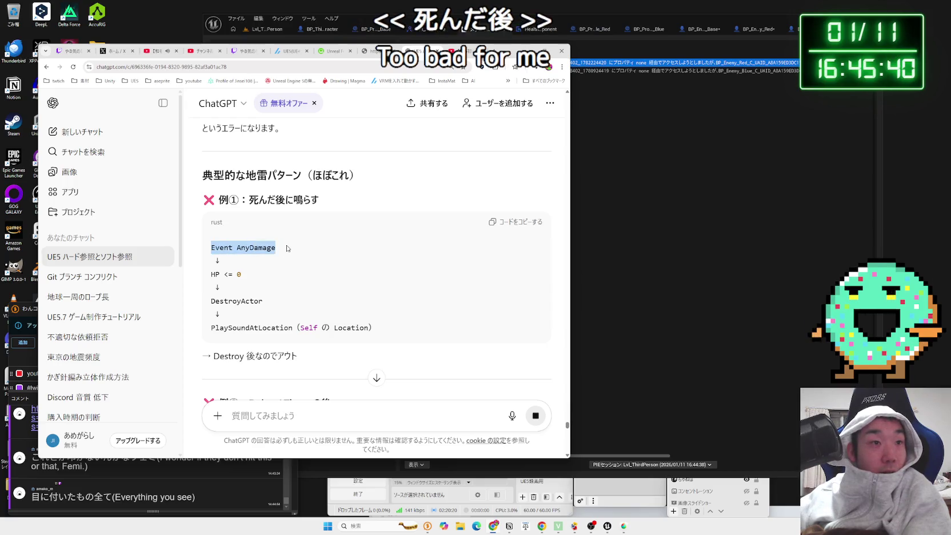
{"action": "scroll", "coordinate": [285, 248], "scroll_direction": "down", "scroll_amount": 1}
{"action": "left_click_drag", "start_coordinate": [222, 240], "coordinate": [395, 253]}
{"action": "scroll", "coordinate": [394, 252], "scroll_direction": "down", "scroll_amount": 1}
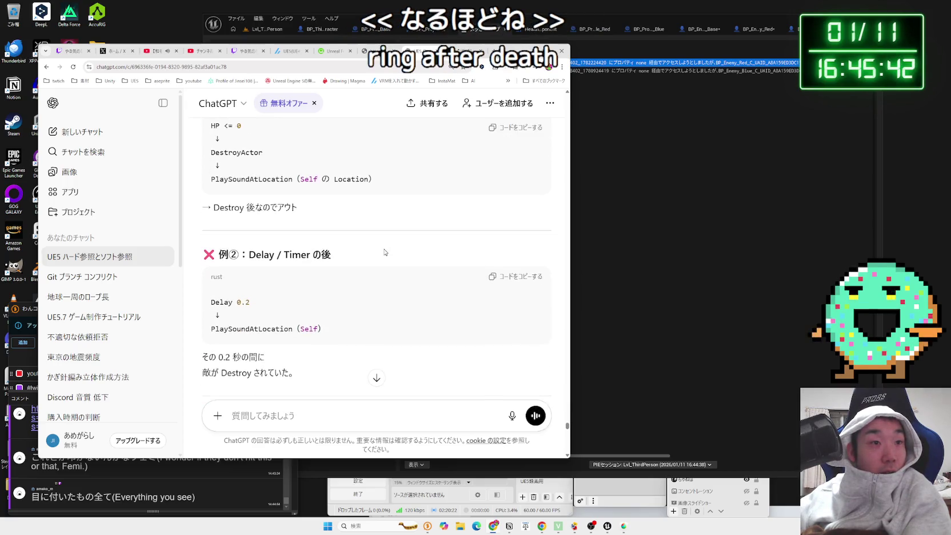
{"action": "left_click_drag", "start_coordinate": [332, 255], "coordinate": [249, 254]}
{"action": "scroll", "coordinate": [333, 254], "scroll_direction": "down", "scroll_amount": 2}
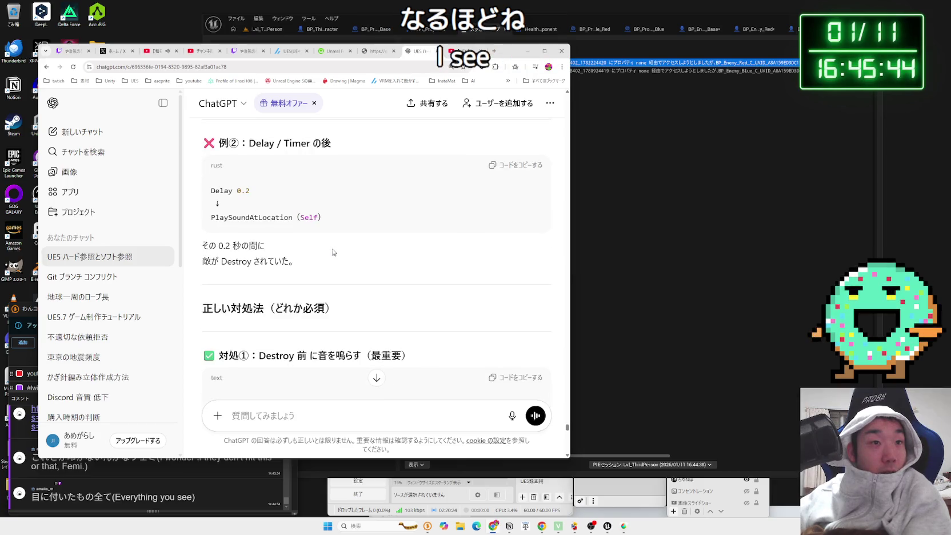
{"action": "left_click", "coordinate": [208, 244]}
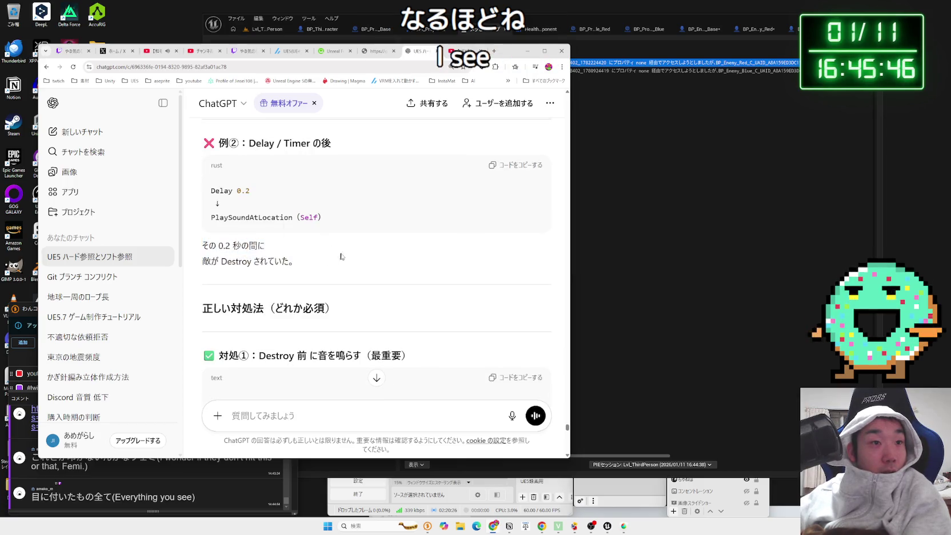
{"action": "scroll", "coordinate": [342, 254], "scroll_direction": "down", "scroll_amount": 2}
{"action": "mouse_move", "coordinate": [259, 207]}
{"action": "left_mouse_down"}
{"action": "mouse_move", "coordinate": [411, 207]}
{"action": "mouse_move", "coordinate": [354, 207]}
{"action": "left_mouse_up"}
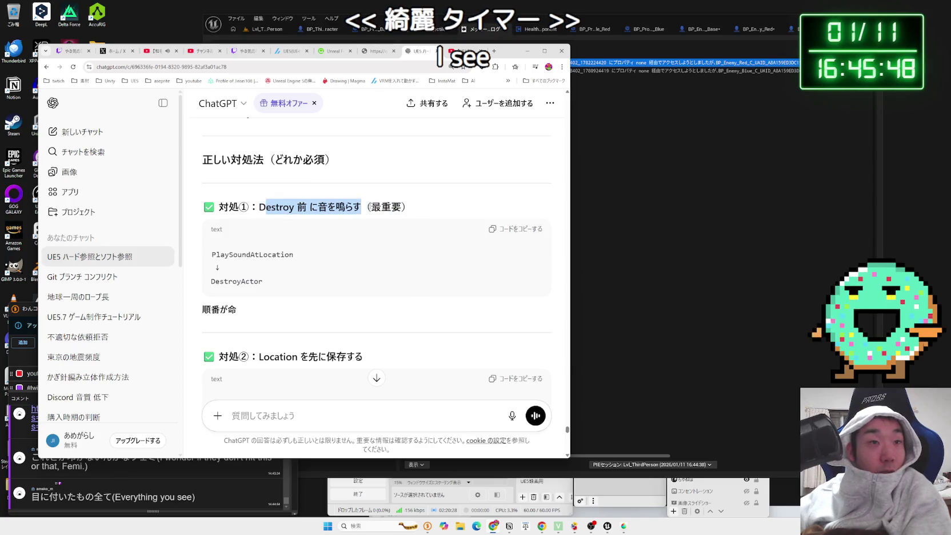
{"action": "left_click_drag", "start_coordinate": [259, 207], "coordinate": [410, 206]}
{"action": "left_click", "coordinate": [410, 207]}
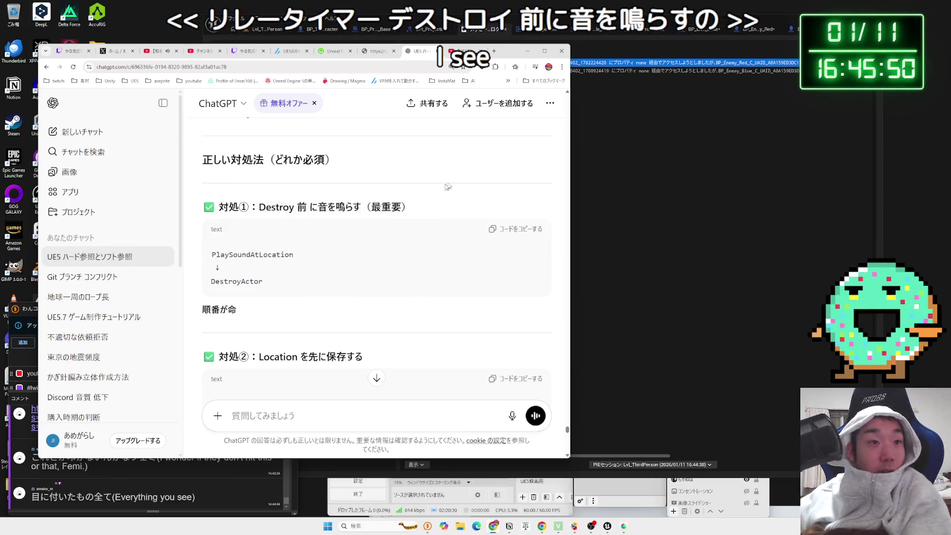
{"action": "scroll", "coordinate": [408, 268], "scroll_direction": "down", "scroll_amount": 2}
{"action": "mouse_move", "coordinate": [365, 247]}
{"action": "left_mouse_down"}
{"action": "mouse_move", "coordinate": [269, 247]}
{"action": "mouse_move", "coordinate": [377, 247]}
{"action": "left_mouse_up"}
{"action": "left_click", "coordinate": [377, 249]}
{"action": "scroll", "coordinate": [376, 249], "scroll_direction": "down", "scroll_amount": 3}
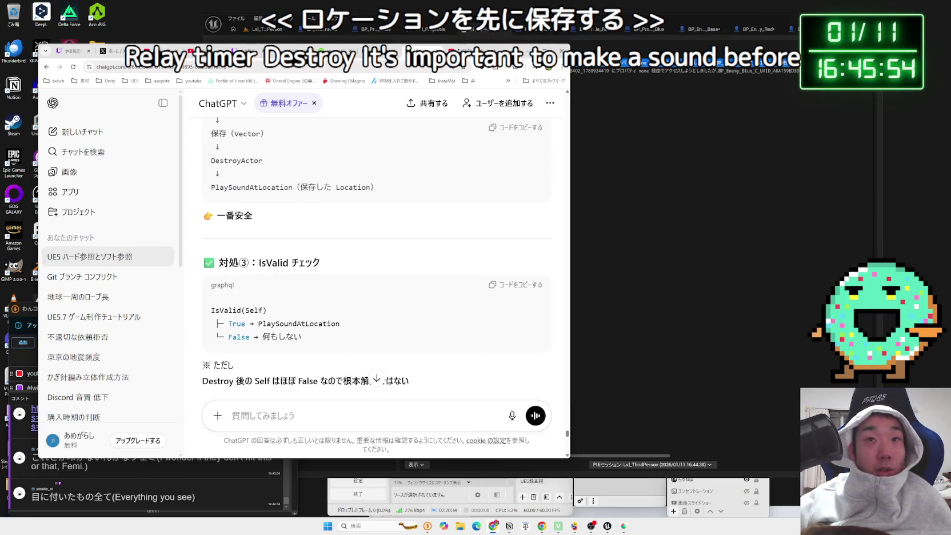
- Switch back to Unreal Engine and bring up the BP_Enemy_Base blueprint graph
{"action": "left_click", "coordinate": [667, 42]}
{"action": "left_click", "coordinate": [792, 30]}
{"action": "left_click", "coordinate": [689, 29]}
{"action": "left_click", "coordinate": [652, 29]}
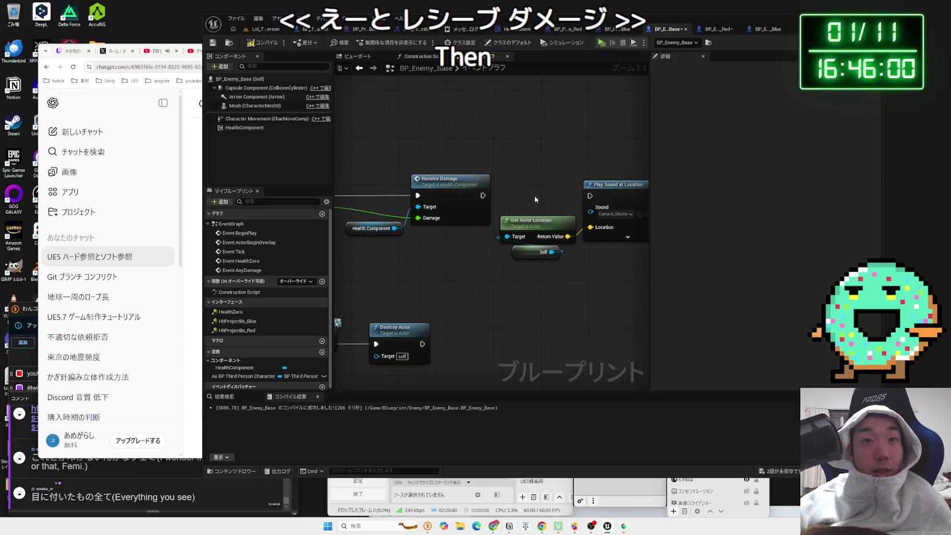
- Rearrange the Play Sound at Location, Get Actor Location and Self nodes left of Receive Damage
{"action": "left_click_drag", "start_coordinate": [598, 208], "coordinate": [521, 285]}
{"action": "left_click_drag", "start_coordinate": [445, 179], "coordinate": [594, 184]}
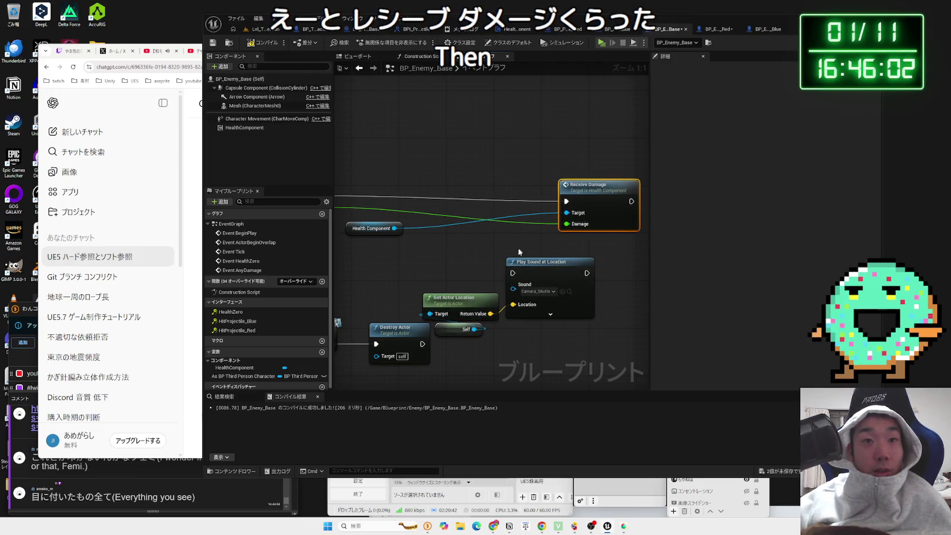
{"action": "mouse_move", "coordinate": [535, 278]}
{"action": "left_mouse_down"}
{"action": "mouse_move", "coordinate": [481, 190]}
{"action": "mouse_move", "coordinate": [433, 227]}
{"action": "left_mouse_up"}
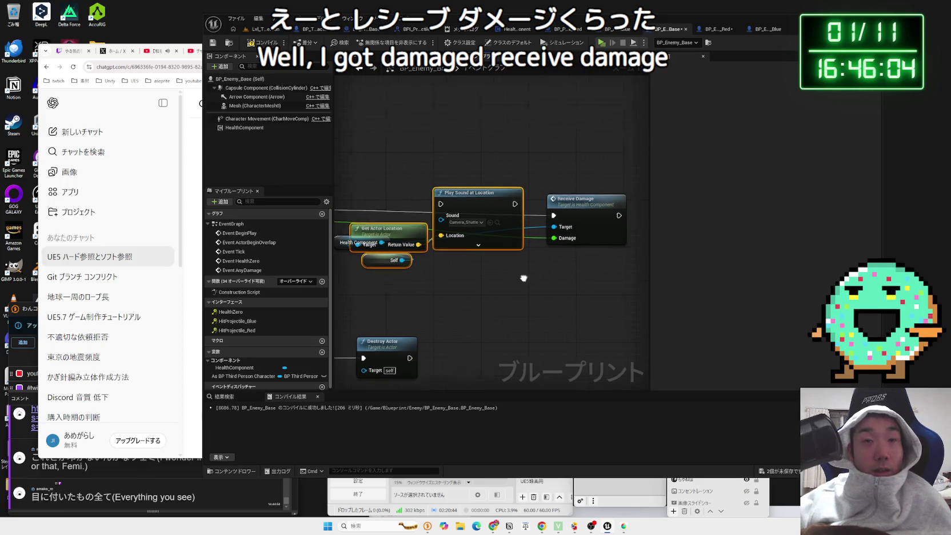
{"action": "left_click_drag", "start_coordinate": [571, 211], "coordinate": [598, 214]}
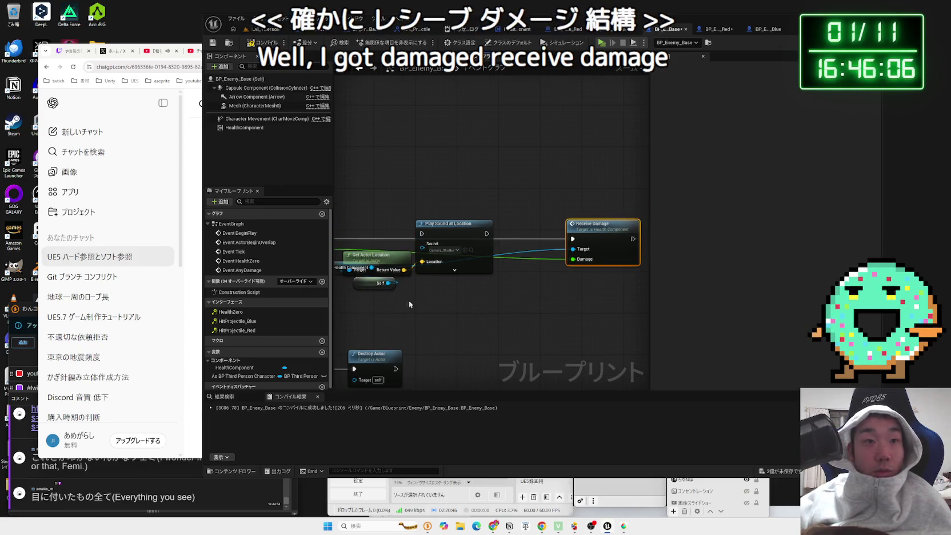
{"action": "scroll", "coordinate": [452, 289], "scroll_direction": "down", "scroll_amount": 1}
{"action": "mouse_move", "coordinate": [449, 256]}
{"action": "left_mouse_down"}
{"action": "mouse_move", "coordinate": [490, 306]}
{"action": "mouse_move", "coordinate": [627, 269]}
{"action": "mouse_move", "coordinate": [565, 289]}
{"action": "left_mouse_up"}
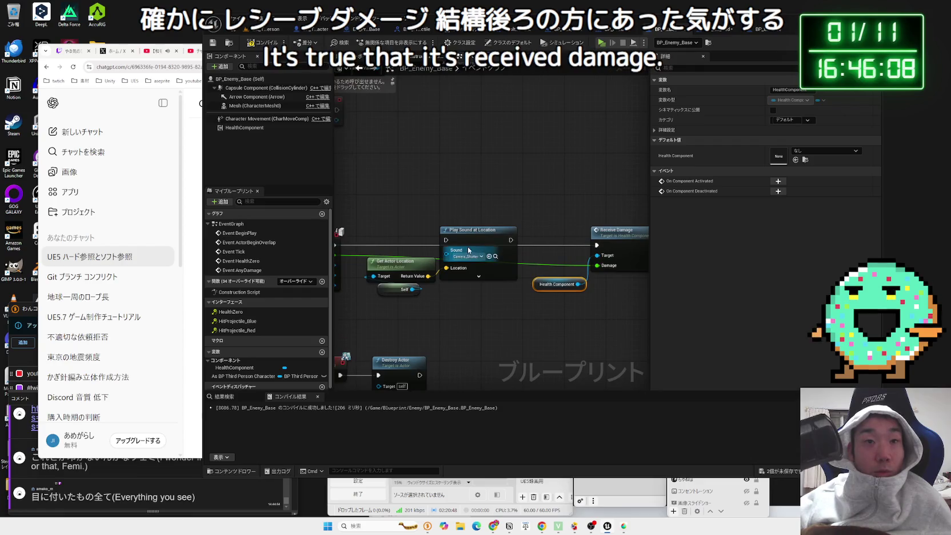
{"action": "left_click", "coordinate": [463, 232]}
{"action": "left_click_drag", "start_coordinate": [463, 232], "coordinate": [458, 237]}
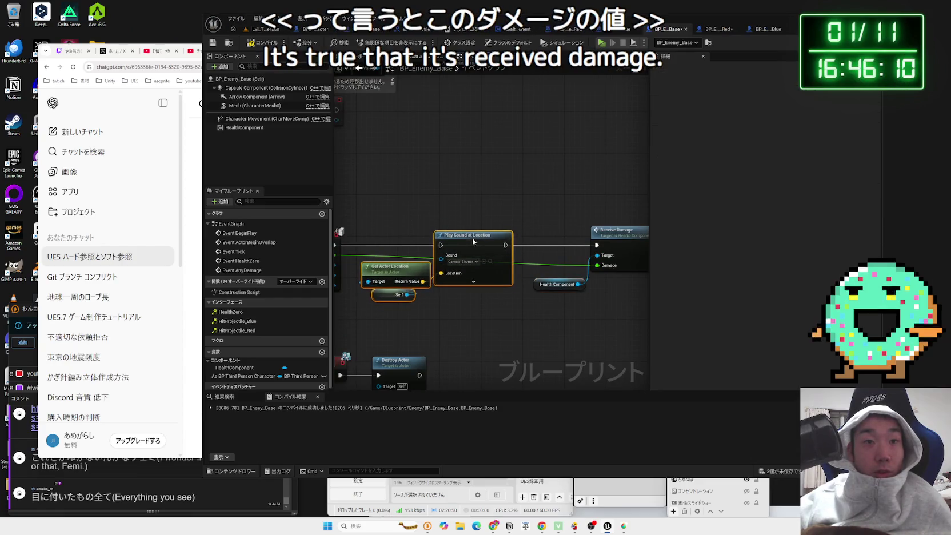
- Run Receive Damage after Play Sound at Location and feed it the event's Damage value
{"action": "left_click_drag", "start_coordinate": [522, 250], "coordinate": [531, 246]}
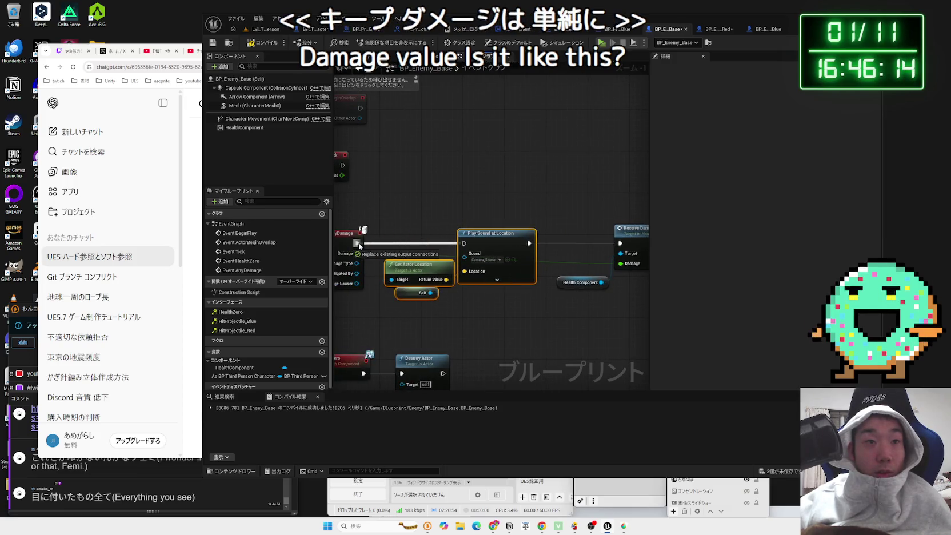
{"action": "left_click_drag", "start_coordinate": [356, 253], "coordinate": [620, 264]}
{"action": "left_click_drag", "start_coordinate": [496, 233], "coordinate": [502, 233]}
{"action": "left_click", "coordinate": [540, 321]}
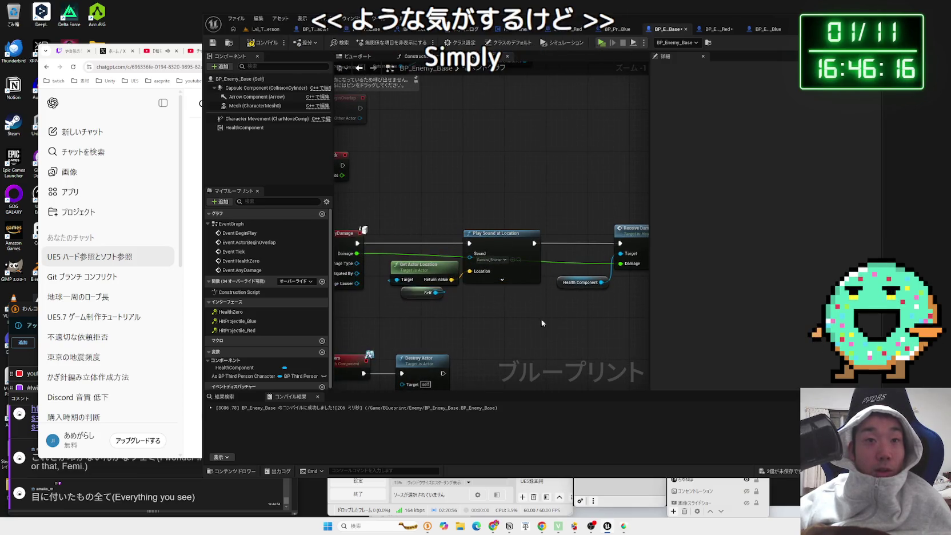
- Save all changed assets and return to the LvL_ThirdPerson level
{"action": "left_click", "coordinate": [790, 469]}
{"action": "key", "text": "Return"}
{"action": "left_click", "coordinate": [258, 29]}
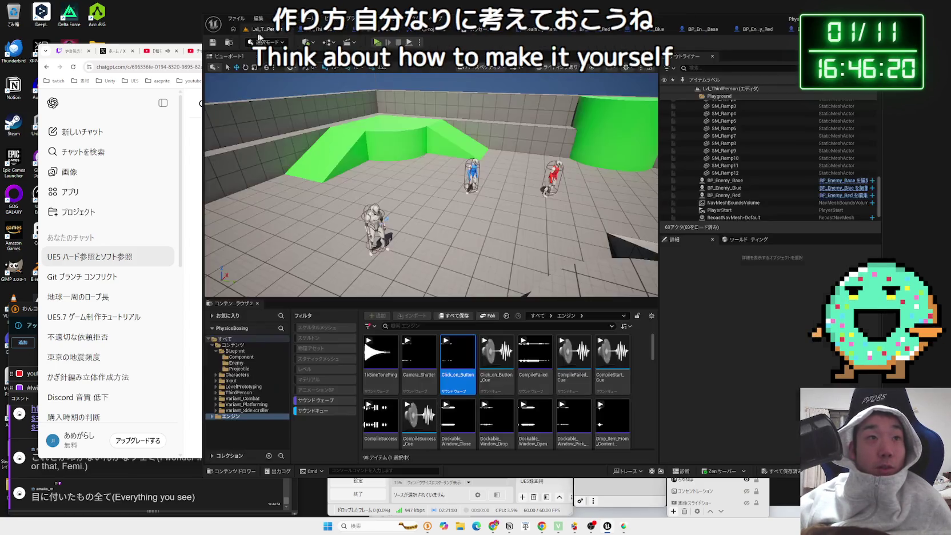
- Start a play session and run the character forward toward the enemies
{"action": "left_click", "coordinate": [376, 44]}
{"action": "key", "text": "w"}
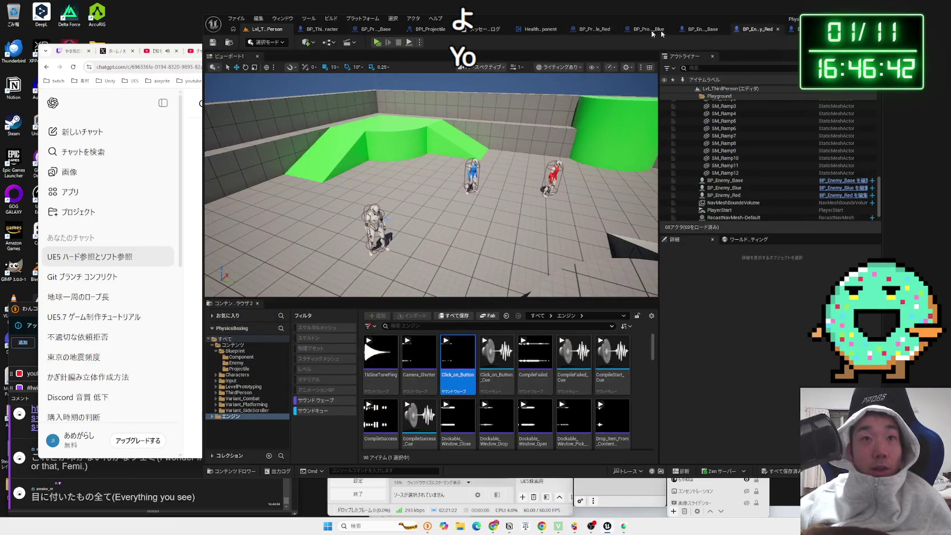
{"action": "left_click", "coordinate": [488, 29]}
- Dismiss the Message Log, playtest shooting red and blue projectiles, and exit the preview
{"action": "left_click", "coordinate": [504, 30]}
{"action": "left_click", "coordinate": [286, 29]}
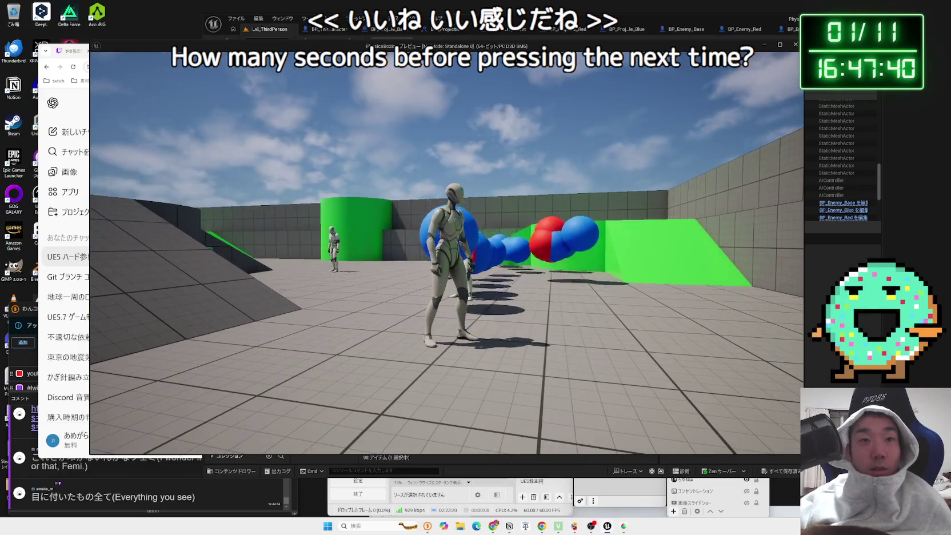
{"action": "key", "text": "Escape"}
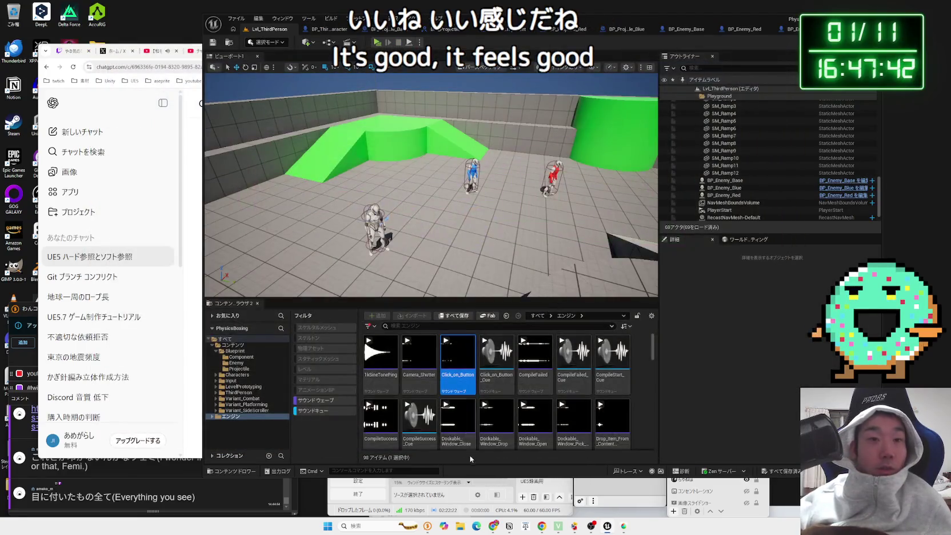
- Show the Blueprint folder's assets and compare with the Qiita tutorial's blueprint screenshot
{"action": "left_click", "coordinate": [240, 352]}
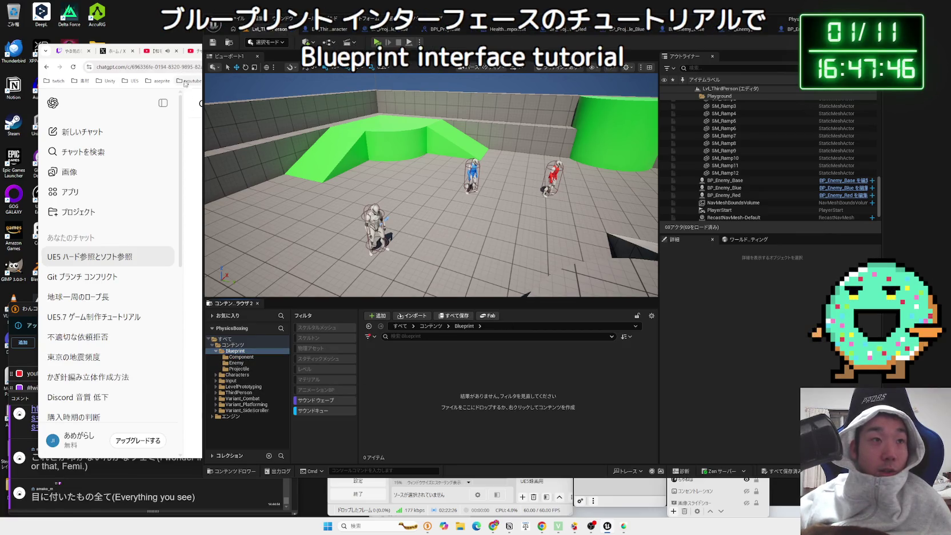
{"action": "left_click_drag", "start_coordinate": [202, 81], "coordinate": [571, 82]}
{"action": "left_click", "coordinate": [320, 50]}
{"action": "key", "text": "ctrl+w"}
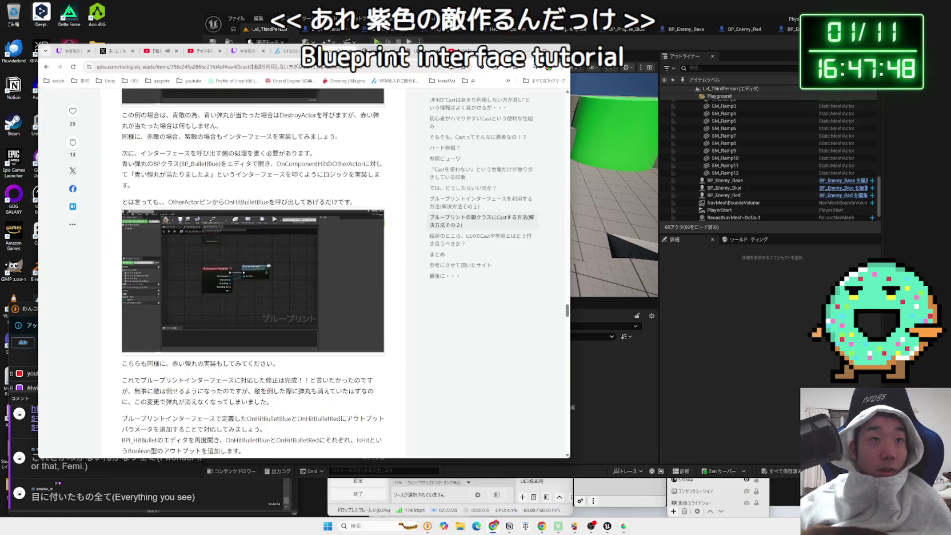
{"action": "key", "text": "alt+Tab"}
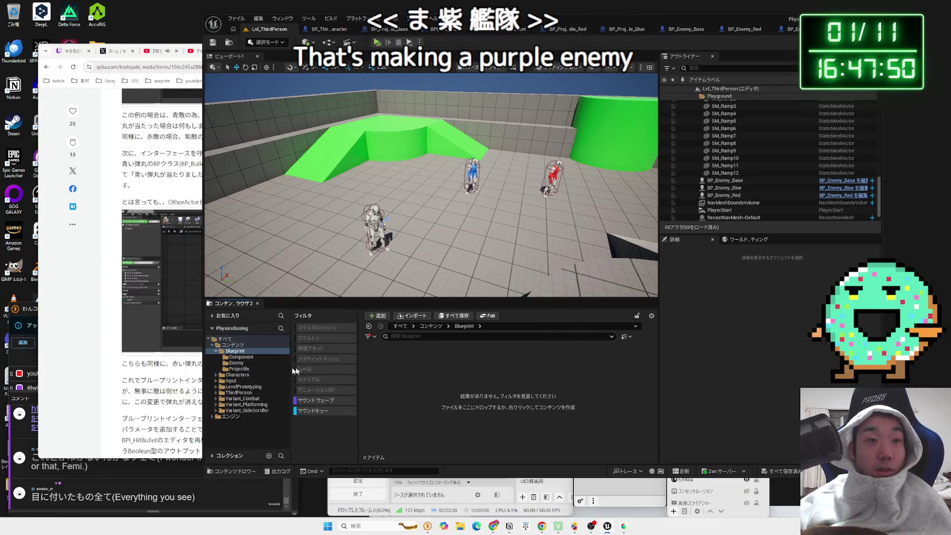
- Toggle the Sound Wave filter and browse the All Filters asset-type categories
{"action": "left_click", "coordinate": [310, 399]}
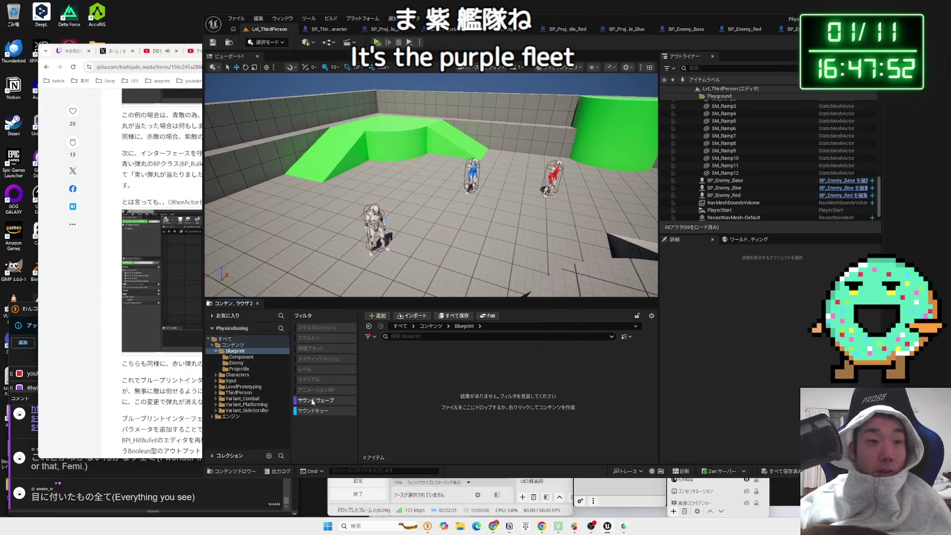
{"action": "left_click", "coordinate": [369, 336]}
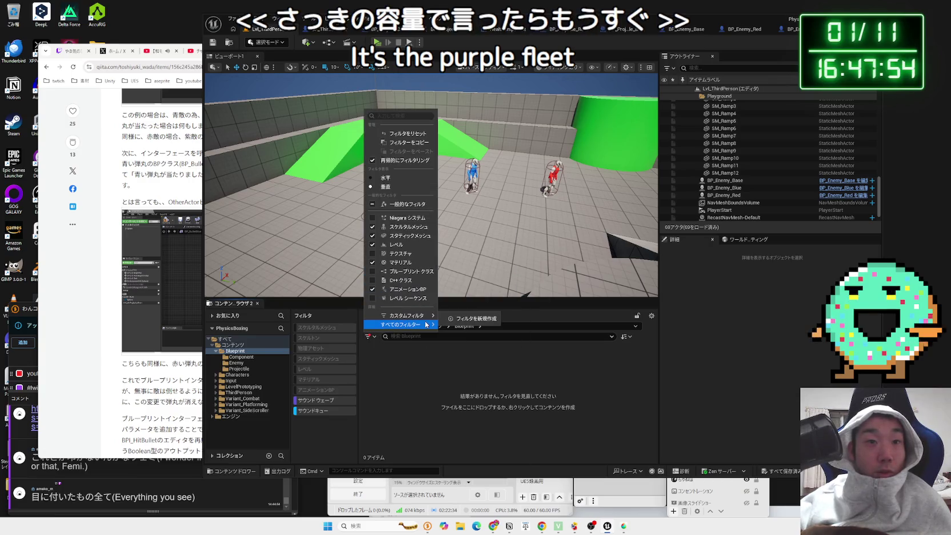
{"action": "mouse_move", "coordinate": [429, 325]}
{"action": "mouse_move", "coordinate": [479, 394]}
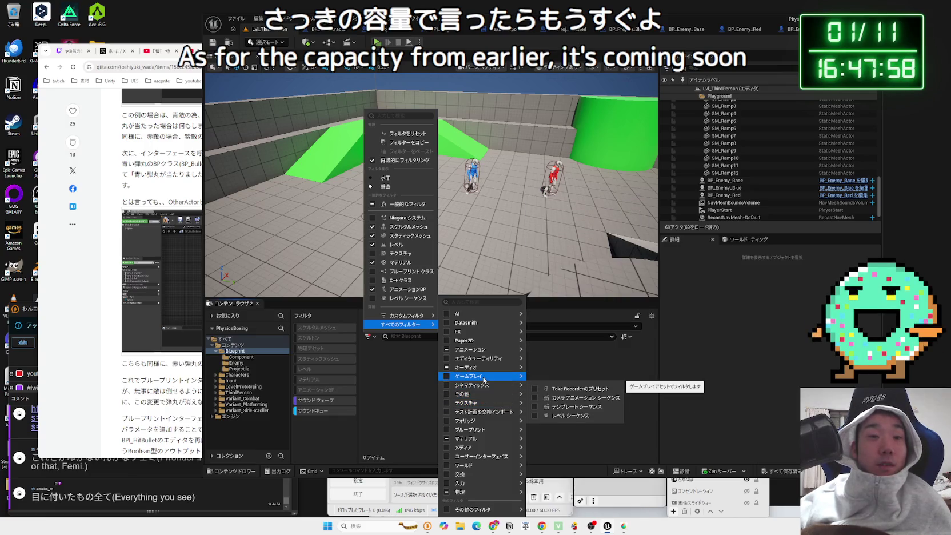
{"action": "mouse_move", "coordinate": [480, 429]}
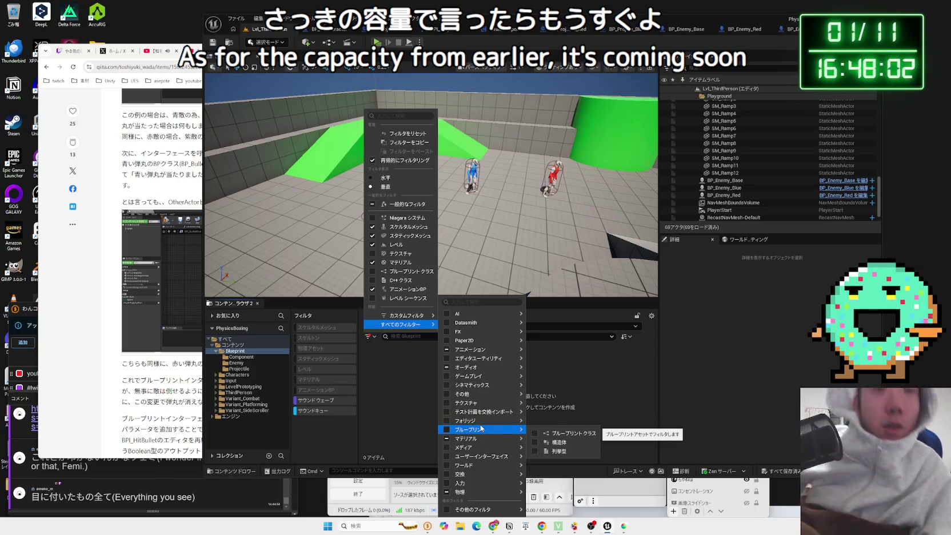
{"action": "mouse_move", "coordinate": [513, 462]}
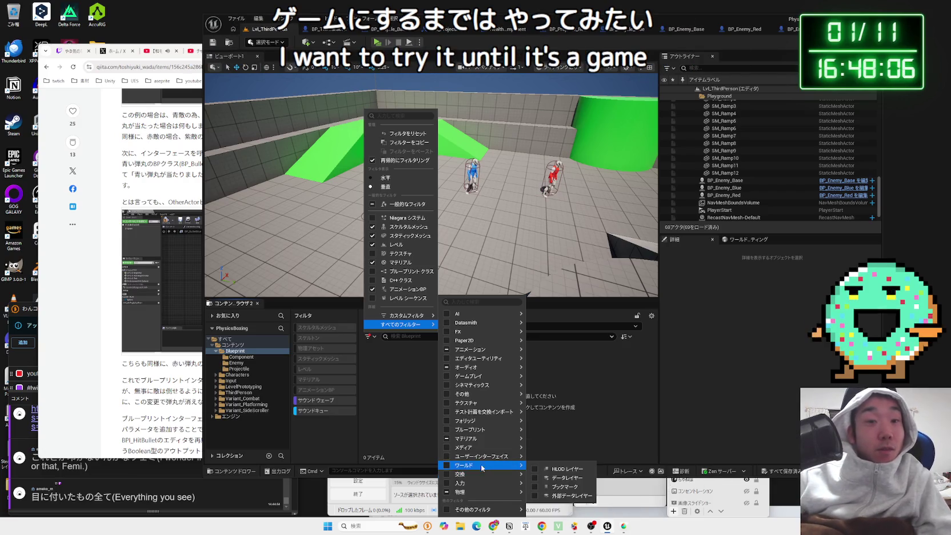
{"action": "mouse_move", "coordinate": [483, 466]}
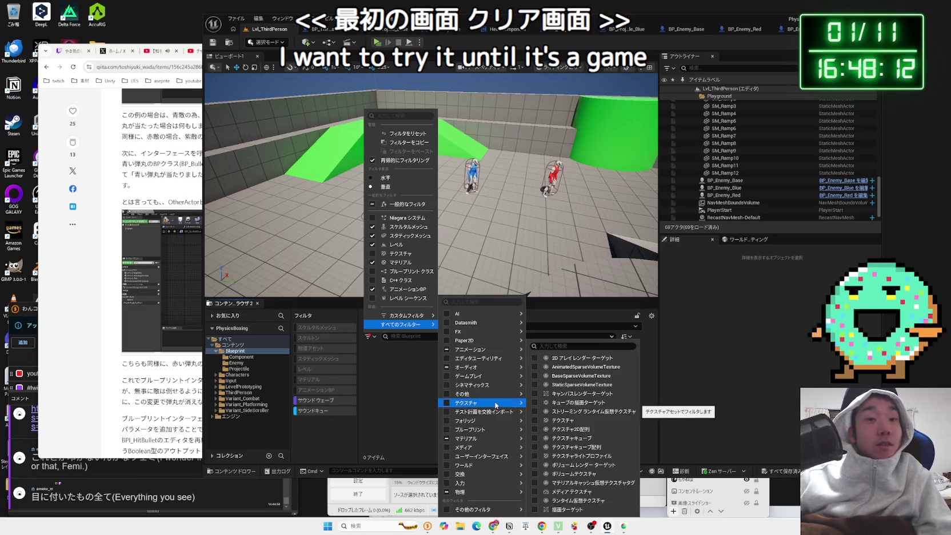
{"action": "mouse_move", "coordinate": [500, 376]}
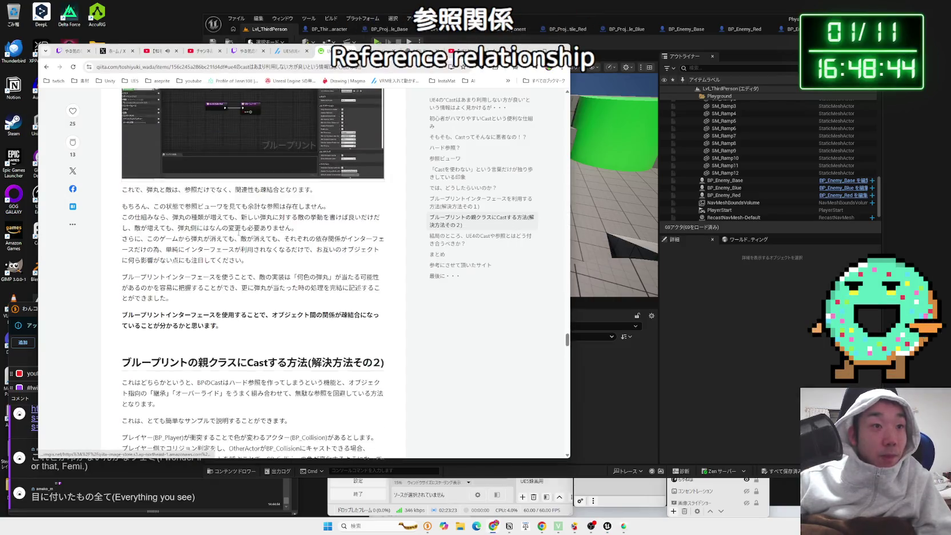
{"action": "scroll", "coordinate": [238, 234], "scroll_direction": "down", "scroll_amount": 10}
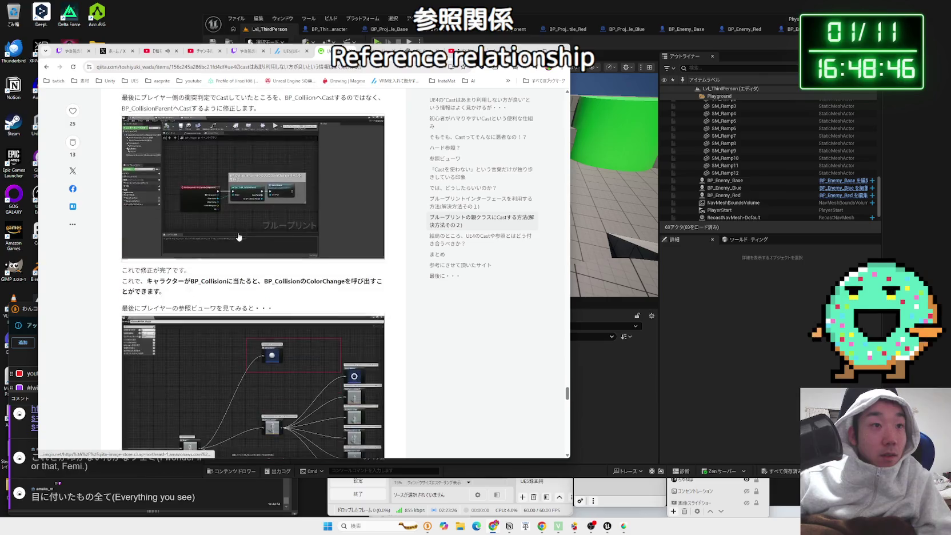
{"action": "scroll", "coordinate": [238, 236], "scroll_direction": "down", "scroll_amount": 4}
{"action": "scroll", "coordinate": [239, 236], "scroll_direction": "down", "scroll_amount": 10}
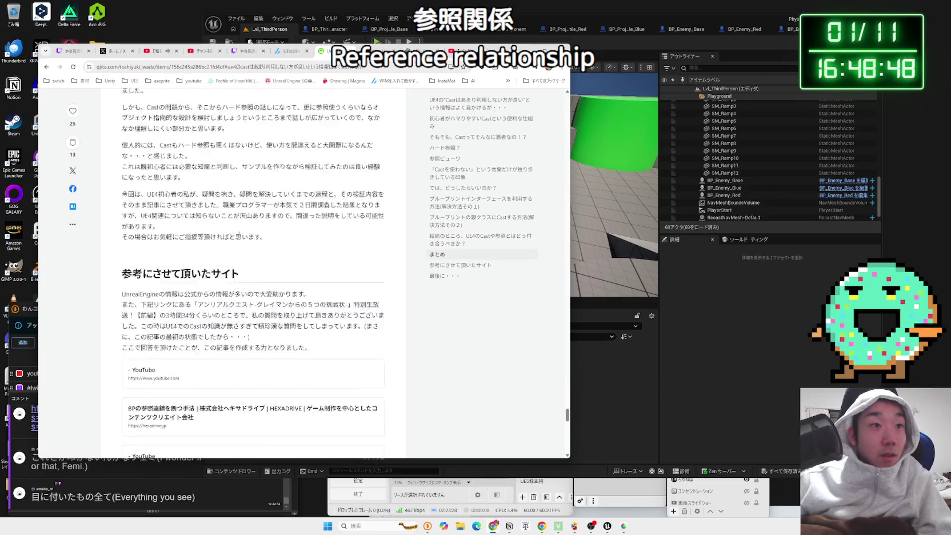
{"action": "scroll", "coordinate": [247, 238], "scroll_direction": "up", "scroll_amount": 7}
{"action": "scroll", "coordinate": [247, 238], "scroll_direction": "up", "scroll_amount": 10}
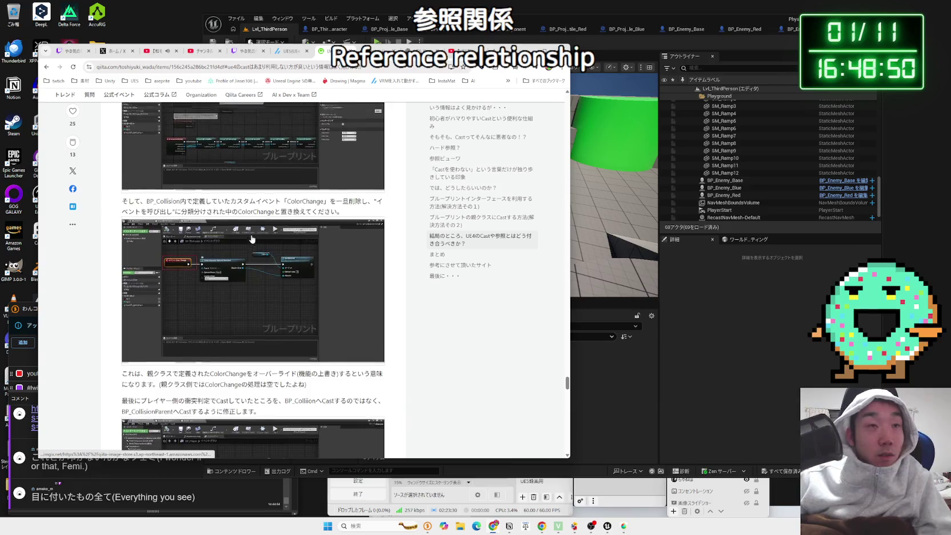
{"action": "scroll", "coordinate": [254, 237], "scroll_direction": "up", "scroll_amount": 6}
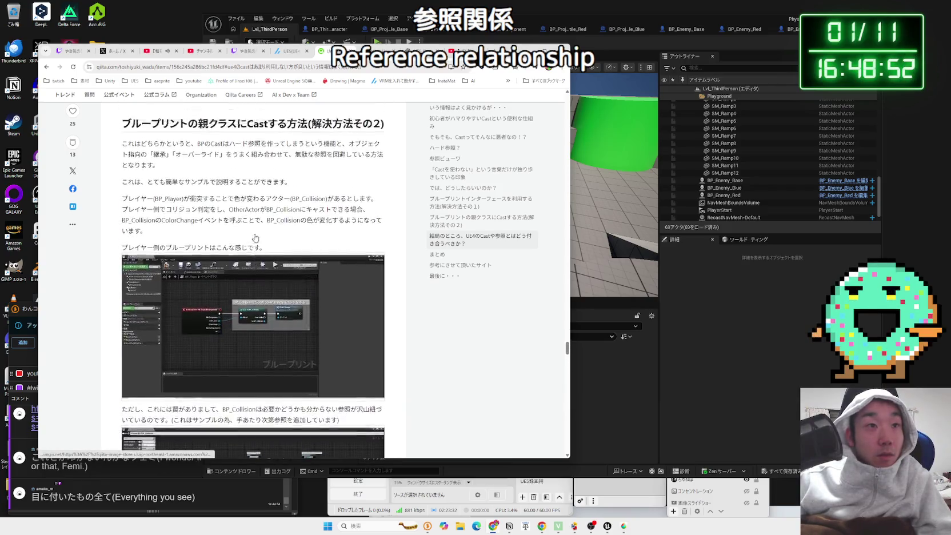
{"action": "scroll", "coordinate": [256, 237], "scroll_direction": "up", "scroll_amount": 8}
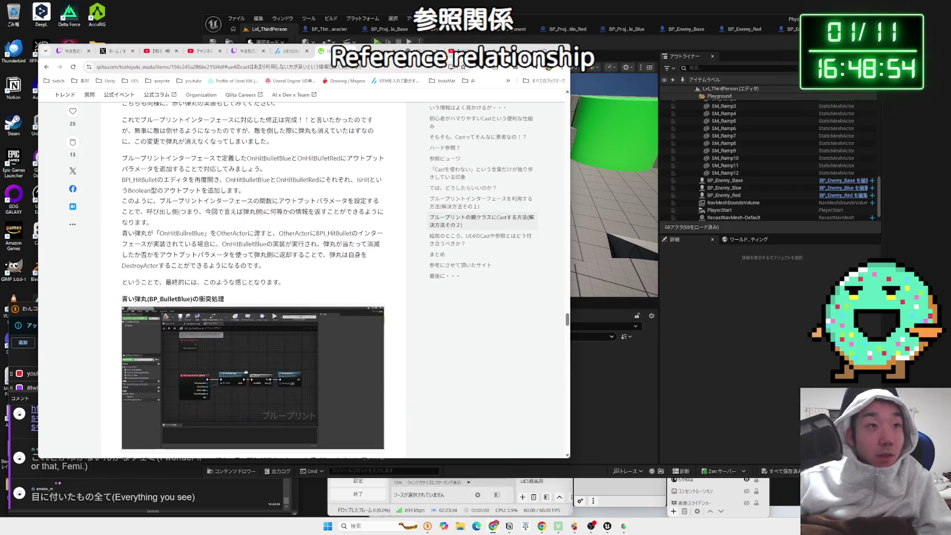
{"action": "key", "text": "alt+Tab"}
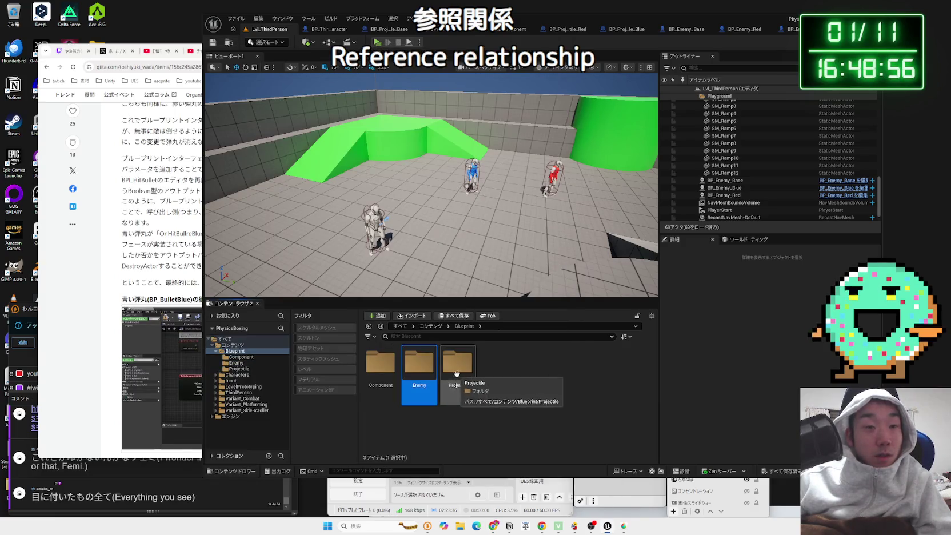
{"action": "left_click", "coordinate": [371, 360]}
- Create a child Blueprint of BP_Enemy_Base named BP_Enemy_Purple in the Enemy folder
{"action": "right_click", "coordinate": [370, 360]}
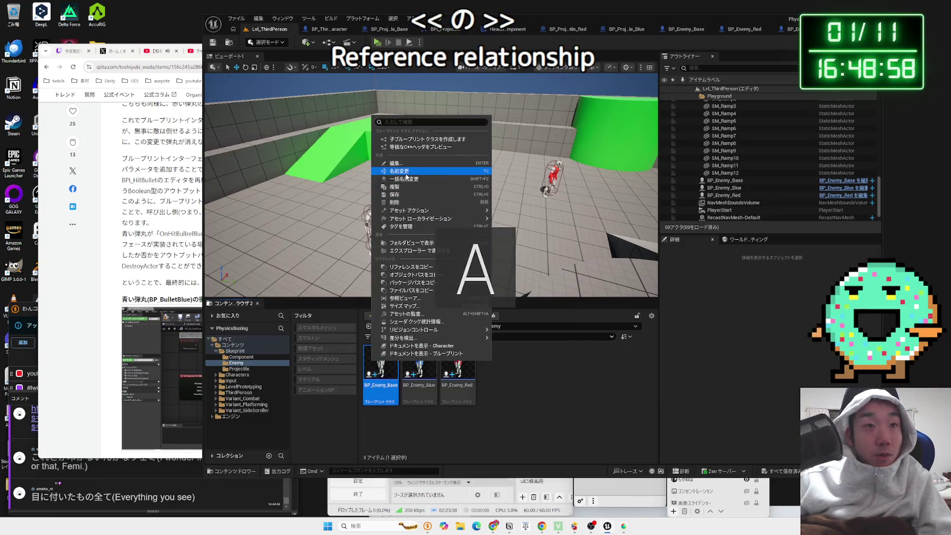
{"action": "left_click", "coordinate": [415, 139]}
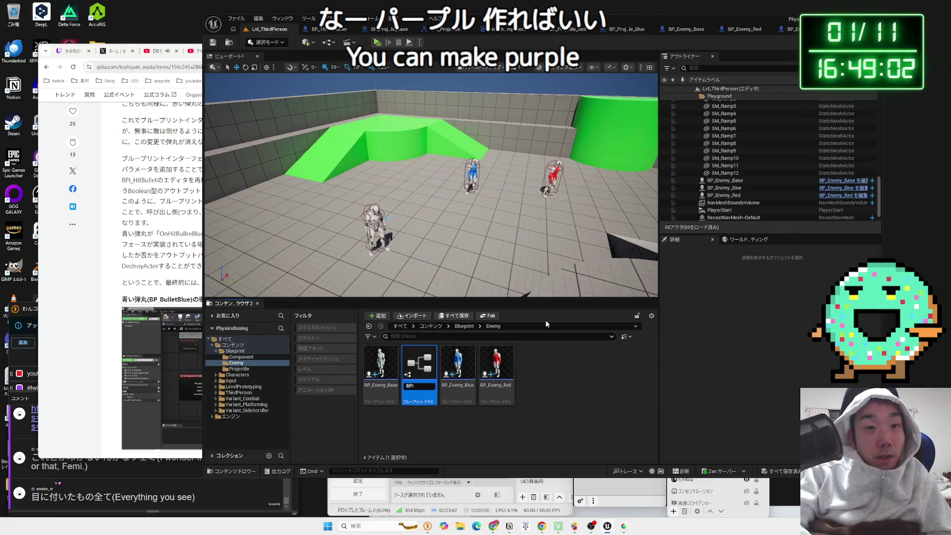
{"action": "type", "text": "nemy_"}
{"action": "type", "text": "my"}
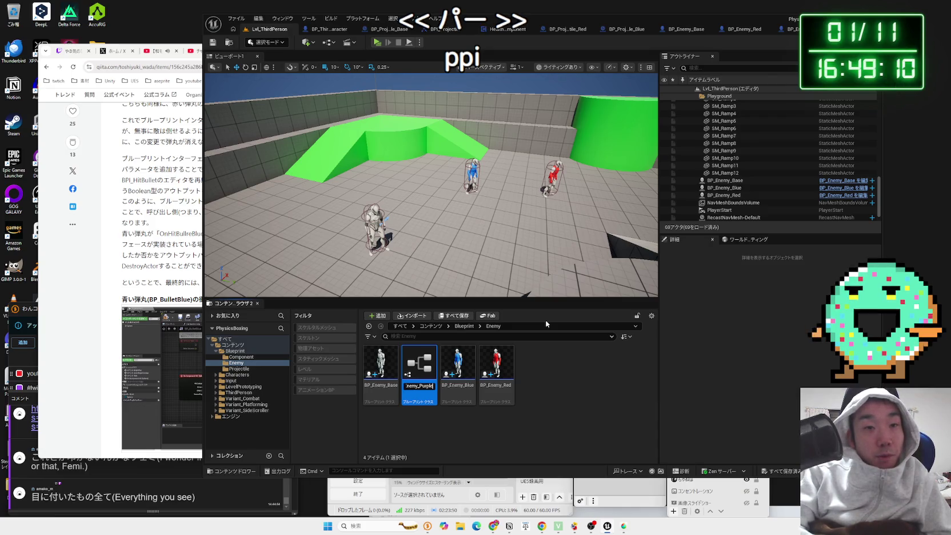
{"action": "key", "text": "Return"}
{"action": "key", "text": "alt+Tab"}
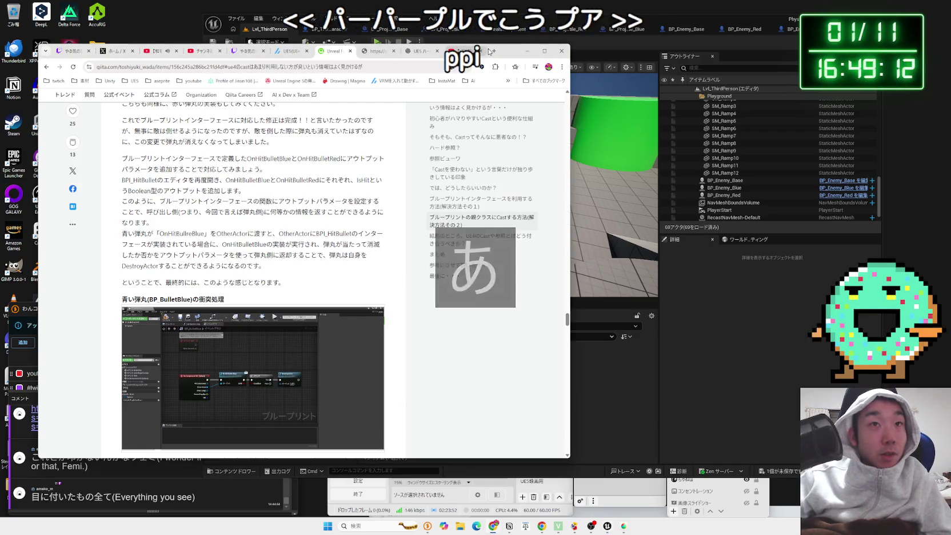
{"action": "left_click", "coordinate": [493, 51]}
- Search Google for パープル to check the purple colour, then return to Unreal
{"action": "type", "text": "pur"}
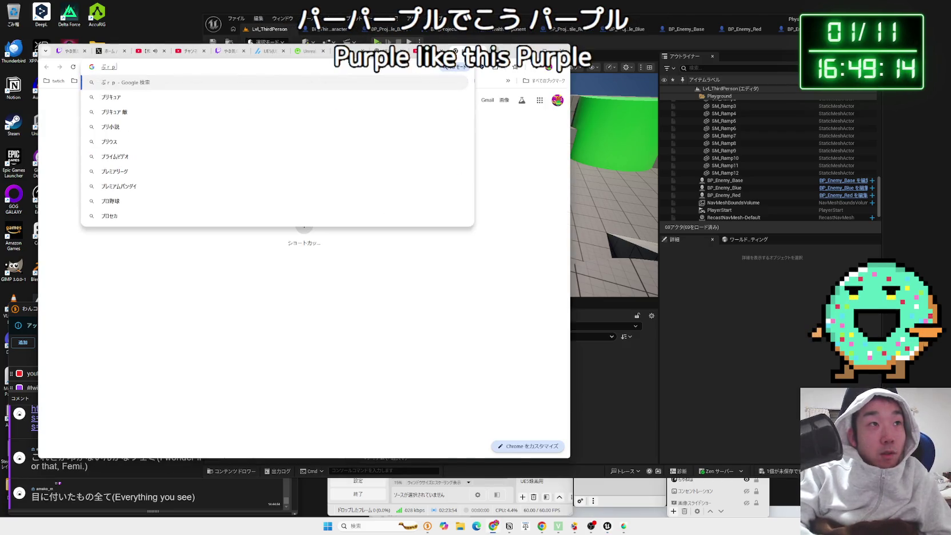
{"action": "key", "text": "Return"}
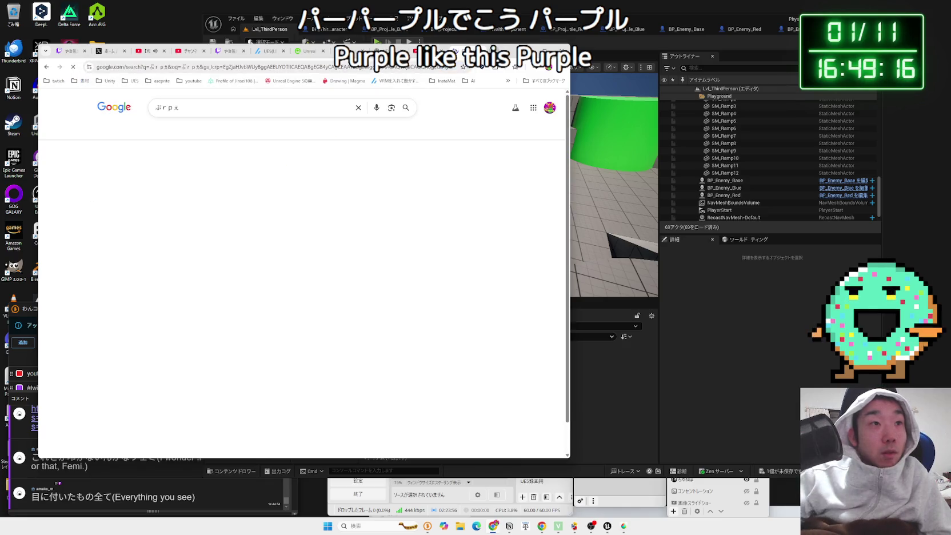
{"action": "double_click", "coordinate": [206, 109]}
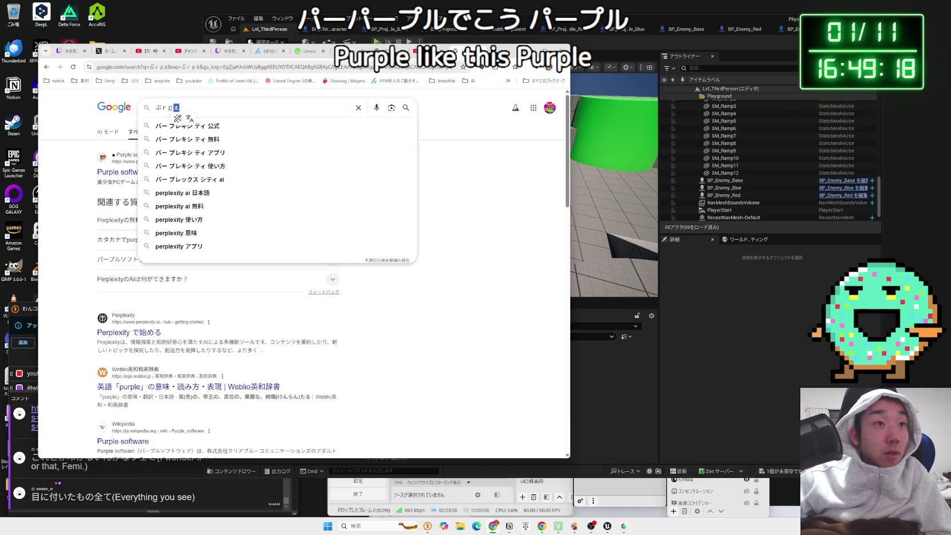
{"action": "key", "text": "BackSpace"}
{"action": "key", "text": "BackSpace"}
{"action": "key", "text": "BackSpace"}
{"action": "key", "text": "Zenkaku_Hankaku"}
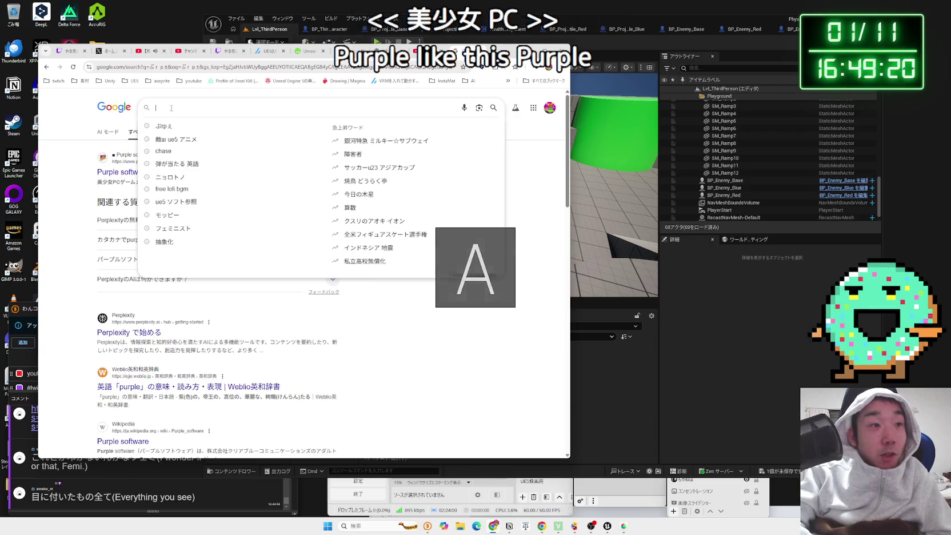
{"action": "type", "text": "purple"}
{"action": "key", "text": "BackSpace"}
{"action": "key", "text": "BackSpace"}
{"action": "key", "text": "BackSpace"}
{"action": "key", "text": "Zenkaku_Hankaku"}
{"action": "type", "text": "パープル"}
{"action": "key", "text": "Return"}
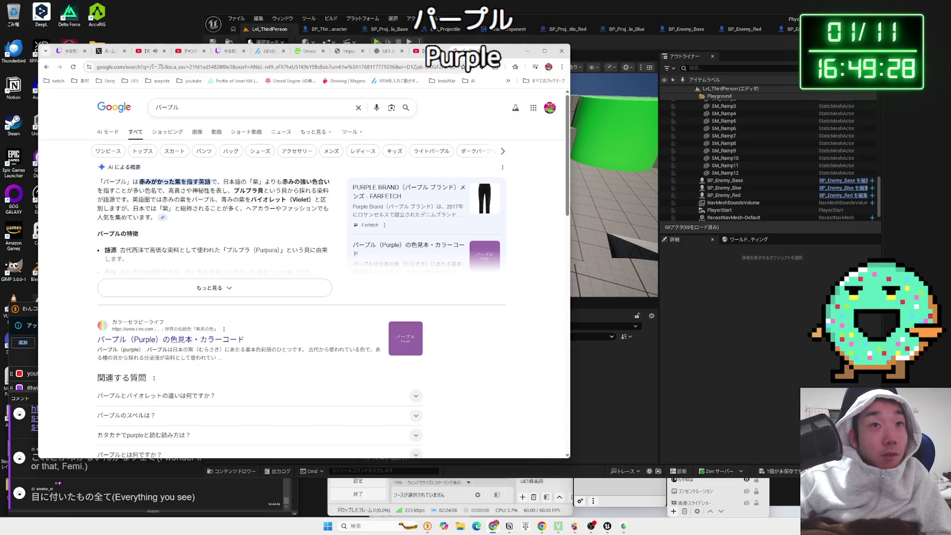
{"action": "key", "text": "ctrl+w"}
{"action": "left_click", "coordinate": [638, 405]}
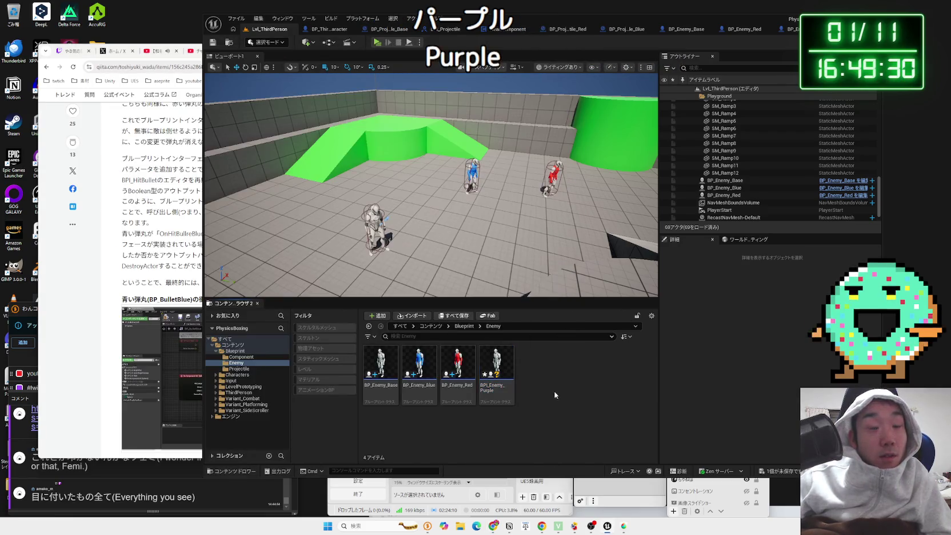
- Open the Projectile folder and inspect the blue and red projectile material instances
{"action": "left_click", "coordinate": [237, 369]}
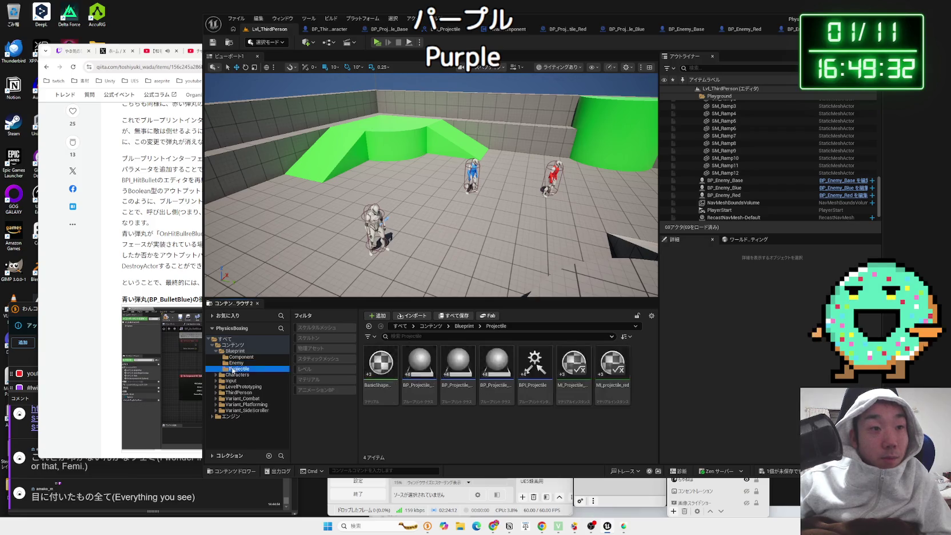
{"action": "left_click", "coordinate": [575, 377]}
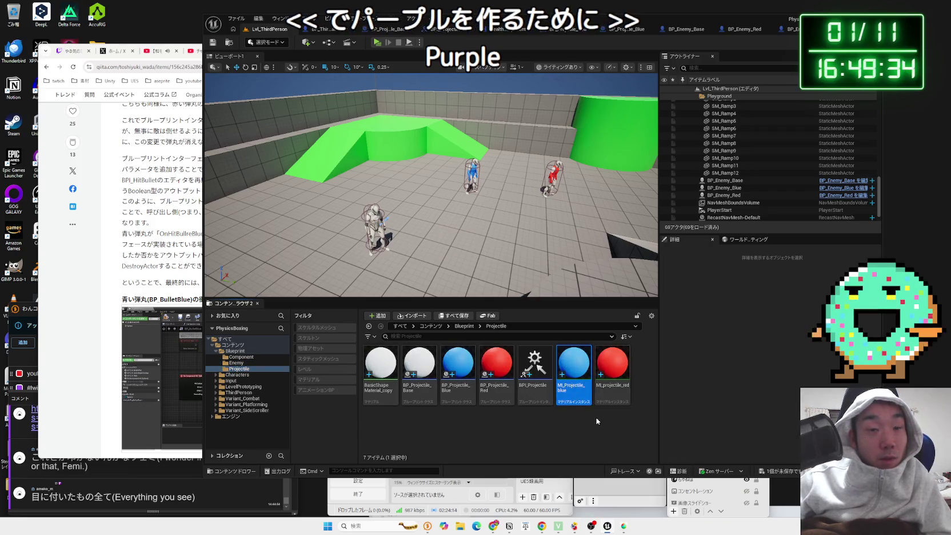
{"action": "left_click", "coordinate": [583, 388]}
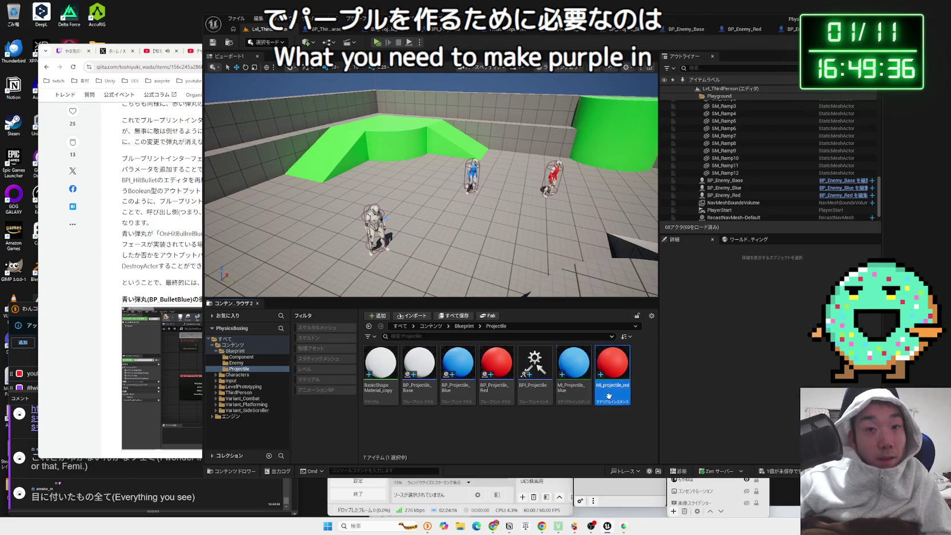
{"action": "left_click", "coordinate": [566, 427]}
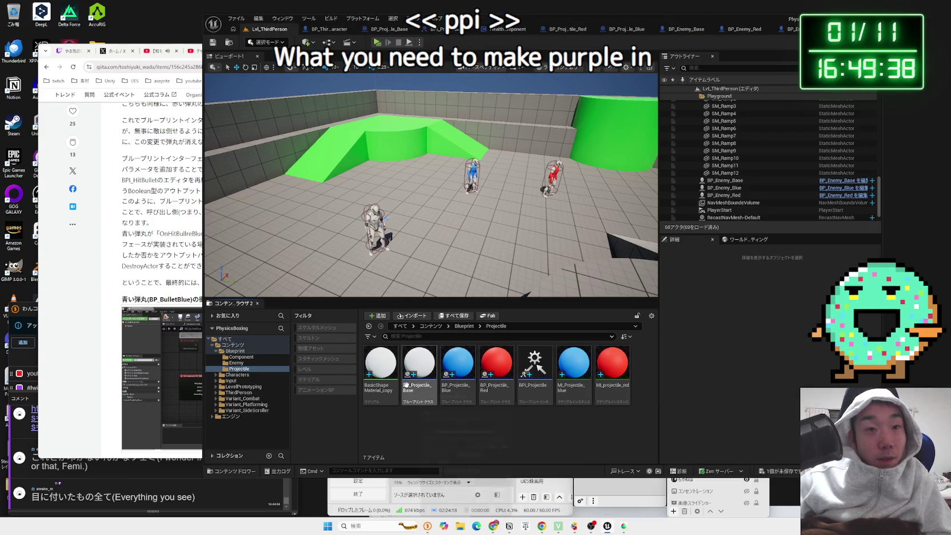
- Create a material instance of BasicShape_Material_copy named MI_Projectile_Purple and open it
{"action": "right_click", "coordinate": [379, 371]}
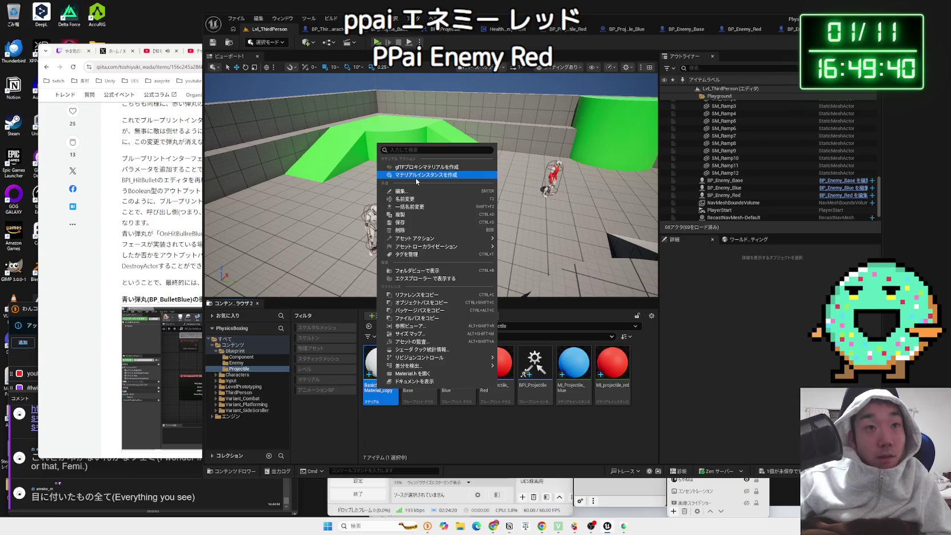
{"action": "left_click", "coordinate": [426, 174]}
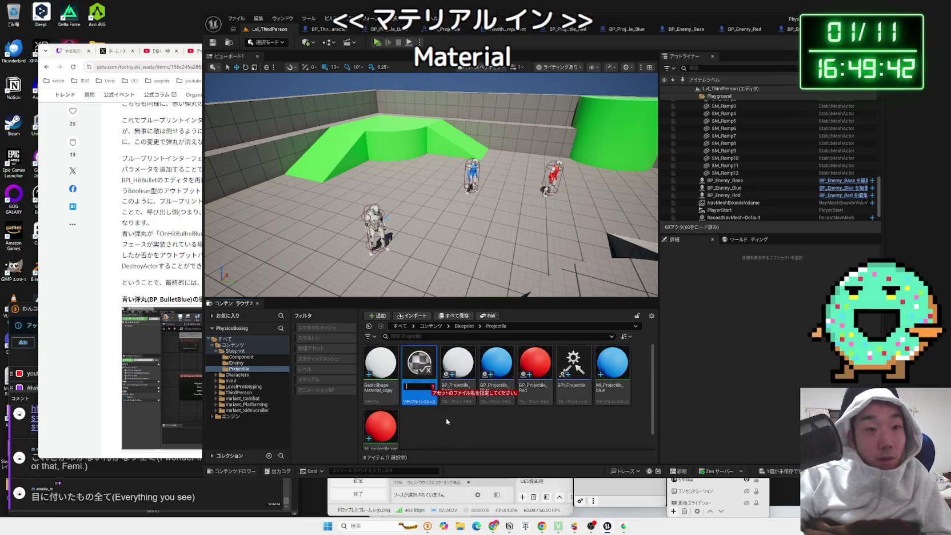
{"action": "type", "text": "MI_P"}
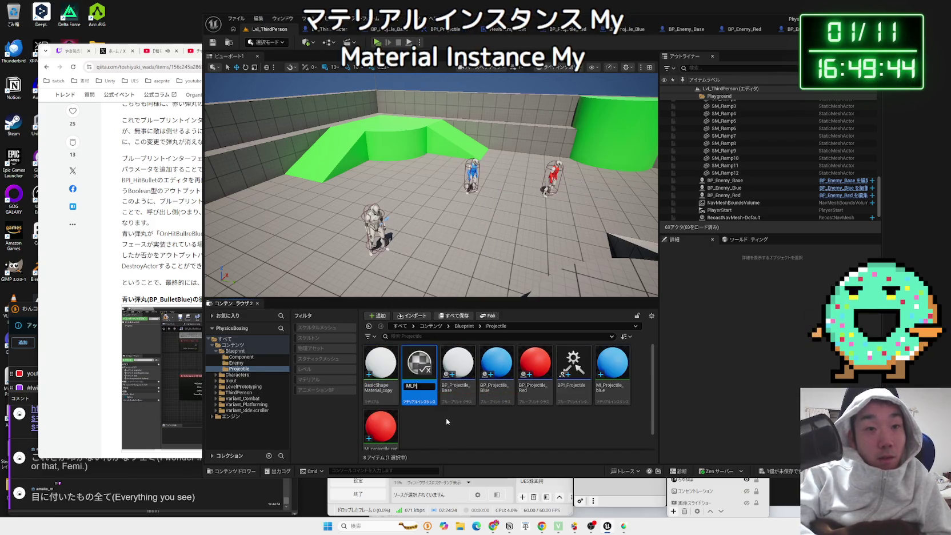
{"action": "type", "text": "rojectile_"}
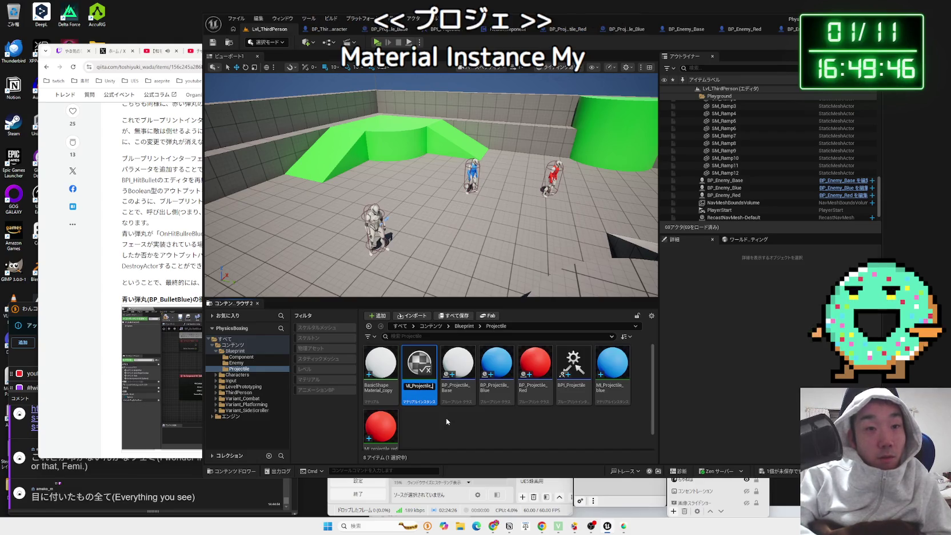
{"action": "type", "text": "Purple"}
{"action": "key", "text": "Return"}
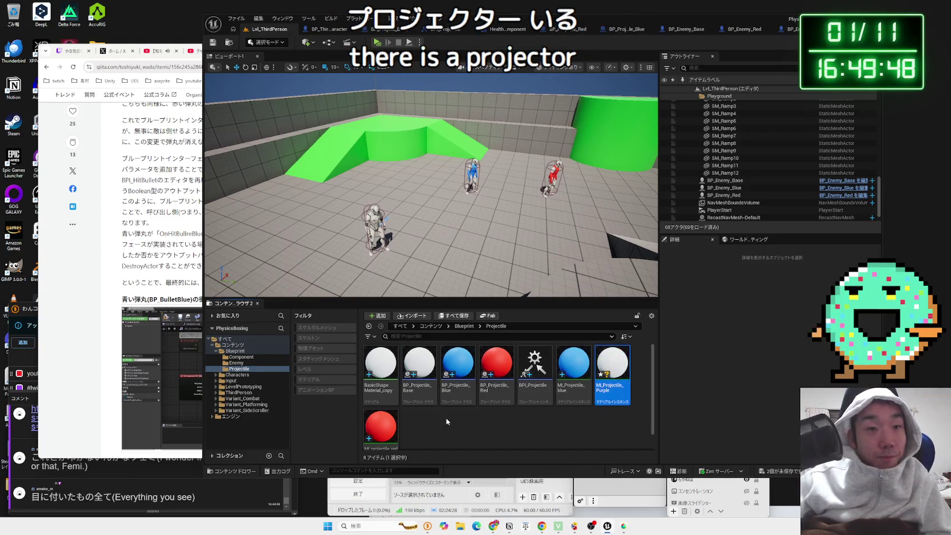
{"action": "key", "text": "Return"}
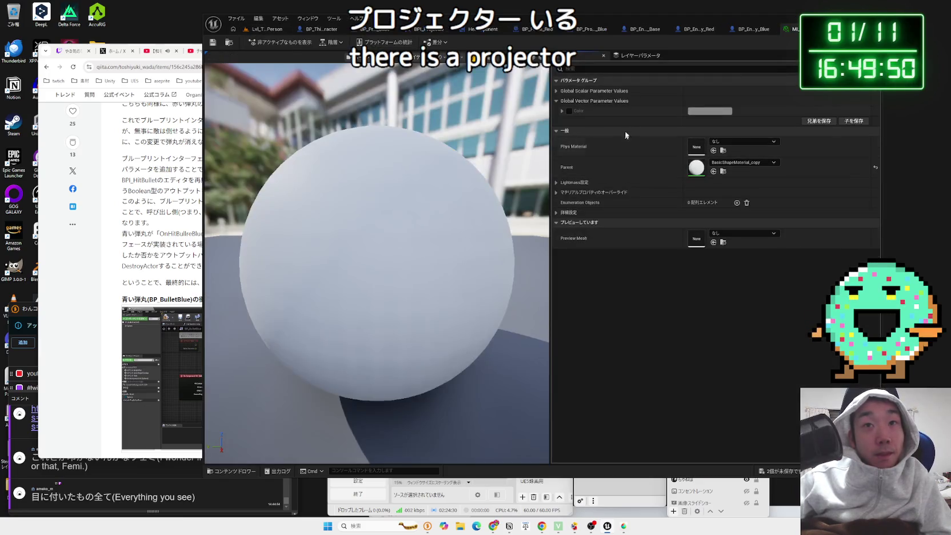
- Override the Color parameter with a purple-magenta colour
{"action": "left_click", "coordinate": [703, 111]}
{"action": "key", "text": "a"}
{"action": "left_click_drag", "start_coordinate": [751, 182], "coordinate": [767, 150]}
{"action": "left_click", "coordinate": [800, 282]}
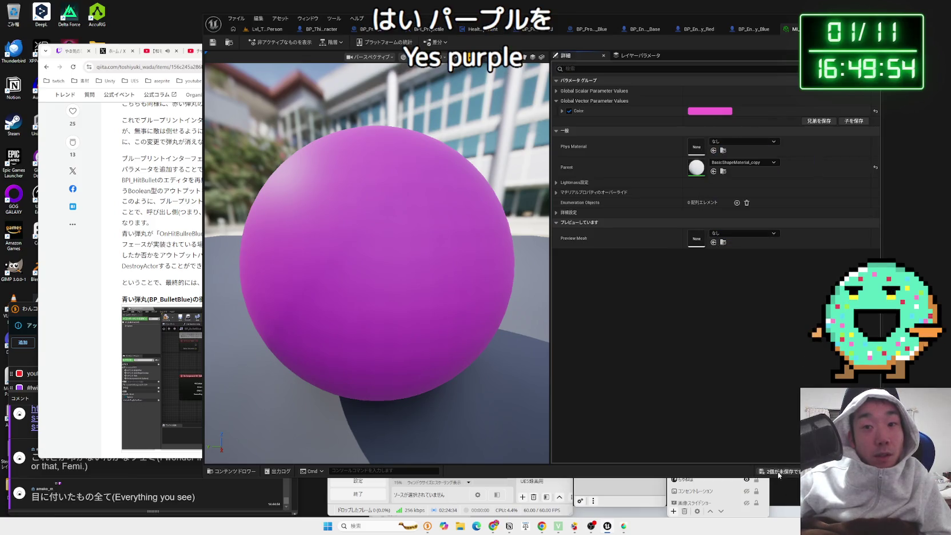
- Save the purple material instance, close its editor, and return to the level
{"action": "key", "text": "ctrl+shift+s"}
{"action": "key", "text": "Return"}
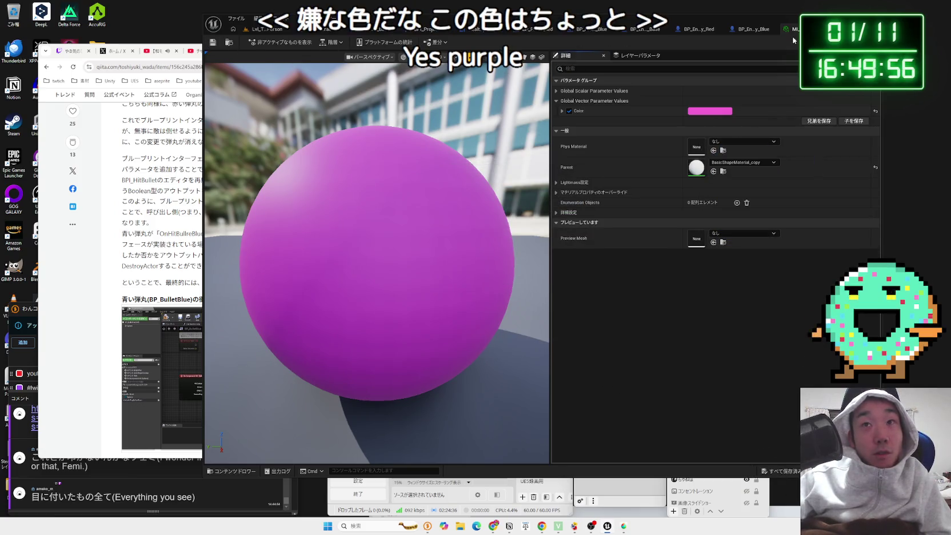
{"action": "key", "text": "ctrl+w"}
{"action": "left_click", "coordinate": [272, 31]}
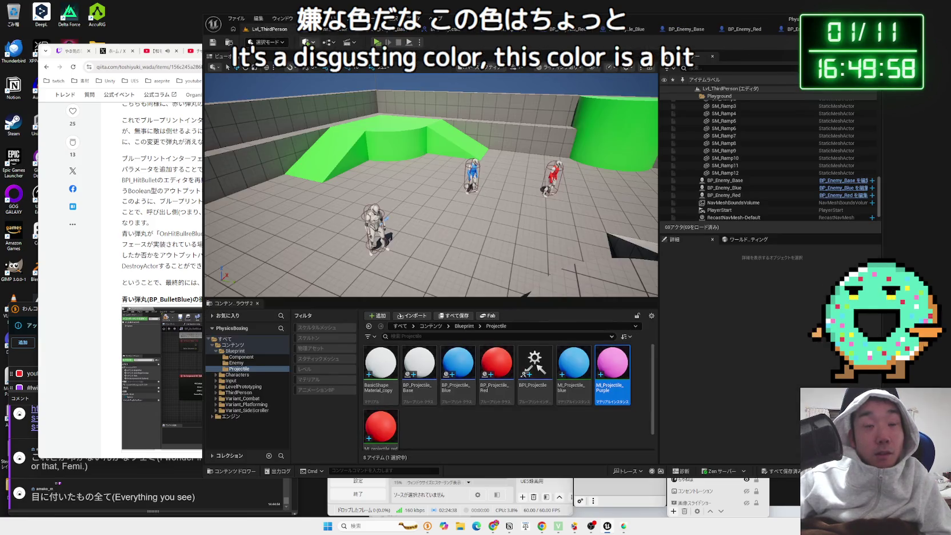
- Open the BP_Enemy_Purple blueprint from the Content Browser
{"action": "left_click", "coordinate": [760, 34]}
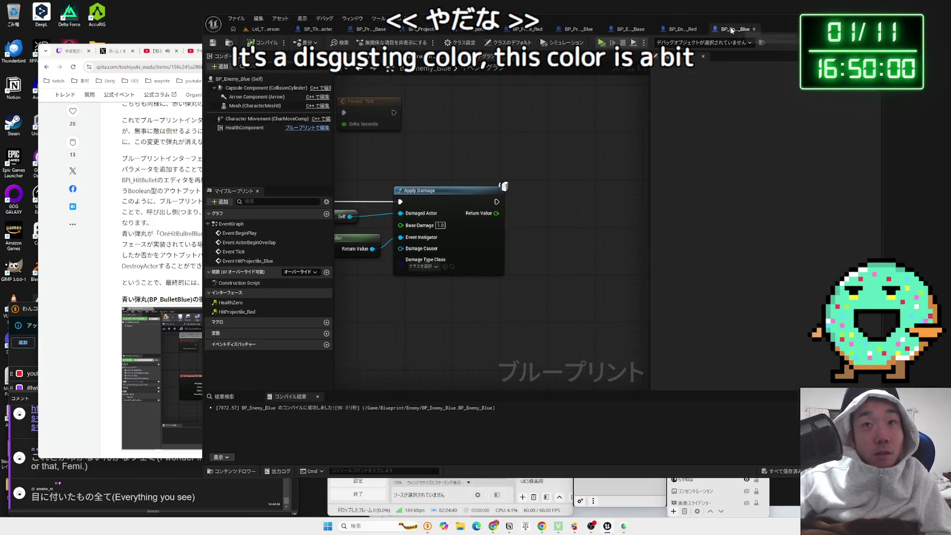
{"action": "left_click", "coordinate": [630, 31]}
{"action": "left_click", "coordinate": [266, 29]}
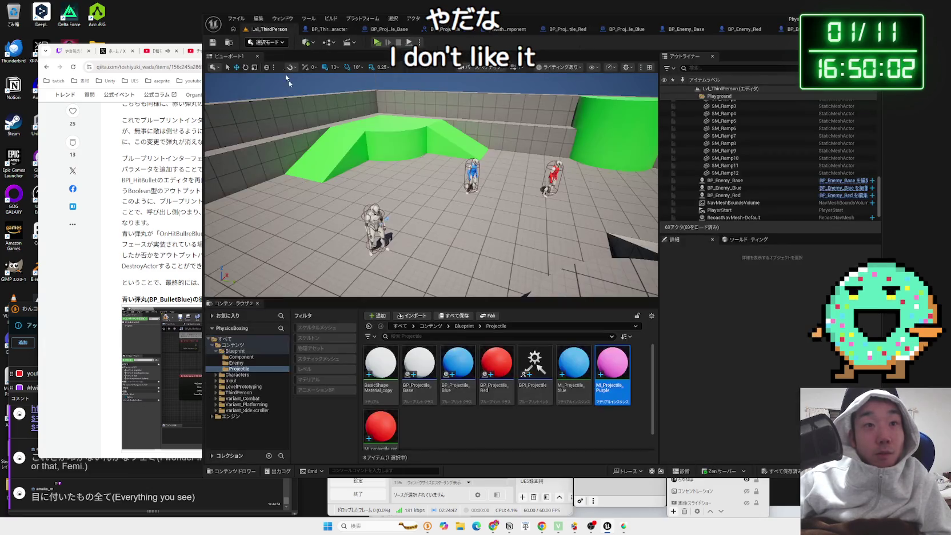
{"action": "left_click", "coordinate": [236, 363]}
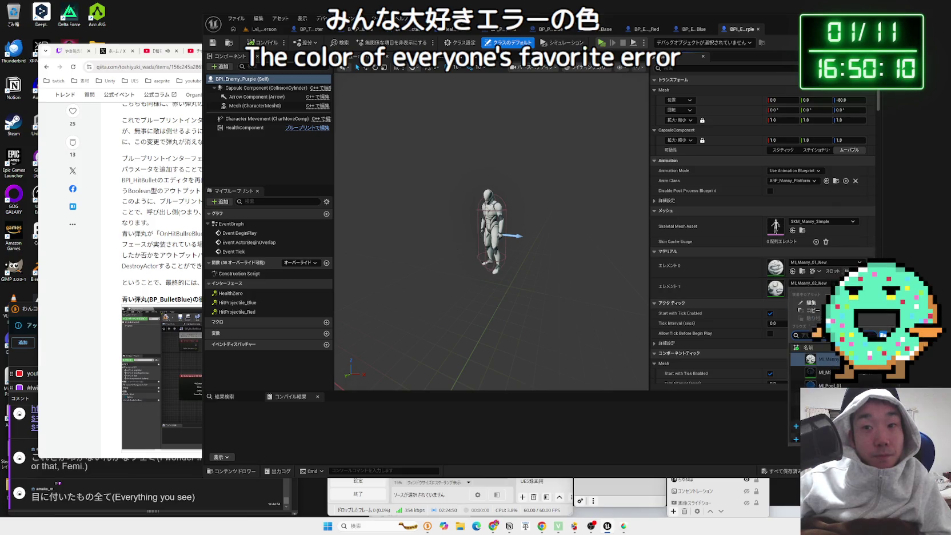
- Set the mesh's Element 1 material to MI_Projectile_Purple and open the EventGraph
{"action": "left_click", "coordinate": [791, 472]}
{"action": "left_click", "coordinate": [524, 346]}
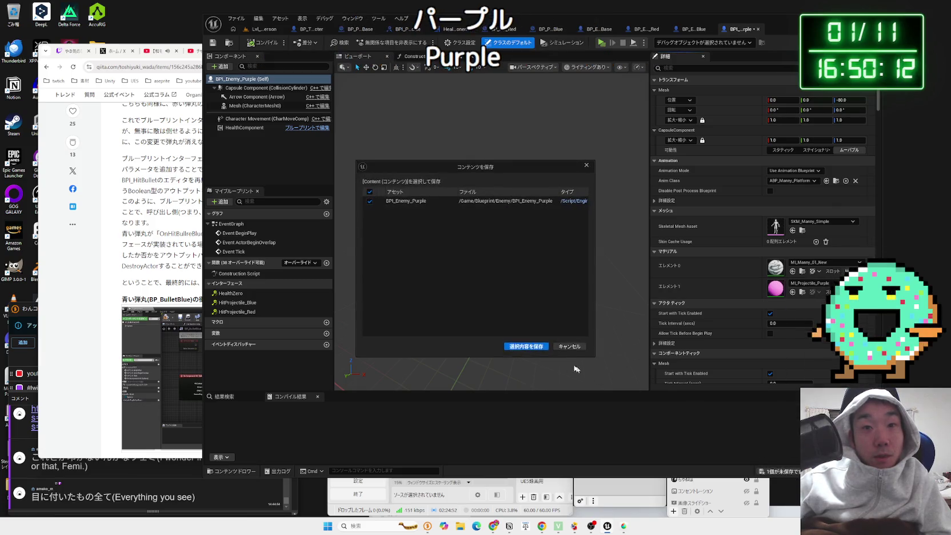
{"action": "scroll", "coordinate": [529, 257], "scroll_direction": "down", "scroll_amount": 3}
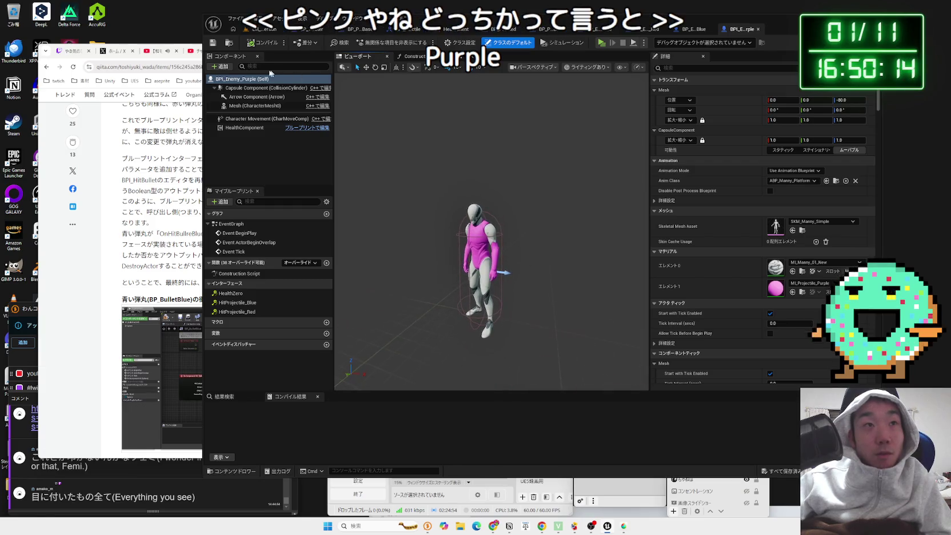
{"action": "double_click", "coordinate": [231, 224]}
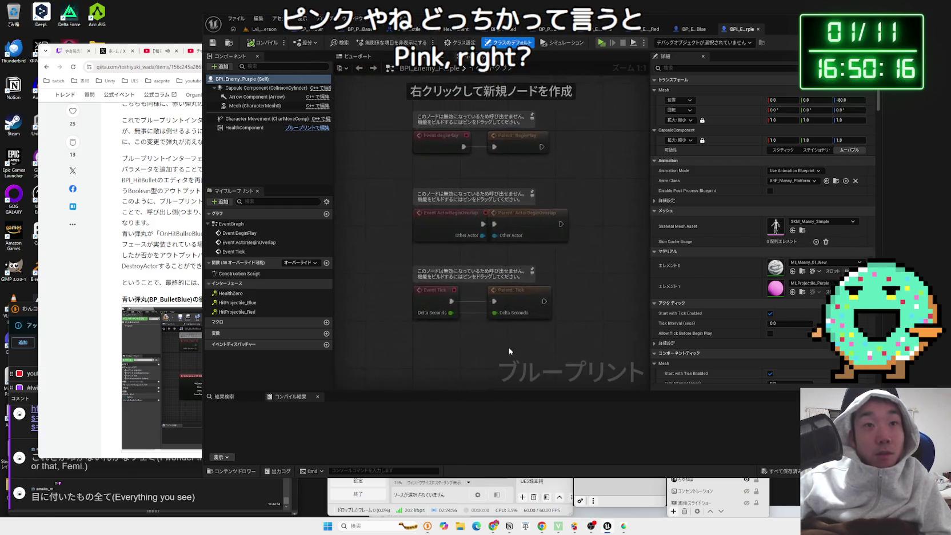
- Add HitProjectile_Blue and HitProjectile_Red events, removing a mistakenly placed Destroy Actor node
{"action": "double_click", "coordinate": [239, 303]}
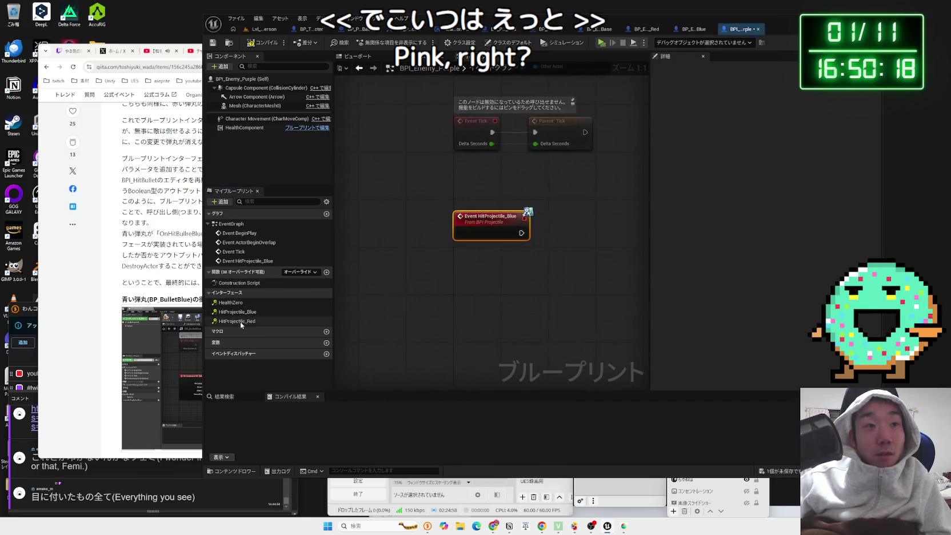
{"action": "double_click", "coordinate": [240, 322]}
{"action": "left_click_drag", "start_coordinate": [483, 188], "coordinate": [525, 196]}
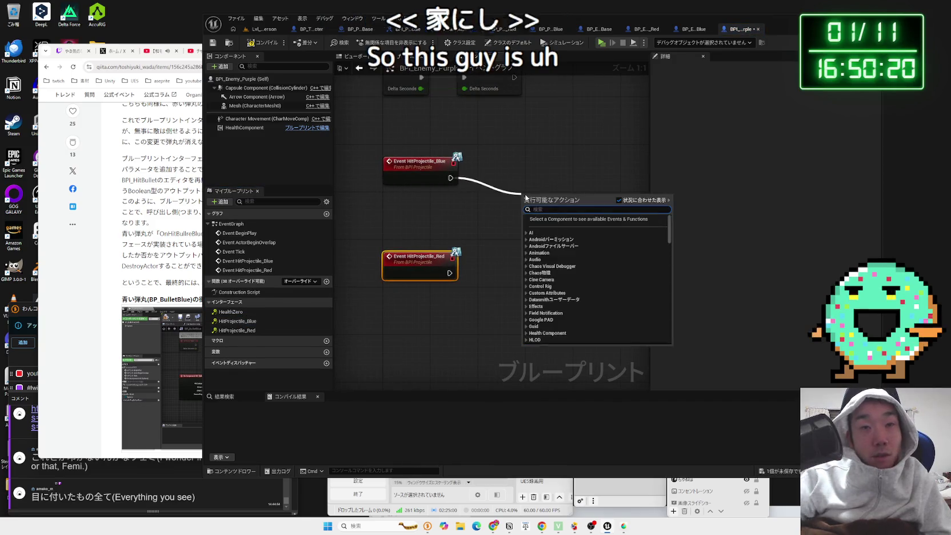
{"action": "type", "text": "destro"}
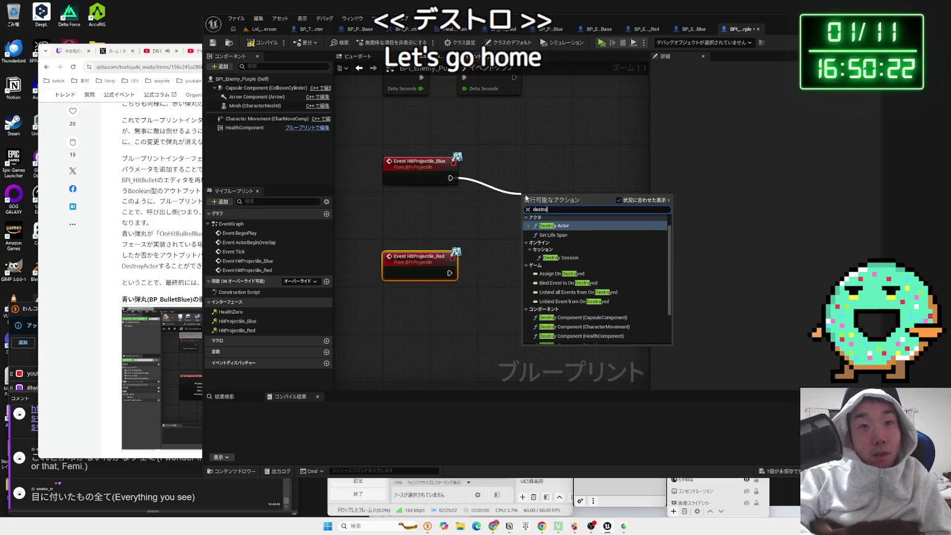
{"action": "key", "text": "Return"}
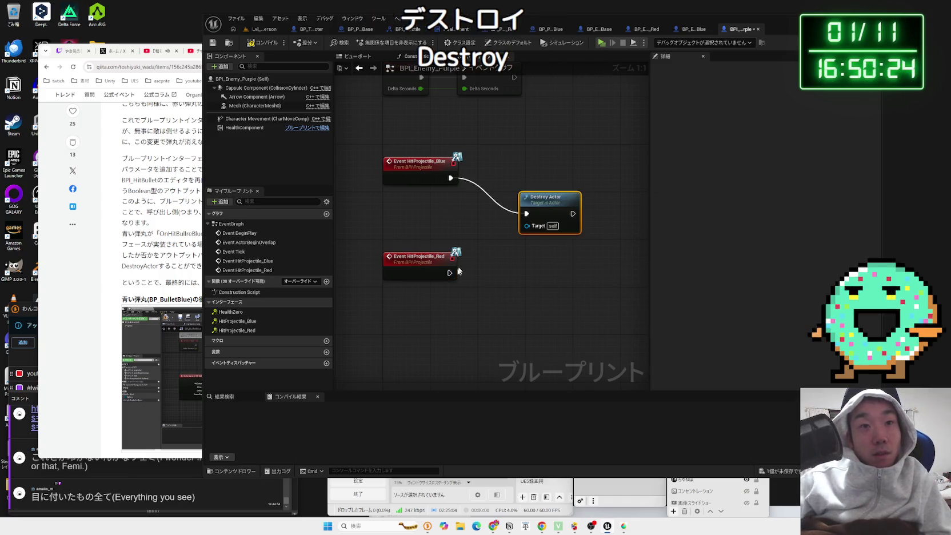
{"action": "left_click", "coordinate": [534, 178]}
{"action": "key", "text": "Delete"}
- Drive an Apply Damage node from both hit events with Base Damage 1.0
{"action": "left_click_drag", "start_coordinate": [450, 178], "coordinate": [508, 198]}
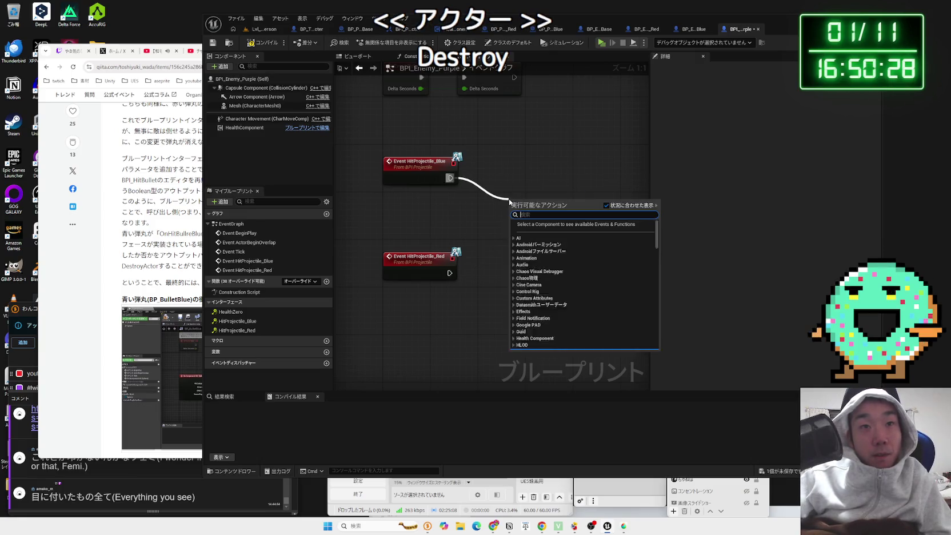
{"action": "type", "text": "appla"}
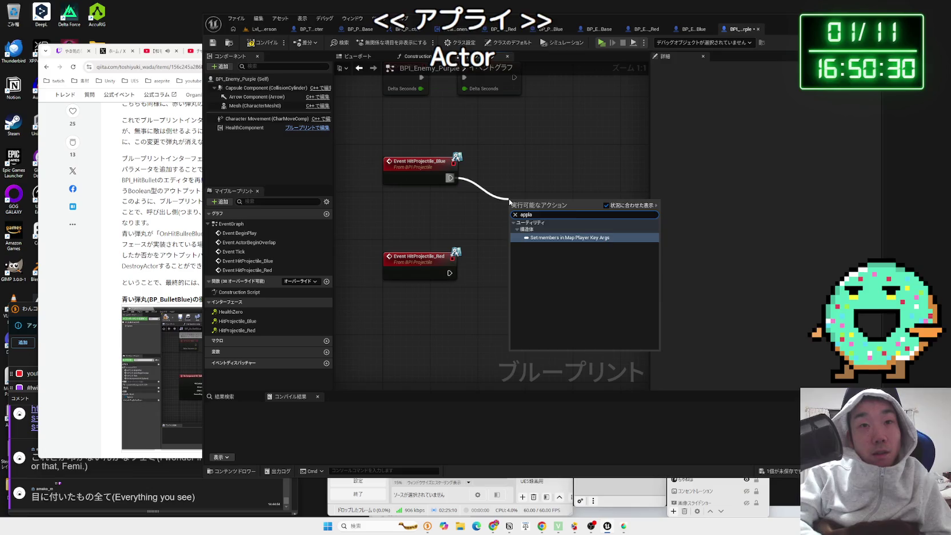
{"action": "left_click", "coordinate": [553, 230]}
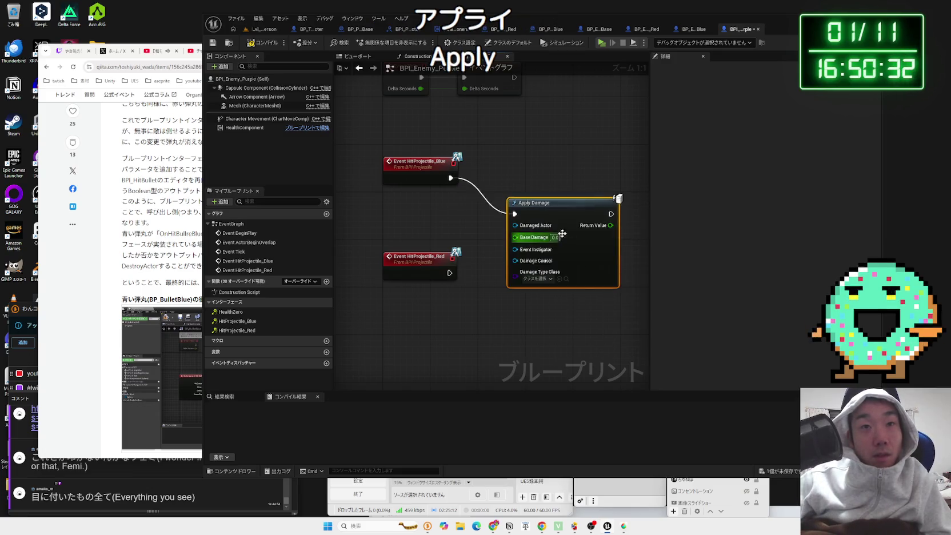
{"action": "left_click_drag", "start_coordinate": [547, 205], "coordinate": [573, 193]}
{"action": "mouse_move", "coordinate": [449, 274]}
{"action": "left_mouse_down"}
{"action": "mouse_move", "coordinate": [547, 202]}
{"action": "mouse_move", "coordinate": [564, 203]}
{"action": "mouse_move", "coordinate": [545, 194]}
{"action": "left_mouse_up"}
{"action": "left_click", "coordinate": [566, 225]}
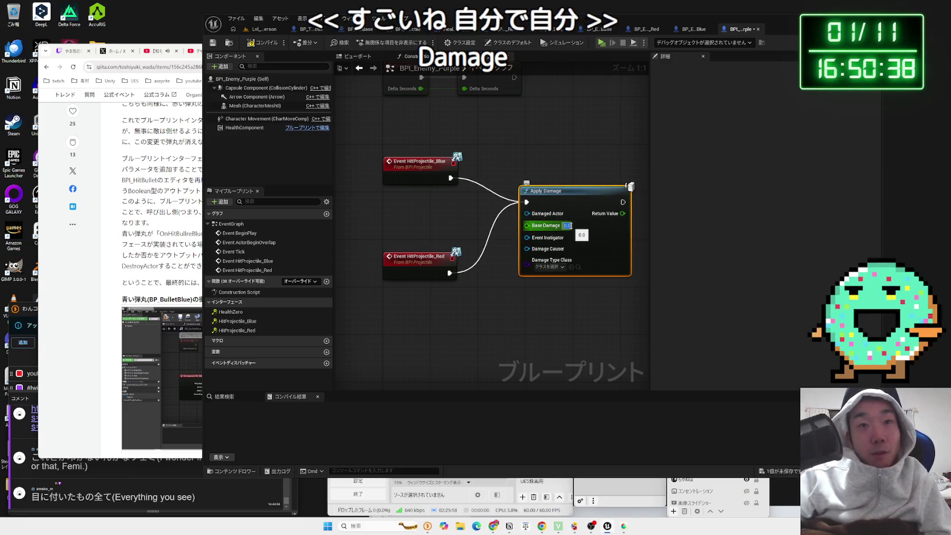
{"action": "type", "text": "1"}
{"action": "left_click", "coordinate": [542, 146]}
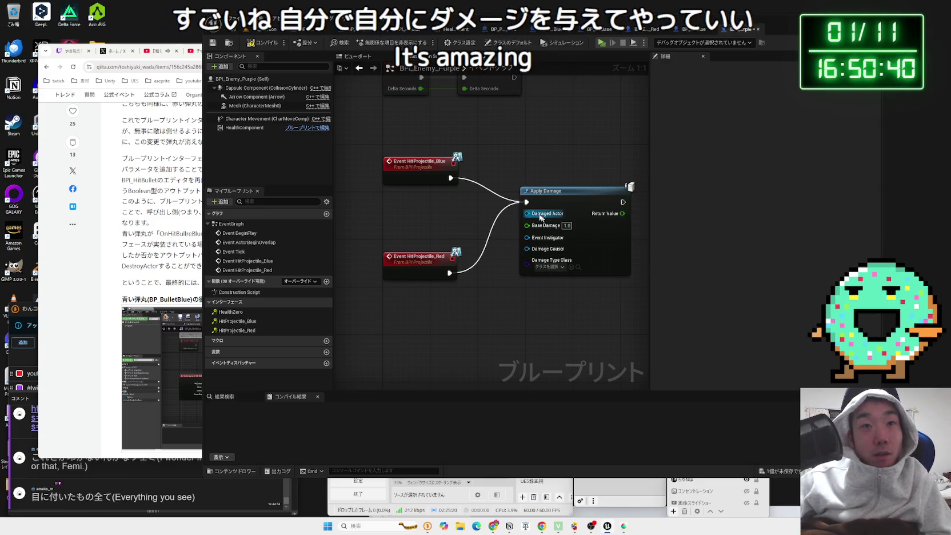
- Plug a Self reference into Damaged Actor and compile the purple enemy blueprint
{"action": "right_click", "coordinate": [428, 213]}
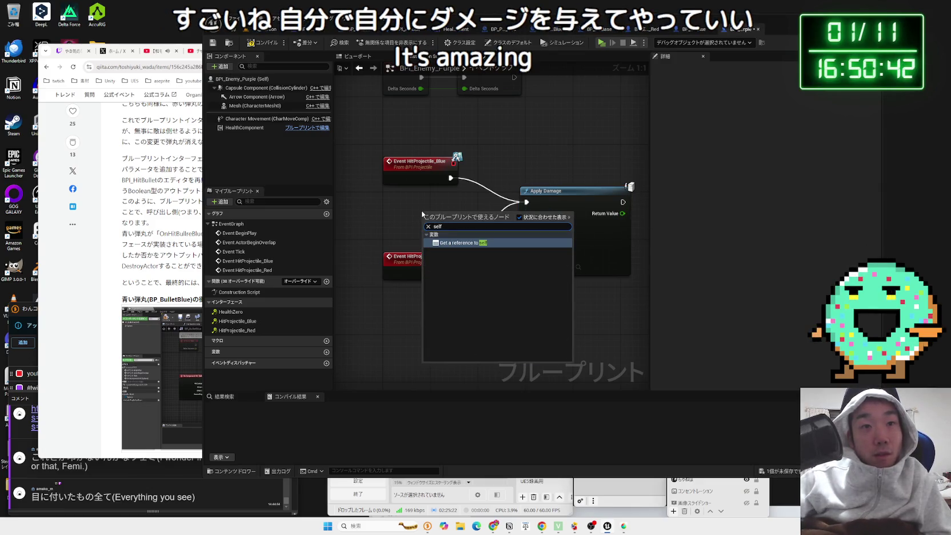
{"action": "key", "text": "Escape"}
{"action": "left_click_drag", "start_coordinate": [459, 217], "coordinate": [527, 213]}
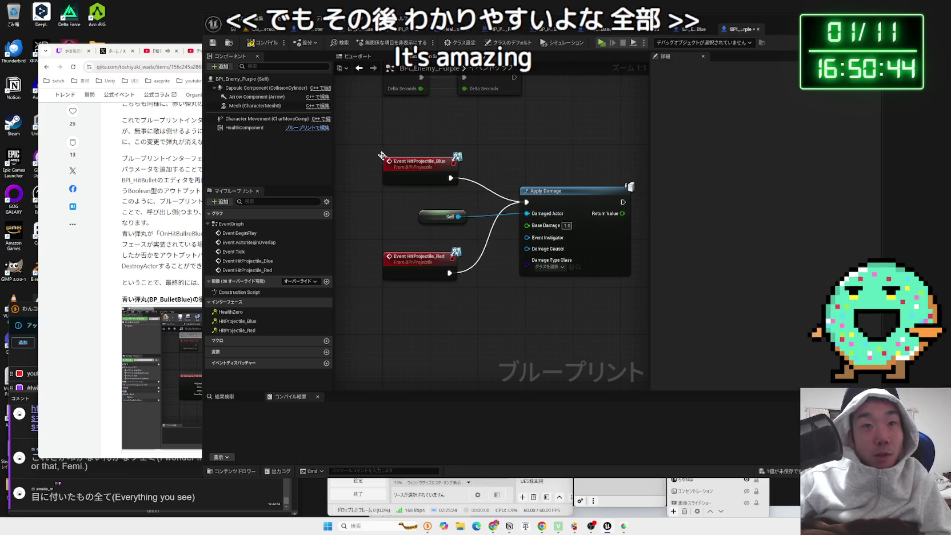
{"action": "left_click", "coordinate": [260, 43]}
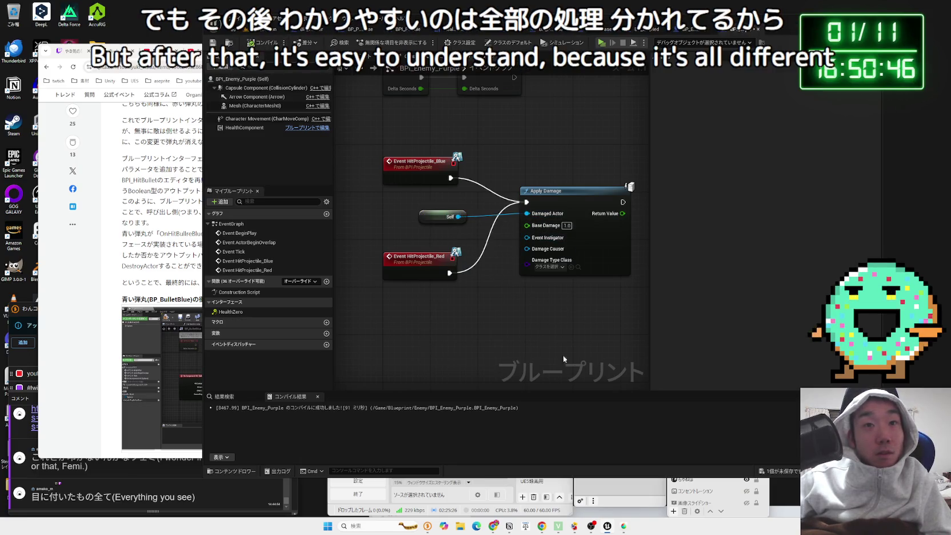
{"action": "left_click", "coordinate": [777, 471]}
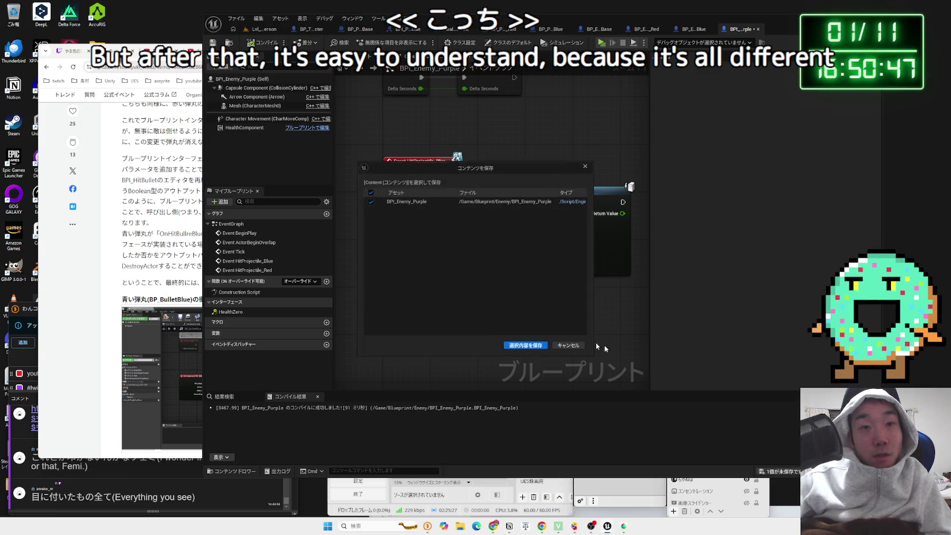
- Save, then wire a Get Player Controller node into Apply Damage's Event Instigator and tidy the nodes
{"action": "left_click", "coordinate": [528, 348]}
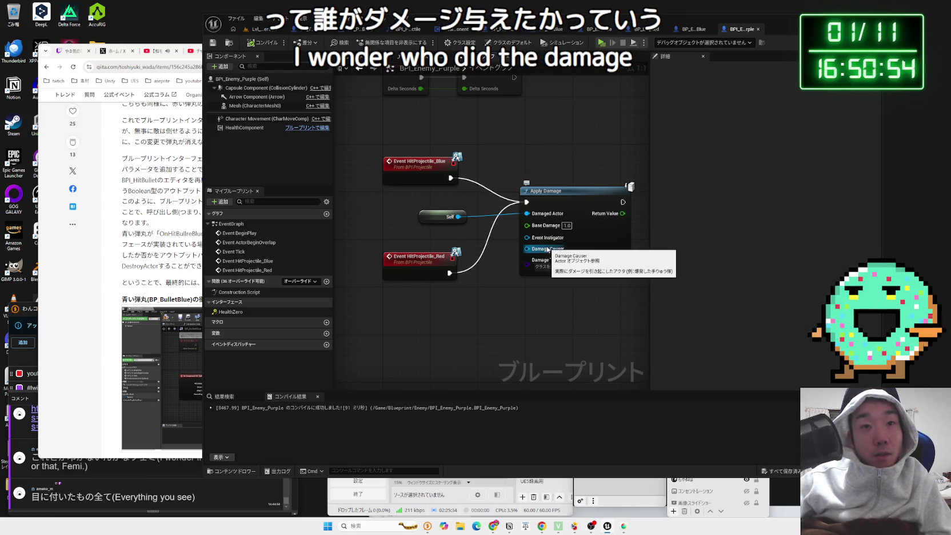
{"action": "right_click", "coordinate": [466, 312]}
{"action": "type", "text": "get player"}
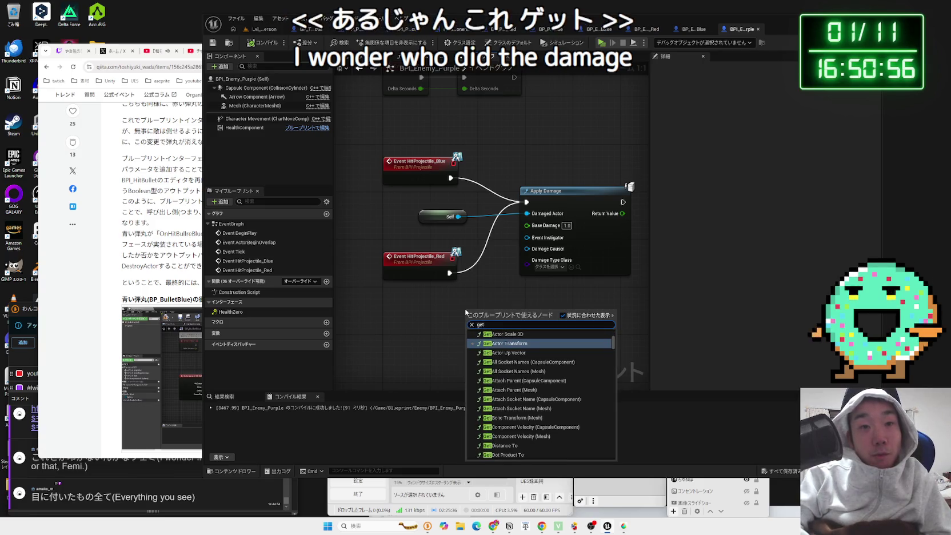
{"action": "left_click", "coordinate": [510, 334]}
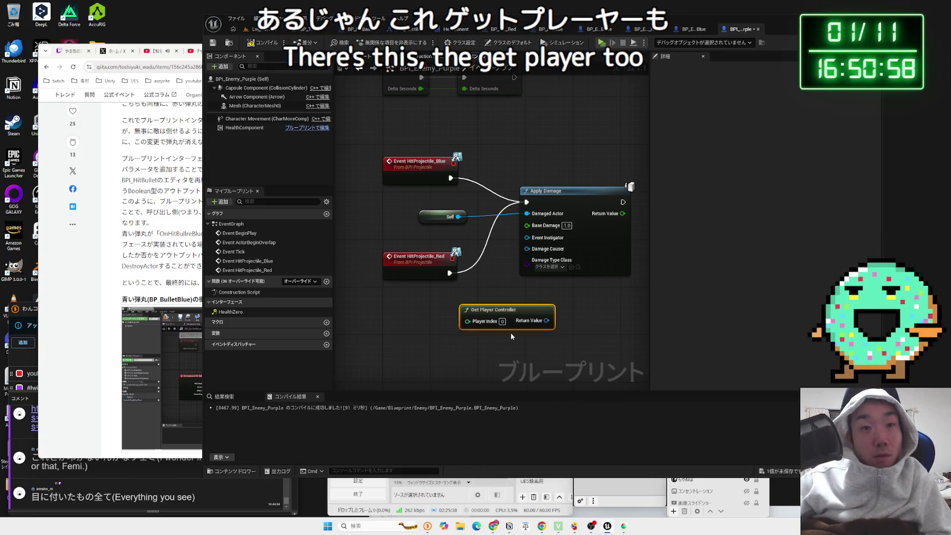
{"action": "mouse_move", "coordinate": [546, 321]}
{"action": "left_mouse_down"}
{"action": "mouse_move", "coordinate": [511, 246]}
{"action": "mouse_move", "coordinate": [527, 237]}
{"action": "left_mouse_up"}
{"action": "left_click_drag", "start_coordinate": [564, 197], "coordinate": [582, 172]}
{"action": "mouse_move", "coordinate": [510, 317]}
{"action": "left_mouse_down"}
{"action": "mouse_move", "coordinate": [432, 222]}
{"action": "mouse_move", "coordinate": [420, 228]}
{"action": "left_mouse_up"}
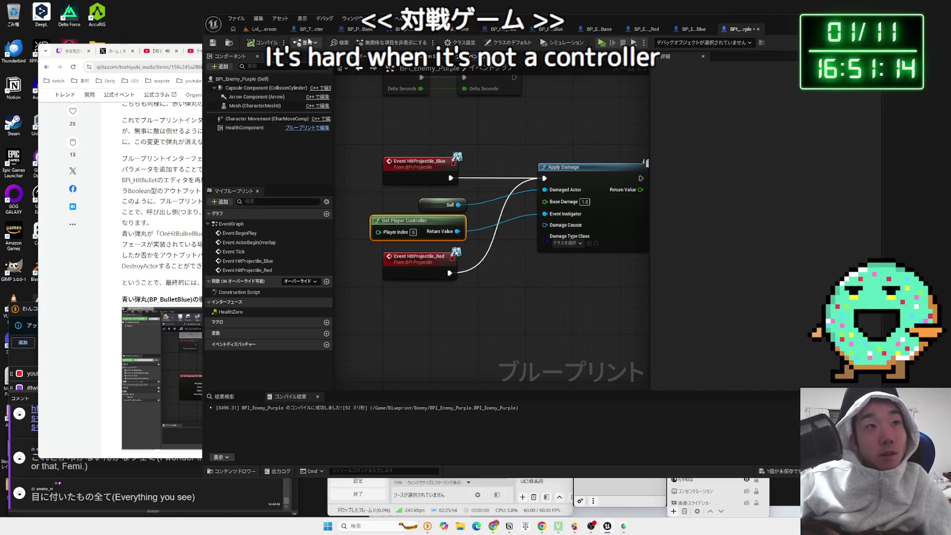
- Playtest the level, moving the character forward, then stop
{"action": "key", "text": "alt+p"}
{"action": "key", "text": "w"}
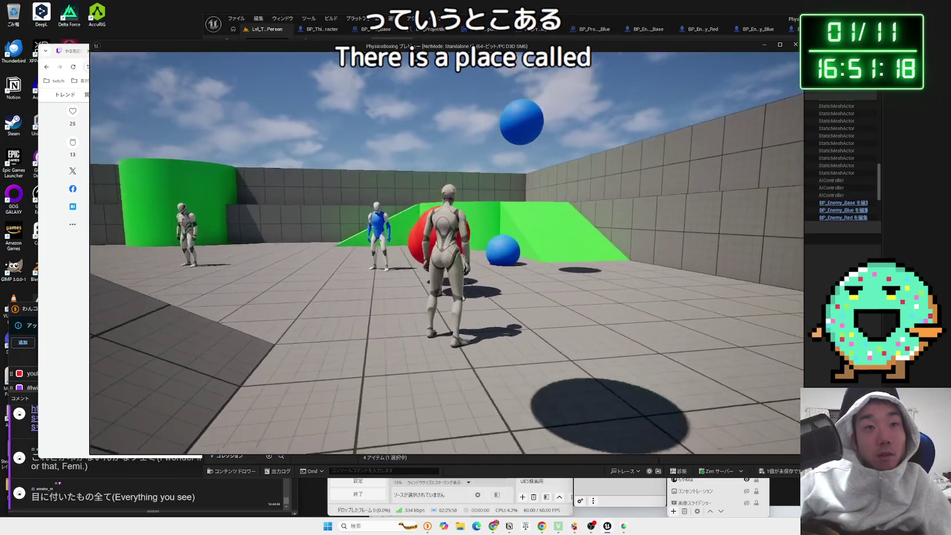
{"action": "key", "text": "Escape"}
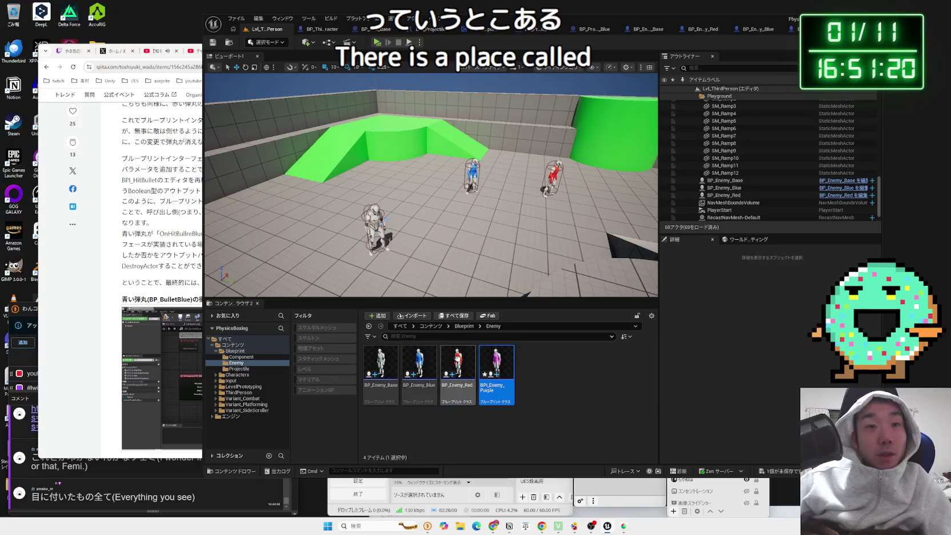
- Place a purple enemy on the green ramp, save all, and playtest again
{"action": "mouse_move", "coordinate": [445, 237]}
{"action": "left_mouse_down"}
{"action": "mouse_move", "coordinate": [394, 227]}
{"action": "mouse_move", "coordinate": [309, 176]}
{"action": "left_mouse_up"}
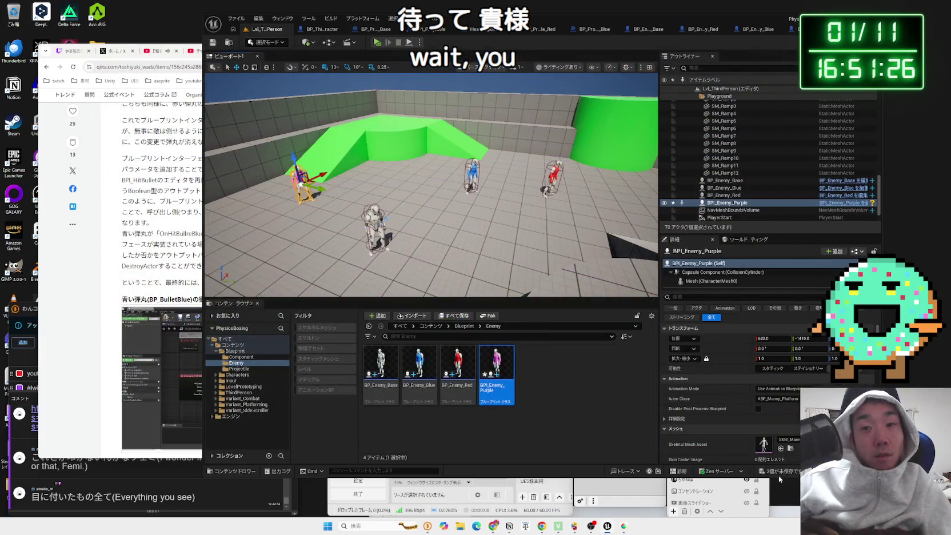
{"action": "left_click", "coordinate": [779, 476]}
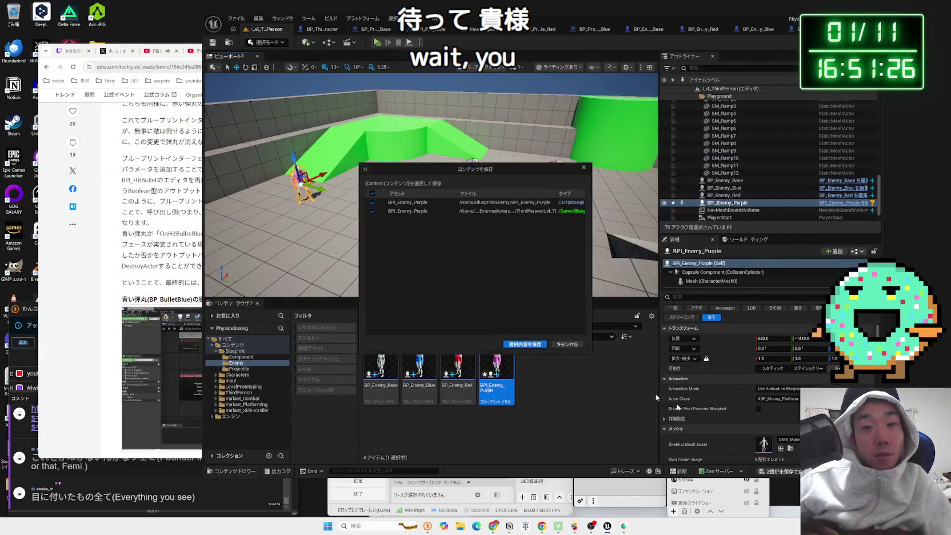
{"action": "left_click", "coordinate": [526, 347]}
{"action": "left_click", "coordinate": [376, 43]}
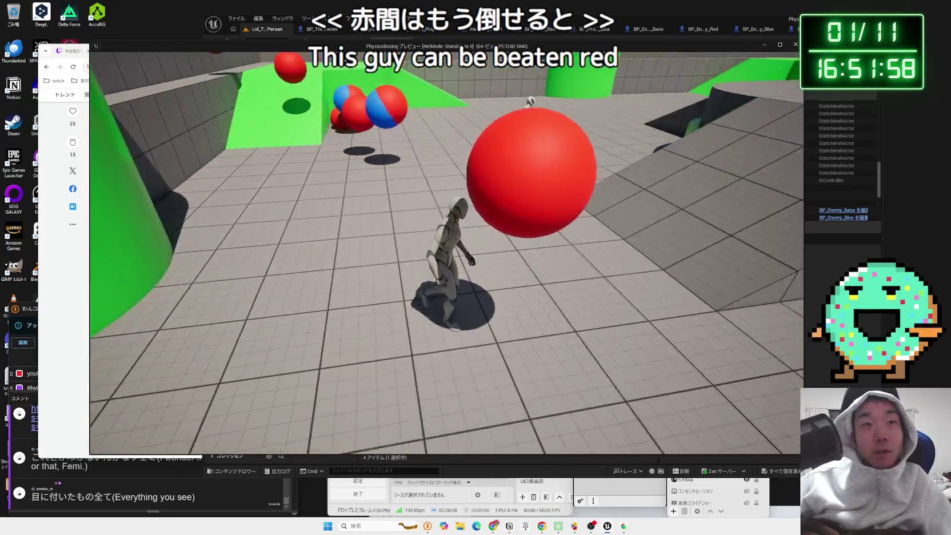
{"action": "key", "text": "Escape"}
{"action": "left_click", "coordinate": [543, 350]}
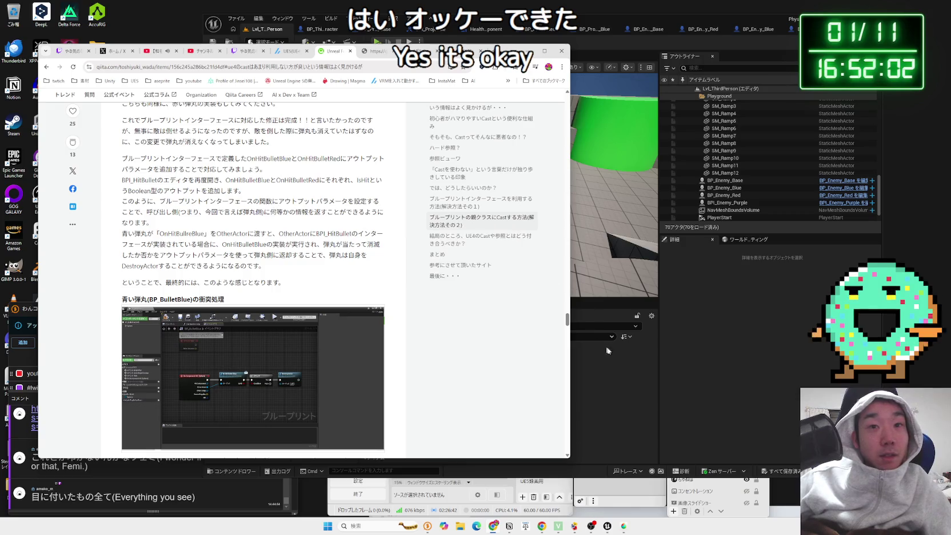
- View the full-size blueprint screenshot in the Qiita article
{"action": "key", "text": "alt+Tab"}
{"action": "left_click", "coordinate": [157, 101]}
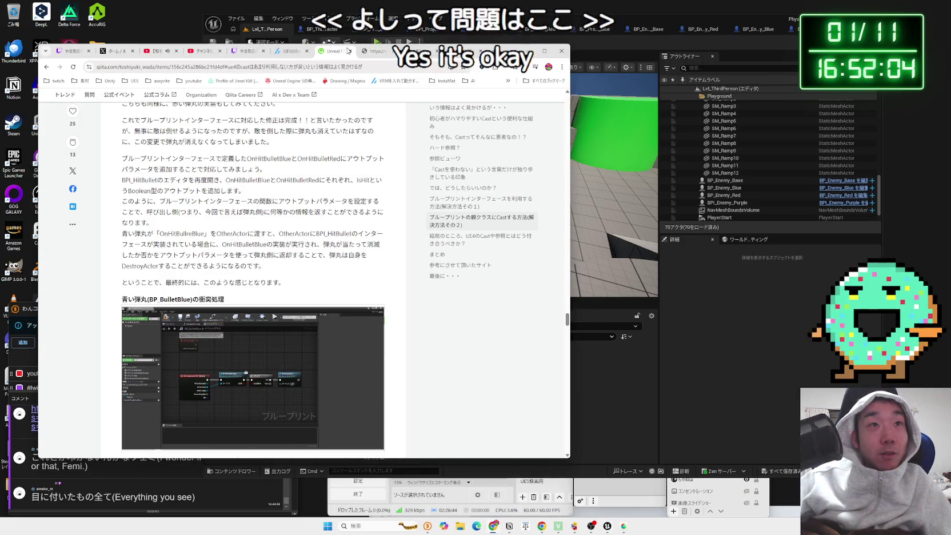
{"action": "left_click", "coordinate": [348, 50]}
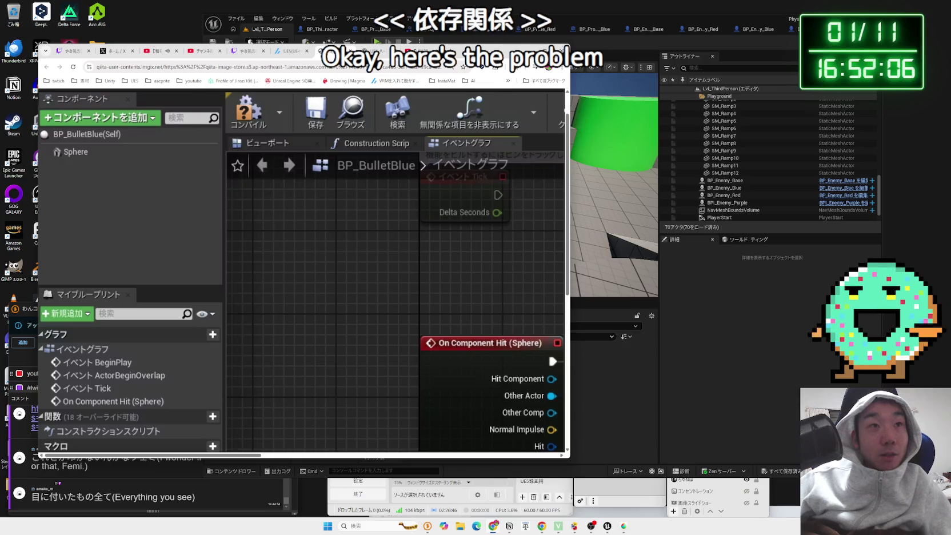
- Cycle Chrome tabs to the YouTube Studio content list, then return to Unreal and select BP_Enemy_Base
{"action": "key", "text": "ctrl+Tab"}
{"action": "key", "text": "ctrl+Tab"}
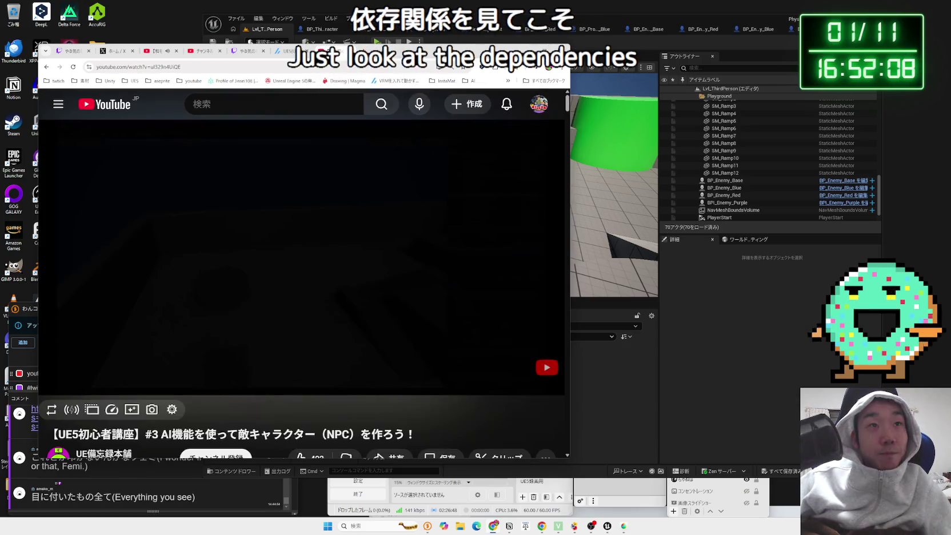
{"action": "key", "text": "ctrl+Tab"}
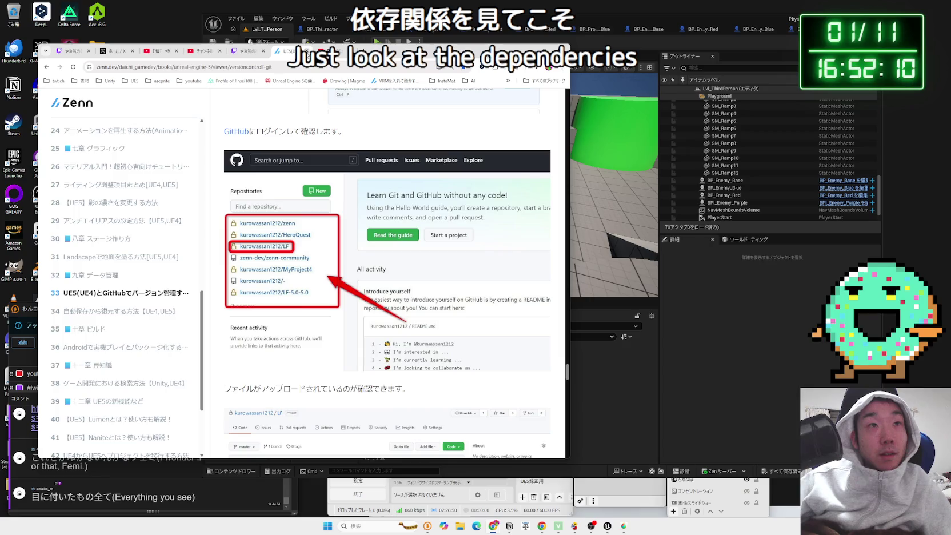
{"action": "left_click", "coordinate": [277, 51]}
{"action": "left_click", "coordinate": [244, 51]}
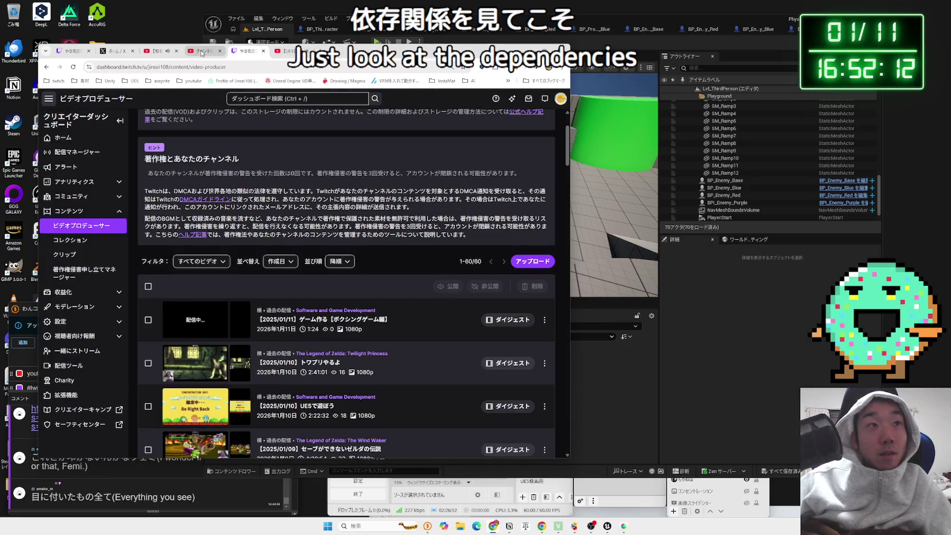
{"action": "left_click", "coordinate": [201, 52]}
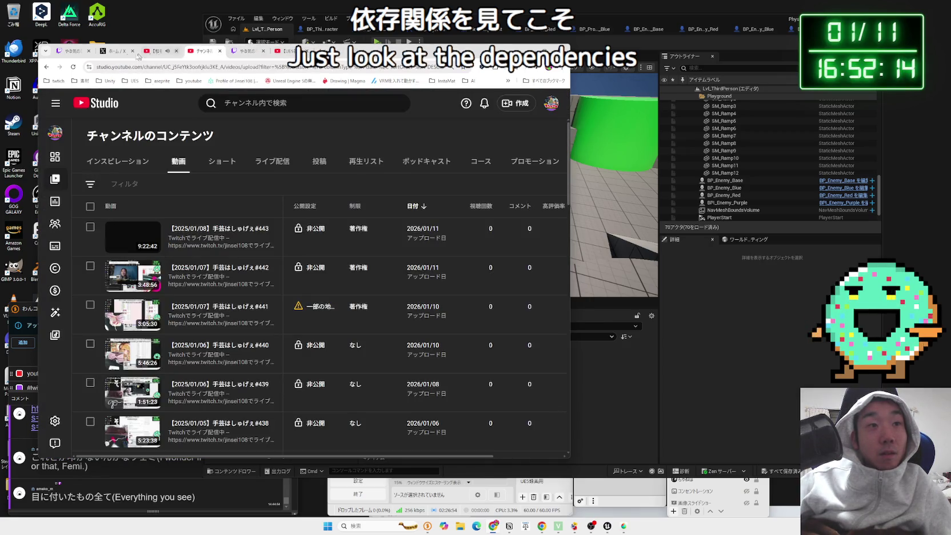
{"action": "key", "text": "alt+Tab"}
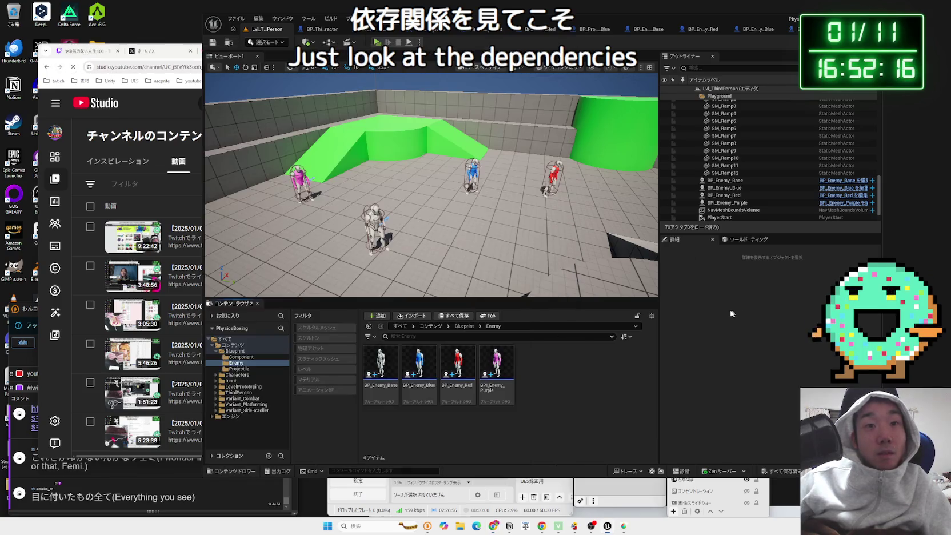
{"action": "left_click", "coordinate": [380, 371]}
{"action": "right_click", "coordinate": [388, 361]}
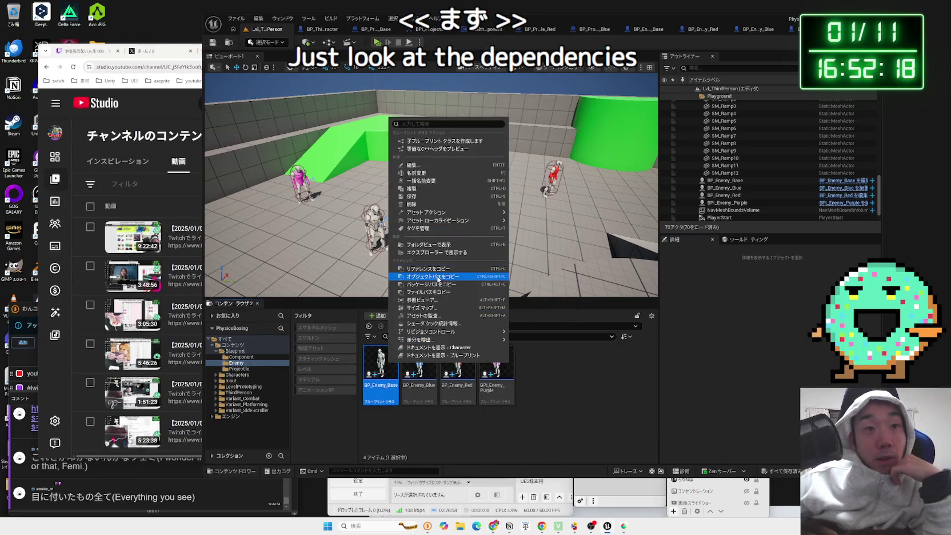
{"action": "left_click", "coordinate": [433, 299]}
{"action": "scroll", "coordinate": [537, 247], "scroll_direction": "up", "scroll_amount": 5}
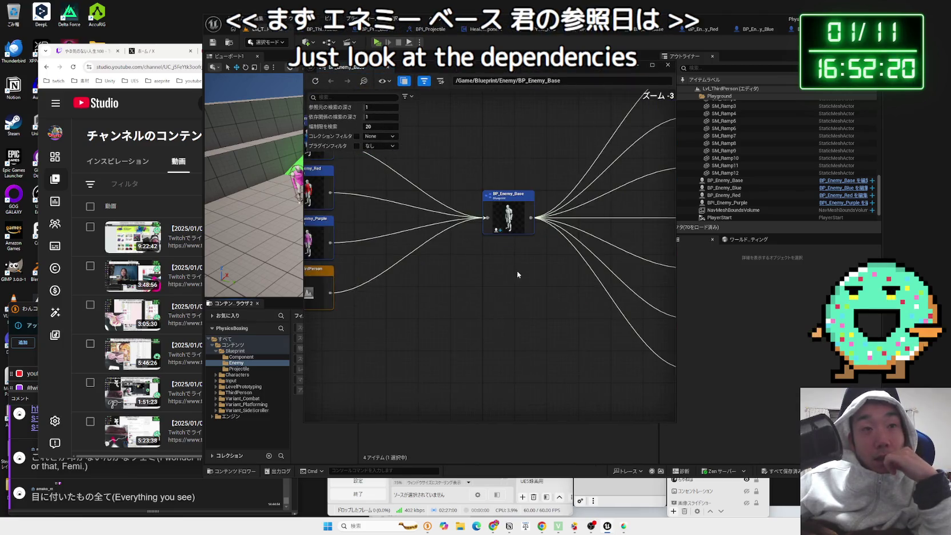
{"action": "scroll", "coordinate": [606, 318], "scroll_direction": "down", "scroll_amount": 1}
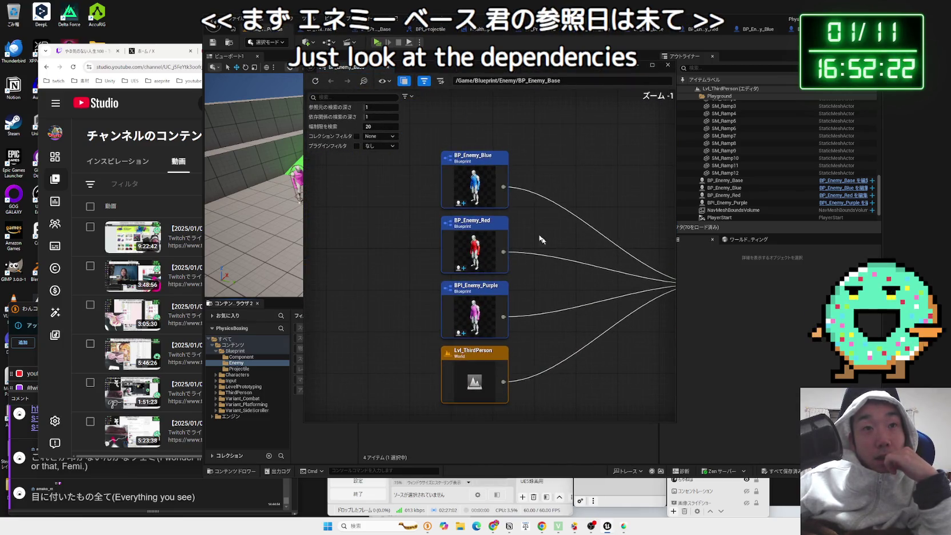
{"action": "scroll", "coordinate": [592, 394], "scroll_direction": "down", "scroll_amount": 2}
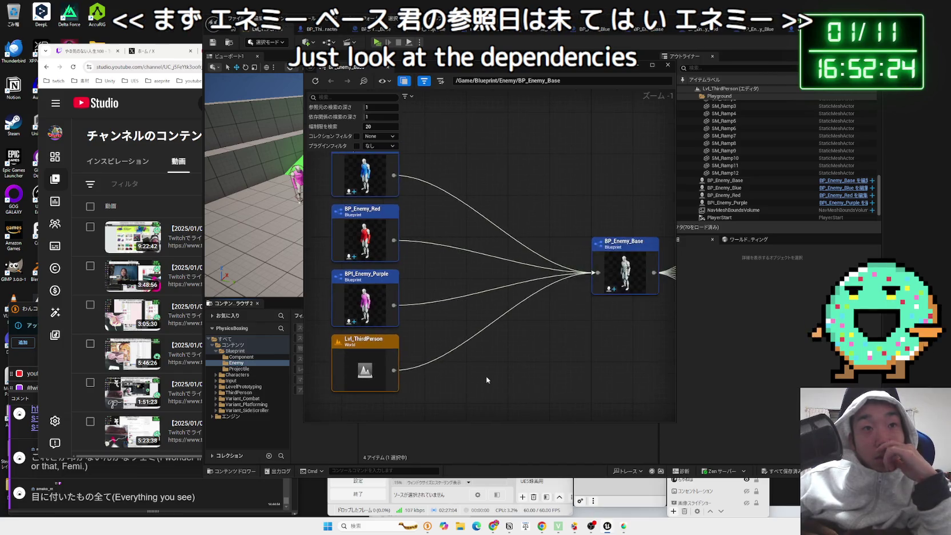
{"action": "left_click_drag", "start_coordinate": [623, 366], "coordinate": [433, 361]}
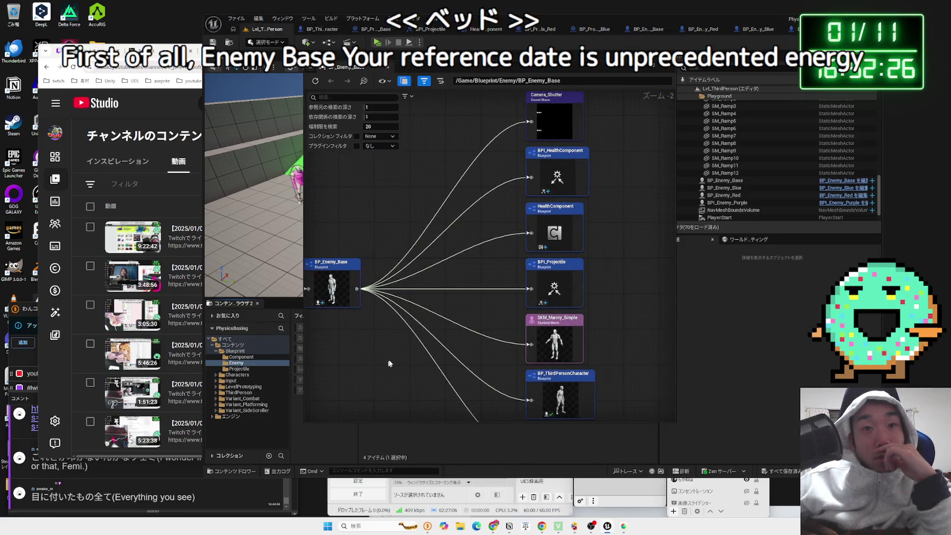
{"action": "scroll", "coordinate": [404, 358], "scroll_direction": "down", "scroll_amount": 1}
{"action": "left_click_drag", "start_coordinate": [421, 322], "coordinate": [645, 324]}
{"action": "scroll", "coordinate": [560, 356], "scroll_direction": "up", "scroll_amount": 1}
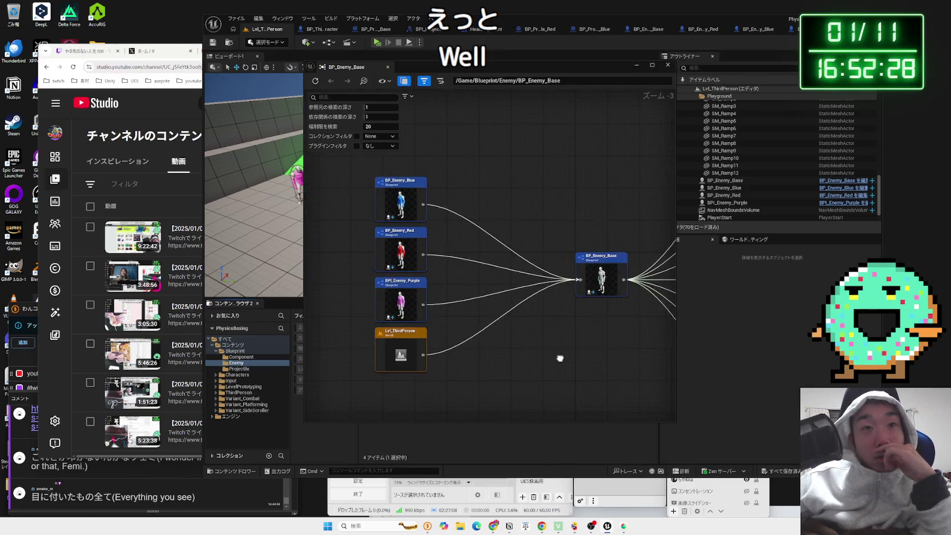
{"action": "left_click_drag", "start_coordinate": [560, 357], "coordinate": [415, 334]}
{"action": "scroll", "coordinate": [415, 334], "scroll_direction": "up", "scroll_amount": 1}
{"action": "scroll", "coordinate": [415, 334], "scroll_direction": "up", "scroll_amount": 1}
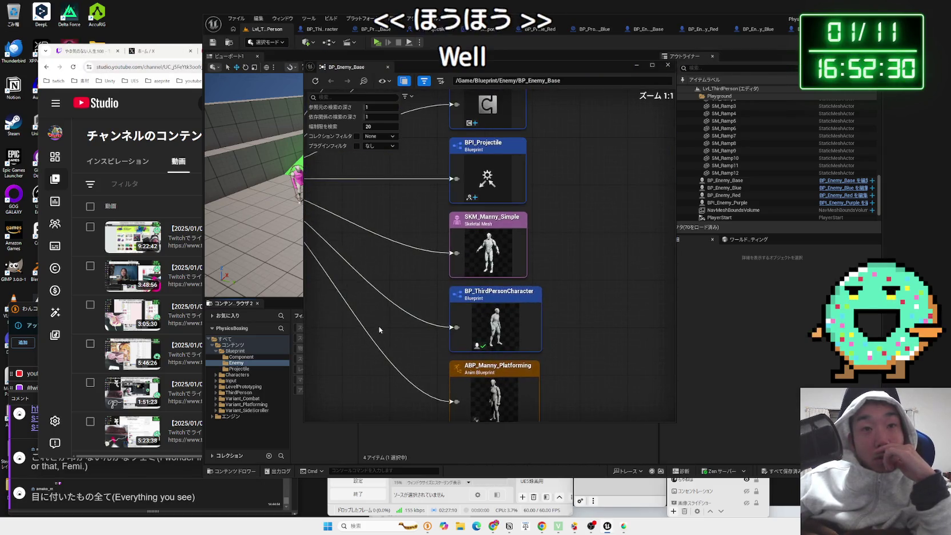
{"action": "left_click_drag", "start_coordinate": [415, 286], "coordinate": [413, 377]}
{"action": "left_click_drag", "start_coordinate": [455, 265], "coordinate": [470, 369]}
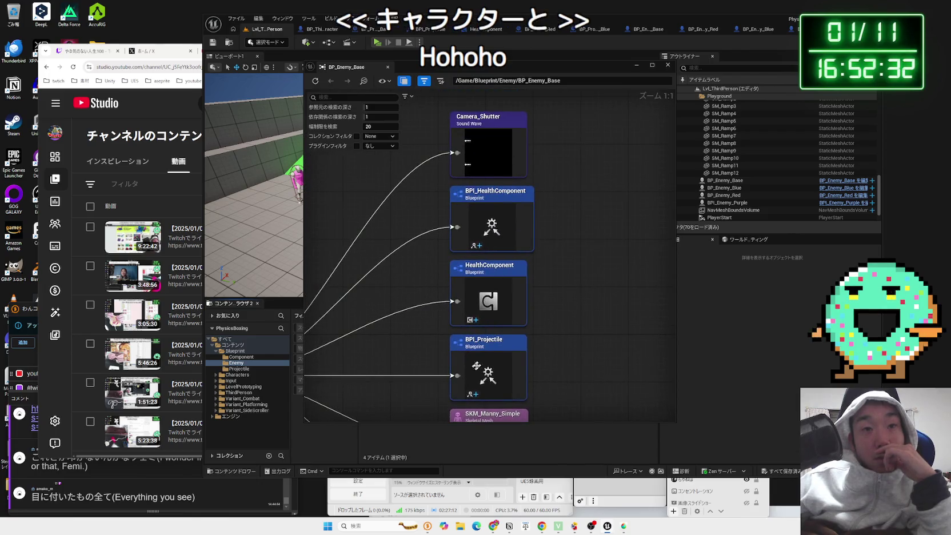
{"action": "left_click", "coordinate": [495, 279]}
{"action": "left_click_drag", "start_coordinate": [549, 265], "coordinate": [549, 319]}
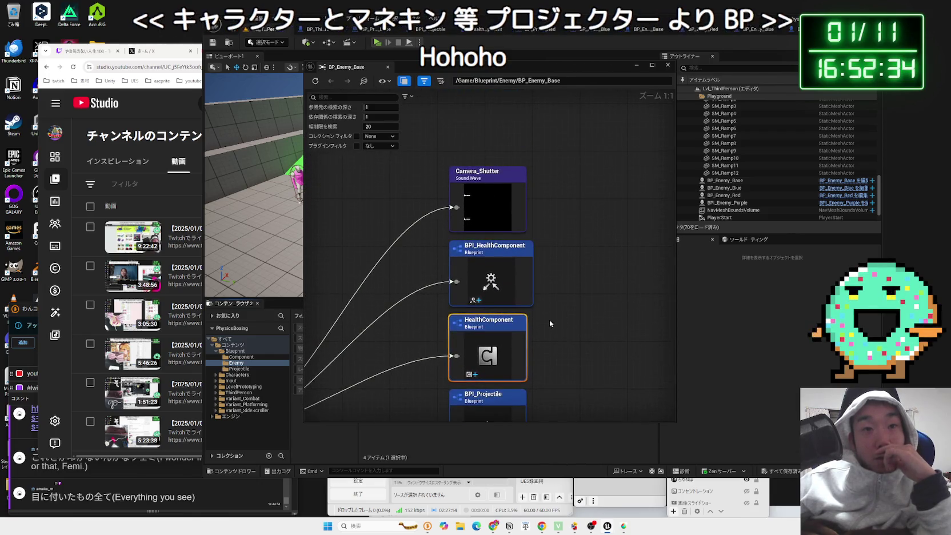
{"action": "left_click", "coordinate": [506, 268]}
{"action": "left_click", "coordinate": [572, 280]}
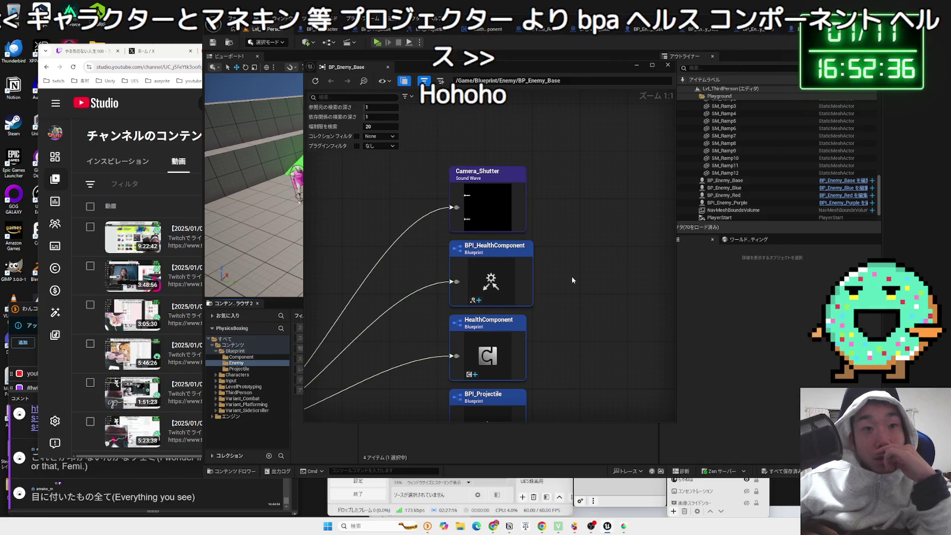
{"action": "left_click", "coordinate": [511, 351]}
{"action": "left_click", "coordinate": [514, 289]}
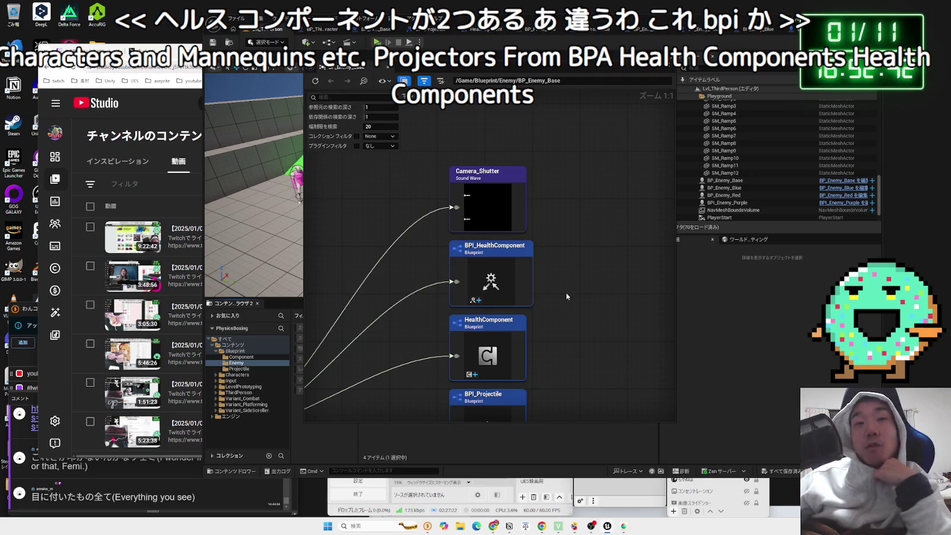
{"action": "left_click", "coordinate": [506, 272]}
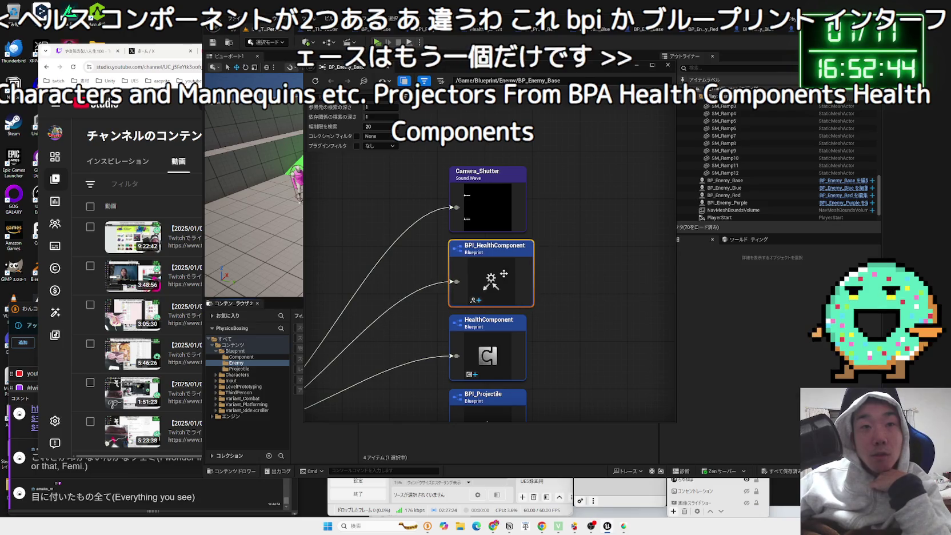
{"action": "scroll", "coordinate": [569, 277], "scroll_direction": "down", "scroll_amount": 2}
{"action": "mouse_move", "coordinate": [461, 351]}
{"action": "left_mouse_down"}
{"action": "mouse_move", "coordinate": [516, 226]}
{"action": "mouse_move", "coordinate": [510, 199]}
{"action": "left_mouse_up"}
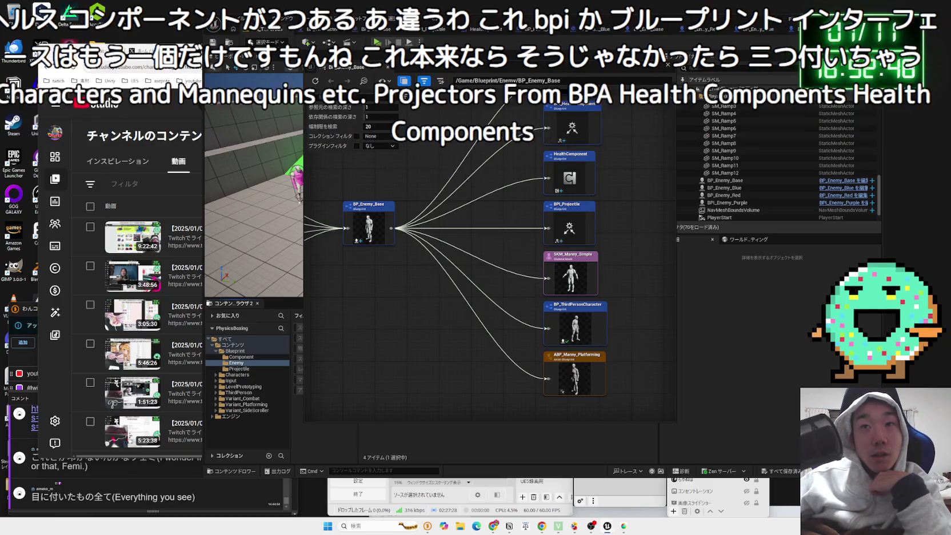
{"action": "left_click_drag", "start_coordinate": [457, 73], "coordinate": [451, 85]}
{"action": "left_click", "coordinate": [406, 85]}
{"action": "right_click", "coordinate": [416, 369]}
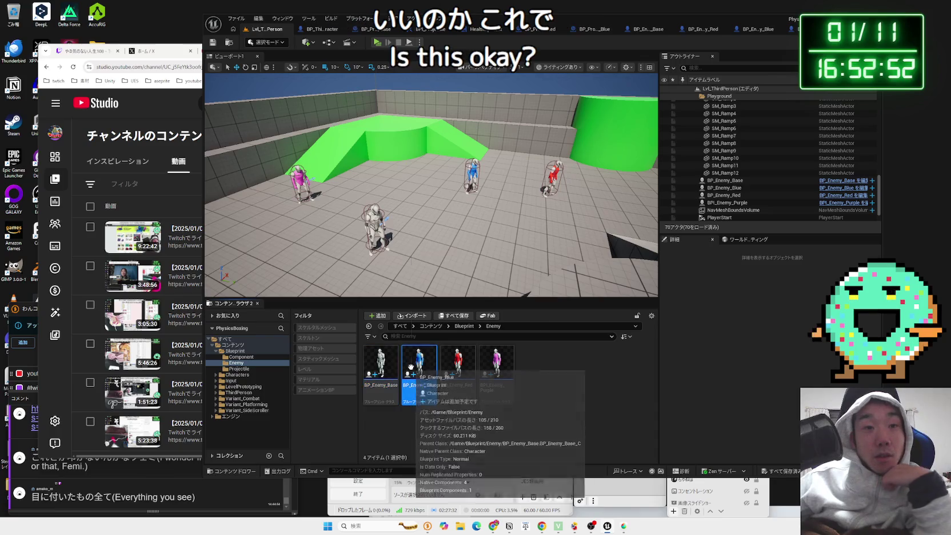
- Show BP_Enemy_Blue's dependency graph and pull its three dependency nodes closer
{"action": "left_click", "coordinate": [460, 313]}
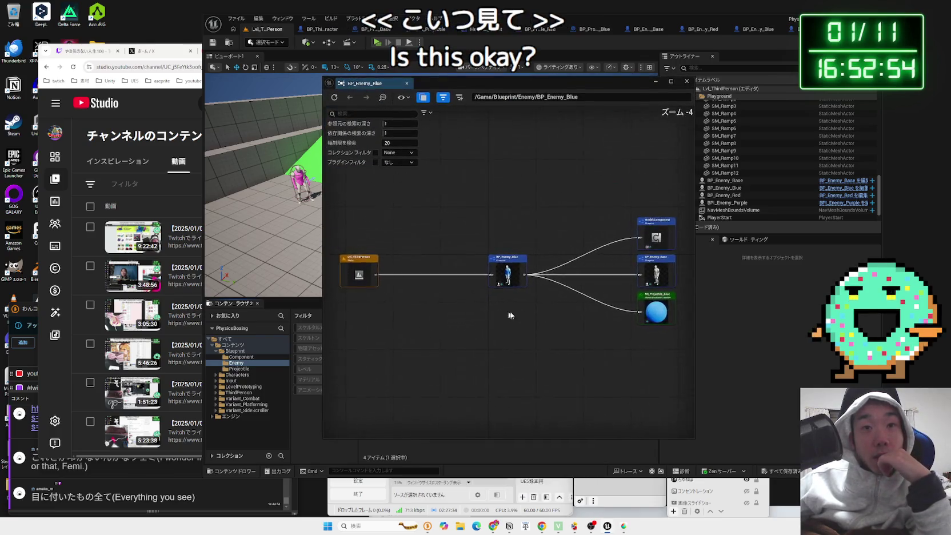
{"action": "scroll", "coordinate": [505, 312], "scroll_direction": "down", "scroll_amount": 3}
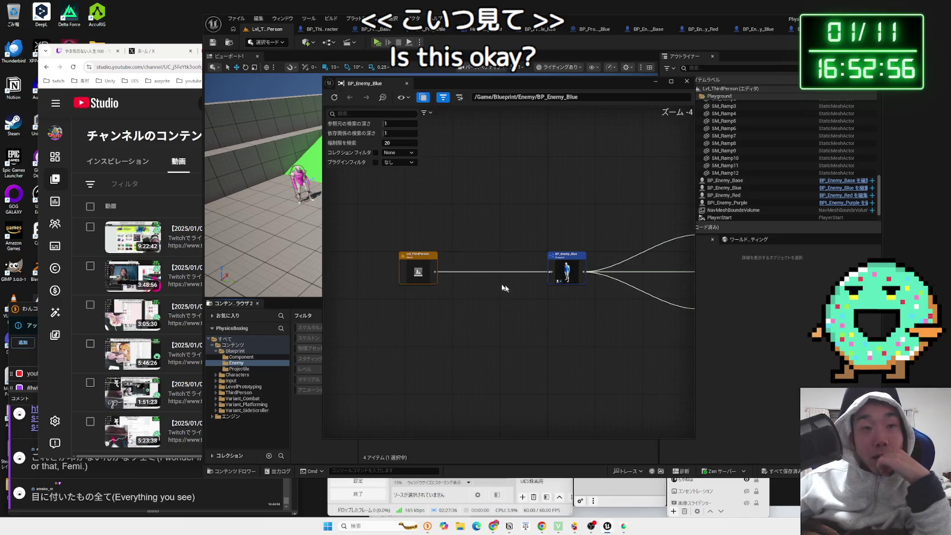
{"action": "scroll", "coordinate": [488, 255], "scroll_direction": "up", "scroll_amount": 2}
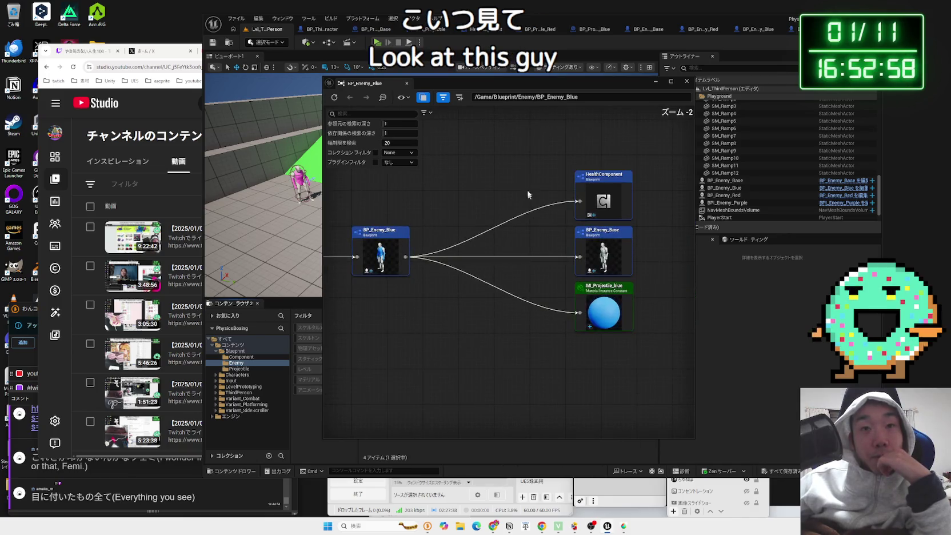
{"action": "left_click_drag", "start_coordinate": [611, 310], "coordinate": [518, 313]}
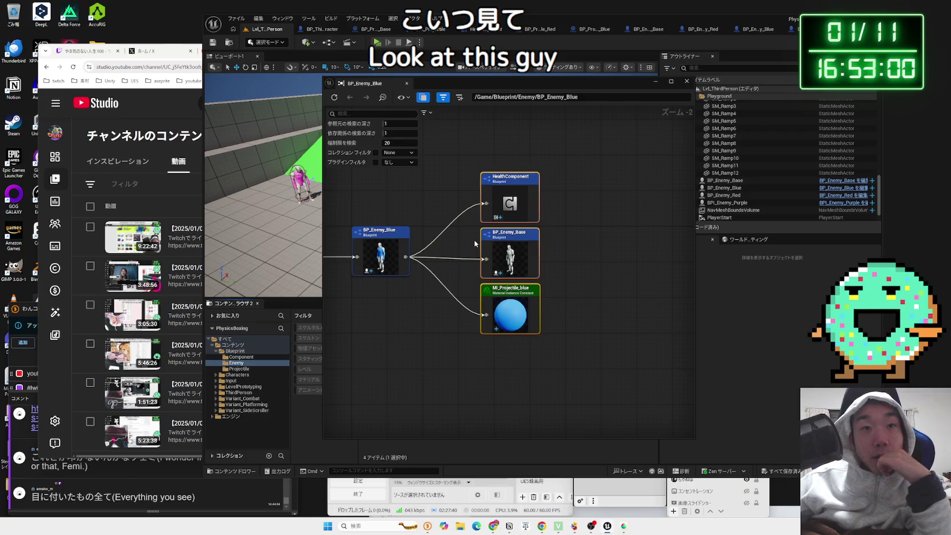
- Re-root the graph on BP_Enemy_Base and BPI_HealthComponent, close it, and open BP_Enemy_Red
{"action": "double_click", "coordinate": [529, 246]}
{"action": "scroll", "coordinate": [426, 174], "scroll_direction": "down", "scroll_amount": 2}
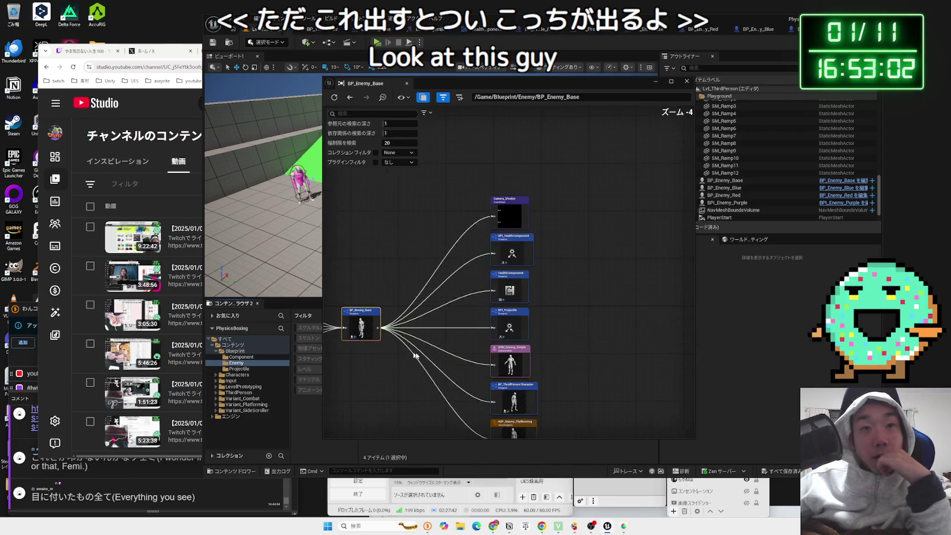
{"action": "left_click_drag", "start_coordinate": [414, 237], "coordinate": [627, 214]}
{"action": "scroll", "coordinate": [622, 197], "scroll_direction": "up", "scroll_amount": 3}
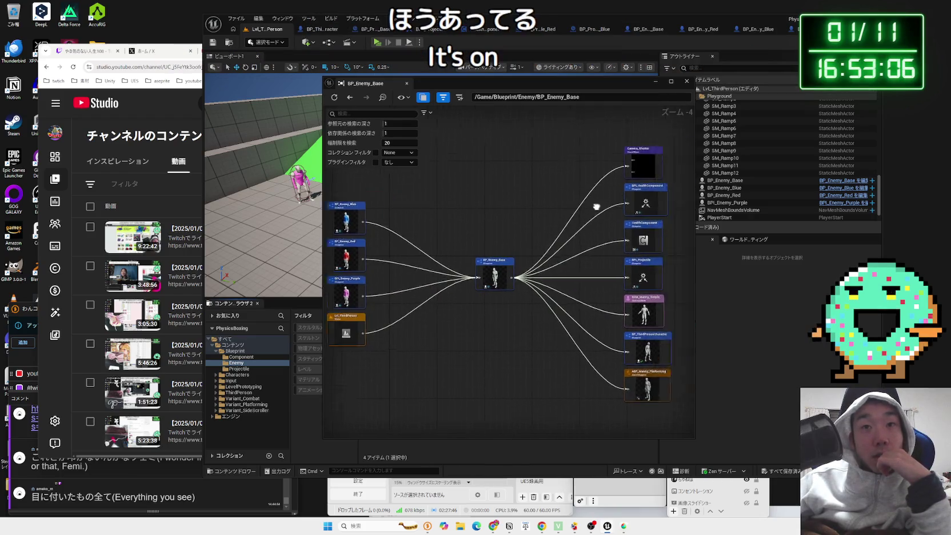
{"action": "double_click", "coordinate": [607, 205]}
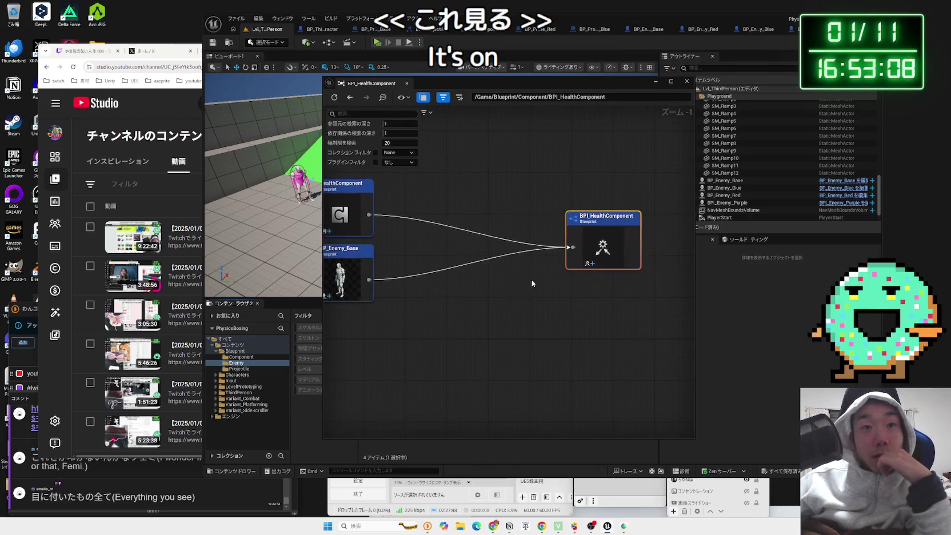
{"action": "double_click", "coordinate": [448, 310]}
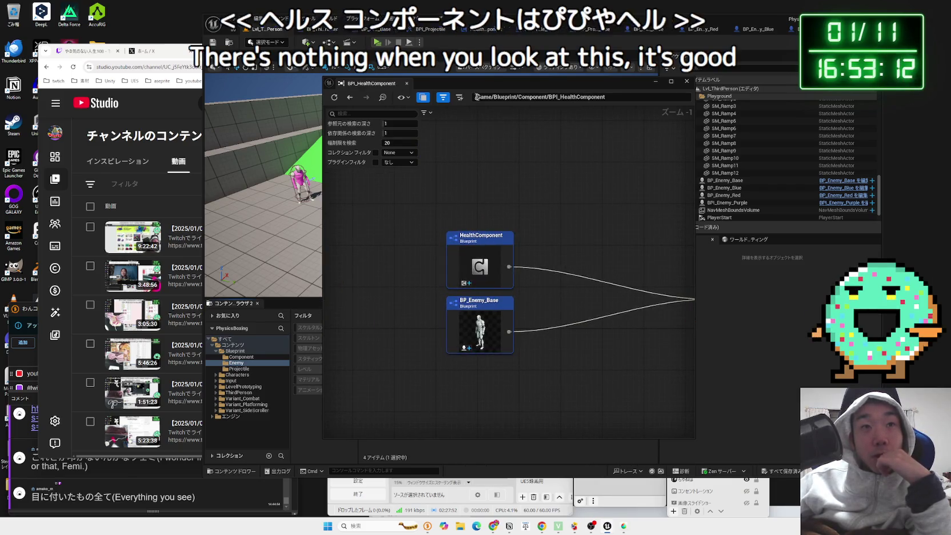
{"action": "key", "text": "alt+F4"}
{"action": "double_click", "coordinate": [461, 362]}
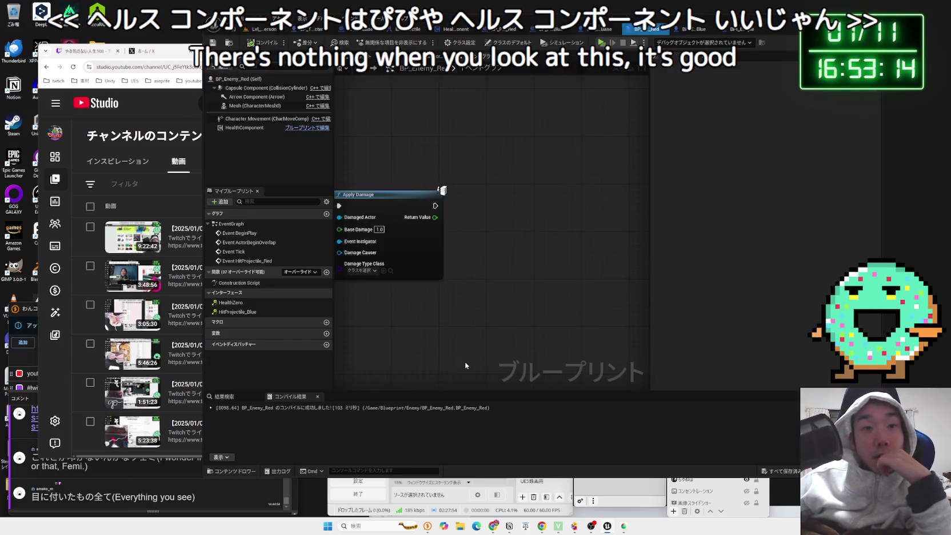
- Close the Red, Blue and Purple enemy editors and browse to the Component folder
{"action": "left_click", "coordinate": [662, 29]}
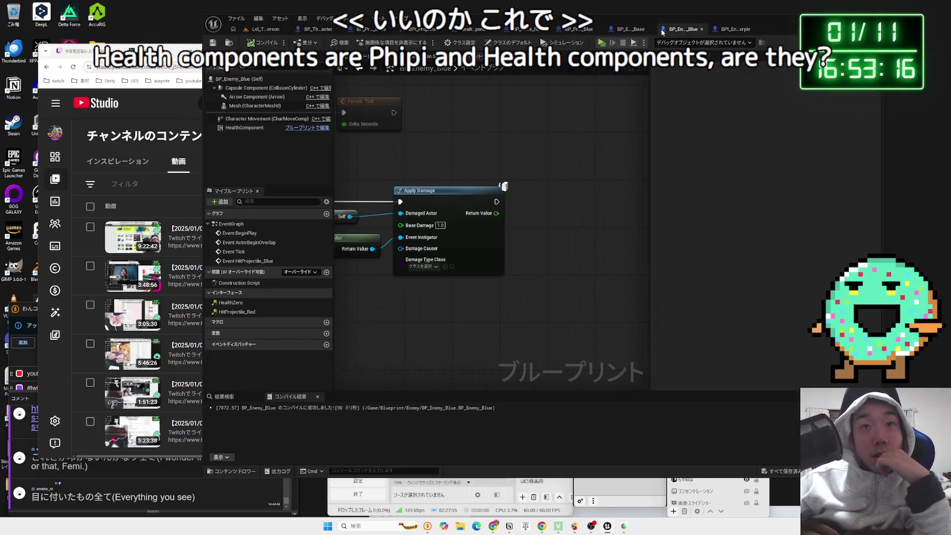
{"action": "left_click", "coordinate": [701, 29]}
{"action": "left_click", "coordinate": [748, 30]}
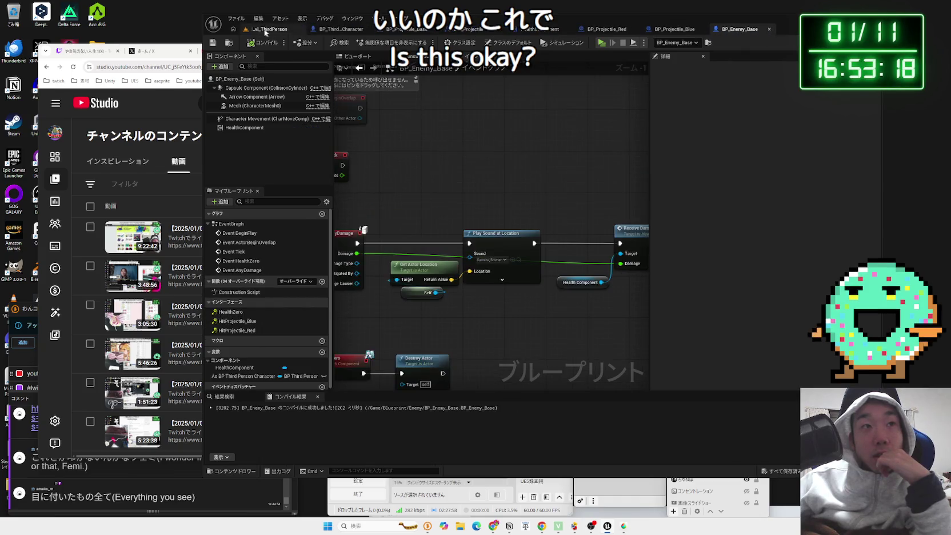
{"action": "key", "text": "Down"}
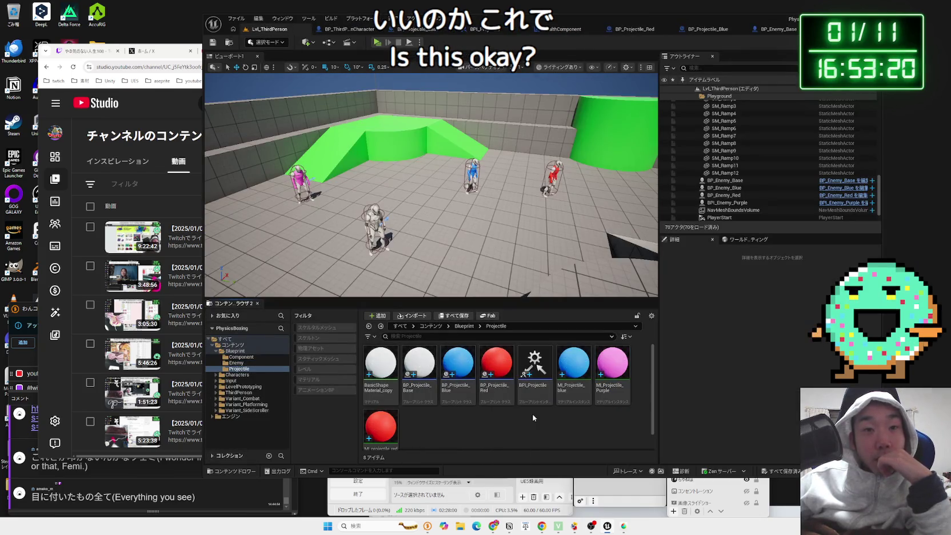
{"action": "left_click", "coordinate": [240, 363]}
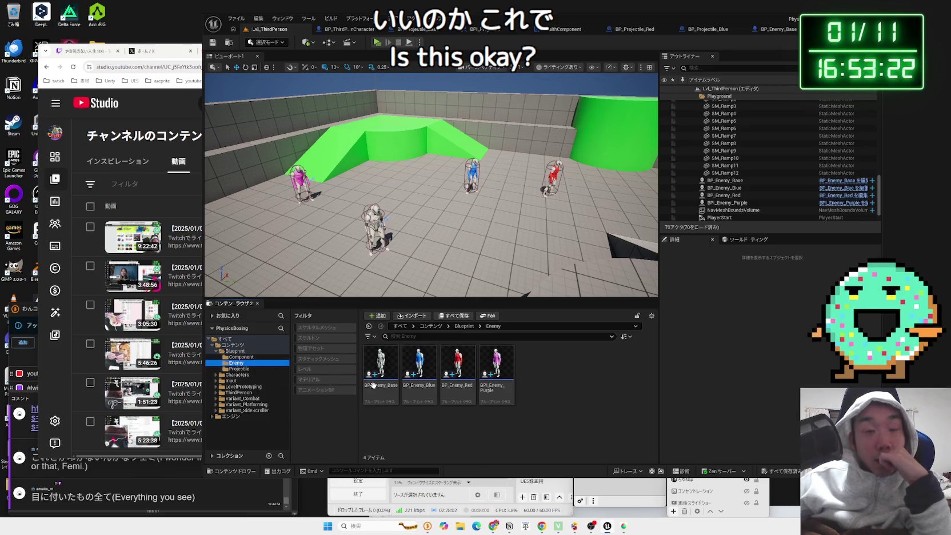
{"action": "left_click", "coordinate": [240, 356]}
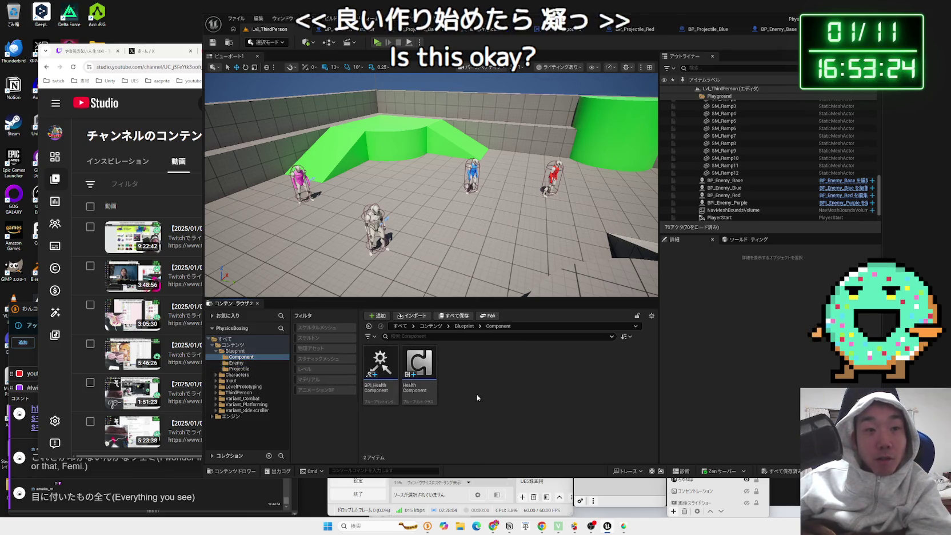
- Inspect HealthComponent's Reference Viewer graph, then close it
{"action": "right_click", "coordinate": [422, 375]}
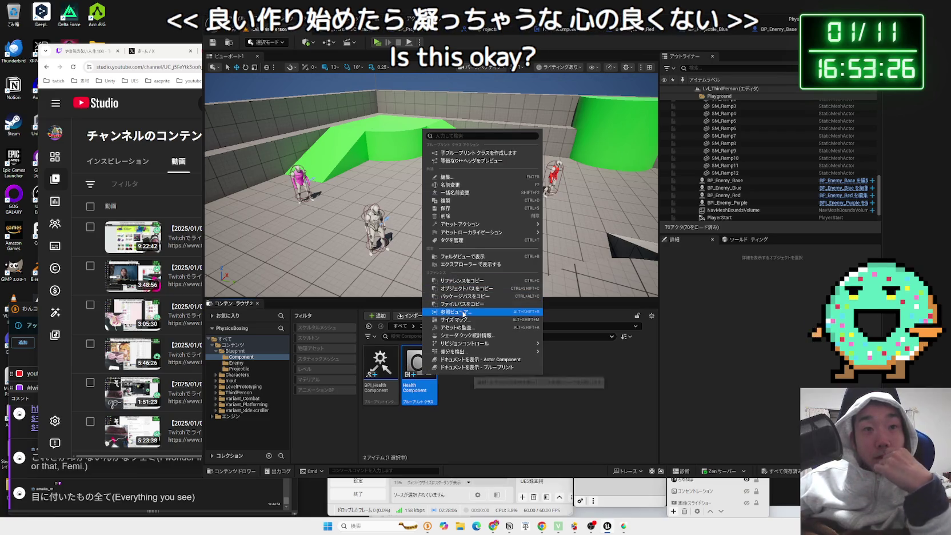
{"action": "left_click", "coordinate": [464, 313]}
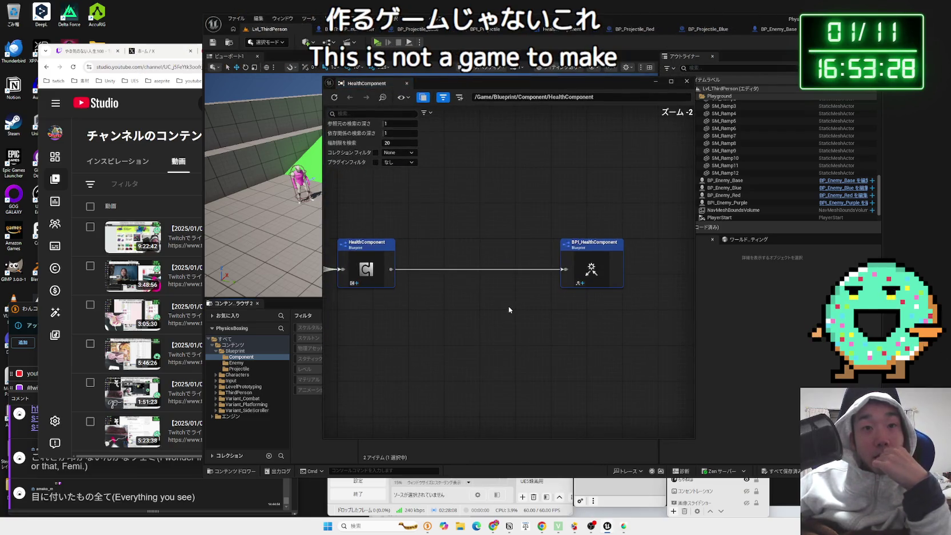
{"action": "scroll", "coordinate": [508, 307], "scroll_direction": "down", "scroll_amount": 3}
{"action": "left_click", "coordinate": [686, 81]}
- Inspect BPI_HealthComponent's Reference Viewer graph from the Blueprint folder, then close it
{"action": "left_click", "coordinate": [380, 366]}
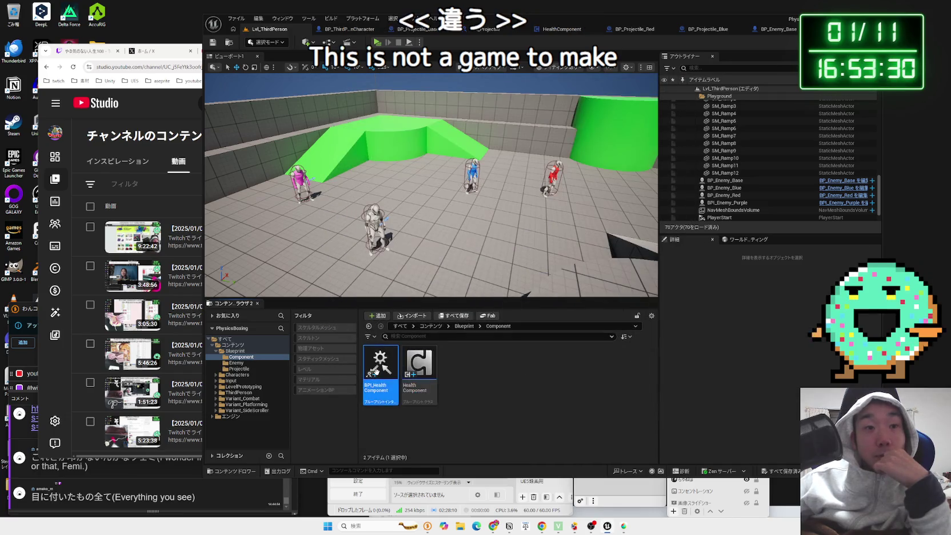
{"action": "right_click", "coordinate": [380, 366]}
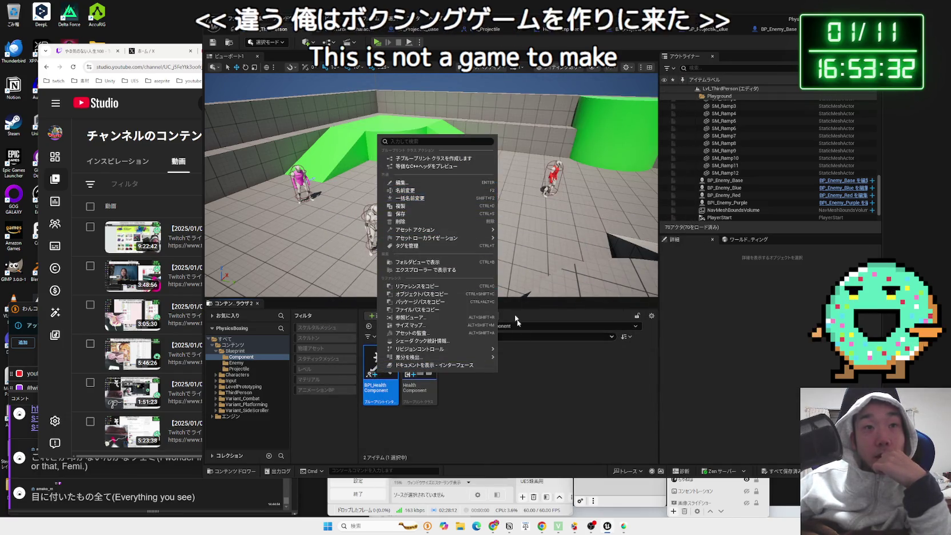
{"action": "left_click", "coordinate": [337, 285]}
{"action": "left_click", "coordinate": [216, 351]}
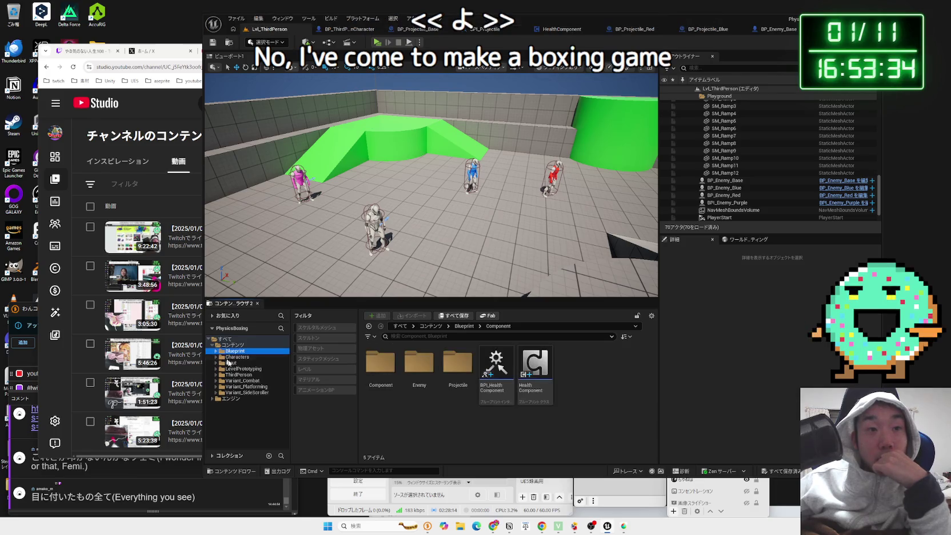
{"action": "right_click", "coordinate": [495, 369]}
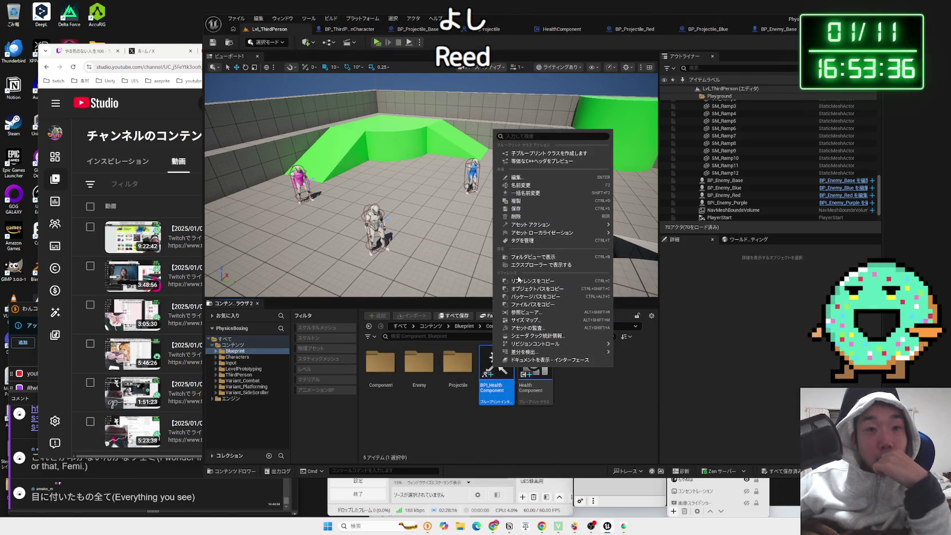
{"action": "left_click", "coordinate": [525, 312]}
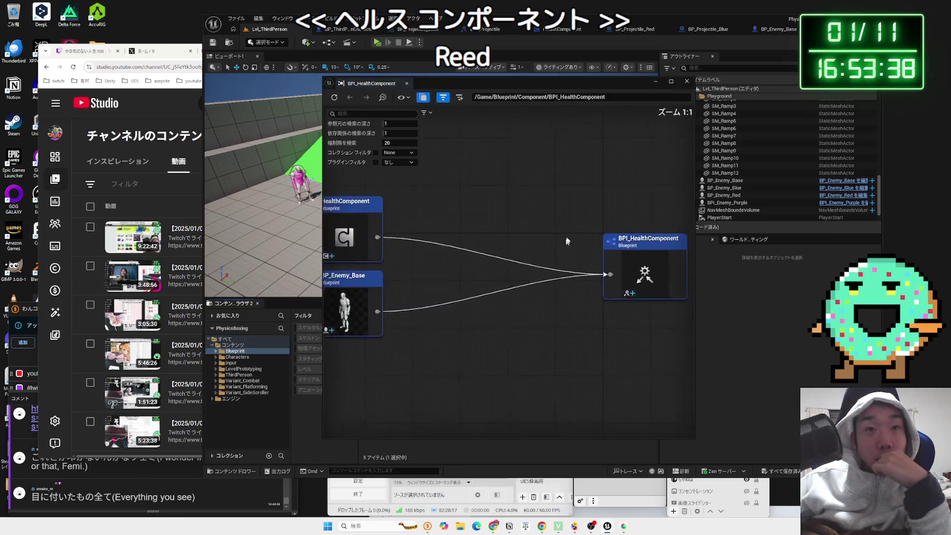
{"action": "left_click", "coordinate": [687, 81]}
- Reopen HealthComponent's reference graph, re-center it on BPI_HealthComponent, and close it
{"action": "right_click", "coordinate": [521, 358]}
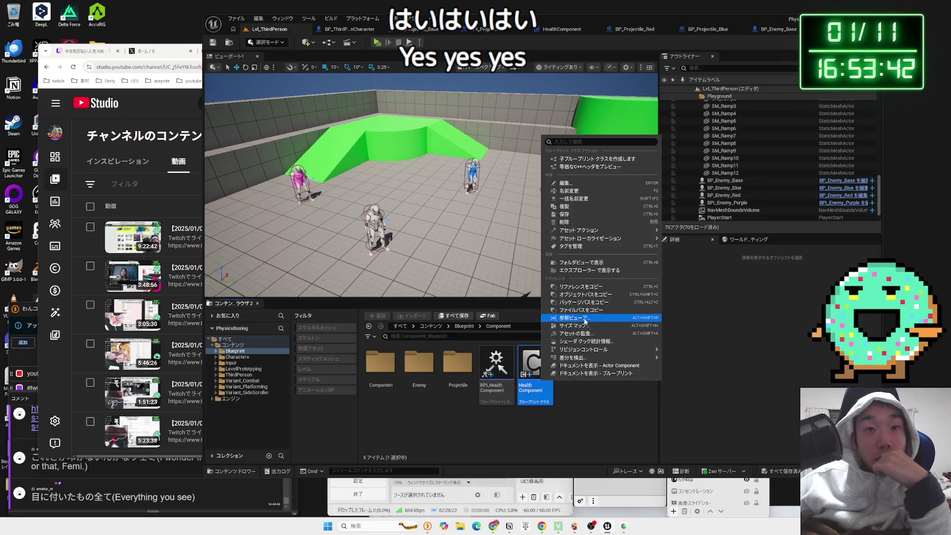
{"action": "left_click", "coordinate": [573, 318]}
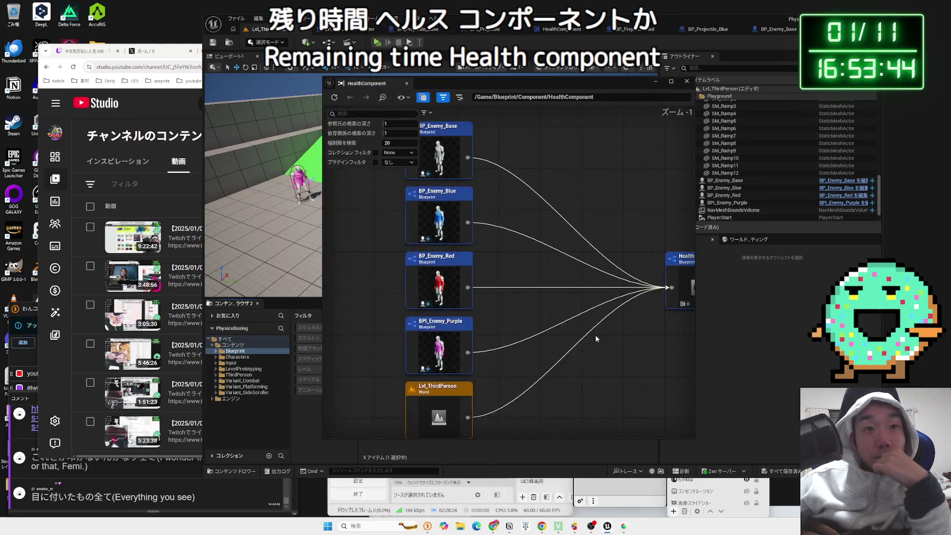
{"action": "scroll", "coordinate": [595, 339], "scroll_direction": "down", "scroll_amount": 1}
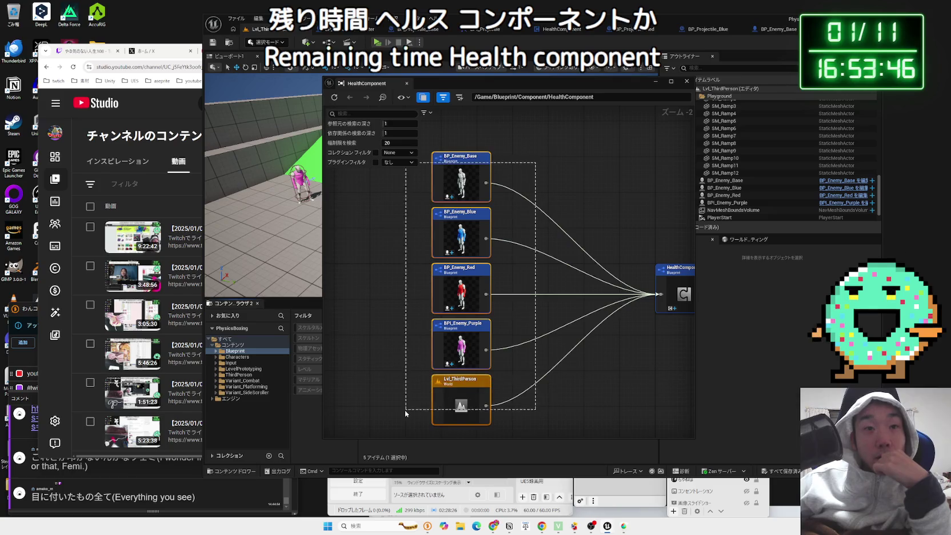
{"action": "mouse_move", "coordinate": [607, 380]}
{"action": "left_mouse_down"}
{"action": "mouse_move", "coordinate": [466, 271]}
{"action": "mouse_move", "coordinate": [444, 310]}
{"action": "left_mouse_up"}
{"action": "double_click", "coordinate": [517, 286]}
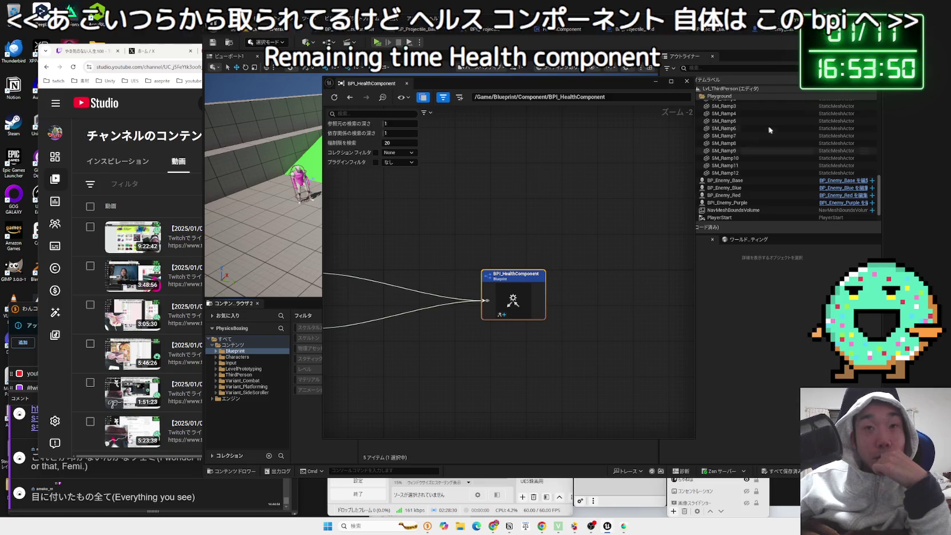
{"action": "left_click", "coordinate": [686, 80]}
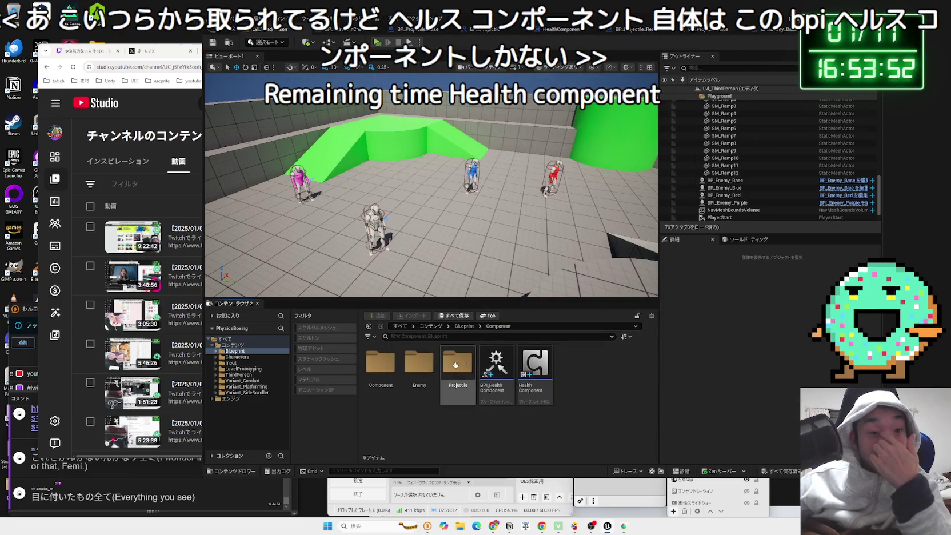
- Browse the content folders and open ThirdPerson > Blueprints
{"action": "double_click", "coordinate": [456, 365]}
{"action": "key", "text": "alt+Left"}
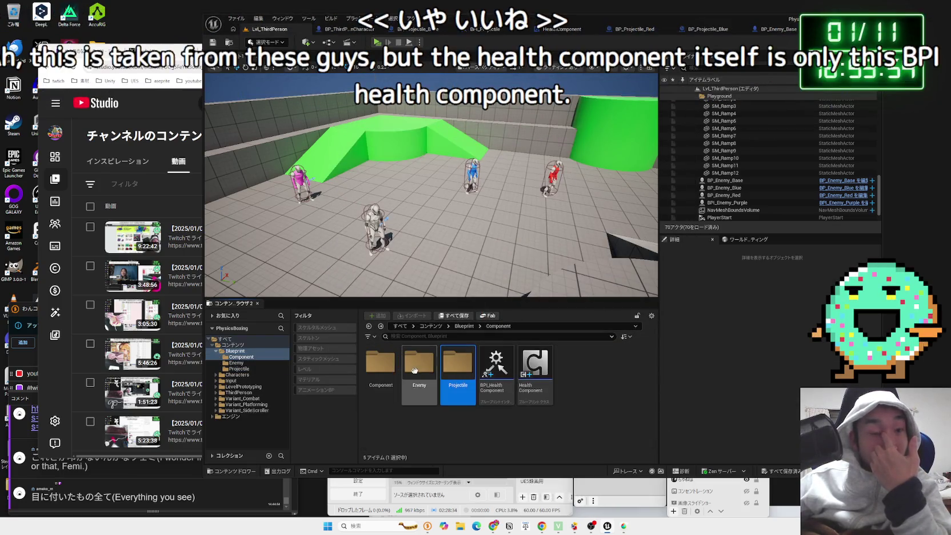
{"action": "double_click", "coordinate": [410, 370]}
{"action": "key", "text": "alt+Left"}
{"action": "left_click", "coordinate": [241, 356]}
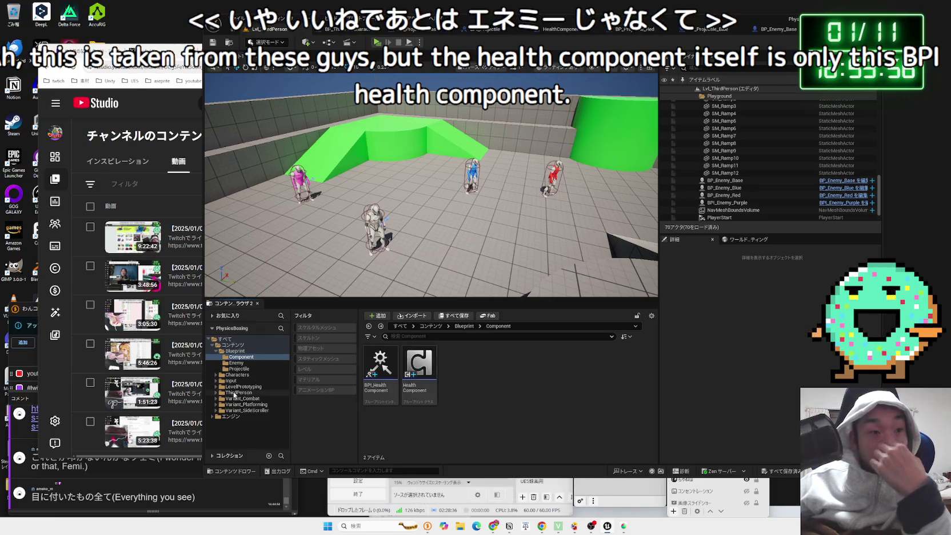
{"action": "left_click", "coordinate": [238, 393]}
{"action": "double_click", "coordinate": [380, 369]}
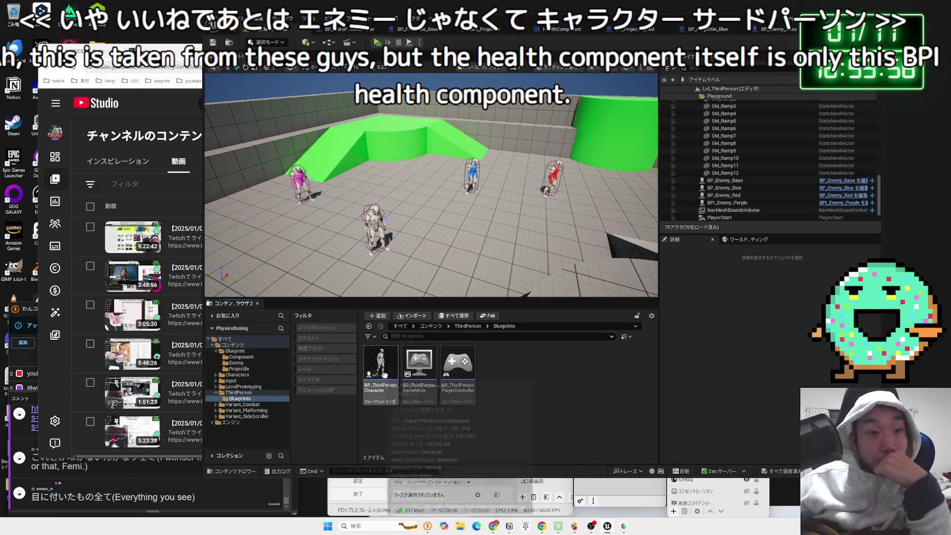
- Open BP_ThirdPersonCharacter's Reference Viewer and arrange its referencer and dependency nodes
{"action": "right_click", "coordinate": [380, 374]}
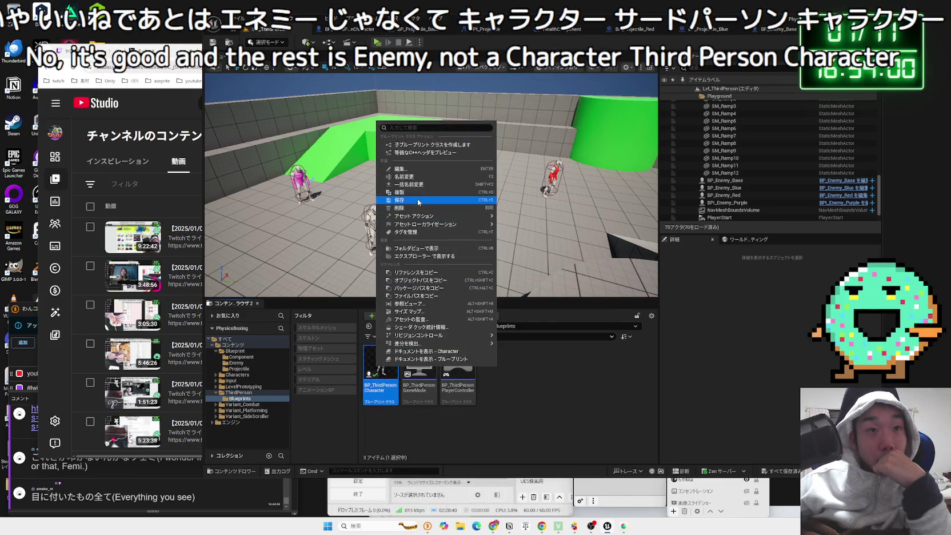
{"action": "left_click", "coordinate": [416, 305]}
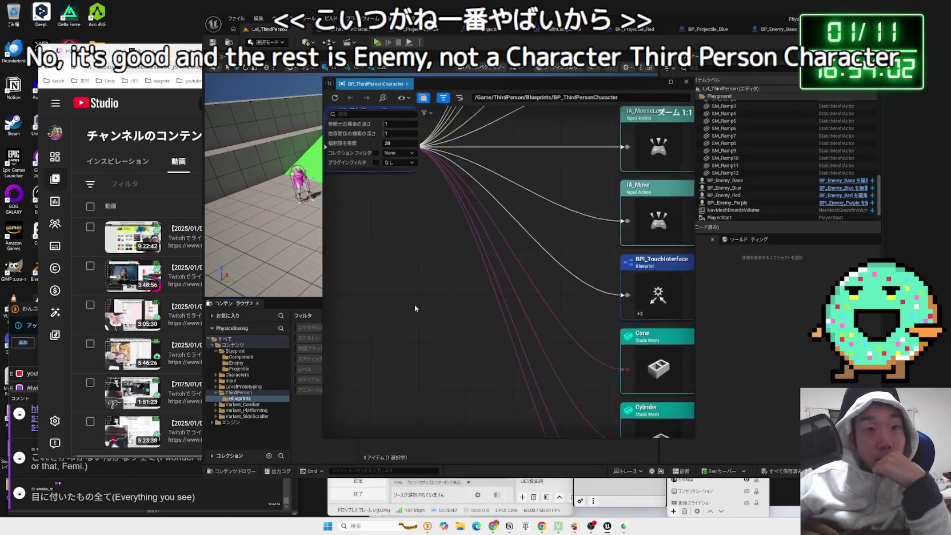
{"action": "left_click_drag", "start_coordinate": [569, 346], "coordinate": [546, 353]}
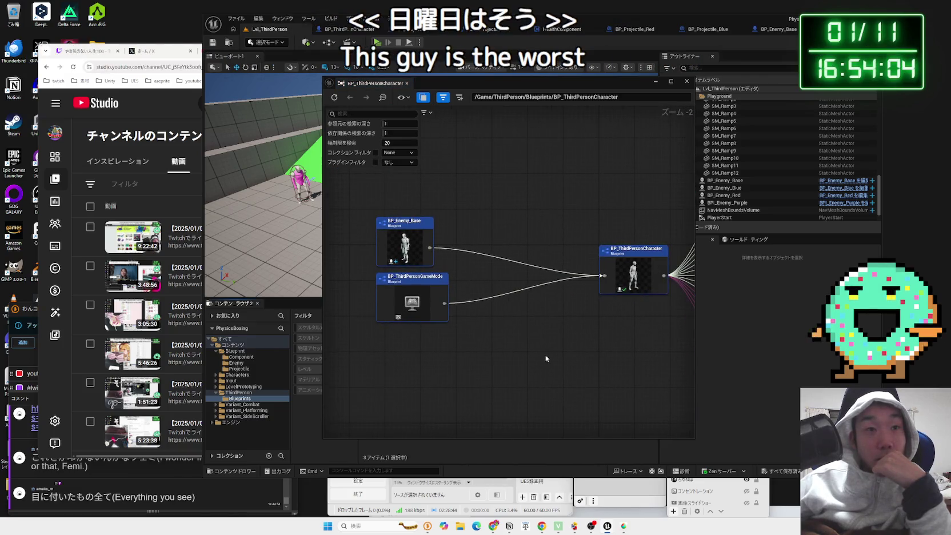
{"action": "left_click", "coordinate": [416, 277]}
{"action": "mouse_move", "coordinate": [591, 340]}
{"action": "left_mouse_down"}
{"action": "mouse_move", "coordinate": [344, 399]}
{"action": "mouse_move", "coordinate": [428, 269]}
{"action": "left_mouse_up"}
{"action": "scroll", "coordinate": [347, 399], "scroll_direction": "down", "scroll_amount": 2}
{"action": "mouse_move", "coordinate": [478, 298]}
{"action": "left_mouse_down"}
{"action": "mouse_move", "coordinate": [480, 311]}
{"action": "mouse_move", "coordinate": [426, 320]}
{"action": "mouse_move", "coordinate": [458, 300]}
{"action": "mouse_move", "coordinate": [479, 305]}
{"action": "left_mouse_up"}
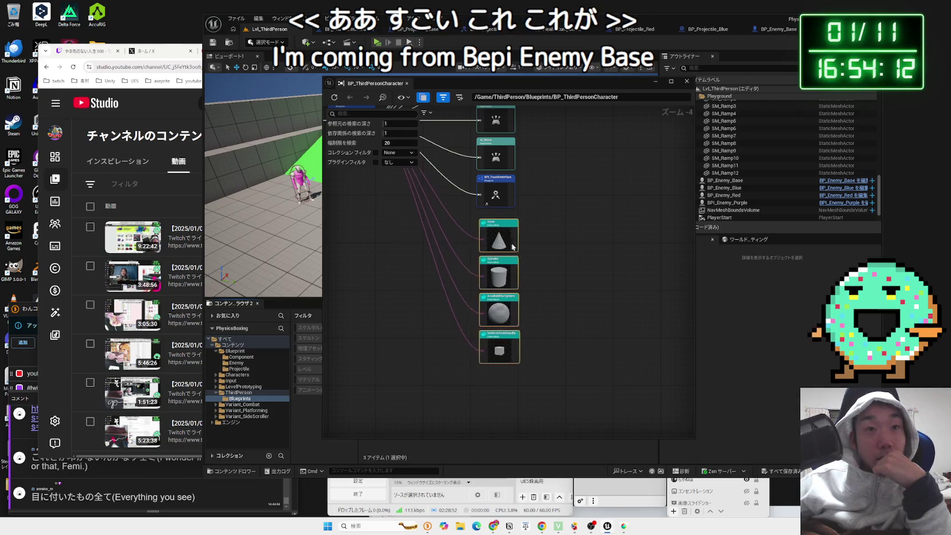
{"action": "mouse_move", "coordinate": [535, 253]}
{"action": "left_mouse_down"}
{"action": "mouse_move", "coordinate": [560, 311]}
{"action": "mouse_move", "coordinate": [517, 312]}
{"action": "mouse_move", "coordinate": [546, 314]}
{"action": "mouse_move", "coordinate": [526, 304]}
{"action": "mouse_move", "coordinate": [410, 383]}
{"action": "mouse_move", "coordinate": [352, 324]}
{"action": "mouse_move", "coordinate": [637, 339]}
{"action": "mouse_move", "coordinate": [513, 323]}
{"action": "mouse_move", "coordinate": [535, 307]}
{"action": "left_mouse_up"}
{"action": "left_click_drag", "start_coordinate": [477, 265], "coordinate": [493, 364]}
- Bring the BP_Projectile_Red and BP_Projectile_Blue dependency nodes into view and select them
{"action": "scroll", "coordinate": [503, 342], "scroll_direction": "up", "scroll_amount": 3}
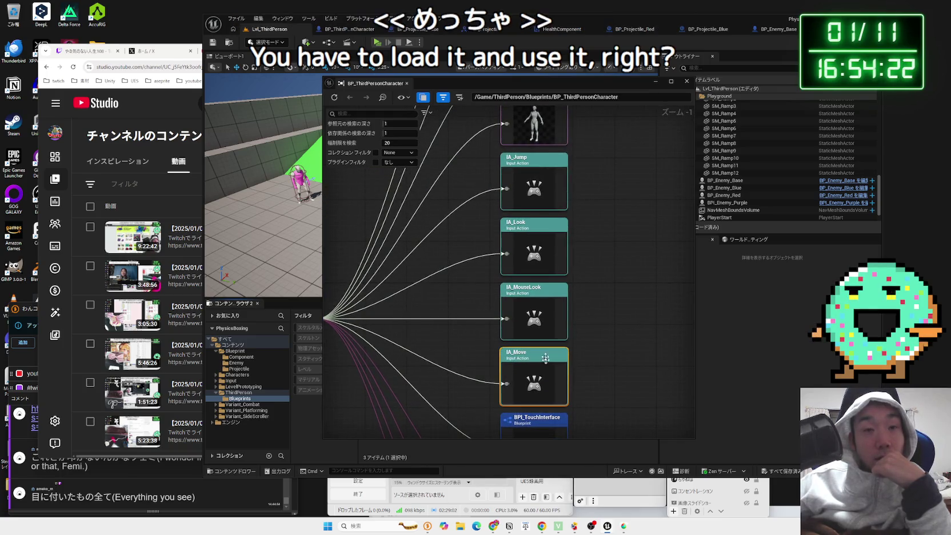
{"action": "scroll", "coordinate": [597, 318], "scroll_direction": "down", "scroll_amount": 1}
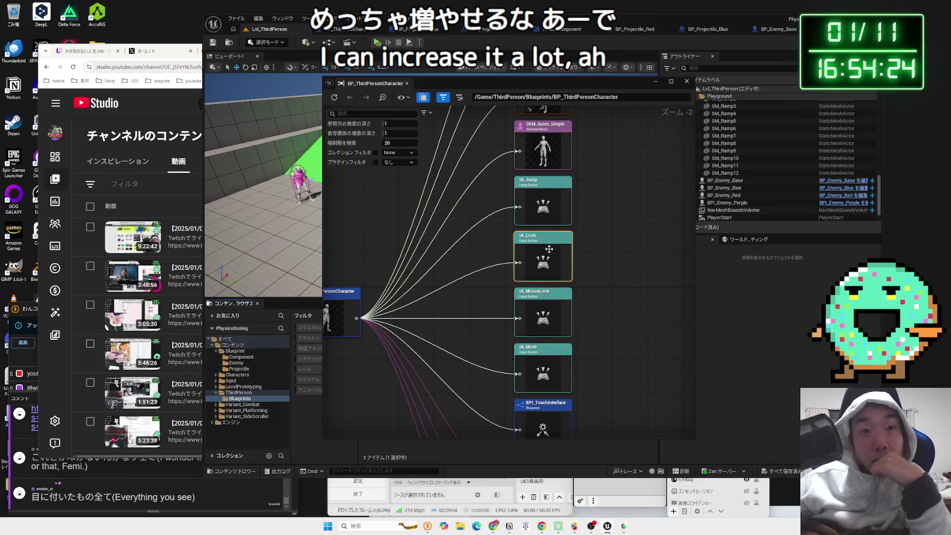
{"action": "left_click_drag", "start_coordinate": [544, 209], "coordinate": [547, 342]}
{"action": "left_click_drag", "start_coordinate": [551, 287], "coordinate": [582, 419]}
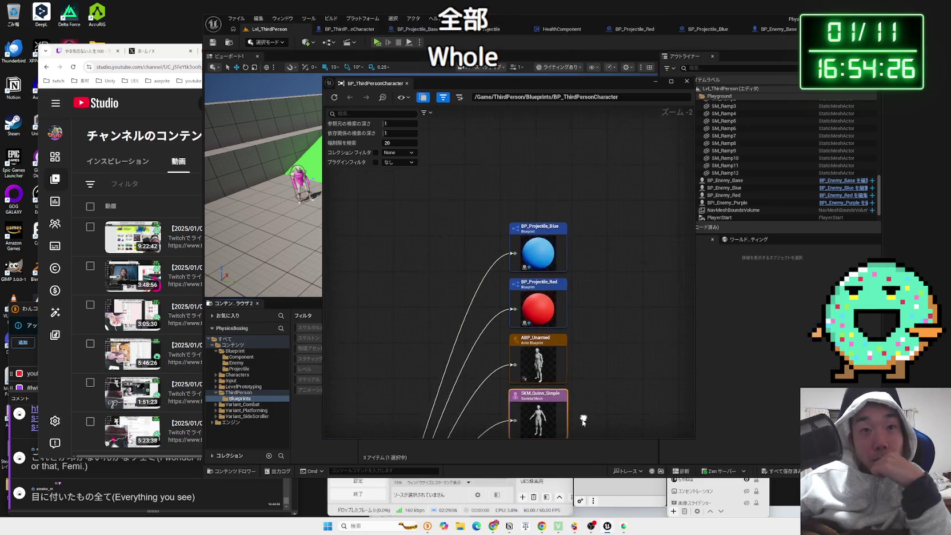
{"action": "scroll", "coordinate": [582, 419], "scroll_direction": "up", "scroll_amount": 1}
{"action": "left_click", "coordinate": [538, 291]}
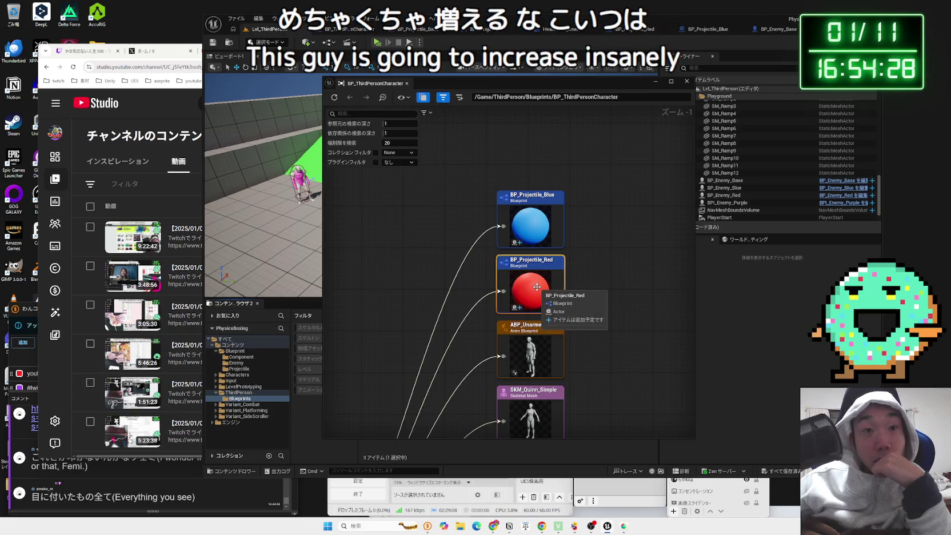
{"action": "left_click", "coordinate": [537, 215]}
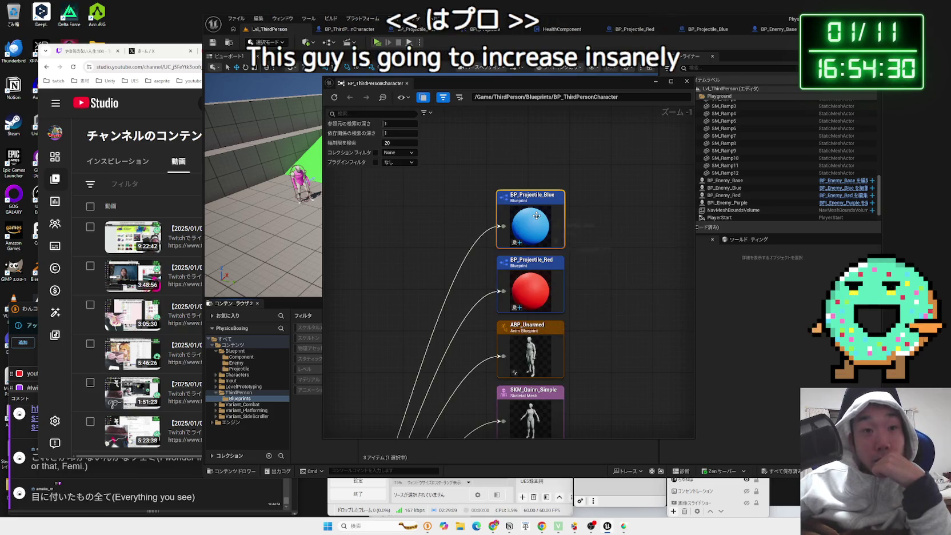
{"action": "left_click", "coordinate": [584, 228]}
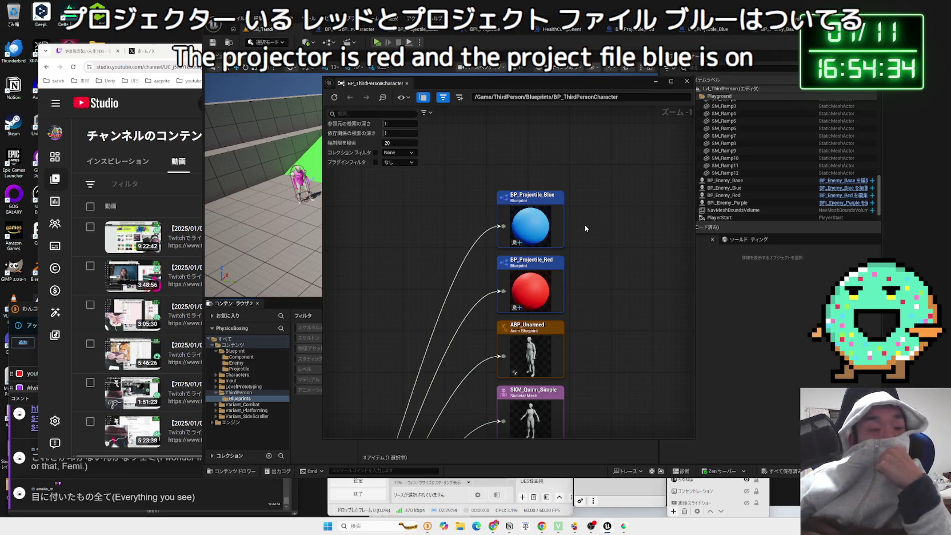
{"action": "left_click_drag", "start_coordinate": [577, 294], "coordinate": [537, 241]}
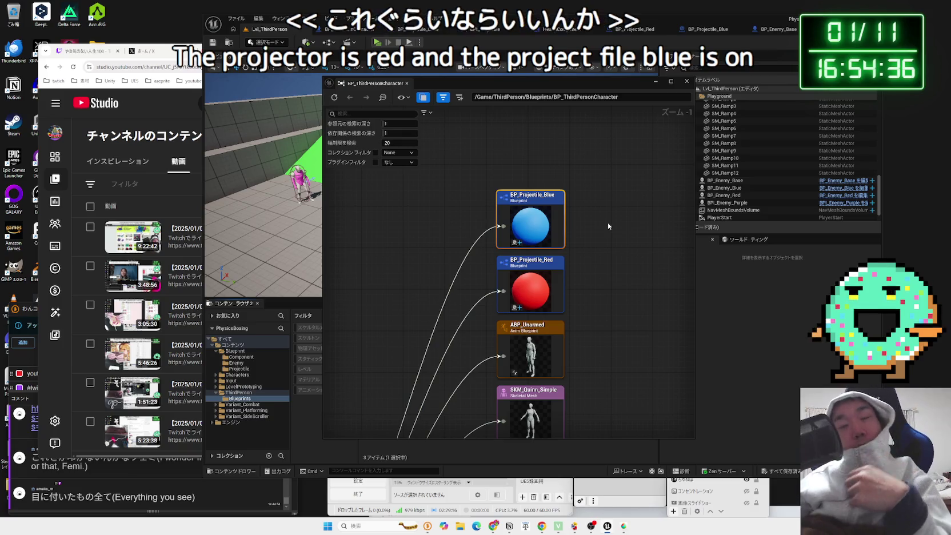
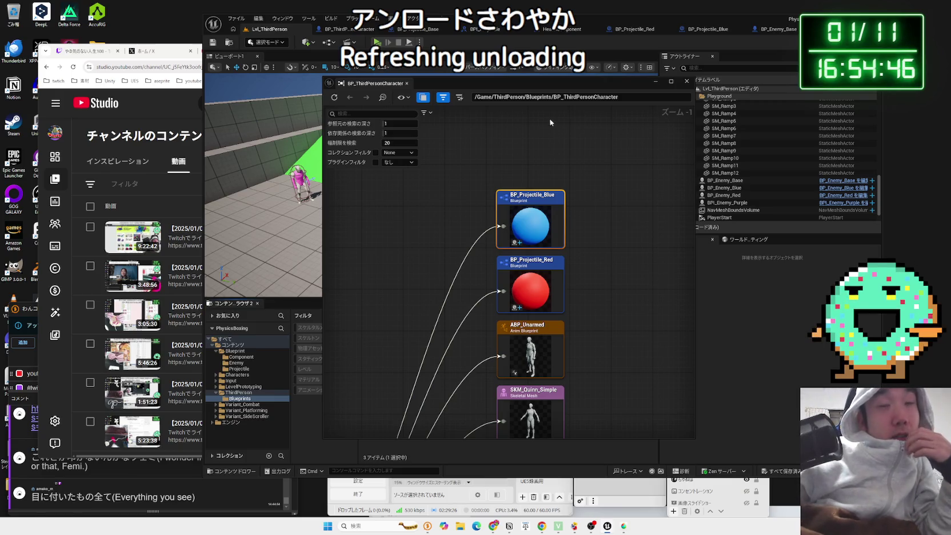
- Inspect the BP_Projectile_Blue and BP_Projectile_Red nodes in the reference graph, then close it
{"action": "scroll", "coordinate": [577, 209], "scroll_direction": "down", "scroll_amount": 1}
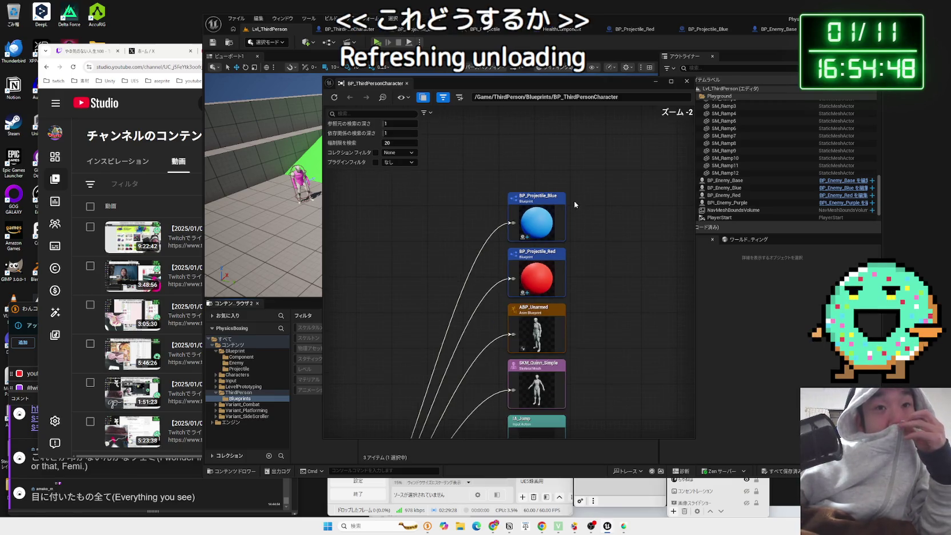
{"action": "left_click_drag", "start_coordinate": [592, 146], "coordinate": [588, 187]}
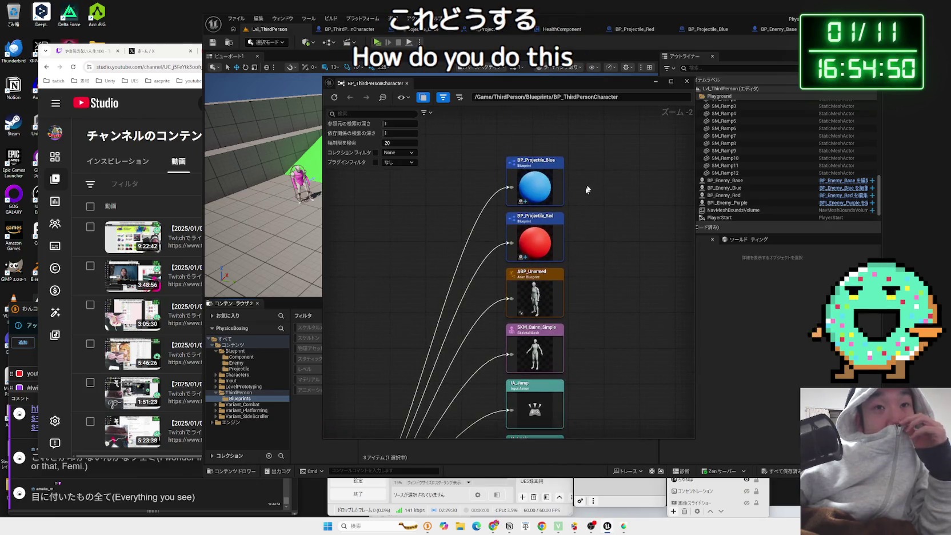
{"action": "mouse_move", "coordinate": [593, 236]}
{"action": "left_mouse_down"}
{"action": "mouse_move", "coordinate": [568, 187]}
{"action": "mouse_move", "coordinate": [577, 172]}
{"action": "mouse_move", "coordinate": [591, 243]}
{"action": "mouse_move", "coordinate": [484, 399]}
{"action": "mouse_move", "coordinate": [604, 376]}
{"action": "mouse_move", "coordinate": [600, 393]}
{"action": "left_mouse_up"}
{"action": "scroll", "coordinate": [573, 203], "scroll_direction": "down", "scroll_amount": 1}
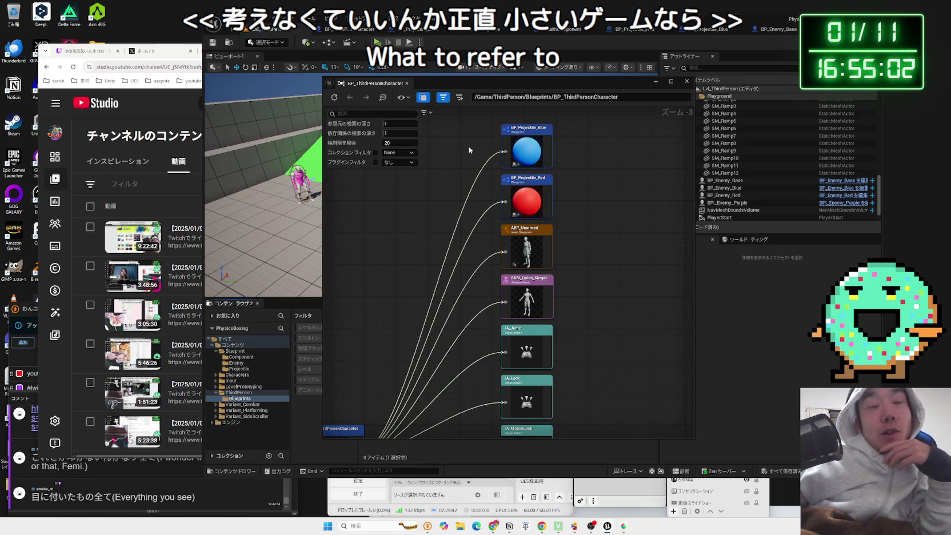
{"action": "left_click_drag", "start_coordinate": [608, 199], "coordinate": [480, 144]}
{"action": "mouse_move", "coordinate": [528, 171]}
{"action": "left_mouse_down"}
{"action": "mouse_move", "coordinate": [611, 203]}
{"action": "mouse_move", "coordinate": [471, 144]}
{"action": "mouse_move", "coordinate": [592, 204]}
{"action": "left_mouse_up"}
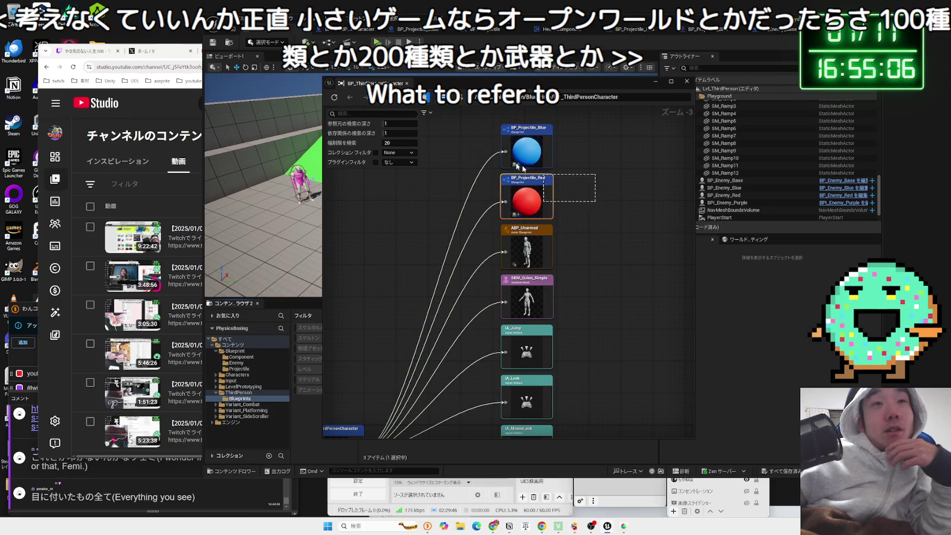
{"action": "left_click", "coordinate": [575, 203]}
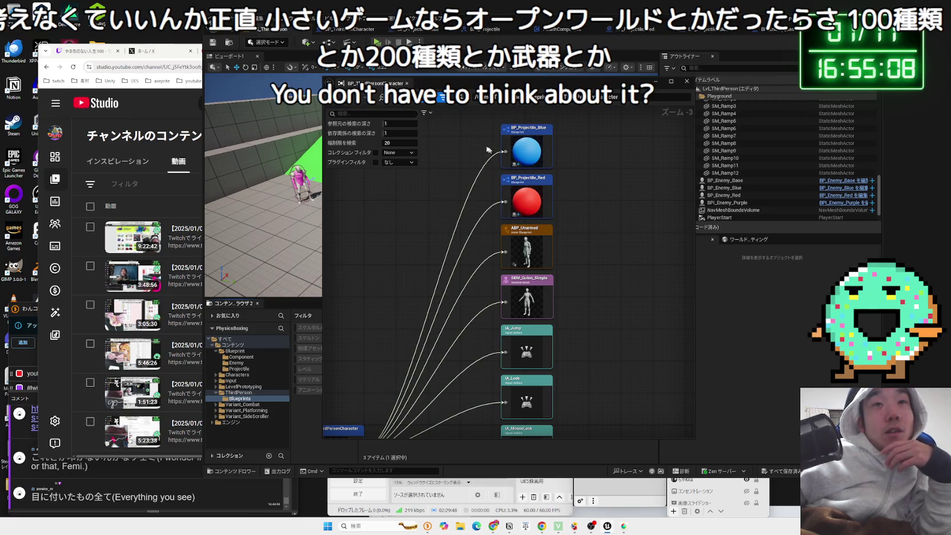
{"action": "mouse_move", "coordinate": [573, 215]}
{"action": "left_mouse_down"}
{"action": "mouse_move", "coordinate": [476, 139]}
{"action": "mouse_move", "coordinate": [580, 204]}
{"action": "left_mouse_up"}
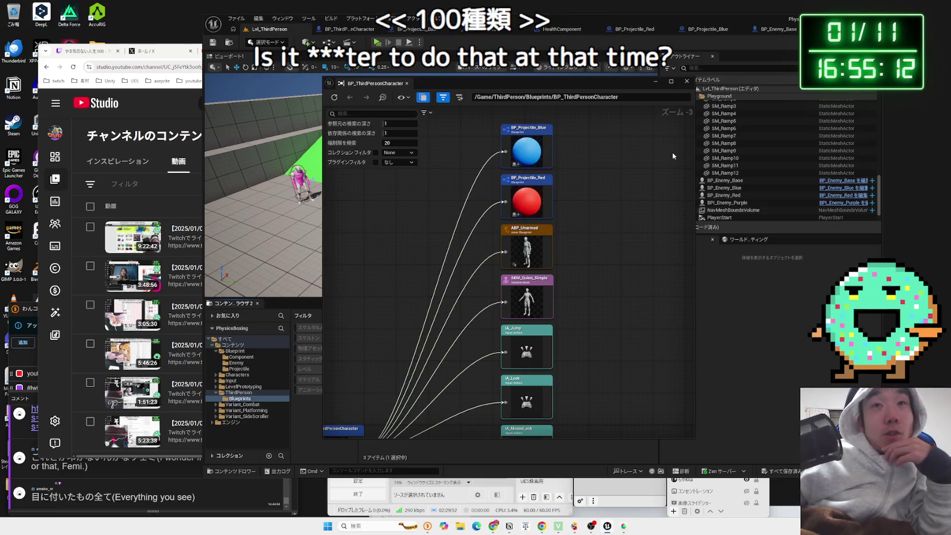
{"action": "left_click", "coordinate": [691, 83]}
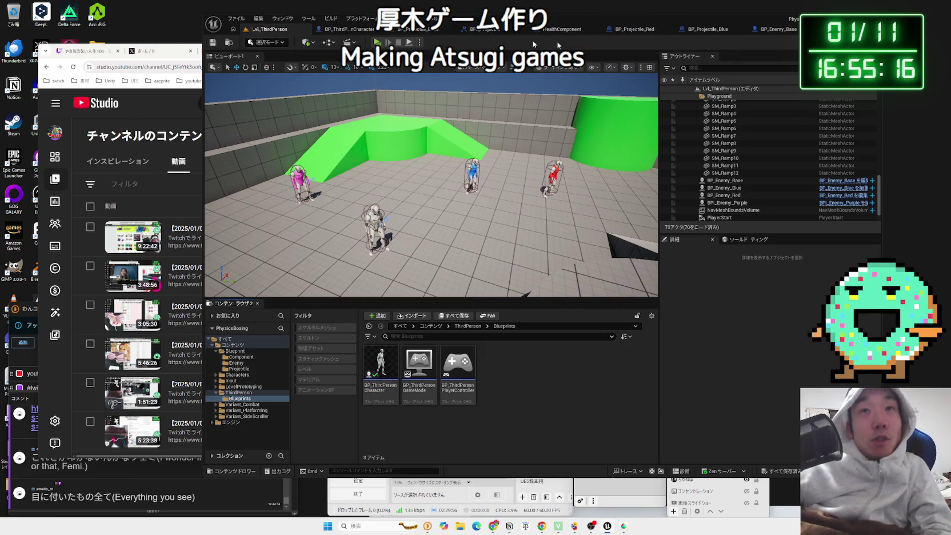
- Review BP_Projectile_Base and HealthComponent's ReceiveDamage nodes, then play the level from the level tab
{"action": "left_click", "coordinate": [426, 28]}
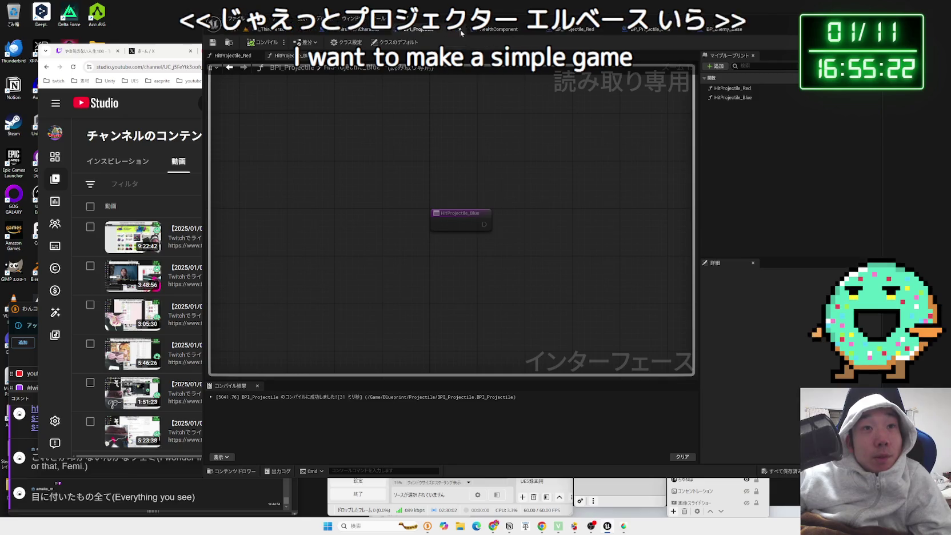
{"action": "left_click", "coordinate": [460, 29]}
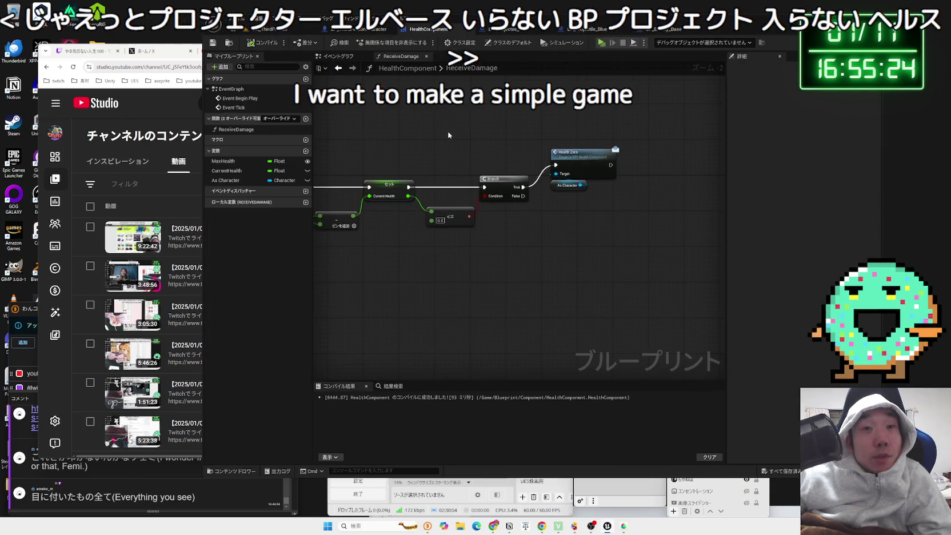
{"action": "mouse_move", "coordinate": [348, 170]}
{"action": "left_mouse_down"}
{"action": "mouse_move", "coordinate": [473, 225]}
{"action": "mouse_move", "coordinate": [649, 270]}
{"action": "left_mouse_up"}
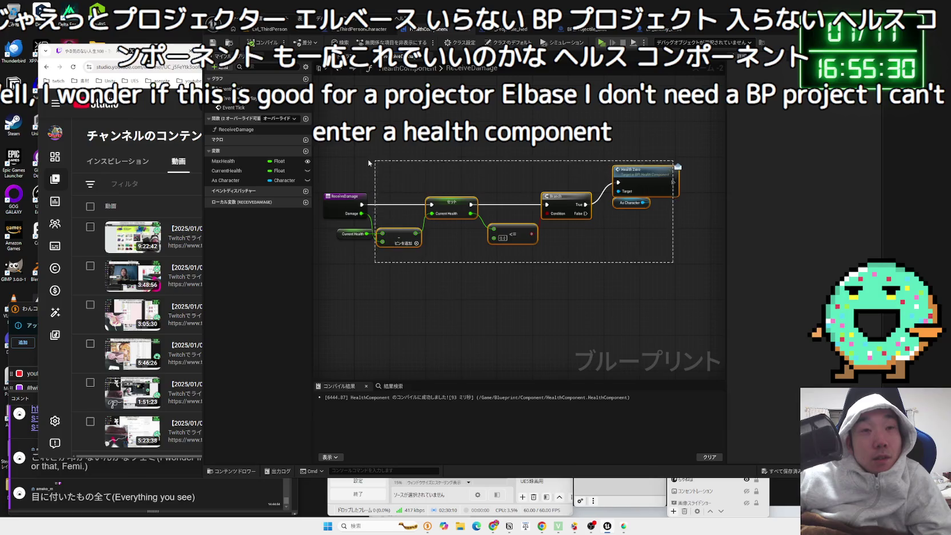
{"action": "left_click", "coordinate": [268, 28]}
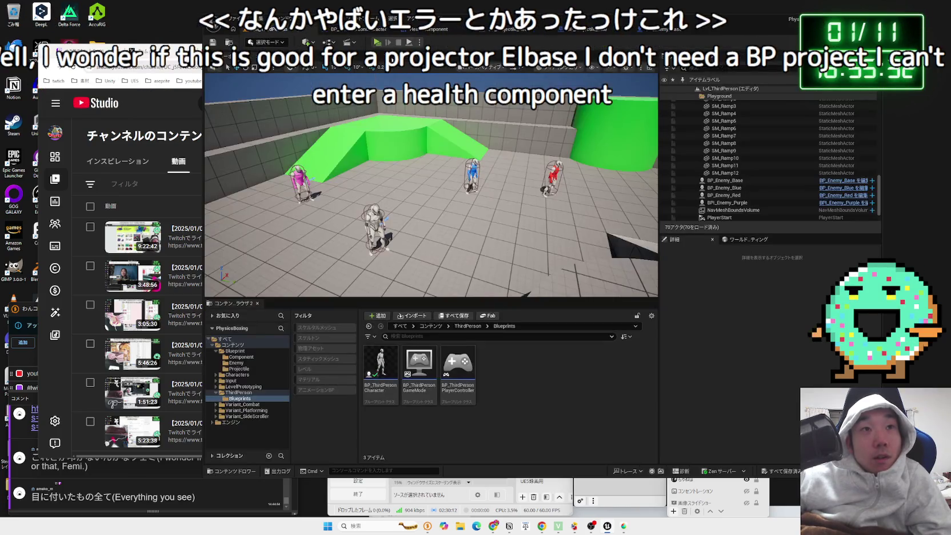
{"action": "left_click", "coordinate": [377, 44]}
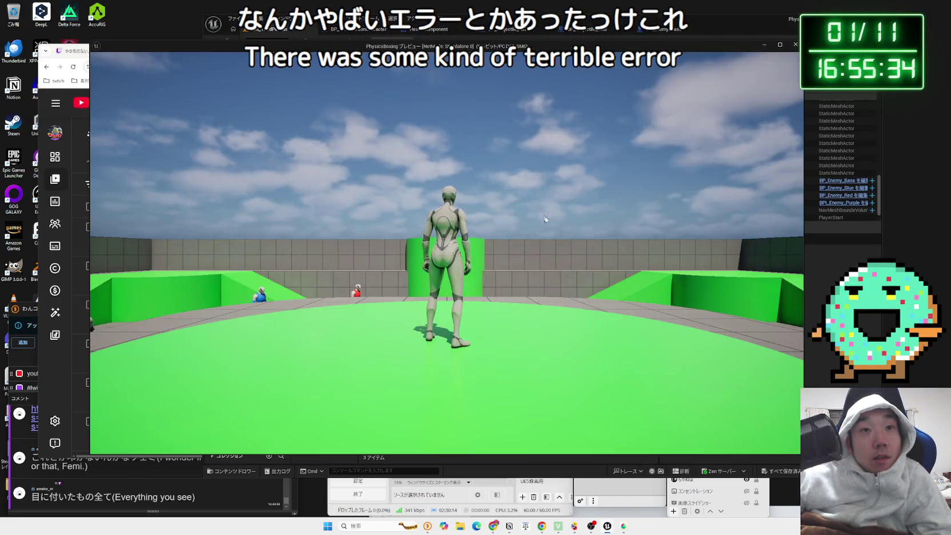
- Run and jump toward the enemies in a first playtest, then stop it with Esc
{"action": "key", "text": "w"}
{"action": "key", "text": "space"}
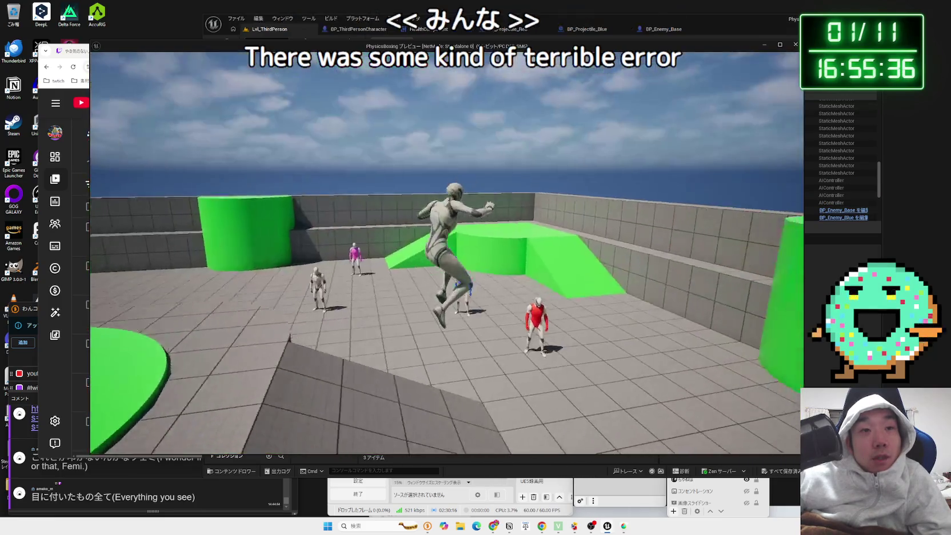
{"action": "key", "text": "w"}
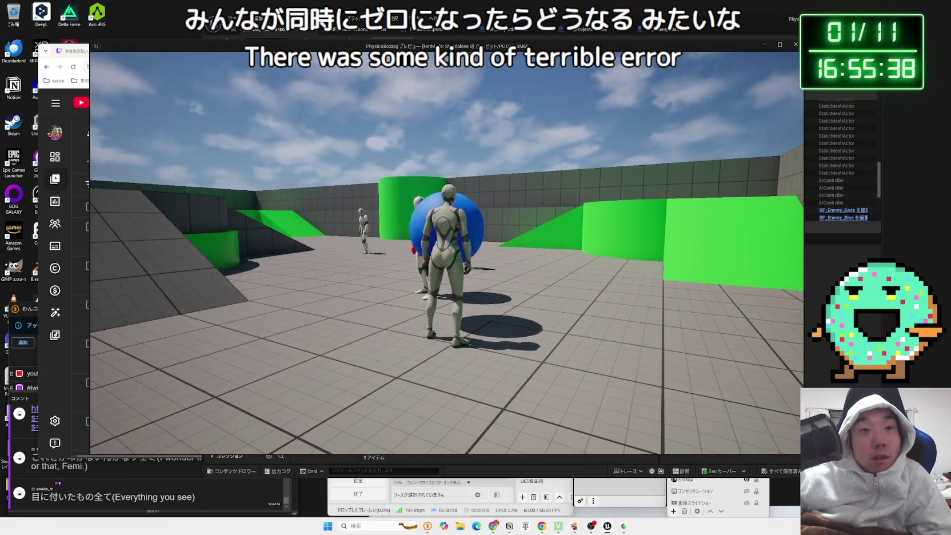
{"action": "key", "text": "w"}
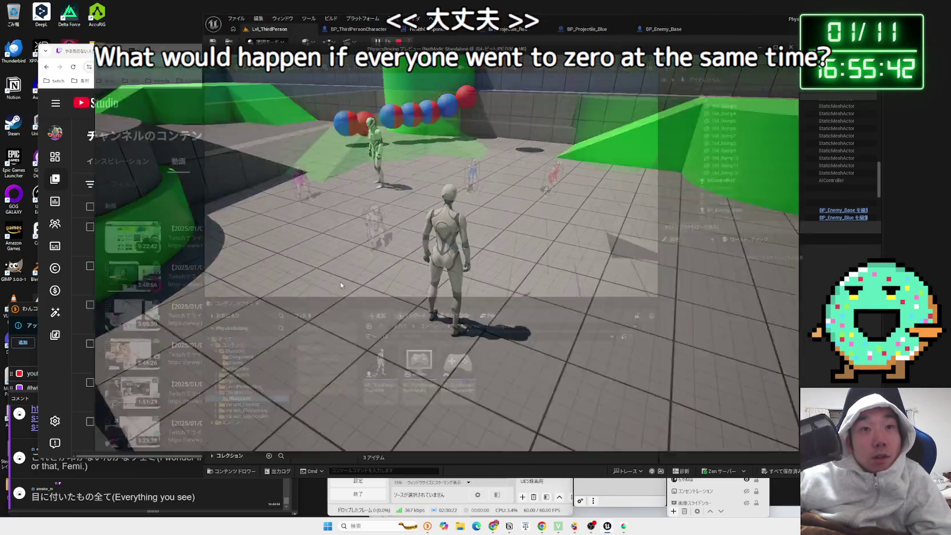
{"action": "key", "text": "Escape"}
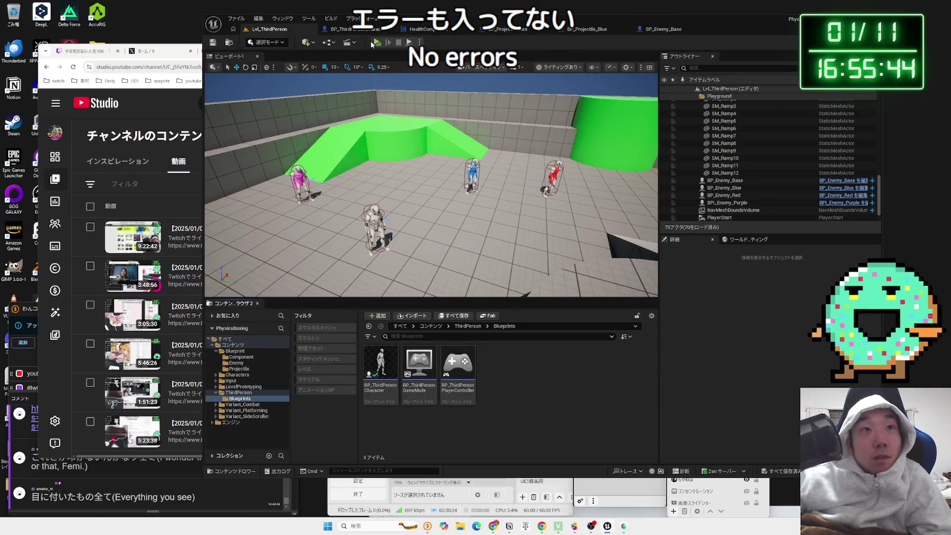
- Relaunch with Alt+P, run through the projectiles up to the green platform, then stop the preview
{"action": "key", "text": "alt+p"}
{"action": "key", "text": "w"}
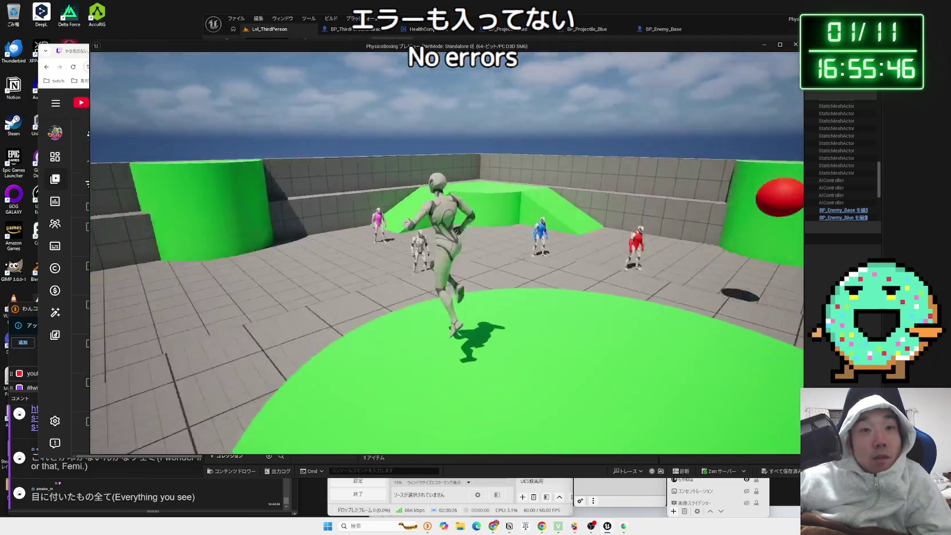
{"action": "key", "text": "w"}
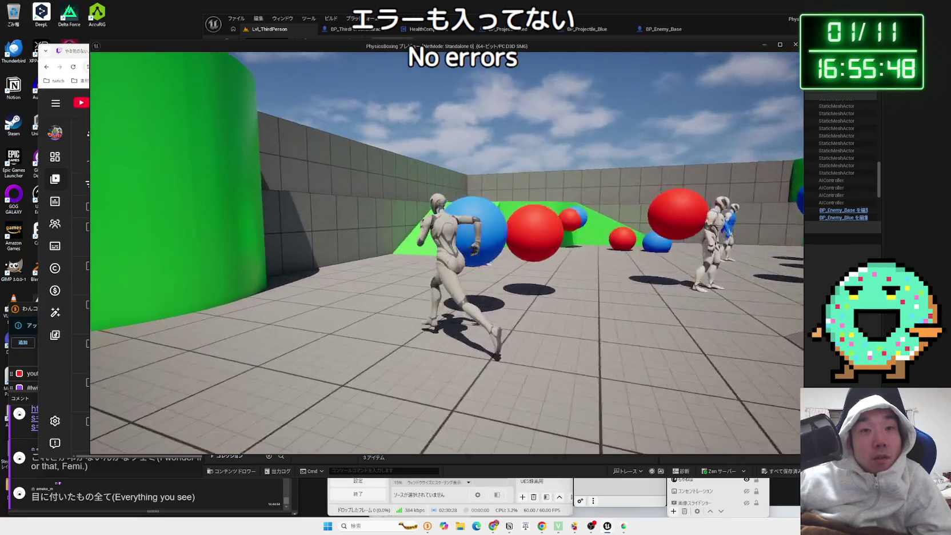
{"action": "key", "text": "w"}
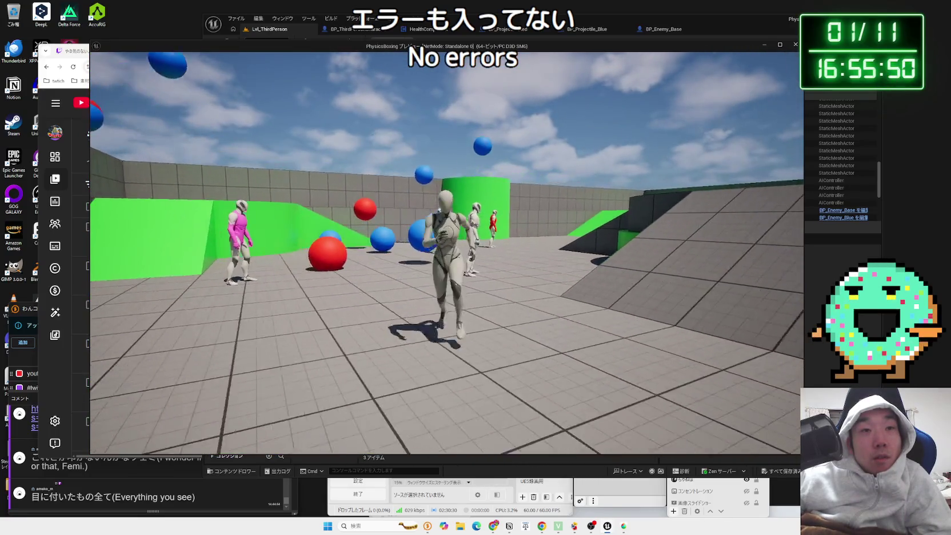
{"action": "key", "text": "w"}
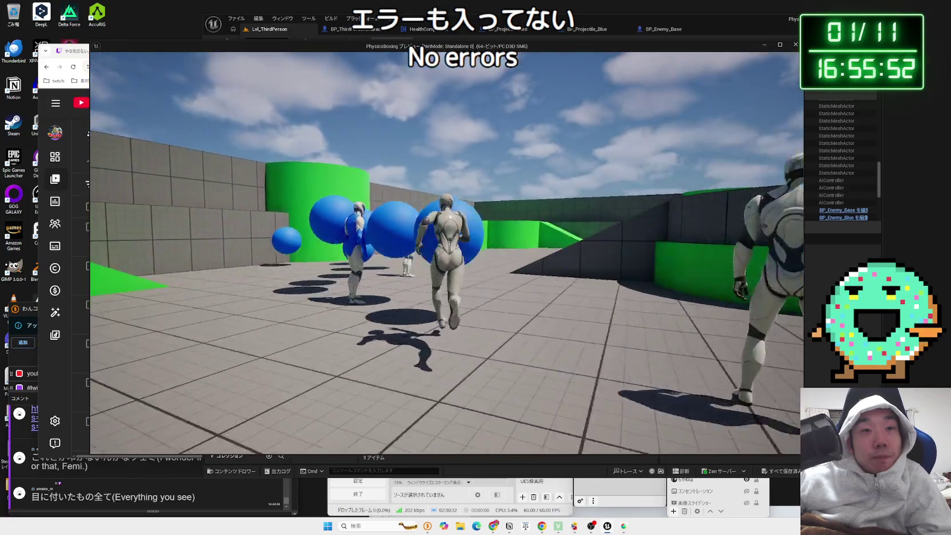
{"action": "key", "text": "w"}
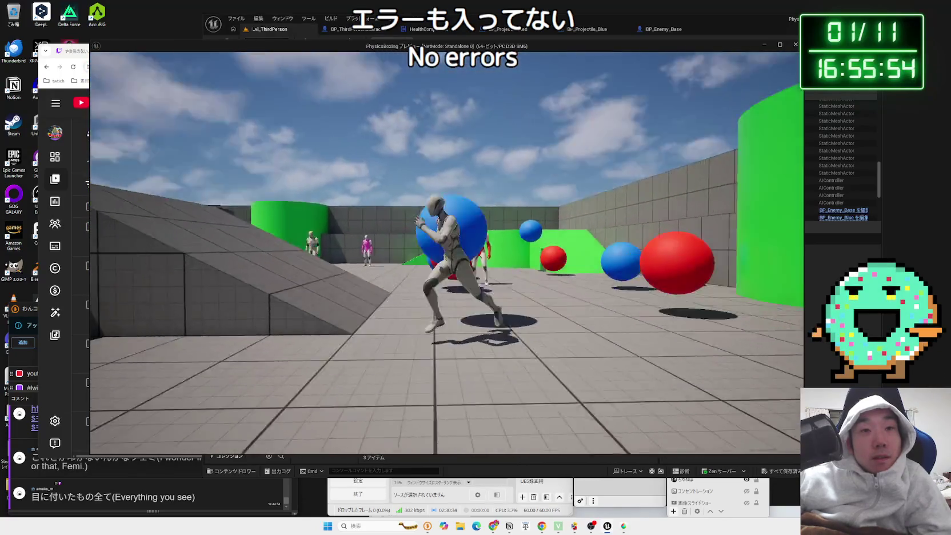
{"action": "key", "text": "w"}
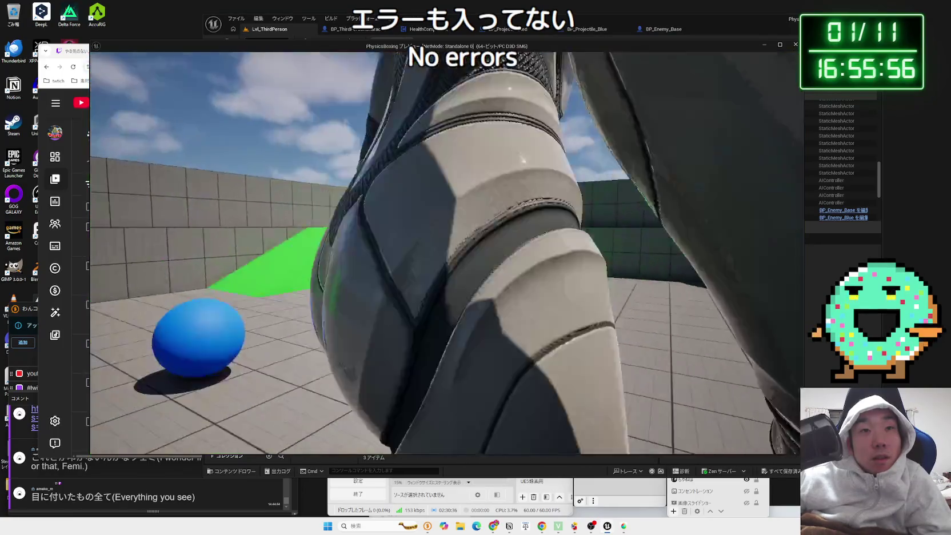
{"action": "key", "text": "w"}
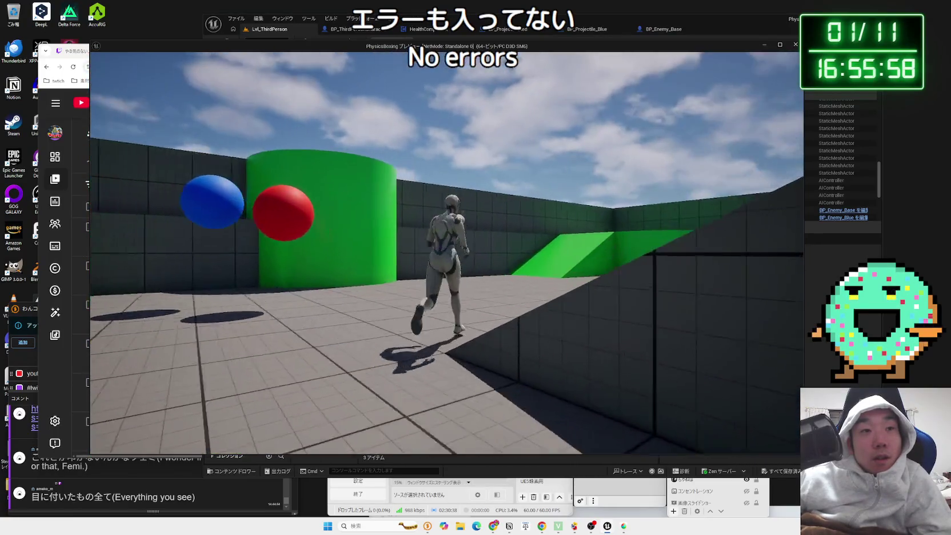
{"action": "key", "text": "w"}
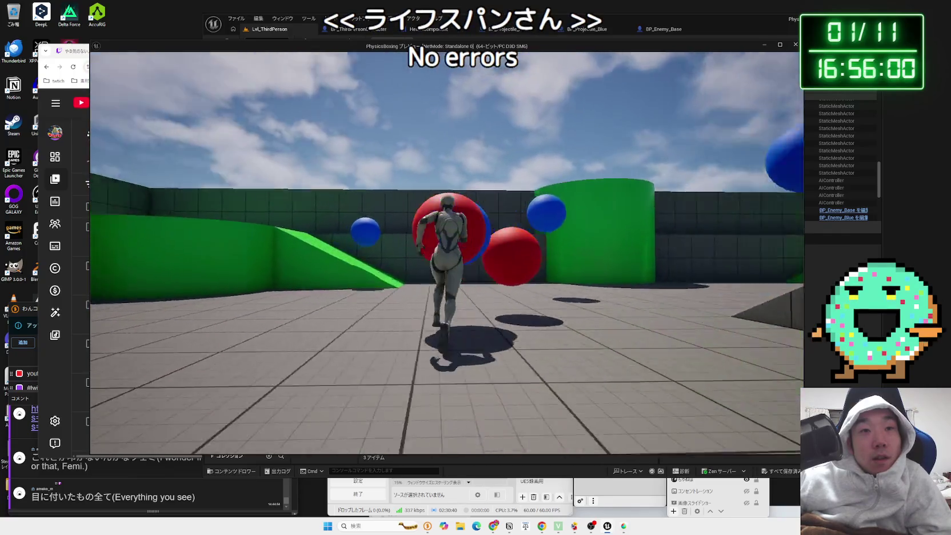
{"action": "key", "text": "w"}
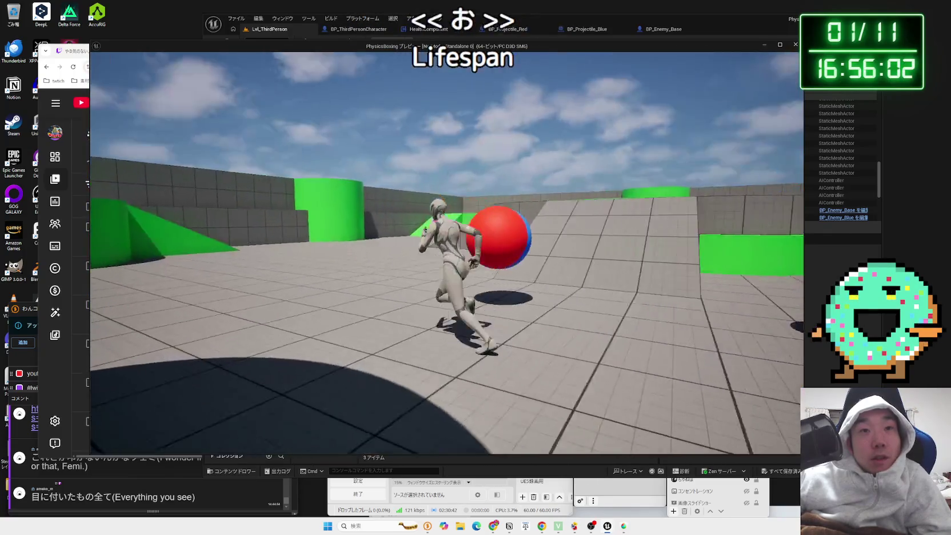
{"action": "key", "text": "w"}
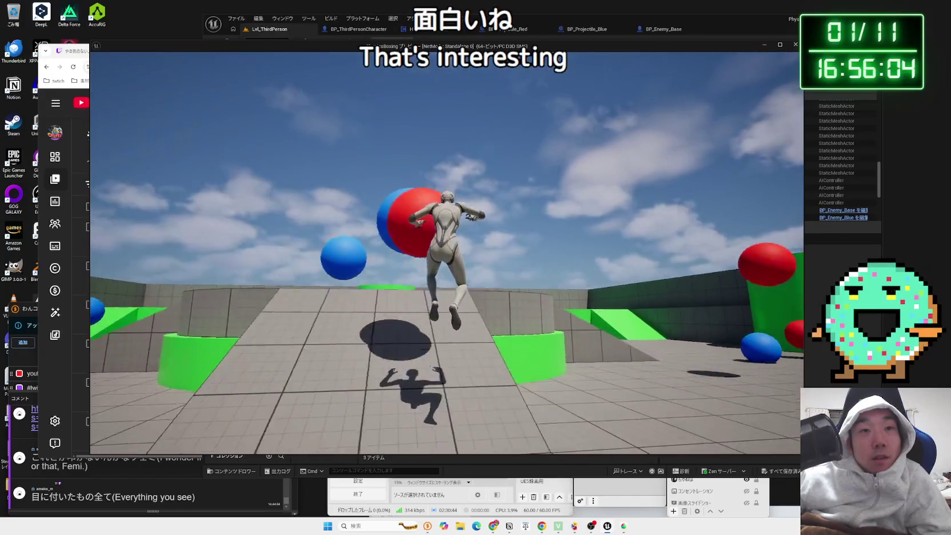
{"action": "key", "text": "w"}
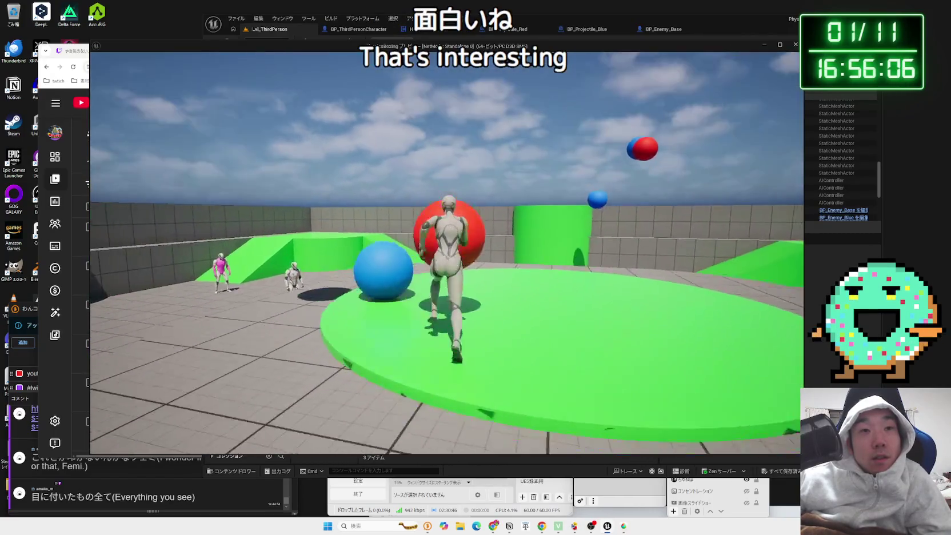
{"action": "key", "text": "Escape"}
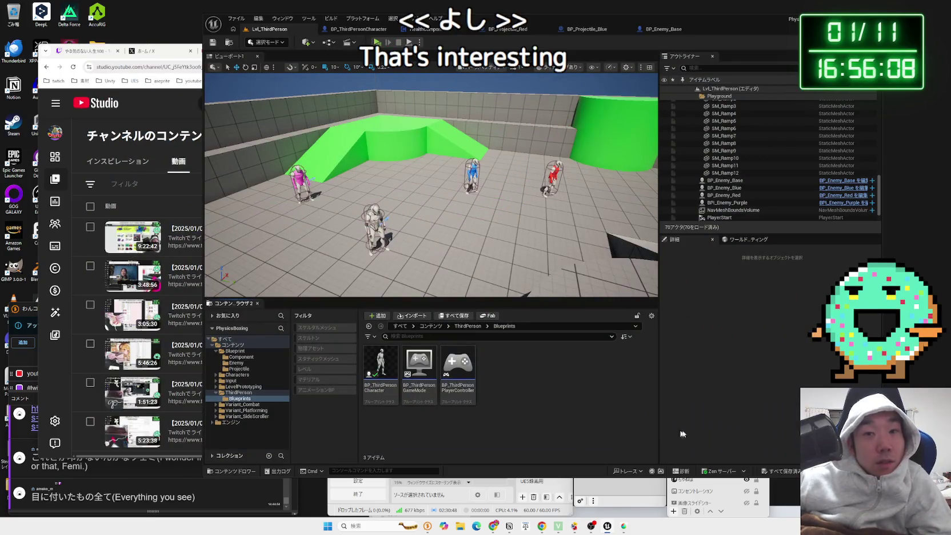
- Open BP_ThirdPersonGameMode in the full Blueprint editor, review it, and close it
{"action": "left_click", "coordinate": [471, 362]}
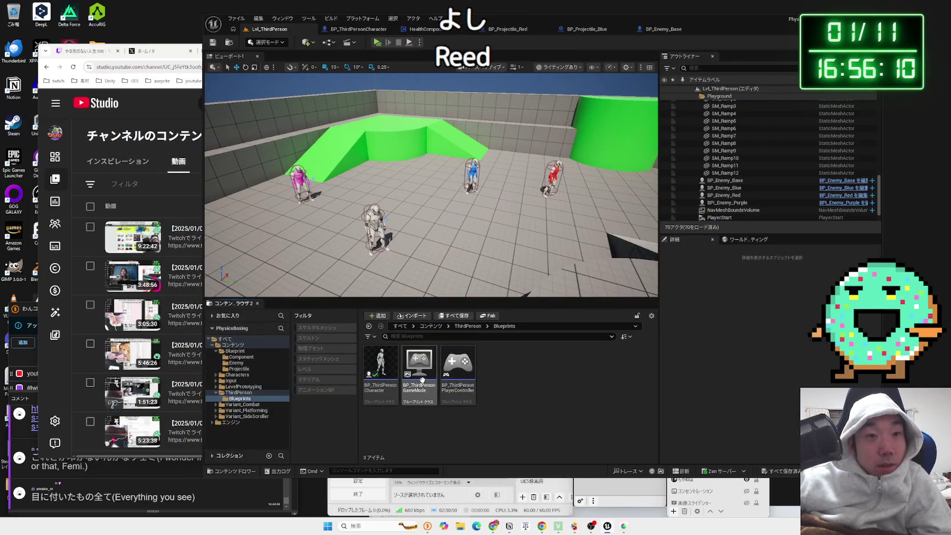
{"action": "double_click", "coordinate": [421, 379]}
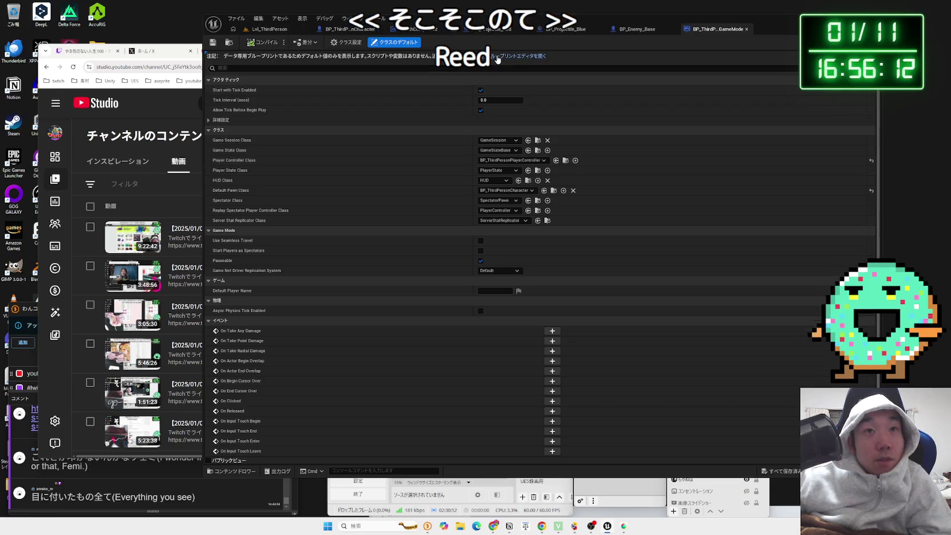
{"action": "left_click", "coordinate": [497, 58]}
{"action": "scroll", "coordinate": [498, 227], "scroll_direction": "up", "scroll_amount": 4}
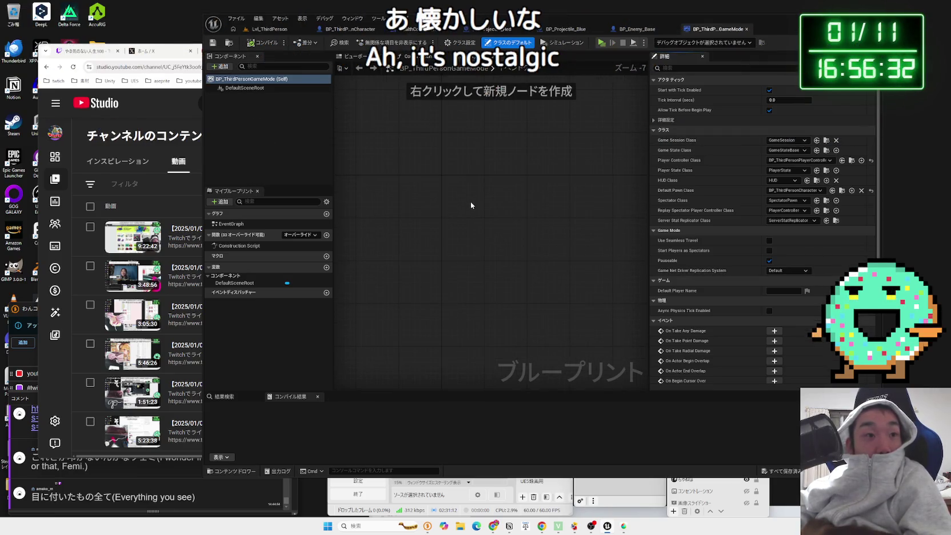
{"action": "left_click", "coordinate": [747, 29]}
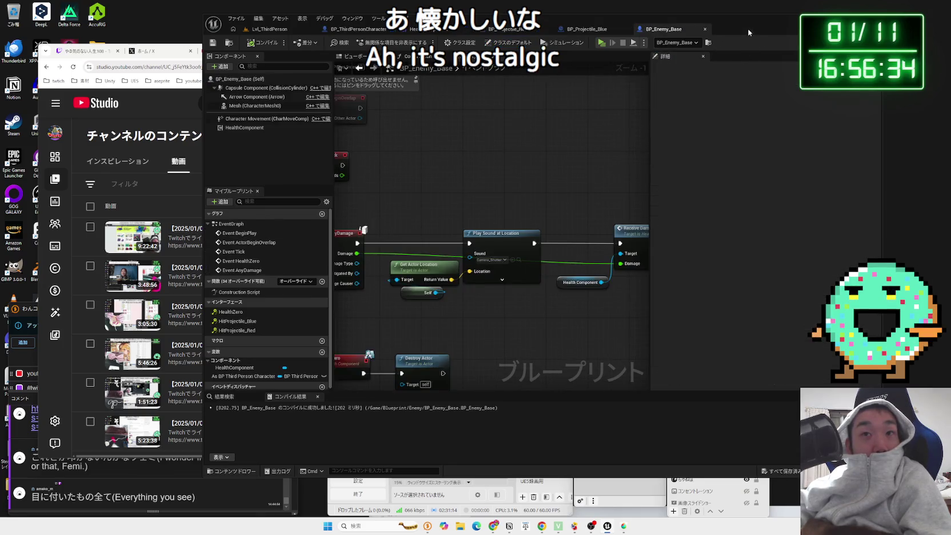
- Return to the level editor and bring up the UE5 AI tutorial video in the browser
{"action": "key", "text": "ctrl+Tab"}
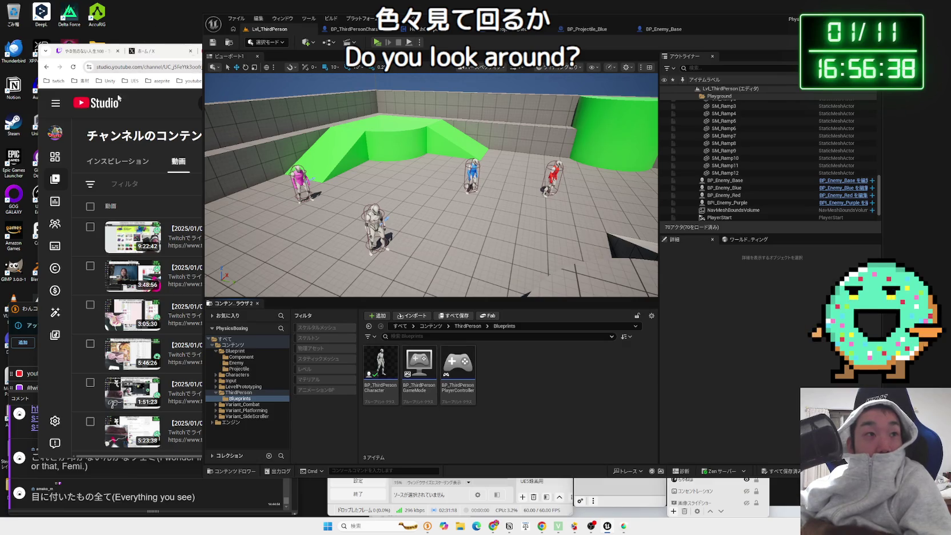
{"action": "left_click", "coordinate": [140, 106]}
{"action": "key", "text": "ctrl+Tab"}
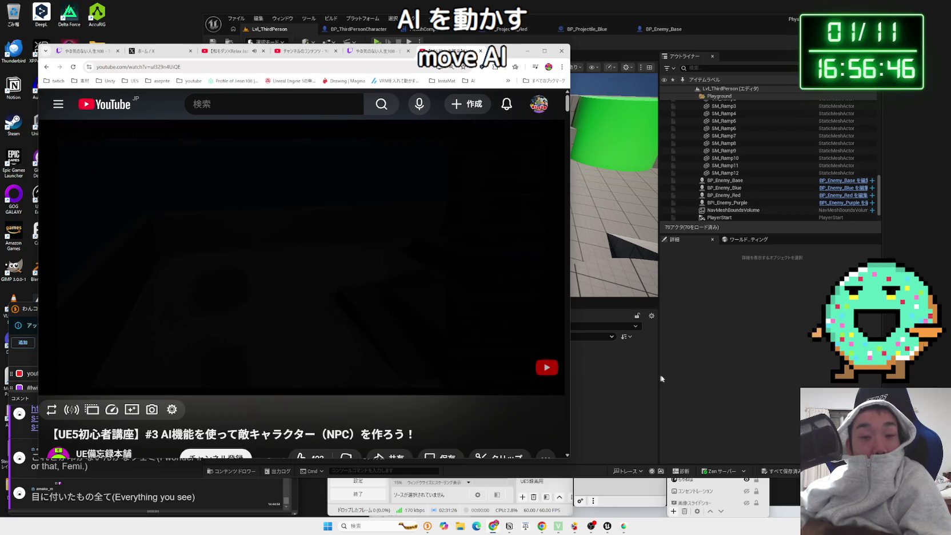
- Resume the tutorial video and arrange the browser and Unreal Editor windows side by side
{"action": "left_click", "coordinate": [276, 235]}
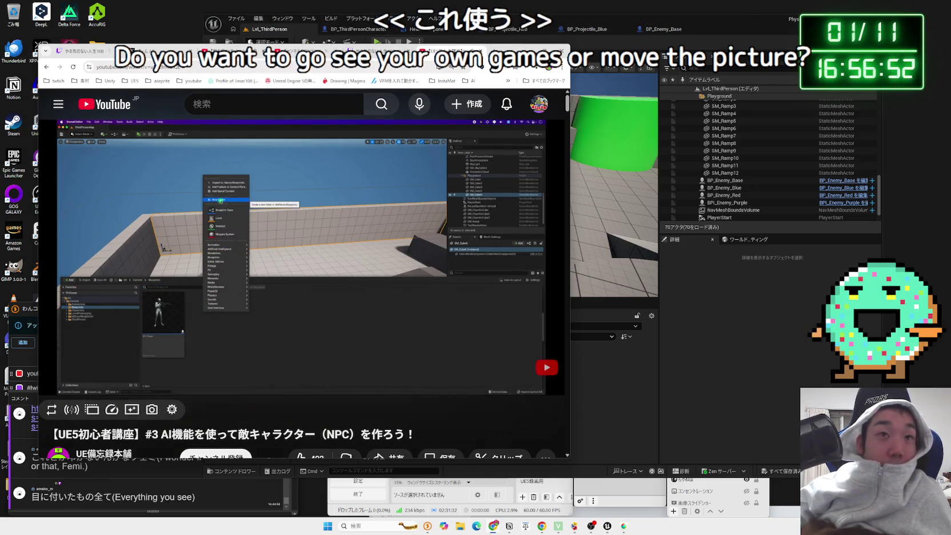
{"action": "left_click_drag", "start_coordinate": [400, 54], "coordinate": [352, 47]}
{"action": "left_click", "coordinate": [466, 51]}
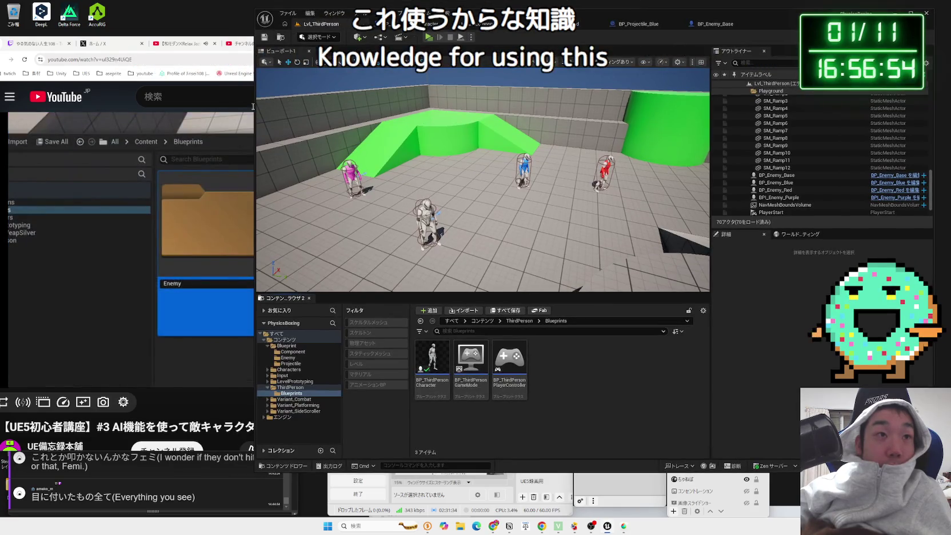
{"action": "left_click_drag", "start_coordinate": [254, 107], "coordinate": [350, 106]}
{"action": "left_click", "coordinate": [94, 59]}
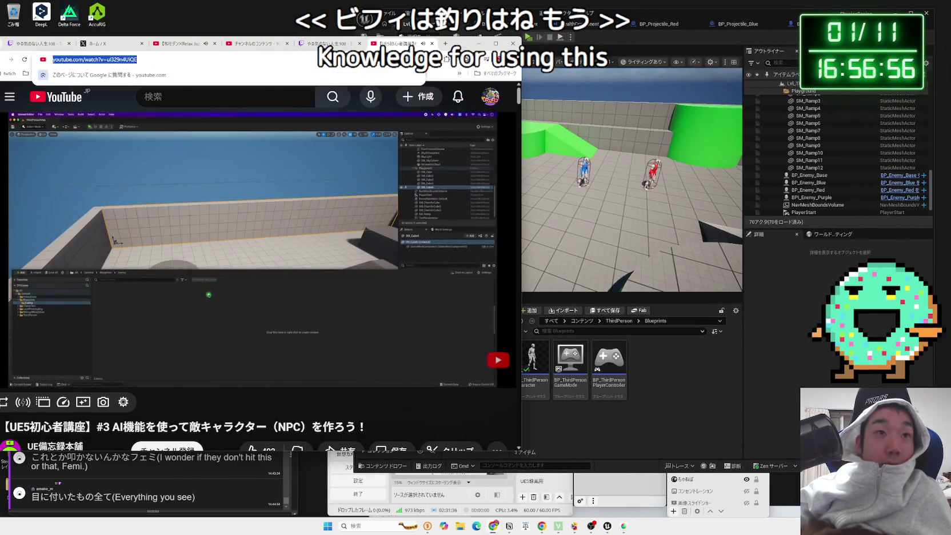
{"action": "left_click_drag", "start_coordinate": [457, 43], "coordinate": [485, 38]}
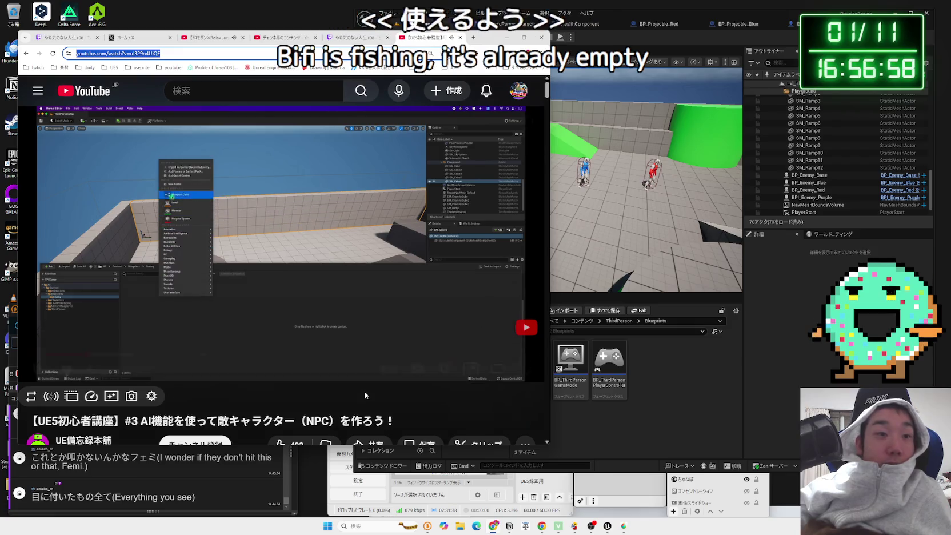
- Seek back 10 seconds, watch to the AIController Pick Parent Class step, and pause
{"action": "key", "text": "j"}
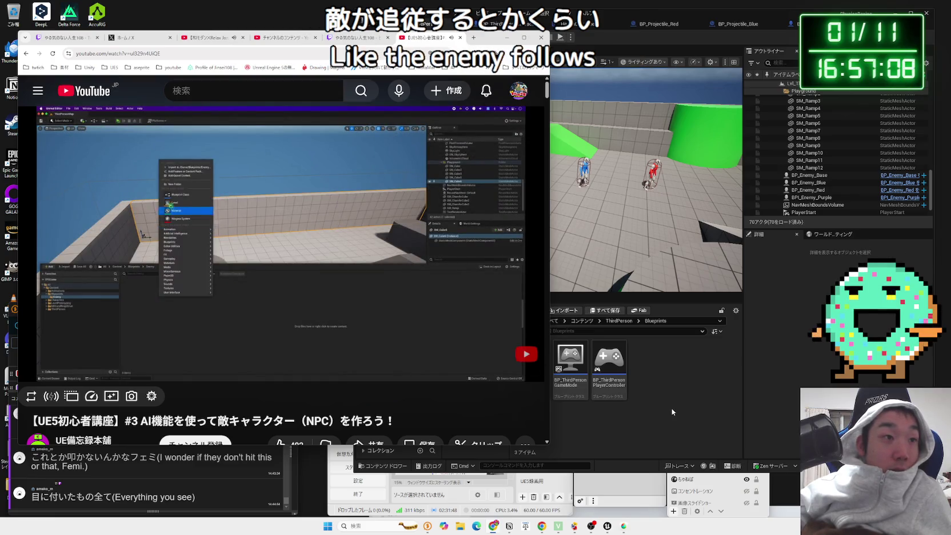
{"action": "mouse_move", "coordinate": [488, 316]}
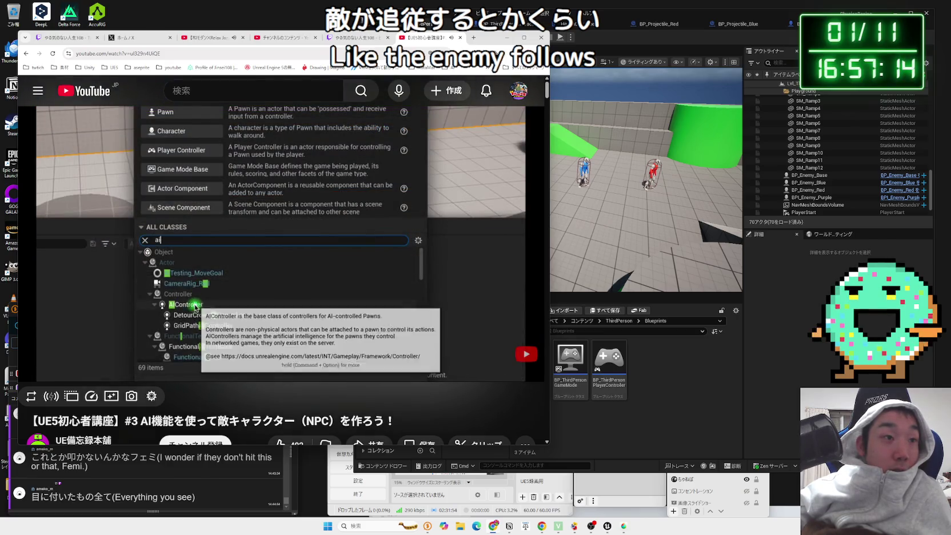
{"action": "key", "text": "space"}
{"action": "left_click", "coordinate": [645, 429]}
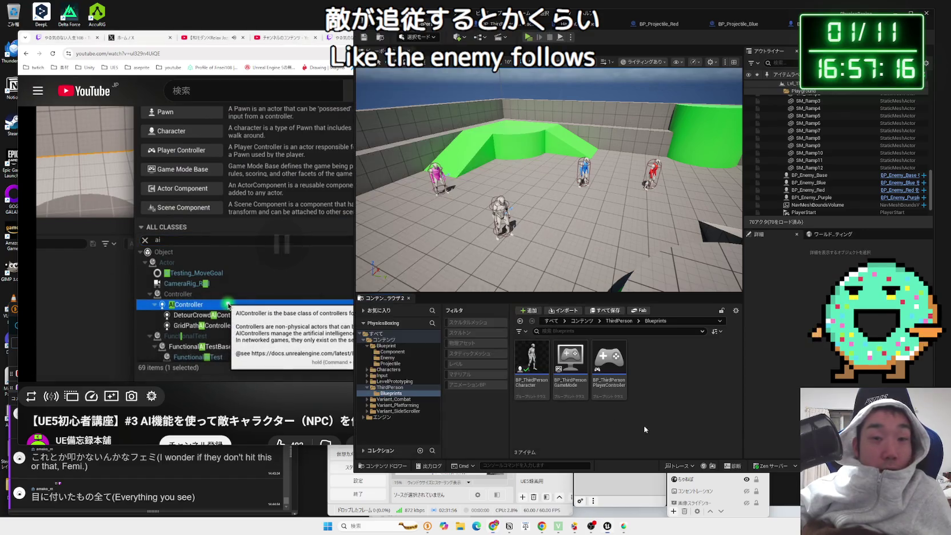
- Create a new Blueprint Class with AIController as its parent in the Enemy folder
{"action": "left_click", "coordinate": [411, 357]}
{"action": "right_click", "coordinate": [582, 416]}
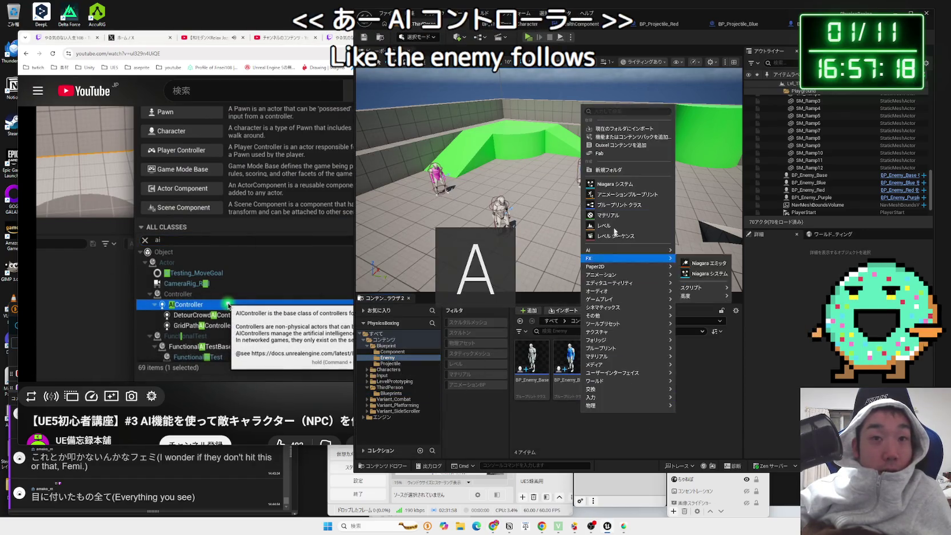
{"action": "left_click", "coordinate": [620, 210]}
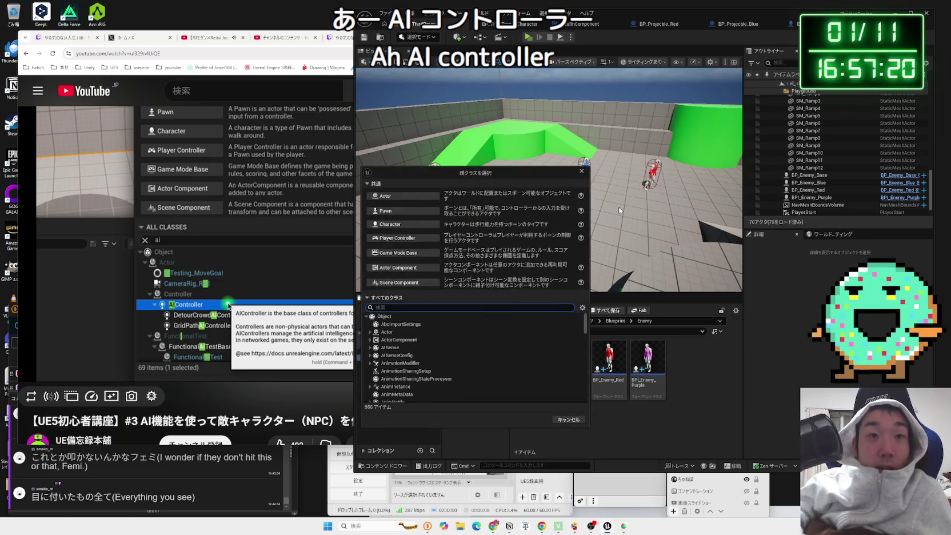
{"action": "type", "text": "ai cont"}
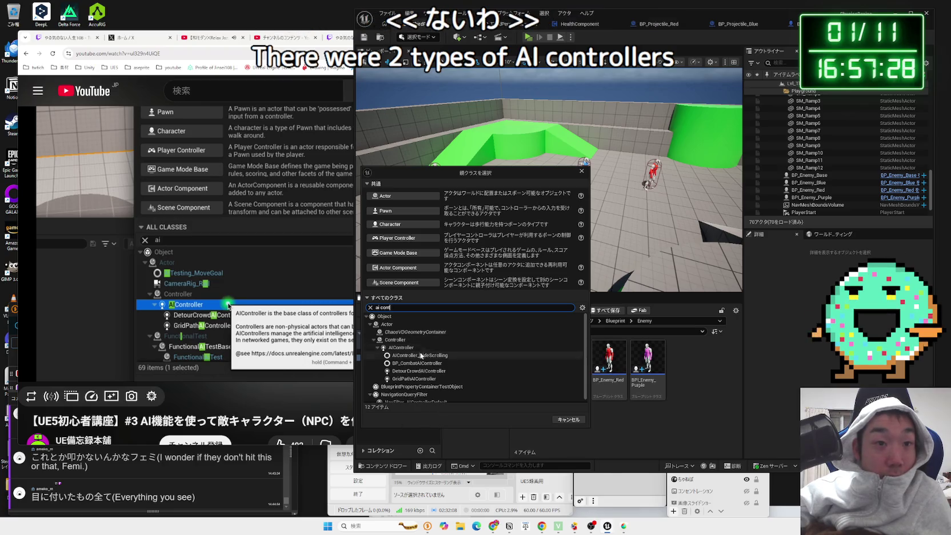
{"action": "left_click", "coordinate": [407, 348]}
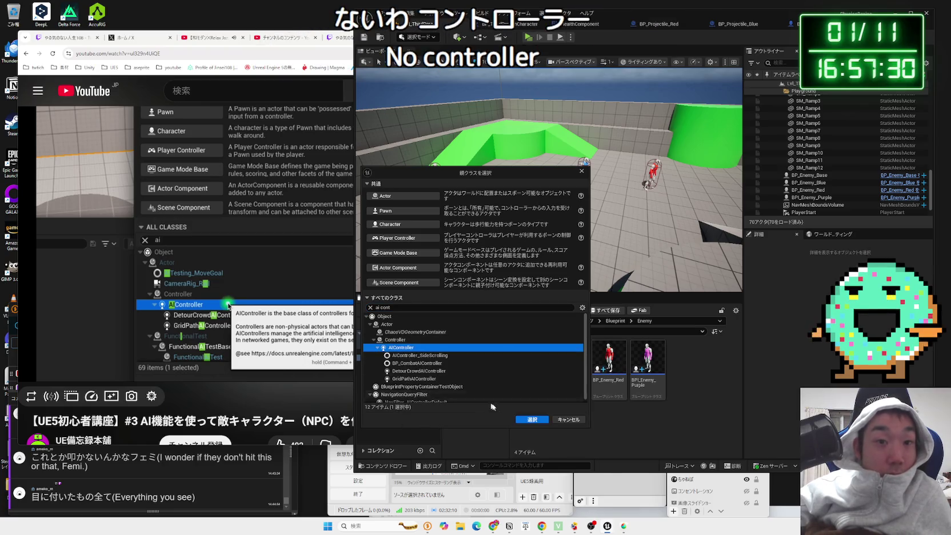
{"action": "left_click", "coordinate": [533, 419]}
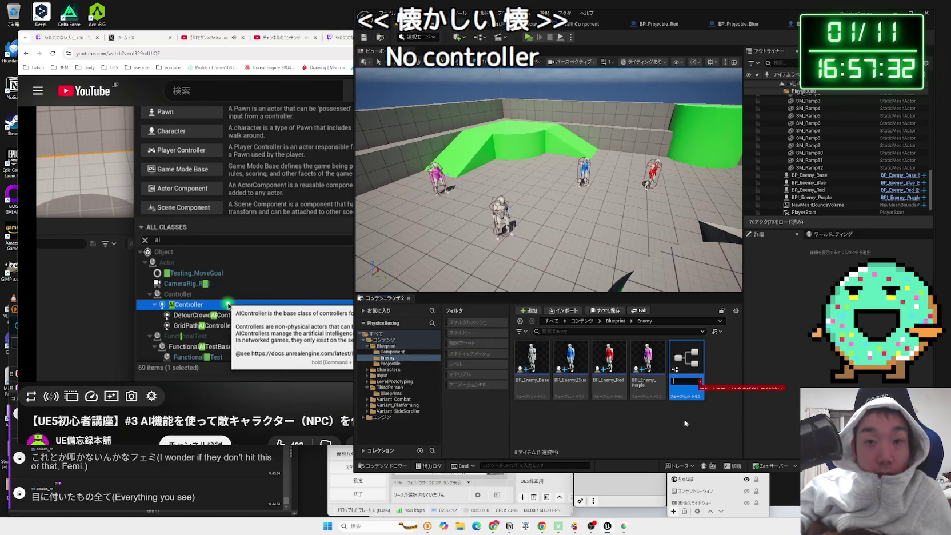
- Name the new blueprint AI_Enemy
{"action": "key", "text": "BackSpace"}
{"action": "type", "text": "AI_E"}
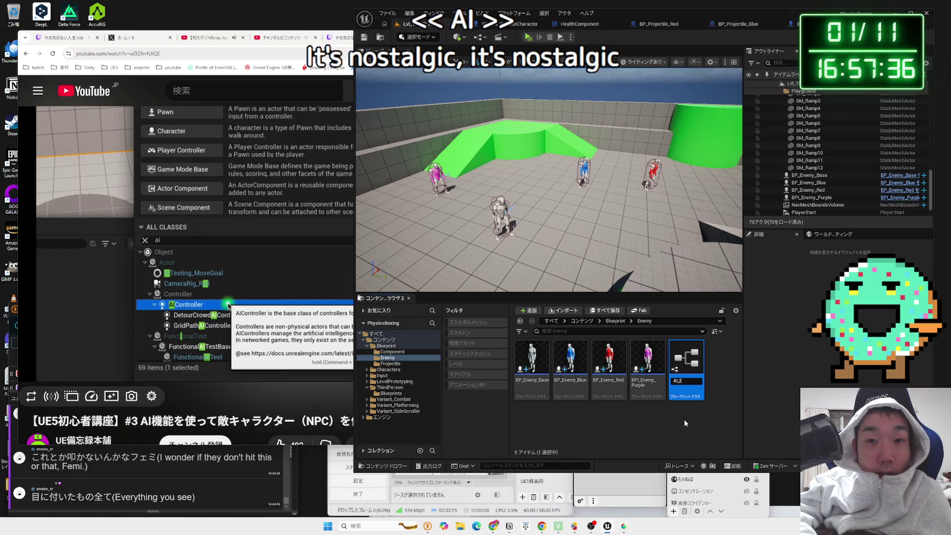
{"action": "type", "text": "nemy"}
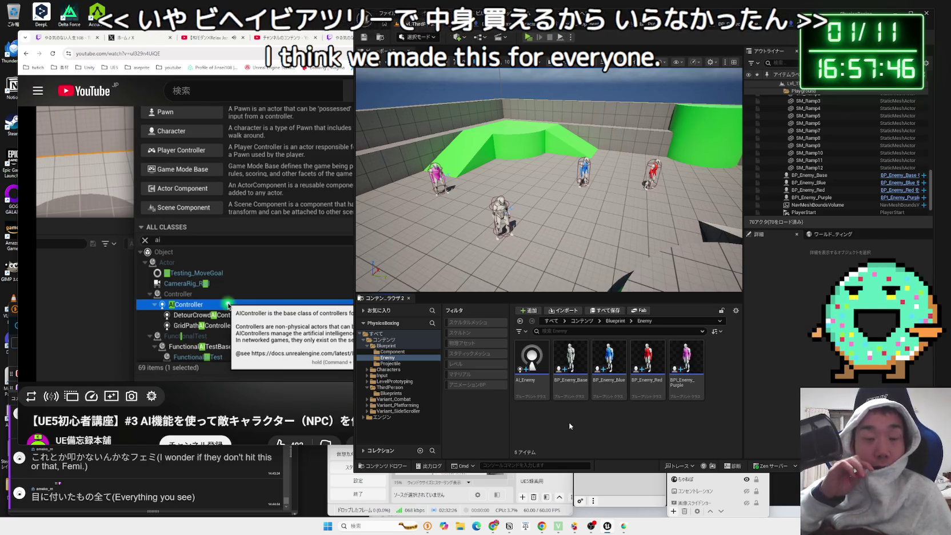
{"action": "left_click", "coordinate": [525, 387]}
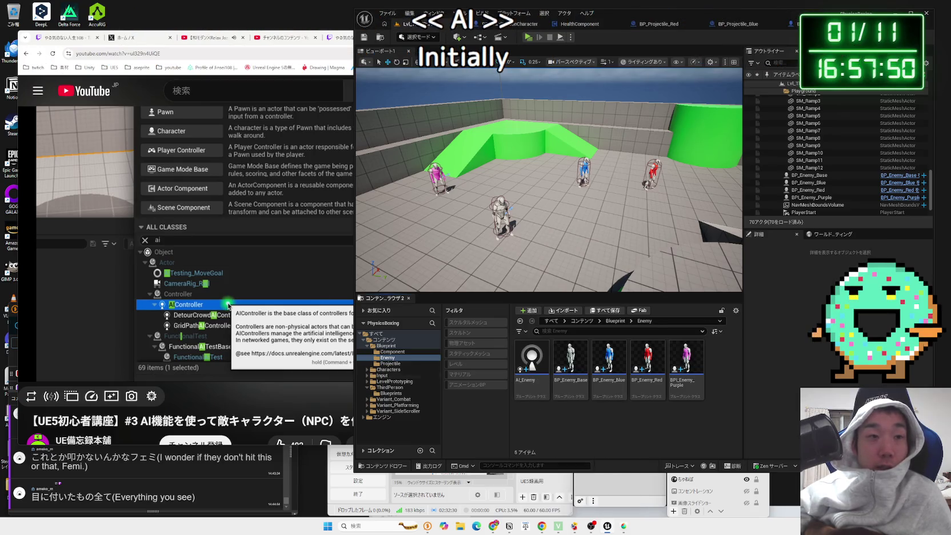
- Rename AI_Enemy to BP_AIController with F2, then view the tutorial full screen
{"action": "left_click", "coordinate": [269, 226]}
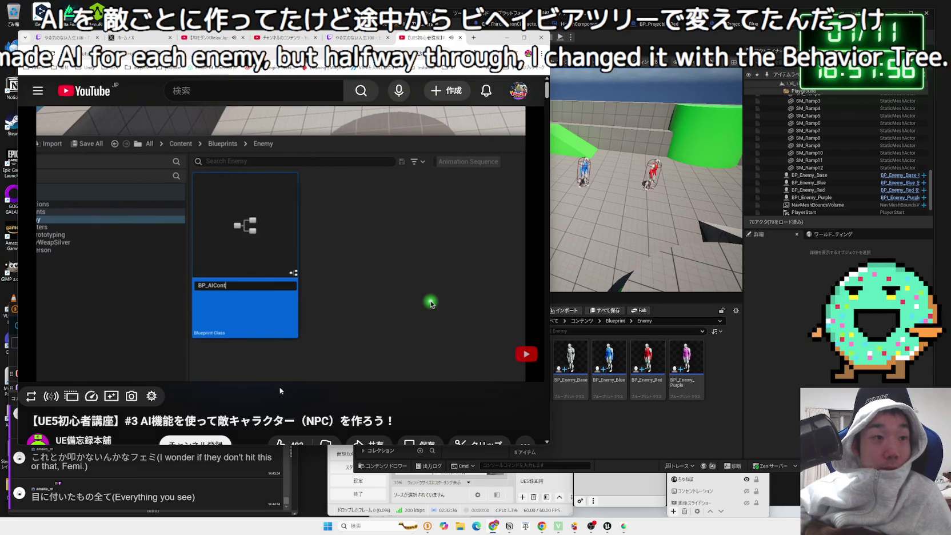
{"action": "left_click", "coordinate": [604, 421]}
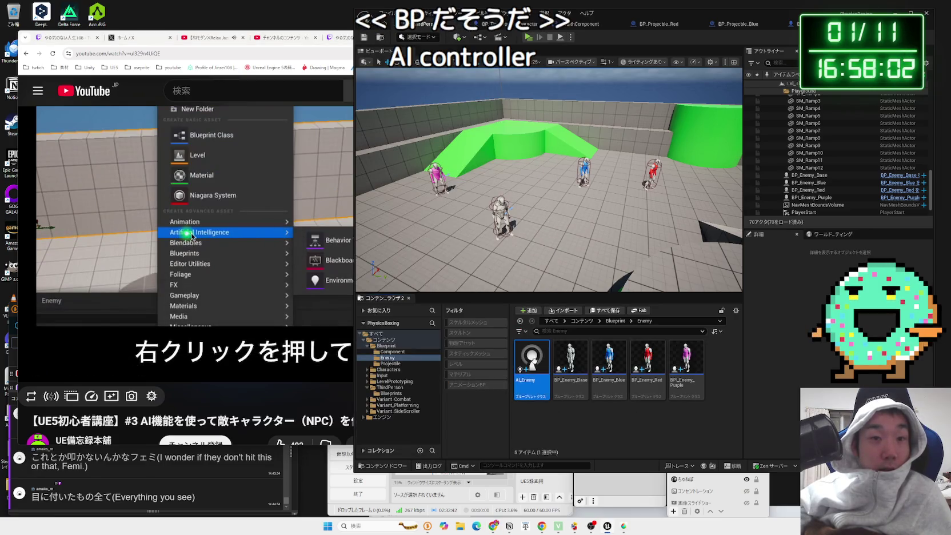
{"action": "right_click", "coordinate": [532, 365]}
{"action": "key", "text": "F2"}
{"action": "type", "text": "BP_AIContro"}
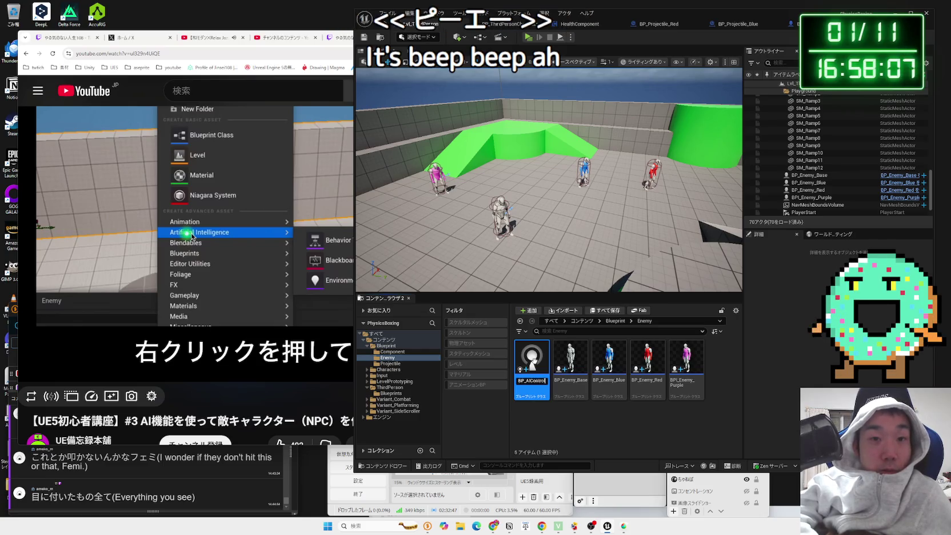
{"action": "type", "text": "ler"}
{"action": "key", "text": "Return"}
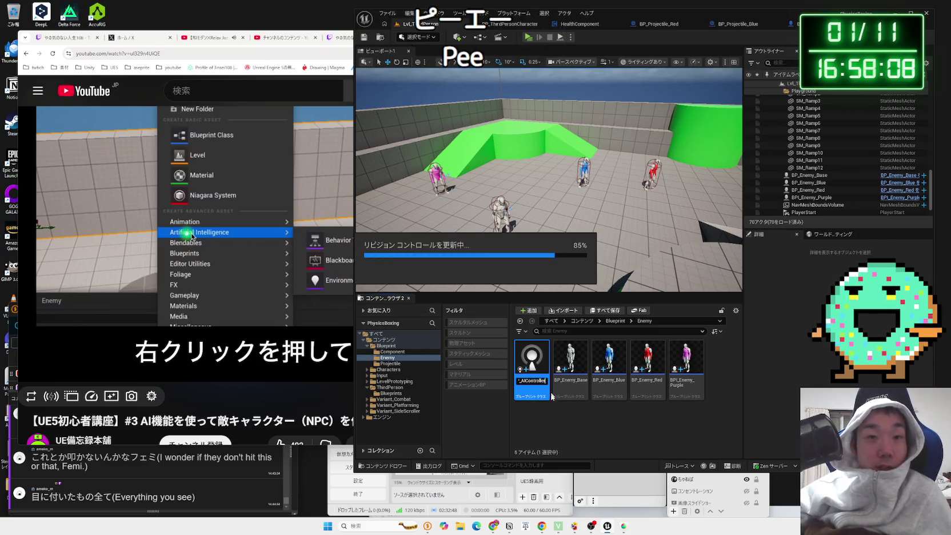
{"action": "left_click", "coordinate": [570, 420]}
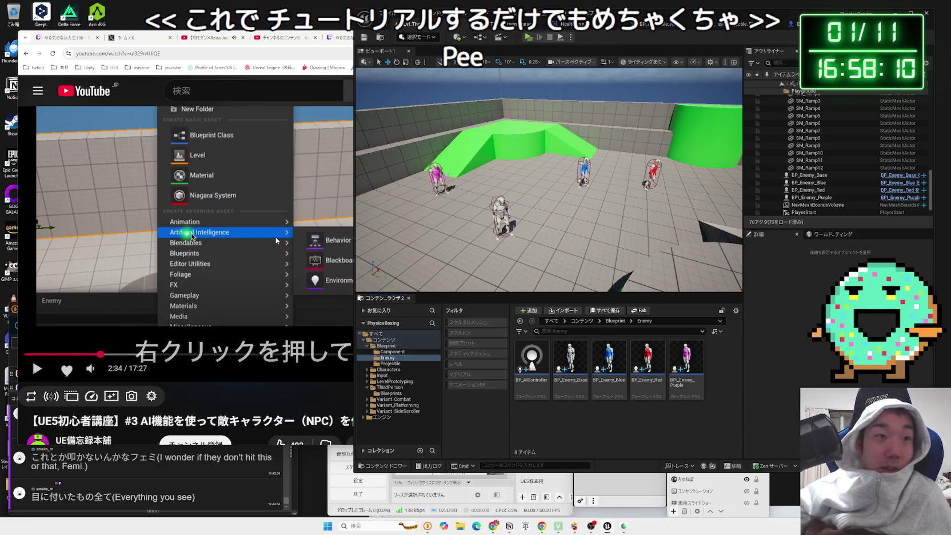
{"action": "double_click", "coordinate": [347, 201]}
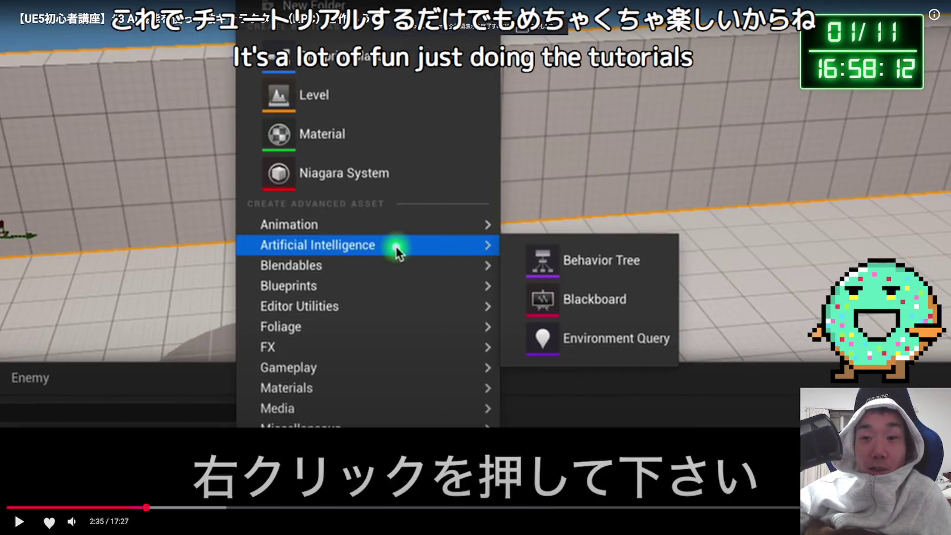
- Exit full screen, play the tutorial to its Behavior Tree creation step, and pause it
{"action": "double_click", "coordinate": [347, 204]}
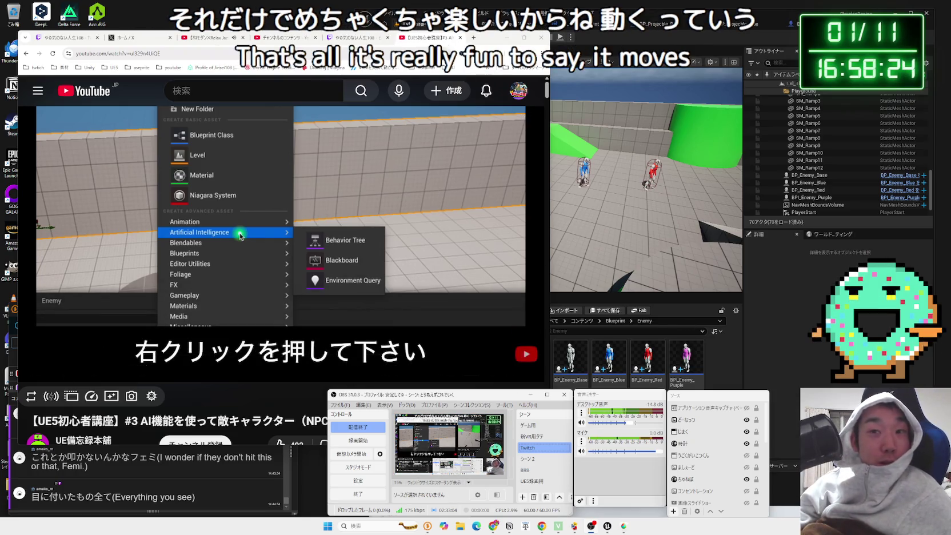
{"action": "left_click", "coordinate": [608, 327]}
{"action": "left_click", "coordinate": [245, 174]}
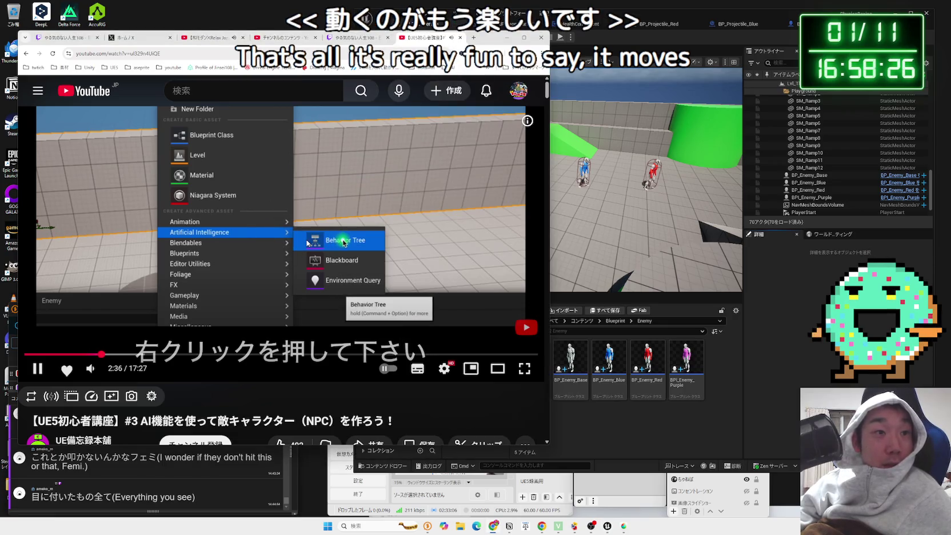
{"action": "left_click", "coordinate": [307, 243]}
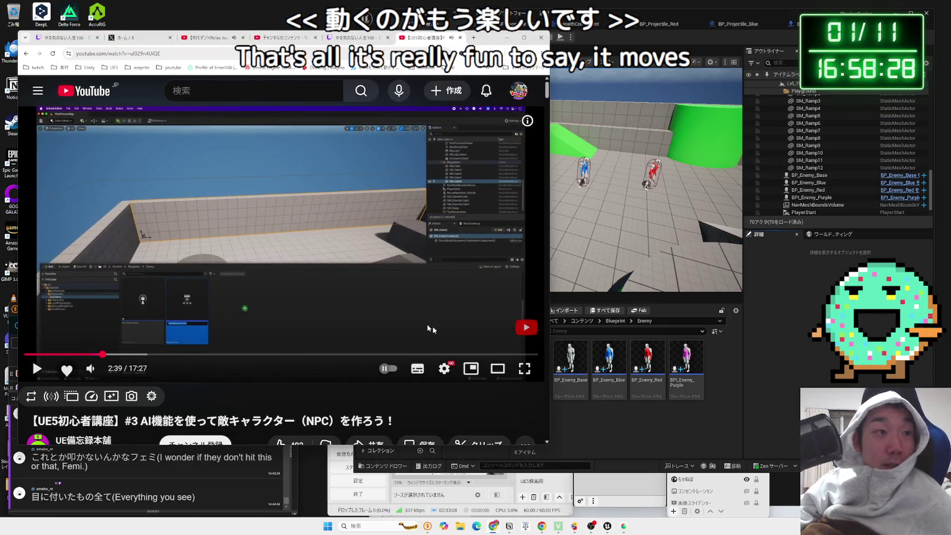
{"action": "left_click", "coordinate": [608, 199]}
- Start a Blueprint Class search for 'beha', then cancel the parent class picker
{"action": "right_click", "coordinate": [633, 400]}
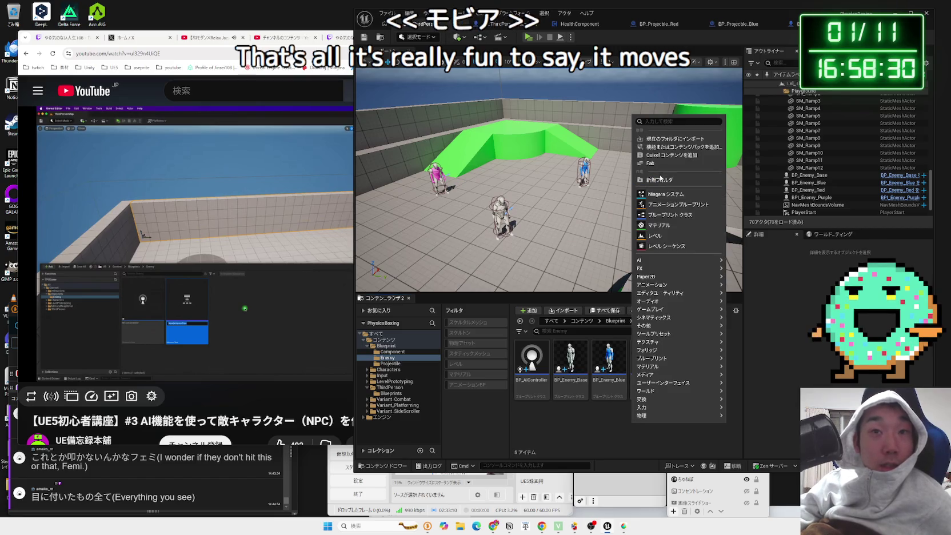
{"action": "left_click", "coordinate": [667, 215]}
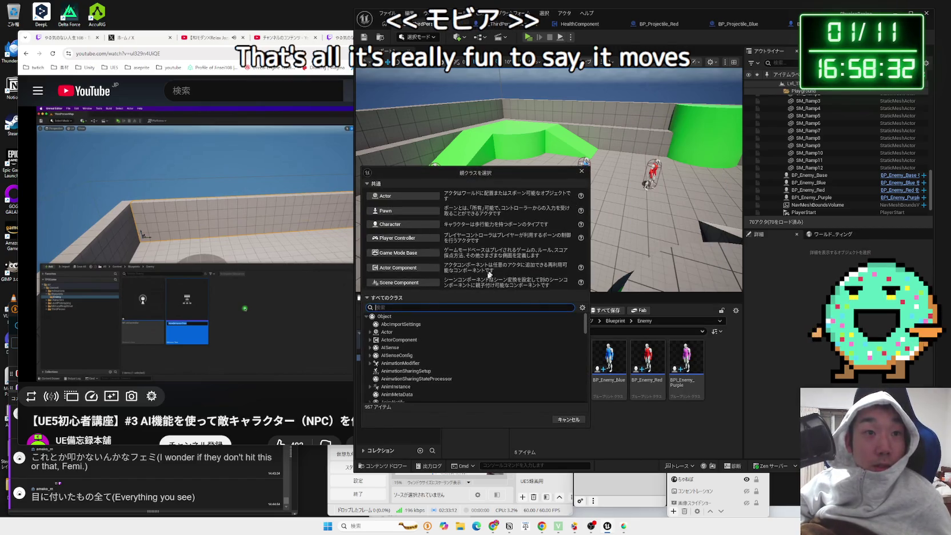
{"action": "type", "text": "beha"}
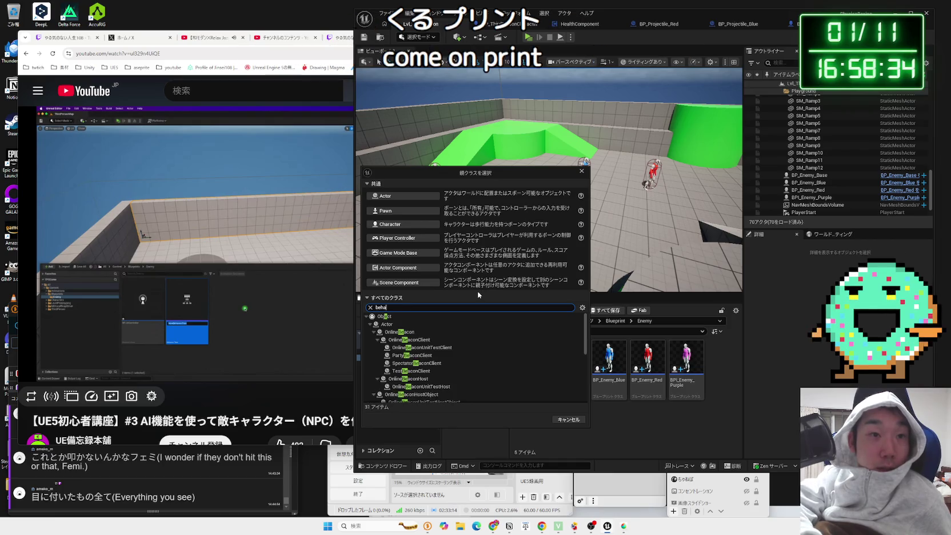
{"action": "left_click", "coordinate": [582, 171]}
- Browse the Artificial Intelligence asset category and create a new Behavior Tree in the Enemy folder
{"action": "right_click", "coordinate": [599, 426]}
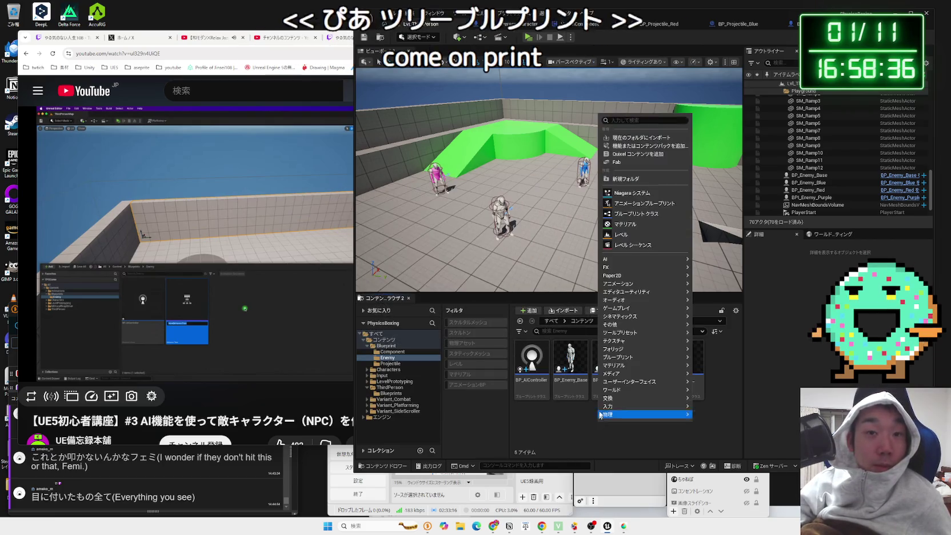
{"action": "mouse_move", "coordinate": [633, 301]}
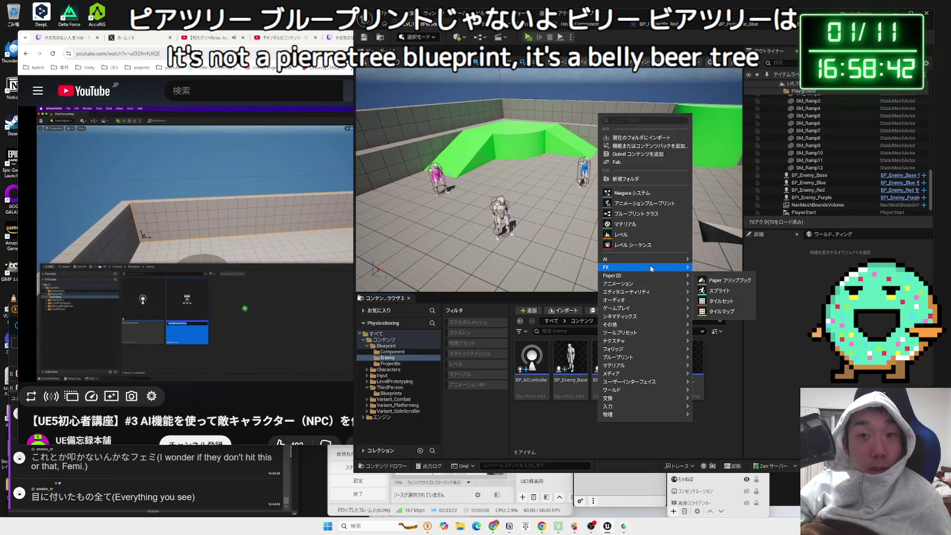
{"action": "mouse_move", "coordinate": [656, 262]}
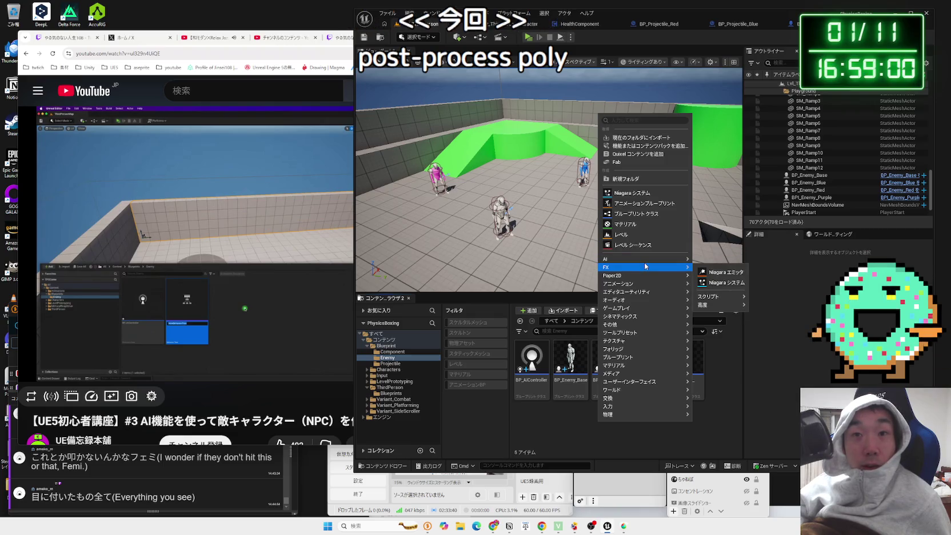
{"action": "mouse_move", "coordinate": [622, 381]}
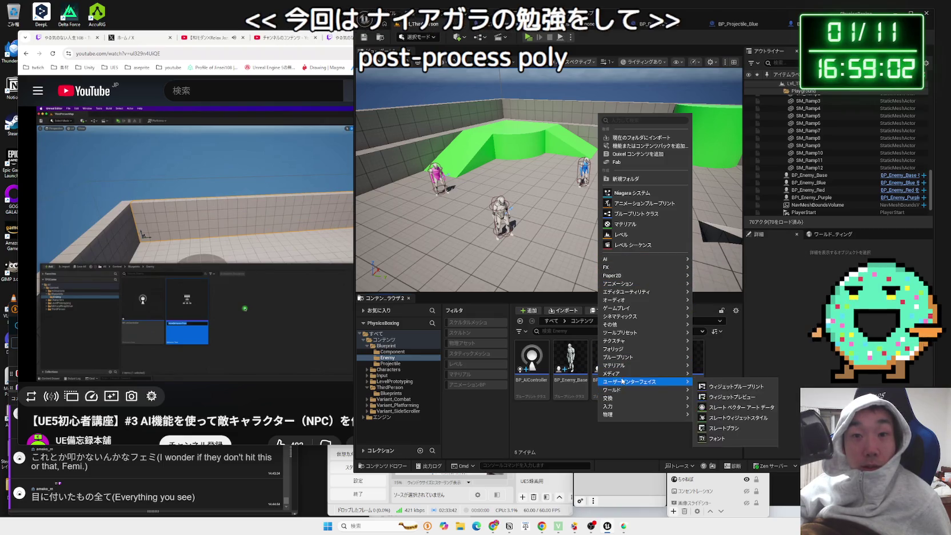
{"action": "mouse_move", "coordinate": [626, 357]}
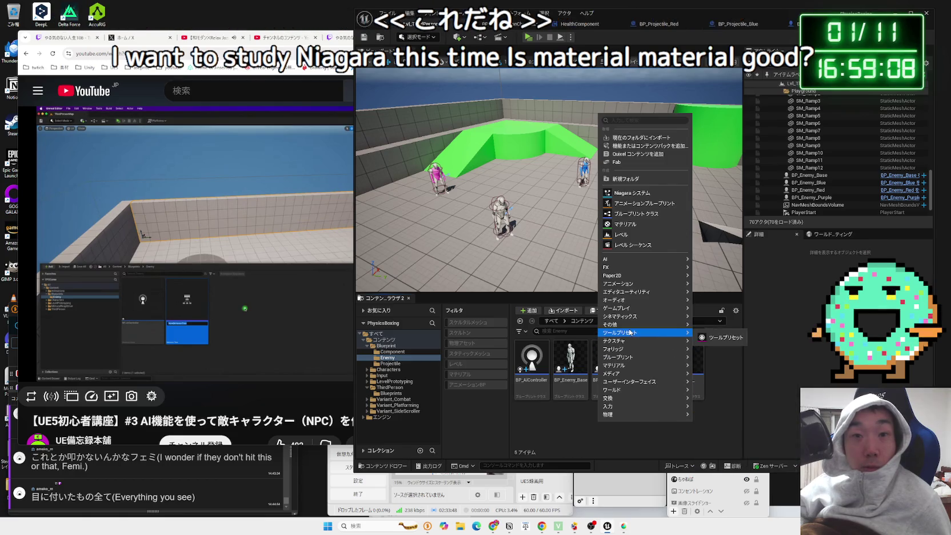
{"action": "mouse_move", "coordinate": [633, 325]}
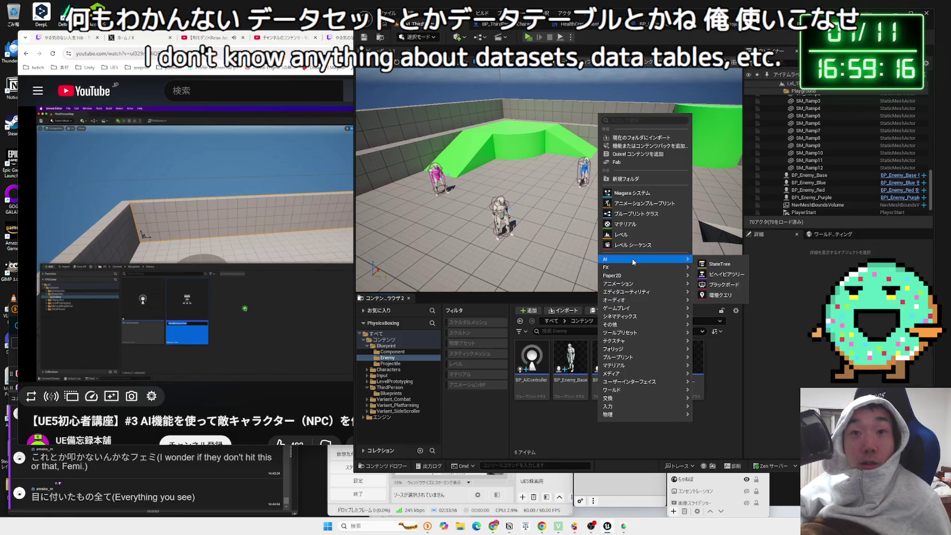
{"action": "left_click", "coordinate": [735, 274]}
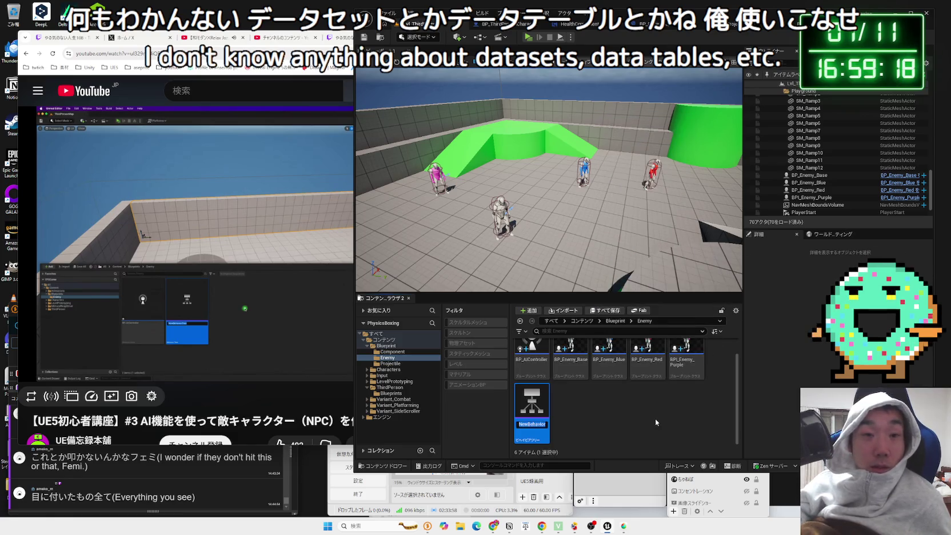
- Check the tutorial, then name the new Behavior Tree BP_AIEnemy
{"action": "left_click", "coordinate": [250, 268]}
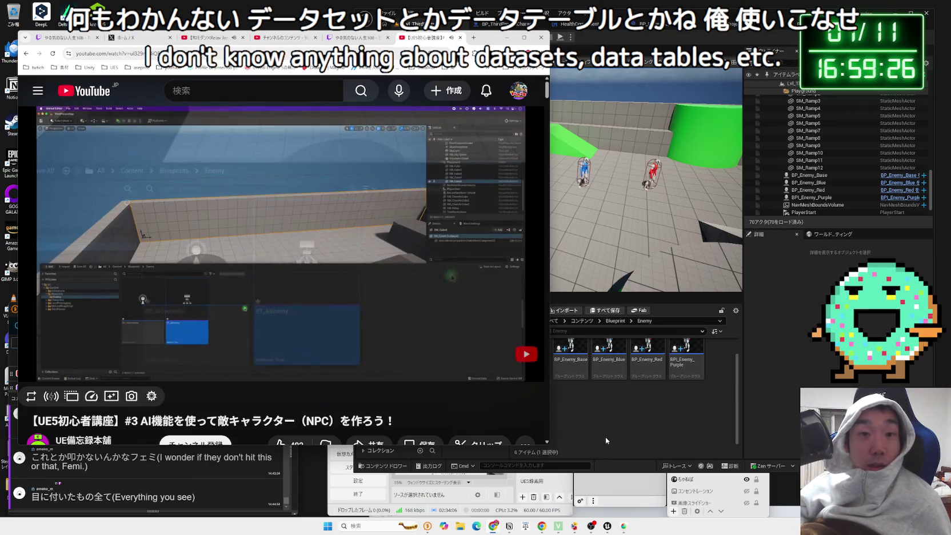
{"action": "left_click", "coordinate": [606, 437]}
{"action": "type", "text": "BP_"}
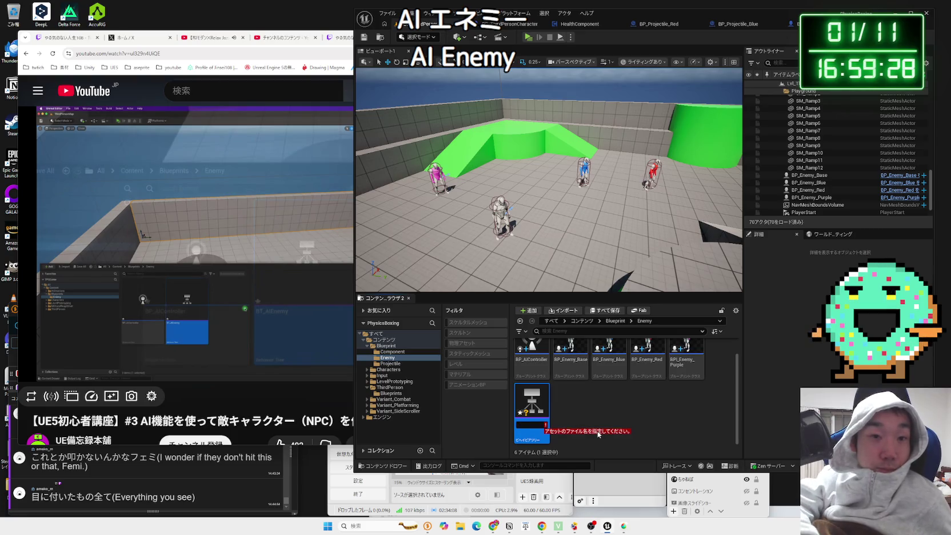
{"action": "type", "text": "AI"}
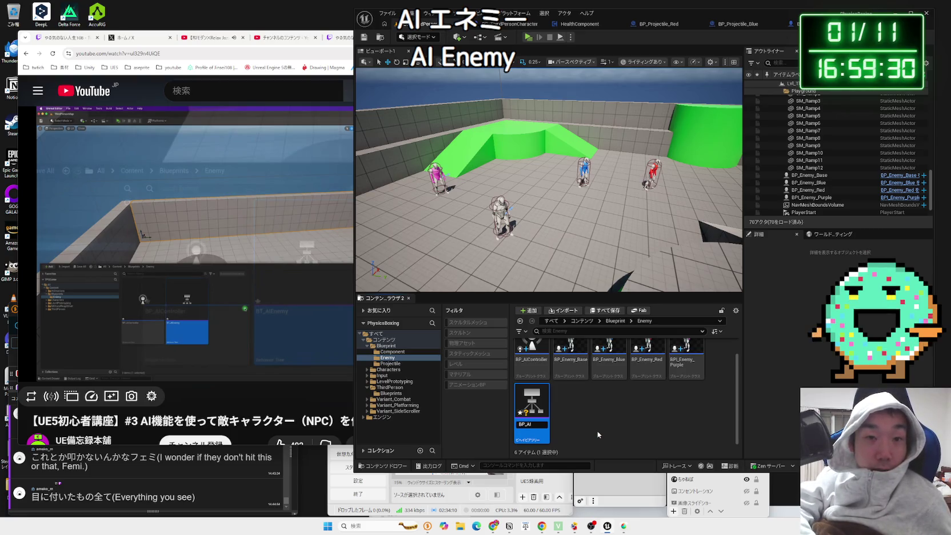
{"action": "type", "text": "Enemy"}
{"action": "key", "text": "Return"}
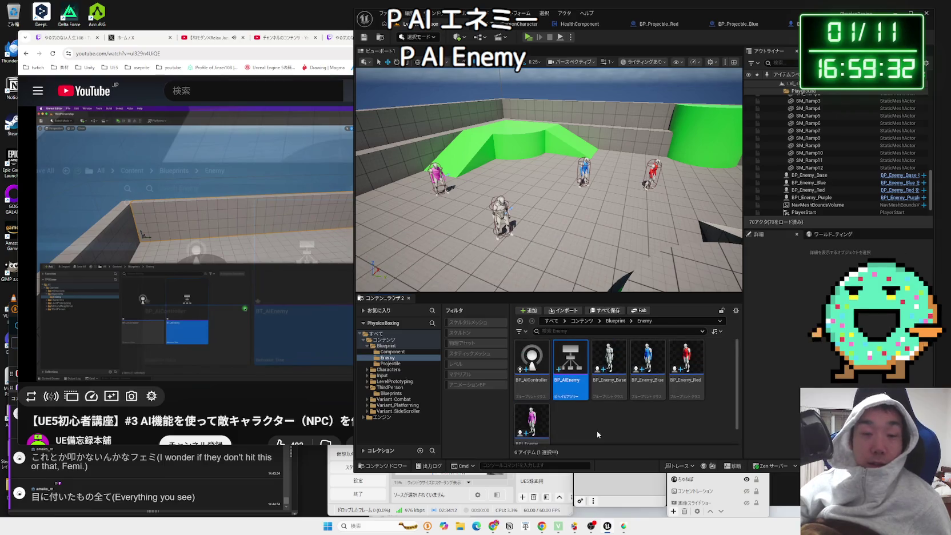
{"action": "right_click", "coordinate": [655, 431]}
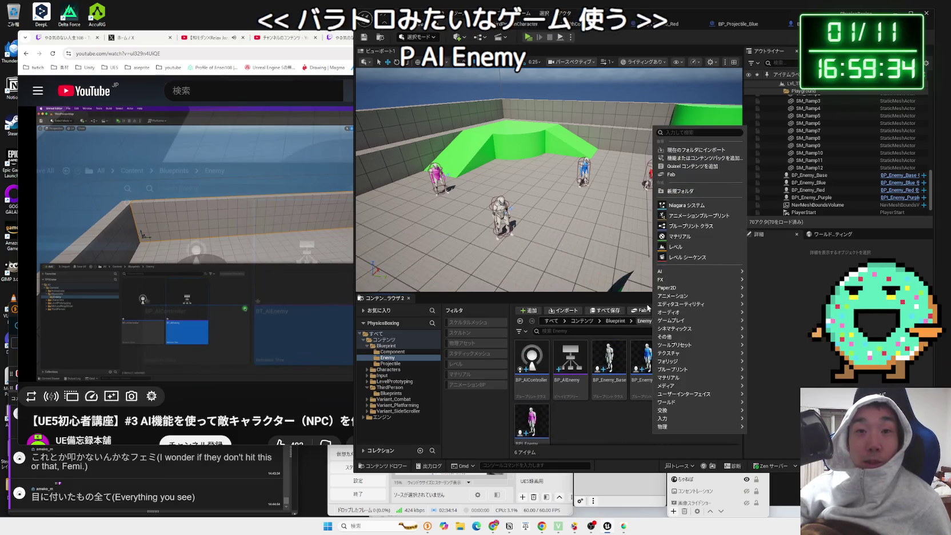
- Browse the Add menu's asset categories, such as Paper2D, Animation and Editor Utilities
{"action": "mouse_move", "coordinate": [679, 353]}
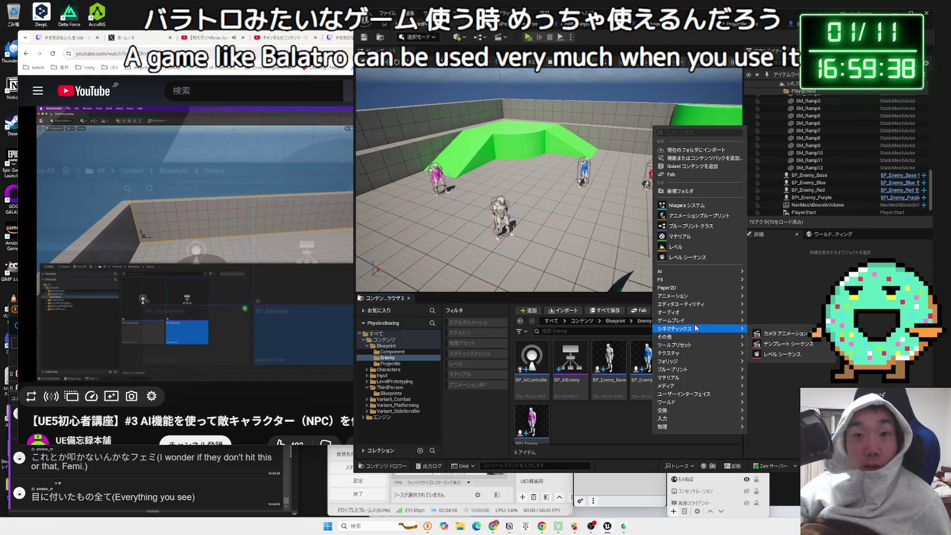
{"action": "mouse_move", "coordinate": [695, 321]}
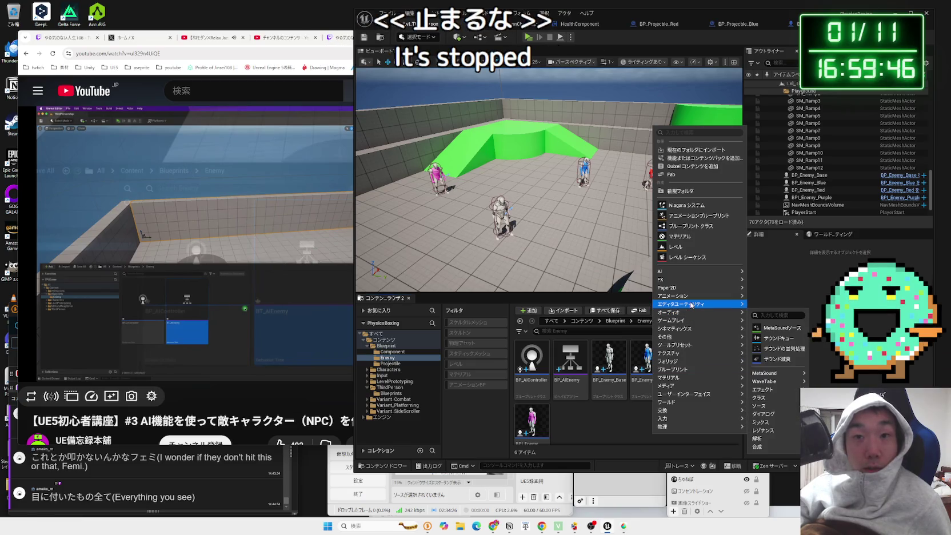
{"action": "mouse_move", "coordinate": [692, 298]}
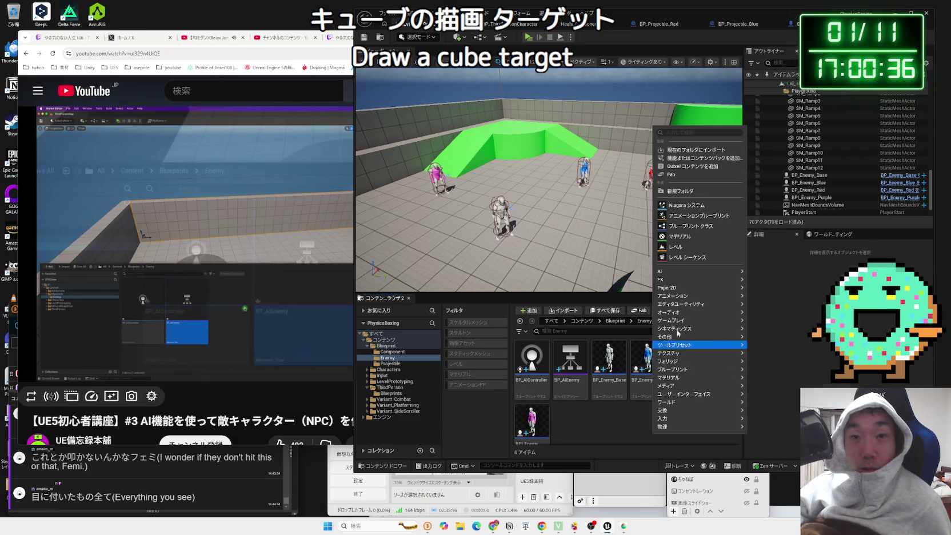
{"action": "mouse_move", "coordinate": [731, 271]}
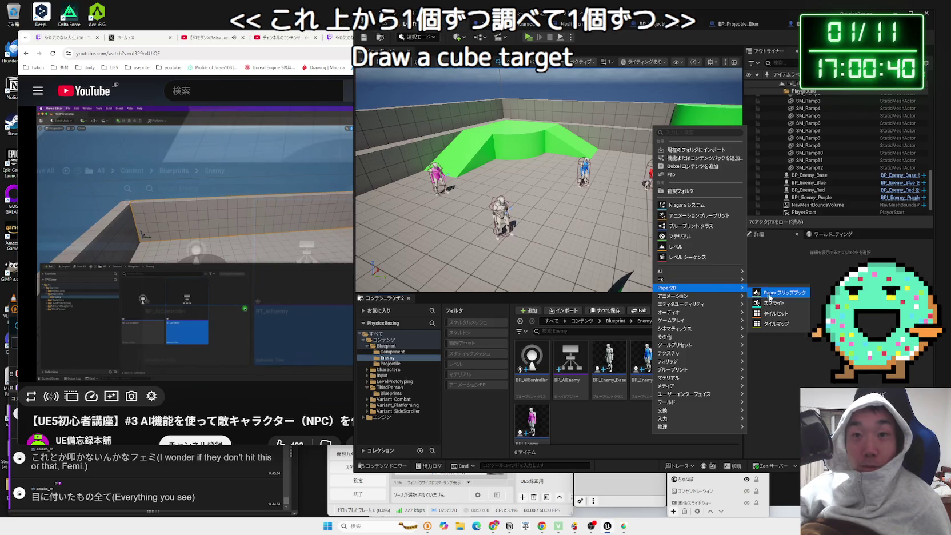
{"action": "mouse_move", "coordinate": [727, 299]}
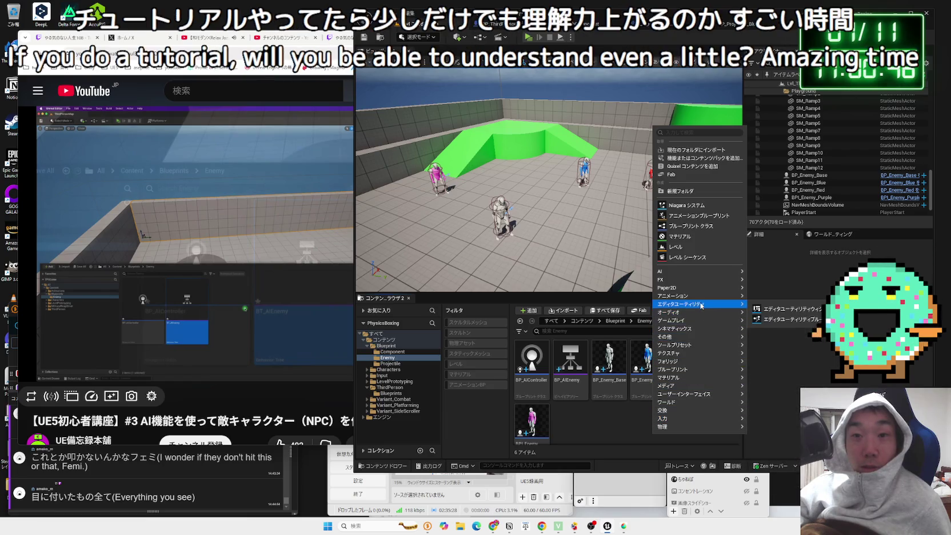
- Create a new Blackboard asset in the Enemy folder, provisionally named BP_Blac
{"action": "left_click", "coordinate": [589, 434]}
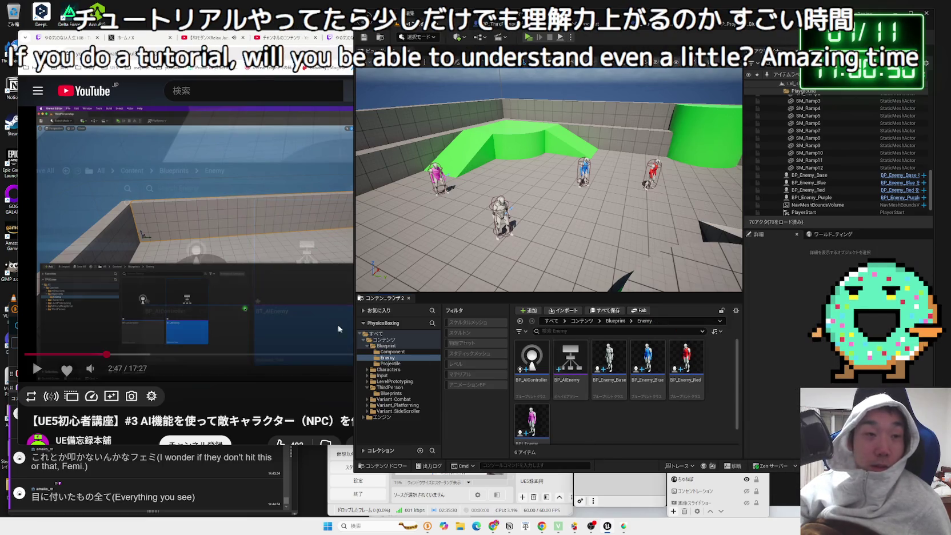
{"action": "left_click", "coordinate": [316, 318]}
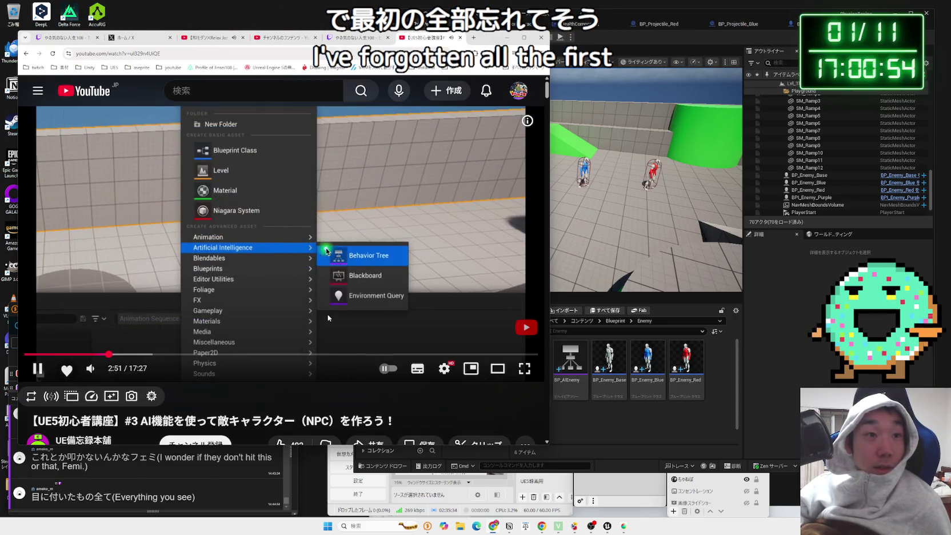
{"action": "left_click", "coordinate": [329, 317]}
{"action": "left_click", "coordinate": [592, 434]}
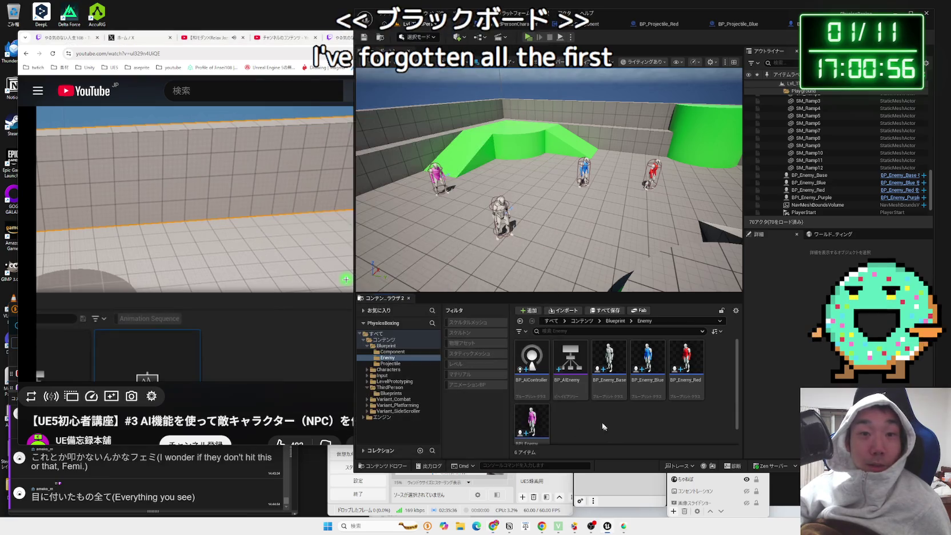
{"action": "right_click", "coordinate": [609, 433]}
{"action": "mouse_move", "coordinate": [622, 277]}
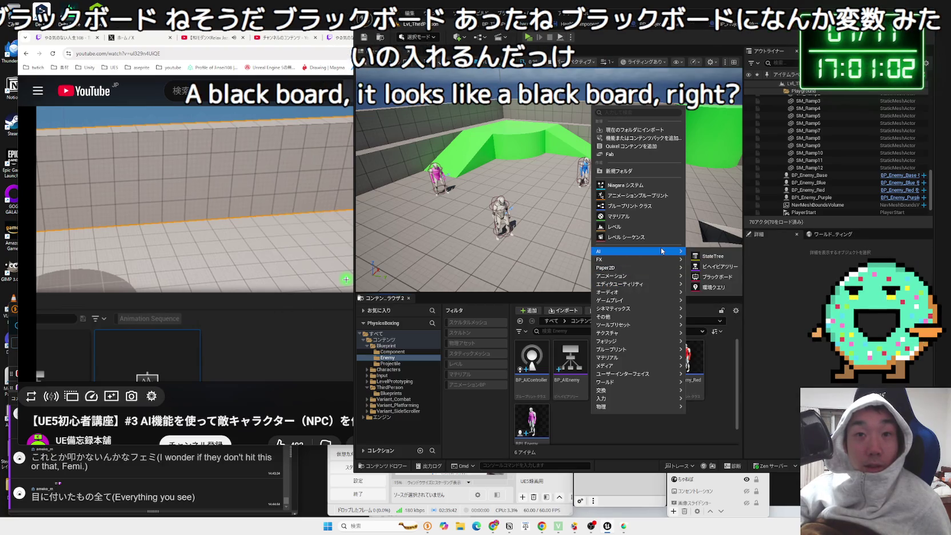
{"action": "left_click", "coordinate": [717, 276]}
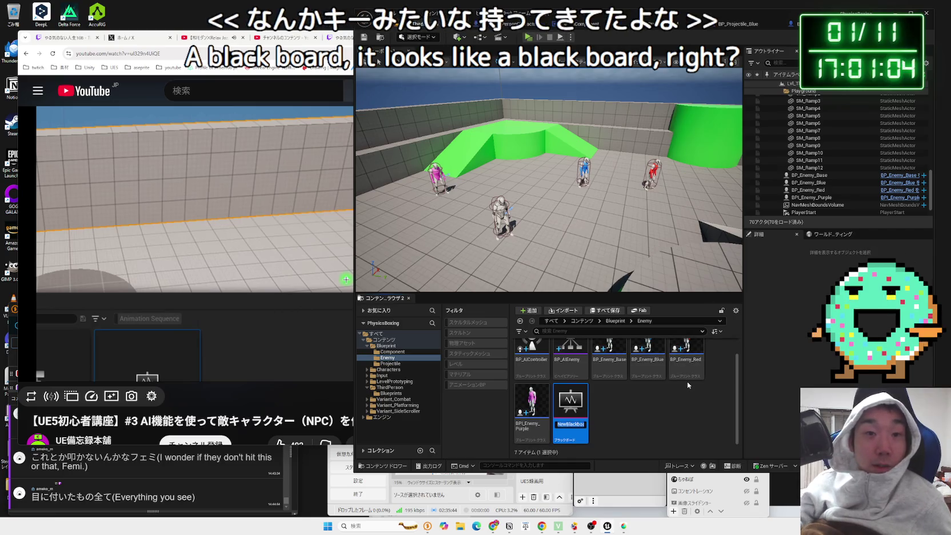
{"action": "type", "text": "BP_"}
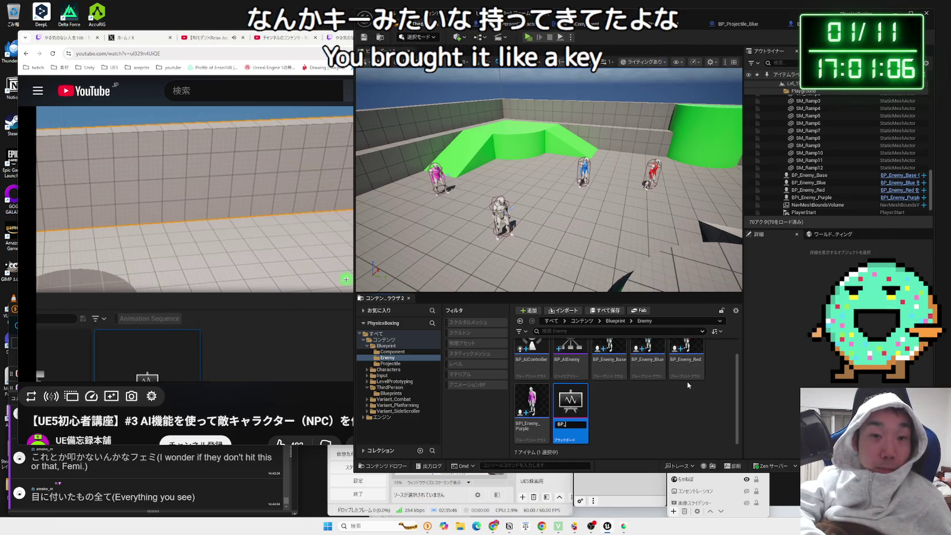
{"action": "type", "text": "Blac"}
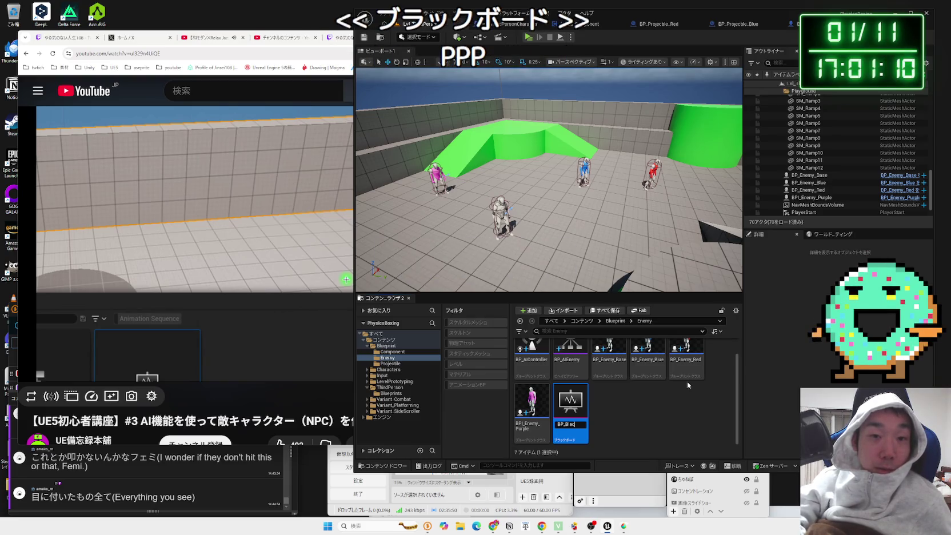
{"action": "key", "text": "Return"}
- Rename the new blackboard to BB_AIEnemy
{"action": "left_click", "coordinate": [263, 268]}
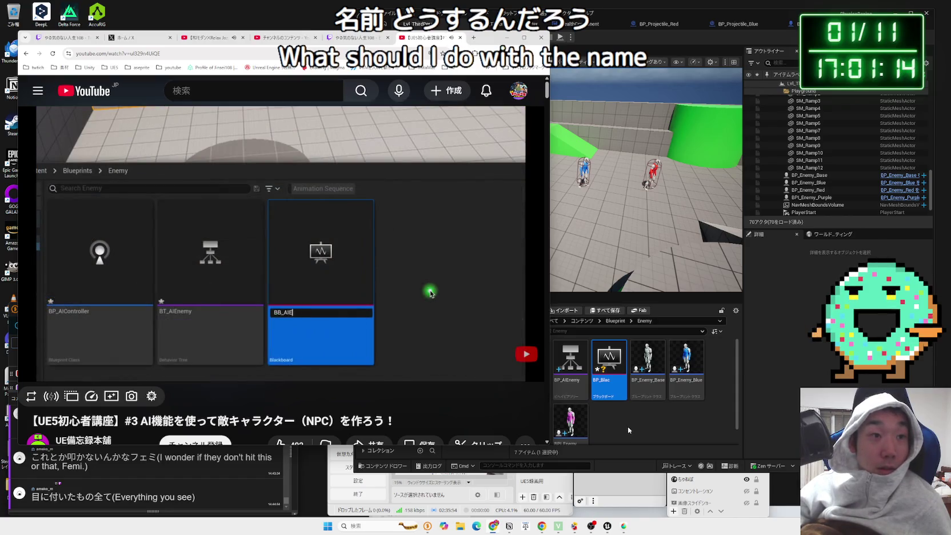
{"action": "left_click", "coordinate": [629, 429]}
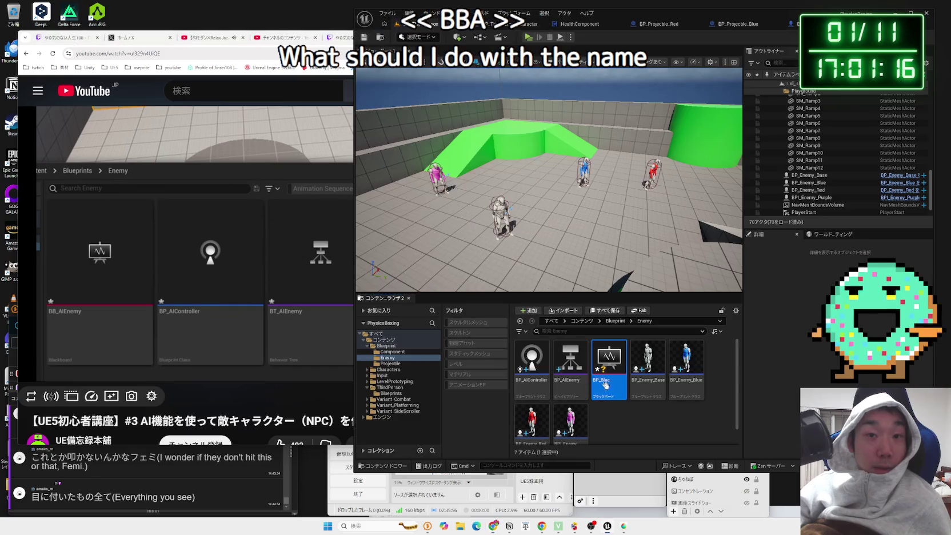
{"action": "key", "text": "F2"}
{"action": "type", "text": "BB_AI"}
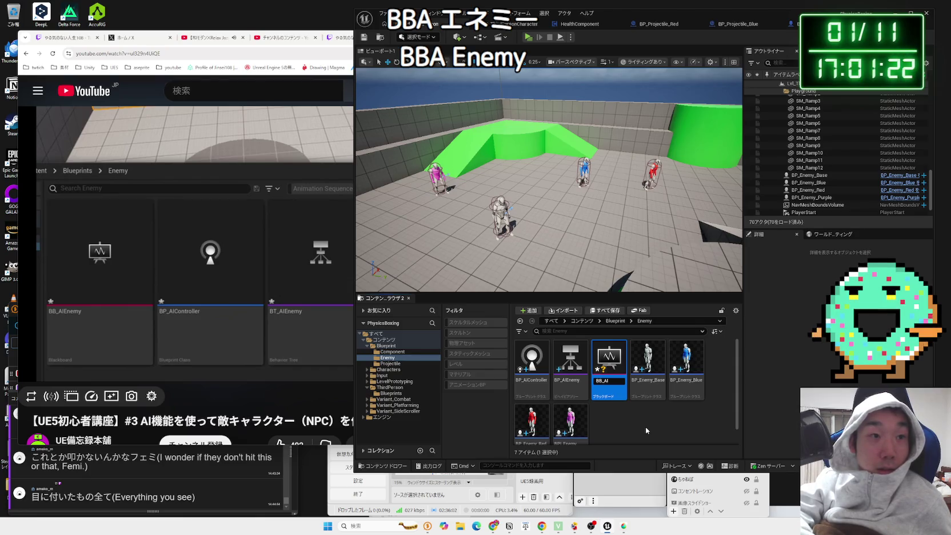
{"action": "type", "text": "Enemy"}
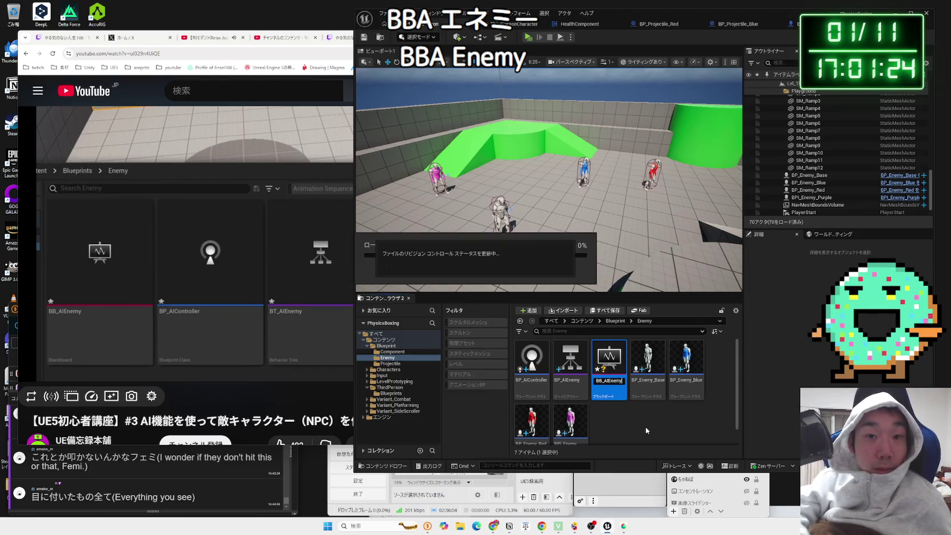
{"action": "key", "text": "Return"}
- Rename the misnamed BP_AIEnemy behavior tree to BT_AIEnemy
{"action": "left_click", "coordinate": [609, 365]}
{"action": "key", "text": "F2"}
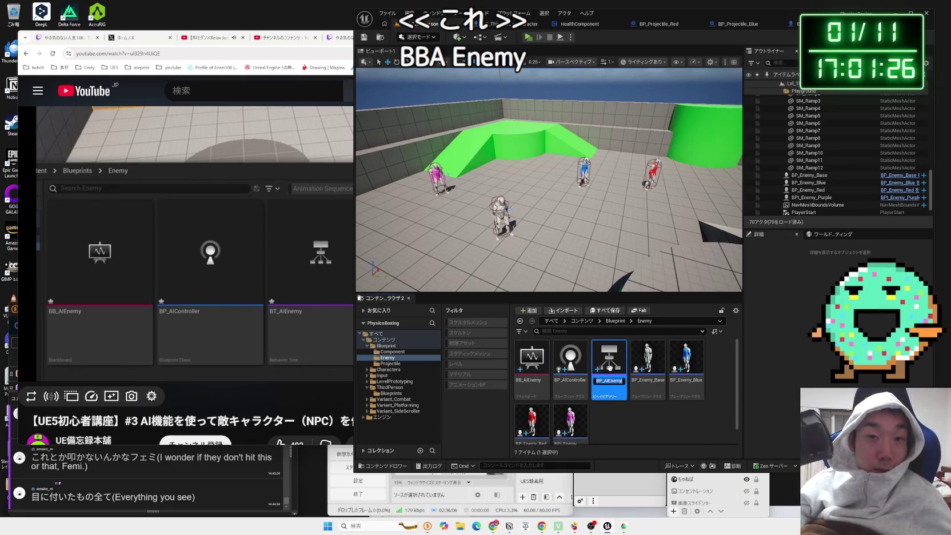
{"action": "key", "text": "Home"}
{"action": "key", "text": "BackSpace"}
{"action": "type", "text": "T"}
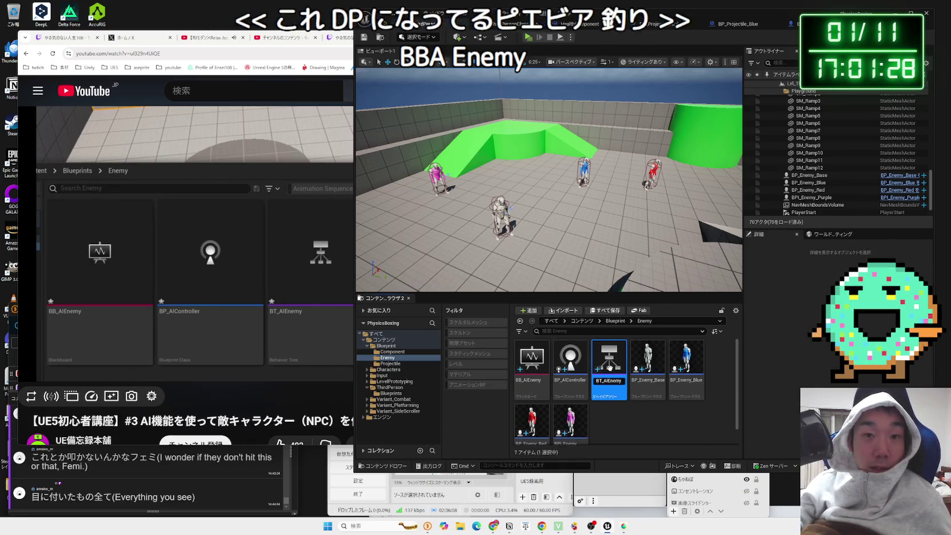
{"action": "key", "text": "Return"}
{"action": "left_click", "coordinate": [635, 425]}
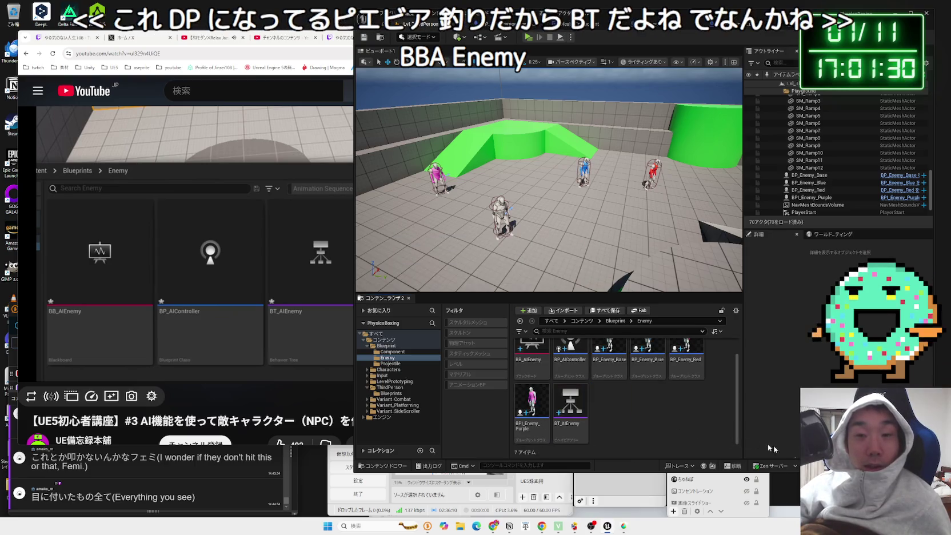
{"action": "key", "text": "alt+Tab"}
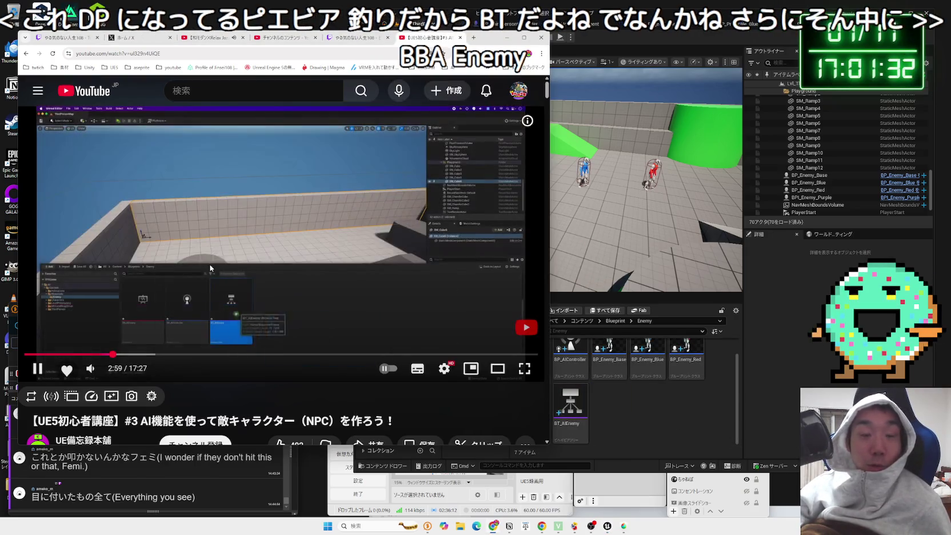
- Resume the tutorial and set its playback speed to Normal
{"action": "key", "text": "space"}
{"action": "left_click", "coordinate": [568, 423]}
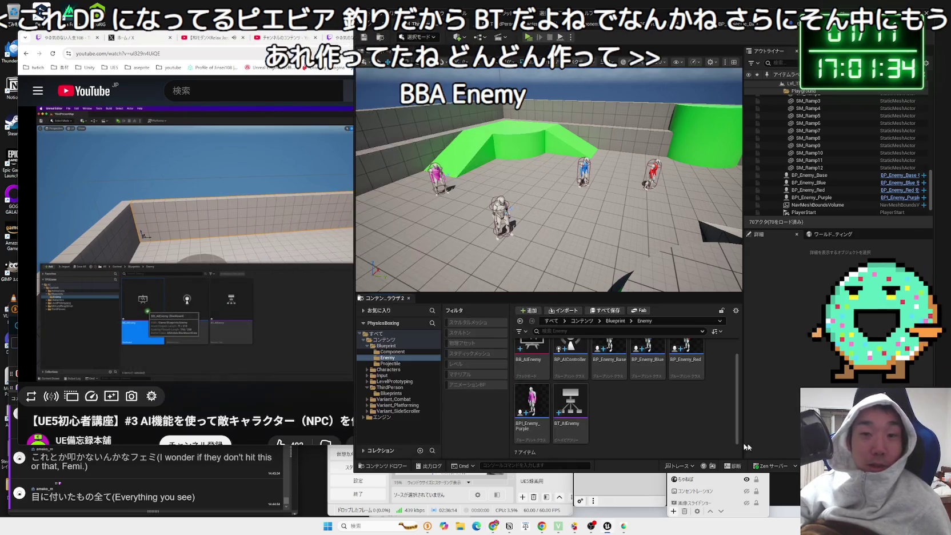
{"action": "left_click", "coordinate": [218, 217]}
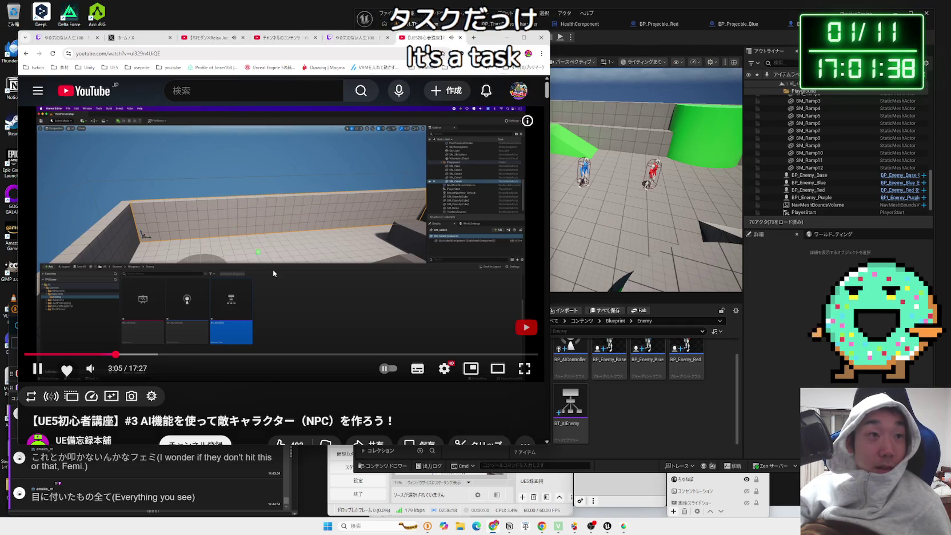
{"action": "left_click", "coordinate": [451, 373]}
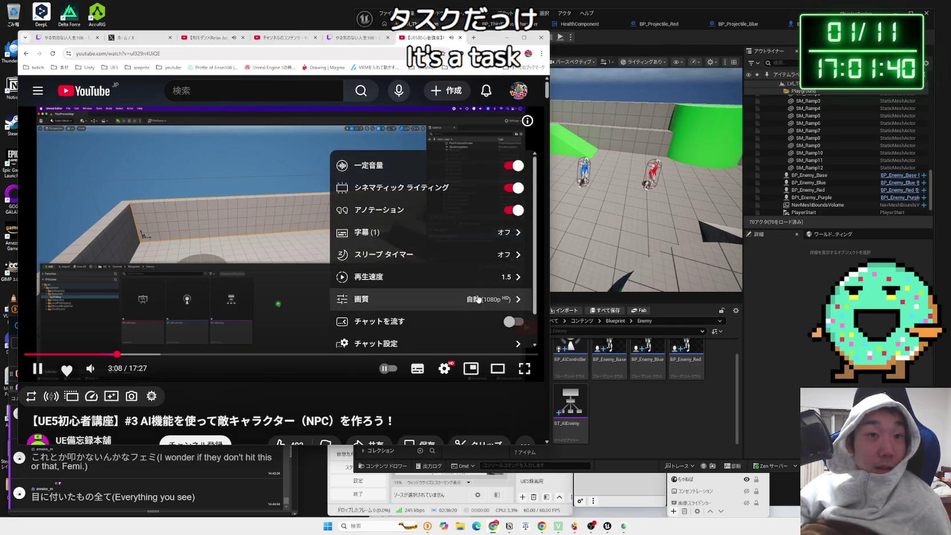
{"action": "left_click", "coordinate": [477, 276]}
{"action": "left_click", "coordinate": [442, 220]}
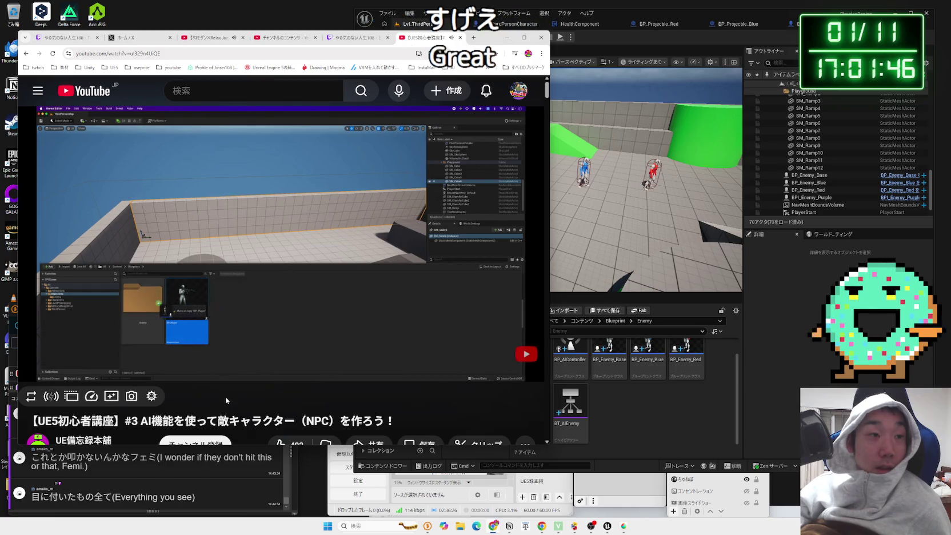
- Back in Unreal, open the BP_Enemy_Base blueprint from the Content Browser
{"action": "left_click", "coordinate": [637, 398]}
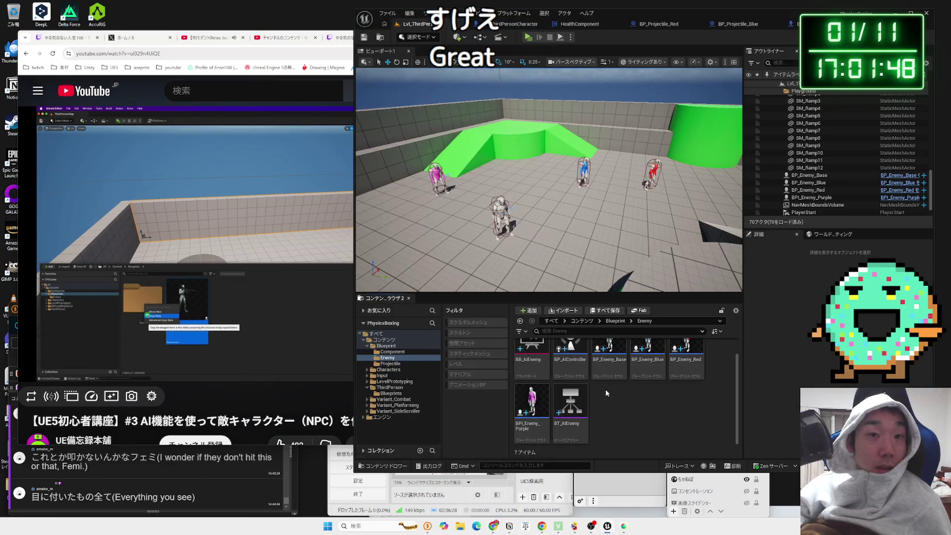
{"action": "right_click", "coordinate": [605, 393]}
{"action": "key", "text": "Escape"}
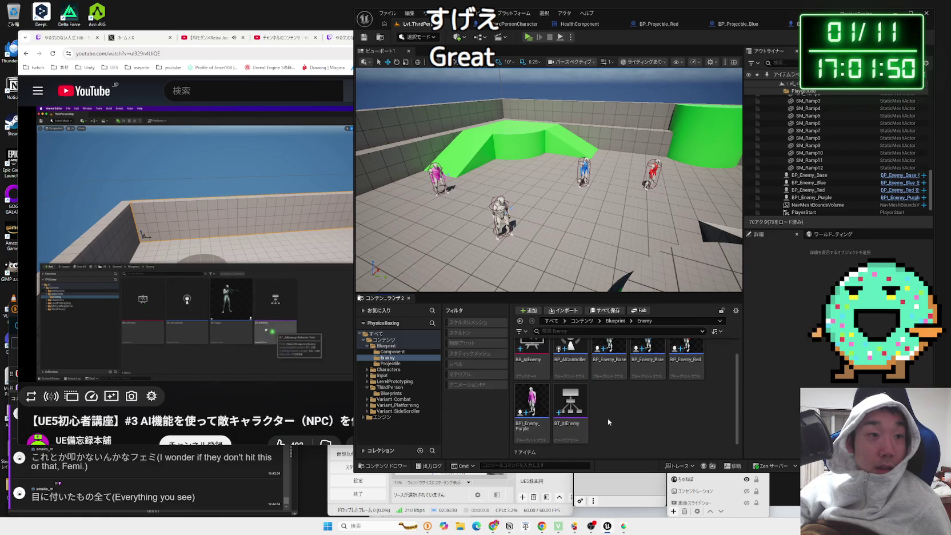
{"action": "scroll", "coordinate": [608, 422], "scroll_direction": "up", "scroll_amount": 1}
{"action": "left_click", "coordinate": [613, 417]}
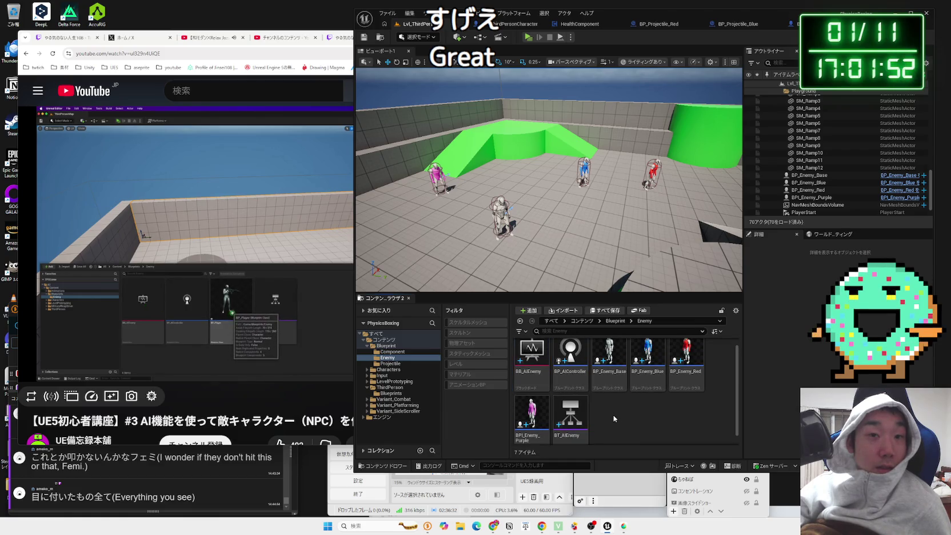
{"action": "double_click", "coordinate": [610, 374]}
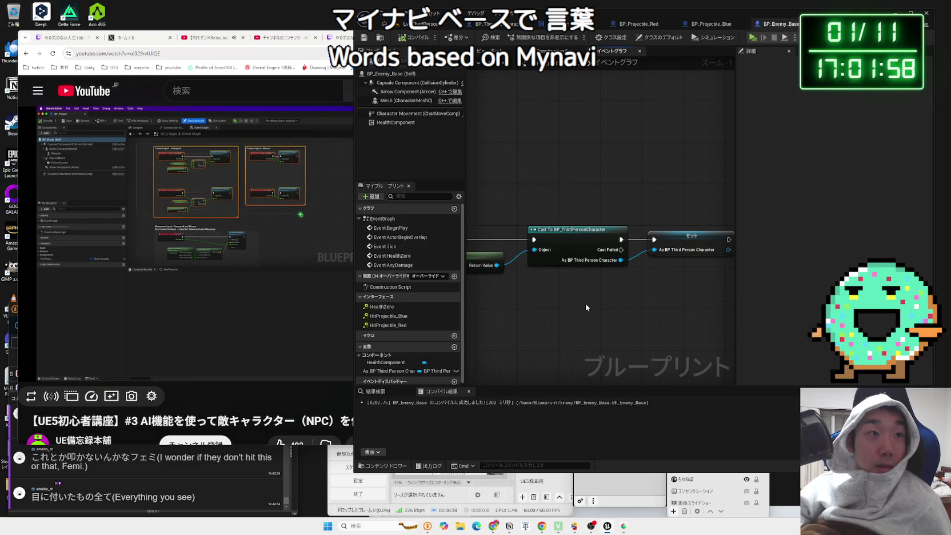
- Delete the Get Player Pawn, Cast and Set nodes and the As BP Third Person Character variable
{"action": "mouse_move", "coordinate": [250, 252]}
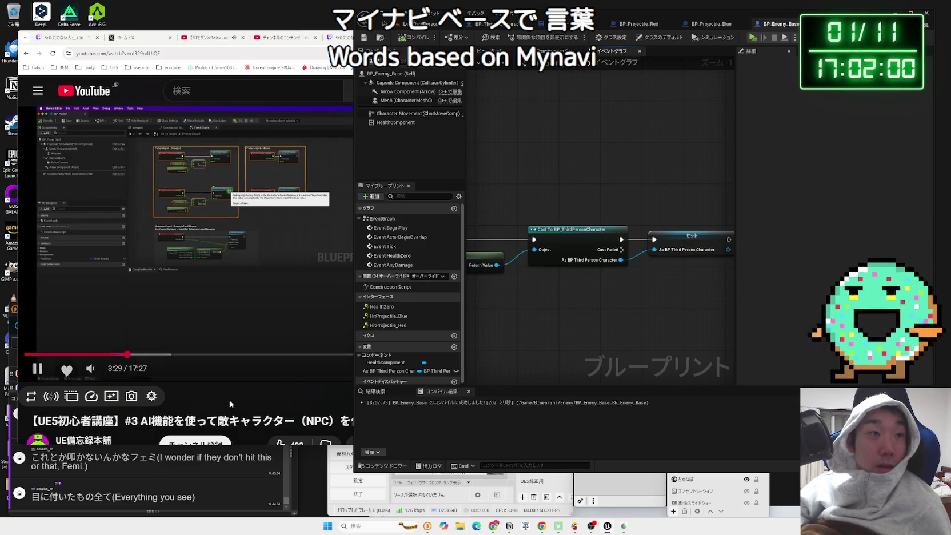
{"action": "left_click", "coordinate": [230, 404]}
{"action": "left_click", "coordinate": [645, 167]}
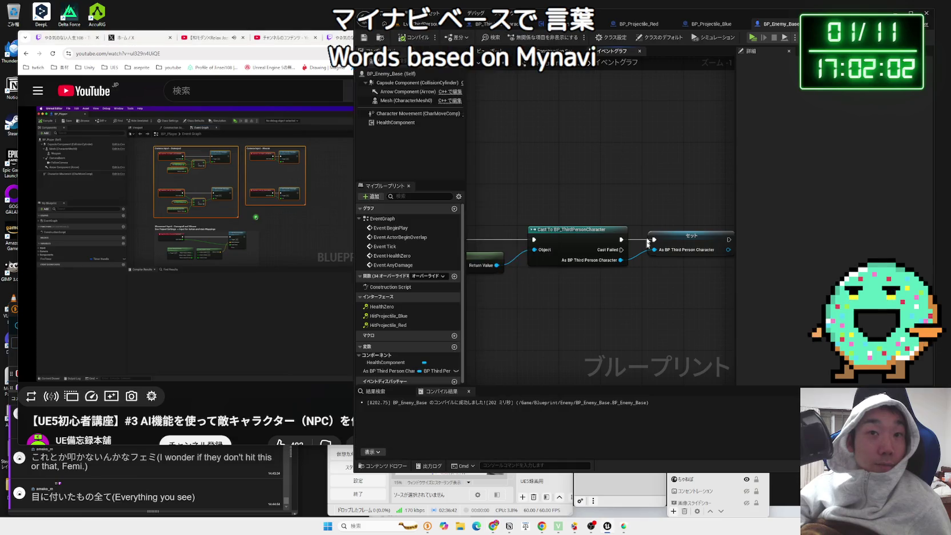
{"action": "scroll", "coordinate": [645, 273], "scroll_direction": "down", "scroll_amount": 1}
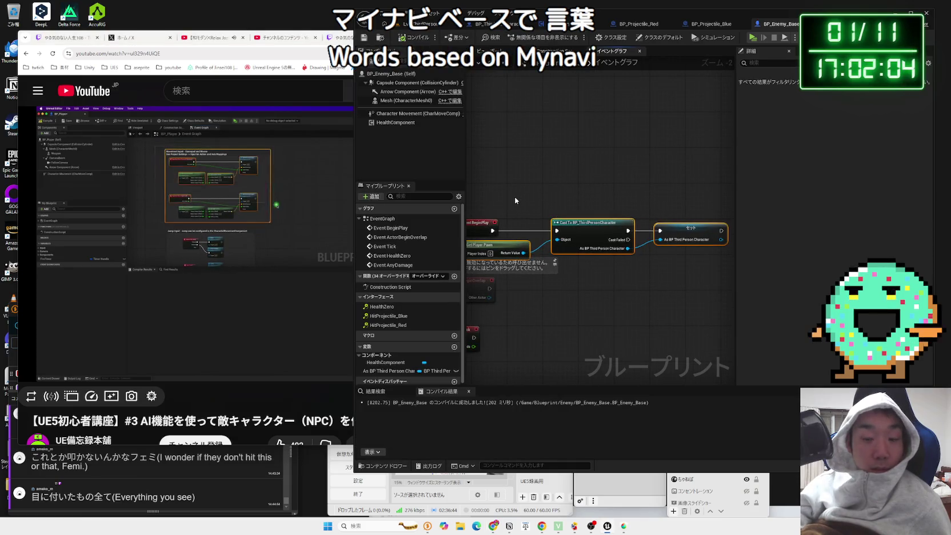
{"action": "key", "text": "Delete"}
{"action": "left_click", "coordinate": [399, 371]}
{"action": "key", "text": "Delete"}
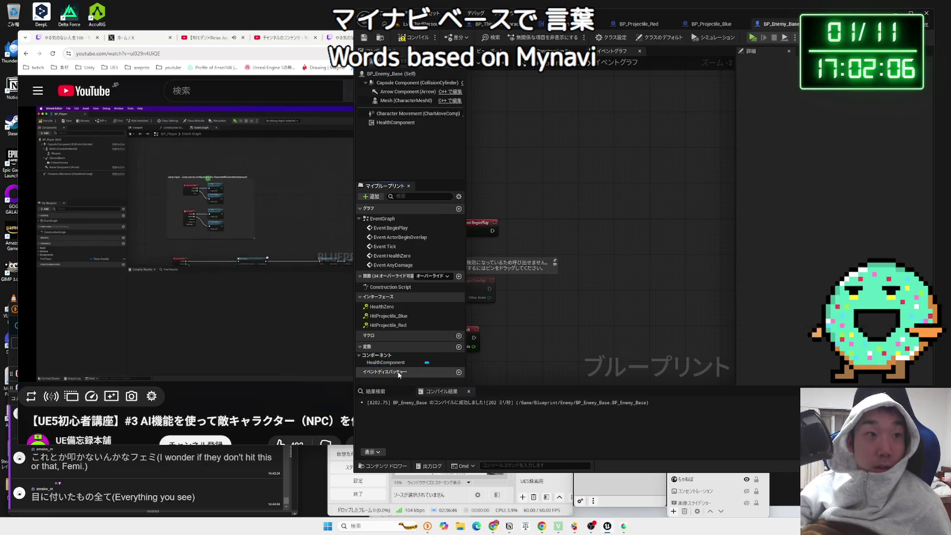
- Compile and save BP_Enemy_Base, then nudge Event BeginPlay upward
{"action": "key", "text": "F7"}
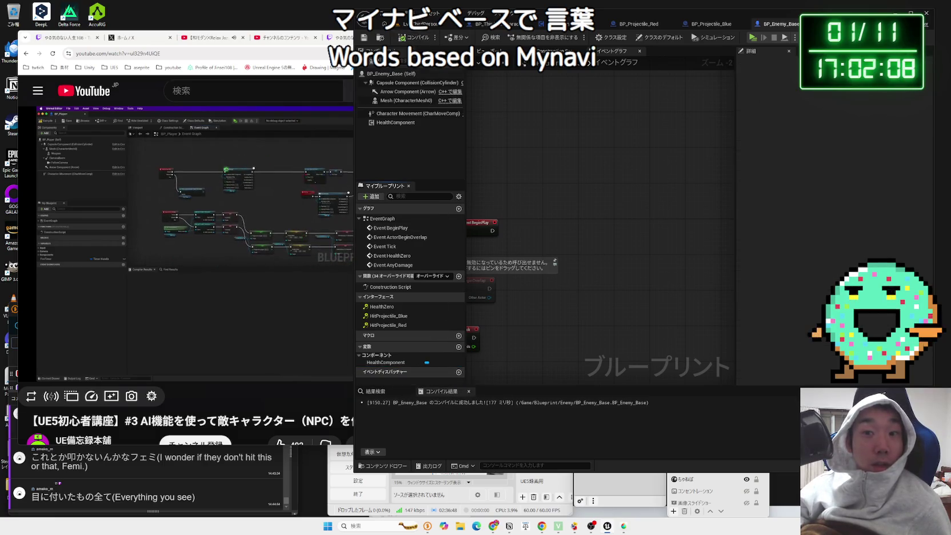
{"action": "key", "text": "ctrl+shift+s"}
{"action": "left_click", "coordinate": [526, 346]}
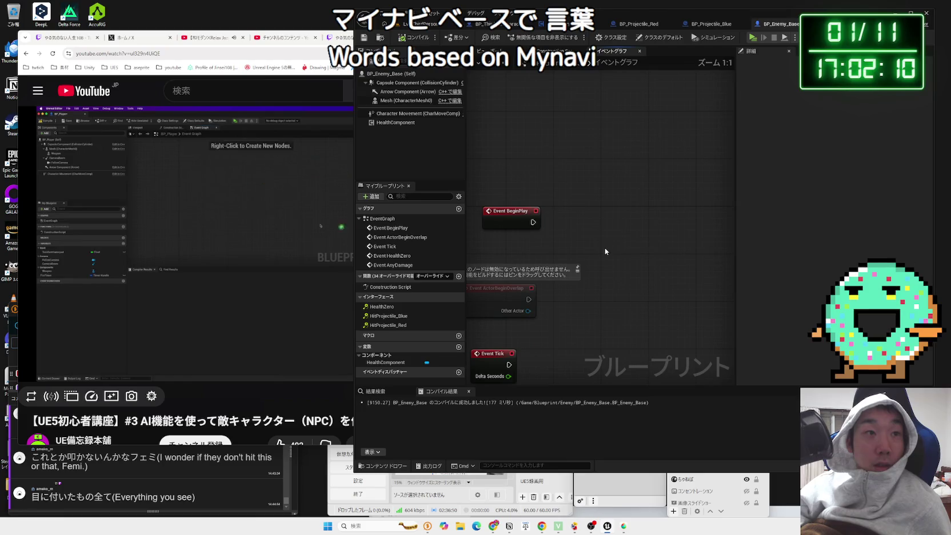
{"action": "left_click", "coordinate": [513, 204]}
{"action": "left_click_drag", "start_coordinate": [513, 204], "coordinate": [520, 185]}
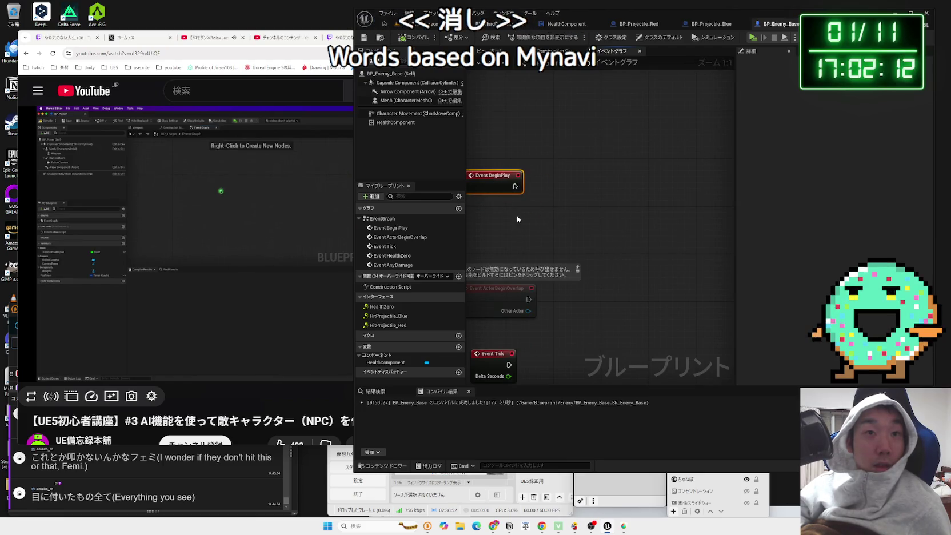
{"action": "scroll", "coordinate": [600, 218], "scroll_direction": "down", "scroll_amount": 2}
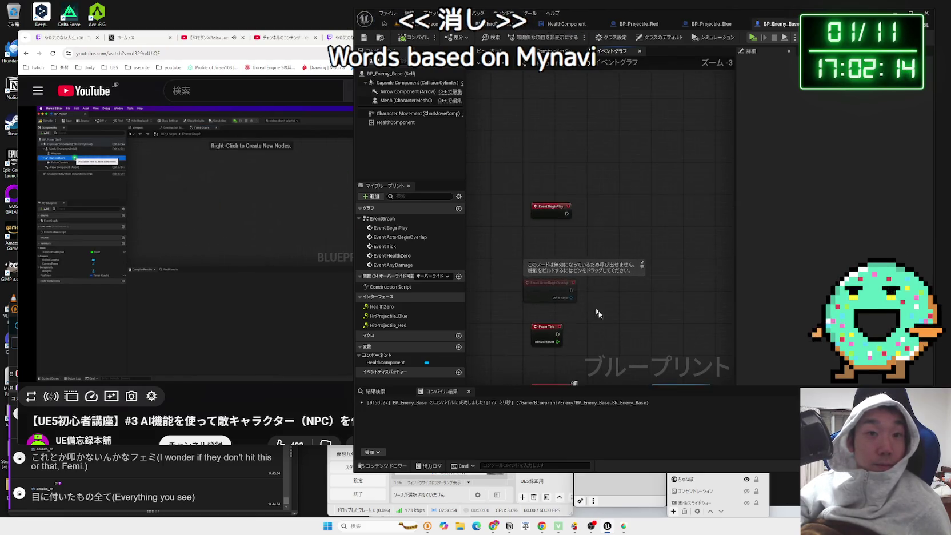
{"action": "scroll", "coordinate": [600, 219], "scroll_direction": "up", "scroll_amount": 1}
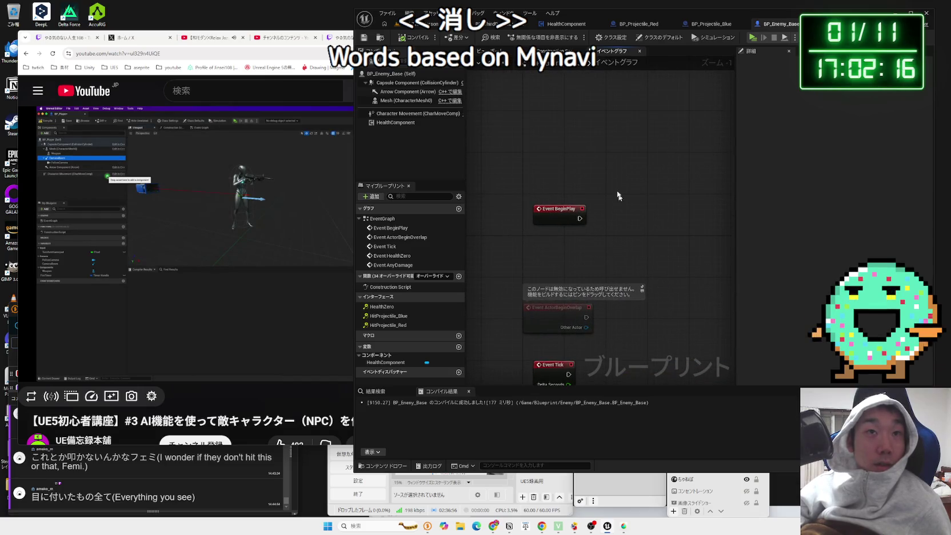
{"action": "left_click", "coordinate": [492, 50]}
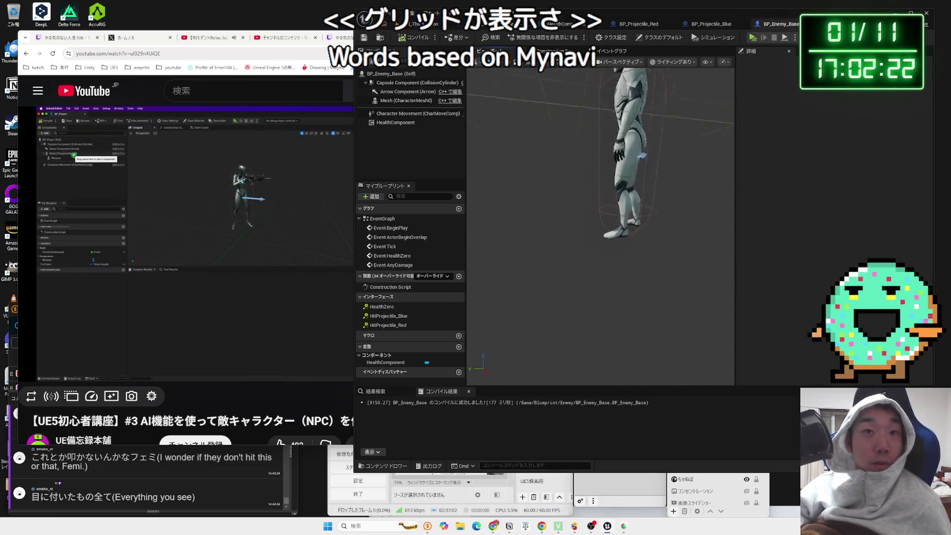
- Inspect the Mesh and Capsule Component in the viewport, then return to the Event Graph
{"action": "left_click", "coordinate": [613, 51]}
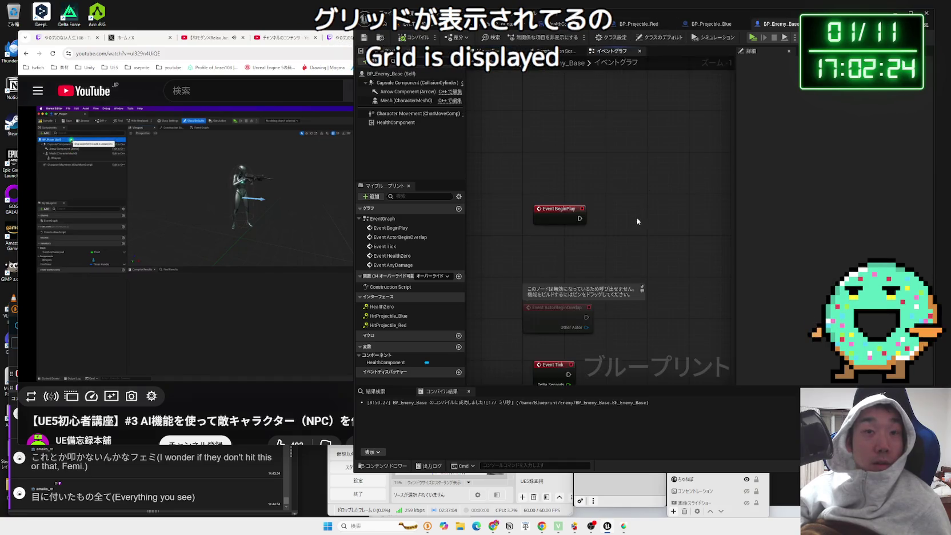
{"action": "left_click", "coordinate": [486, 51]}
{"action": "left_click", "coordinate": [406, 101]}
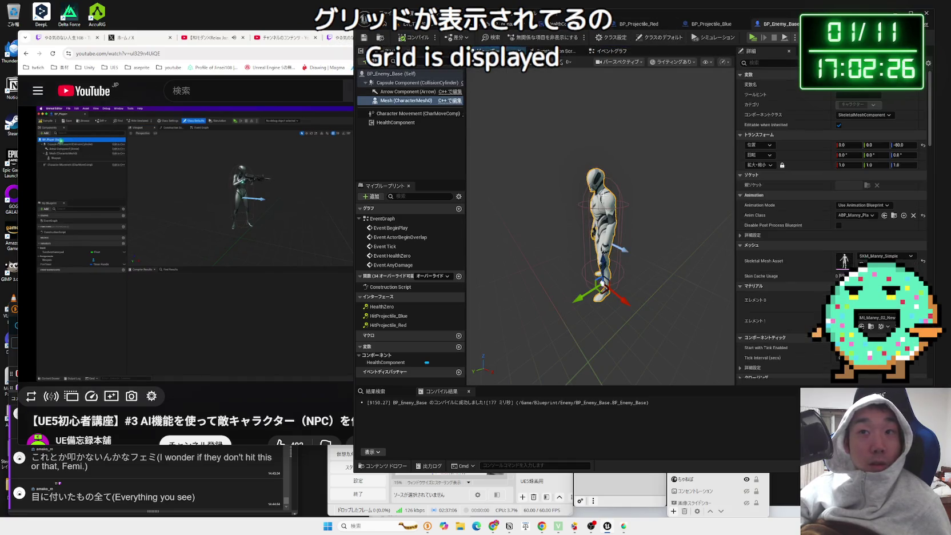
{"action": "left_click", "coordinate": [622, 204]}
{"action": "left_click", "coordinate": [606, 51]}
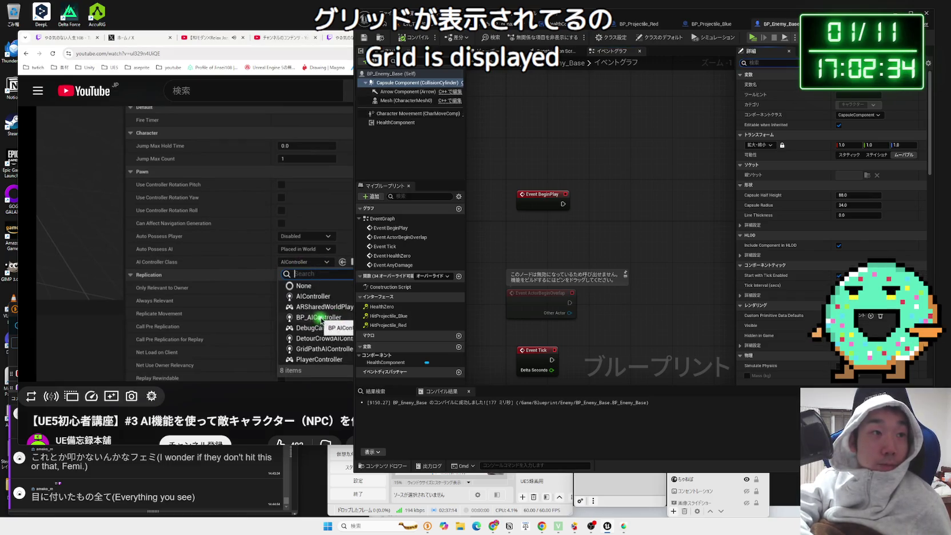
- Rewind the tutorial ten seconds and bring up the blueprint's Class Defaults
{"action": "left_click", "coordinate": [281, 204]}
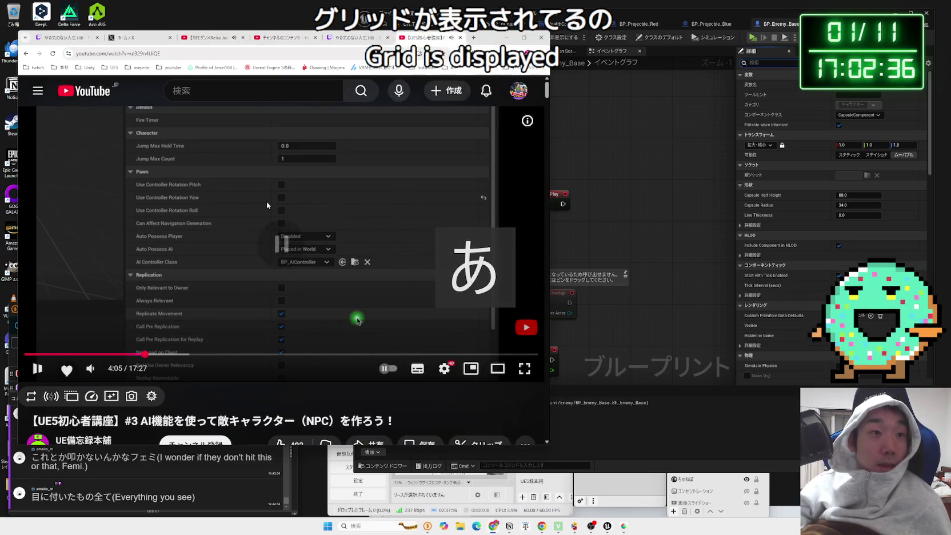
{"action": "key", "text": "Left"}
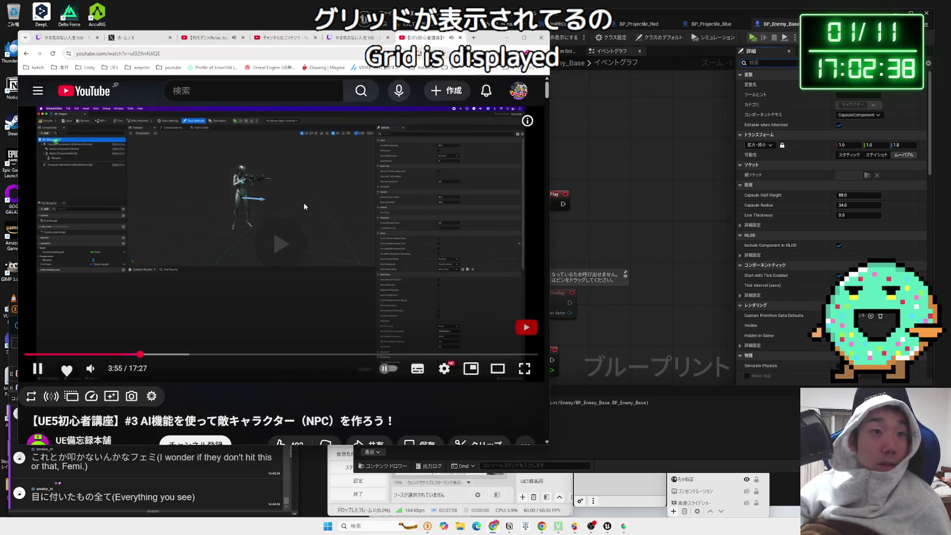
{"action": "key", "text": "alt+Tab"}
{"action": "left_click", "coordinate": [413, 75]}
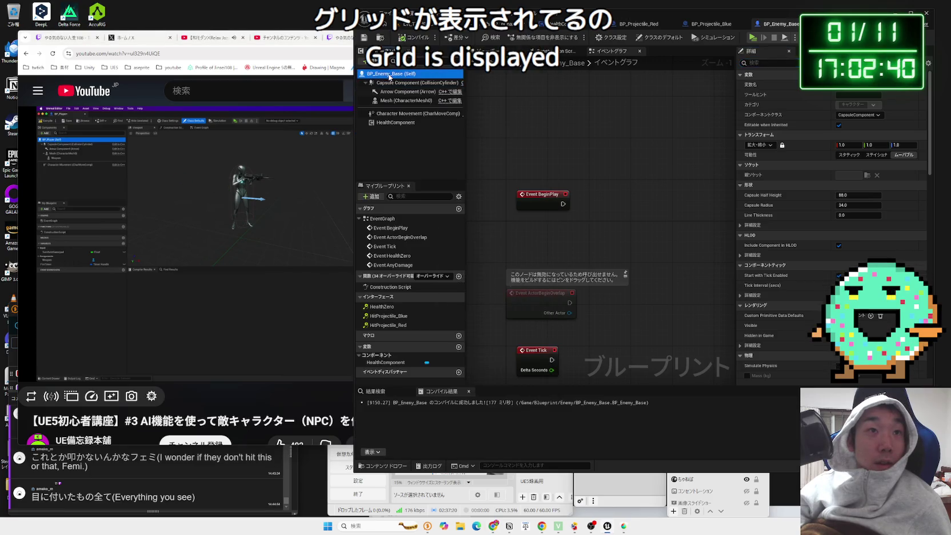
- Filter Class Defaults with 'ai con', review the AI Controller Class, collapse Physics, and save
{"action": "type", "text": "a"}
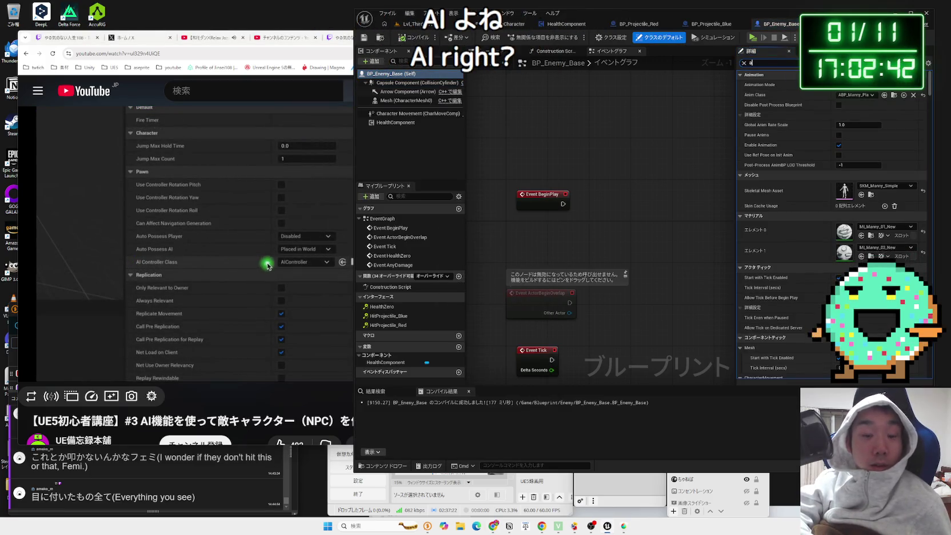
{"action": "type", "text": "i con"}
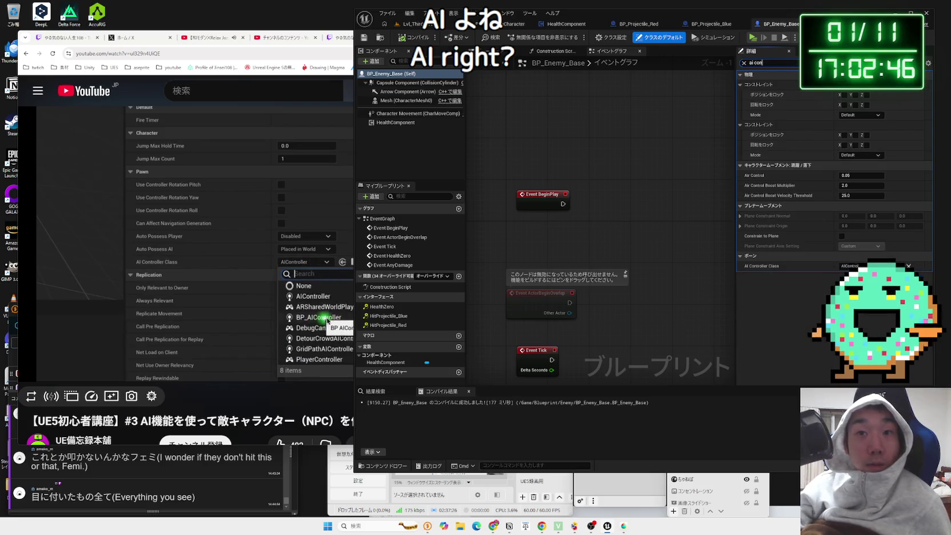
{"action": "key", "text": "alt+Tab"}
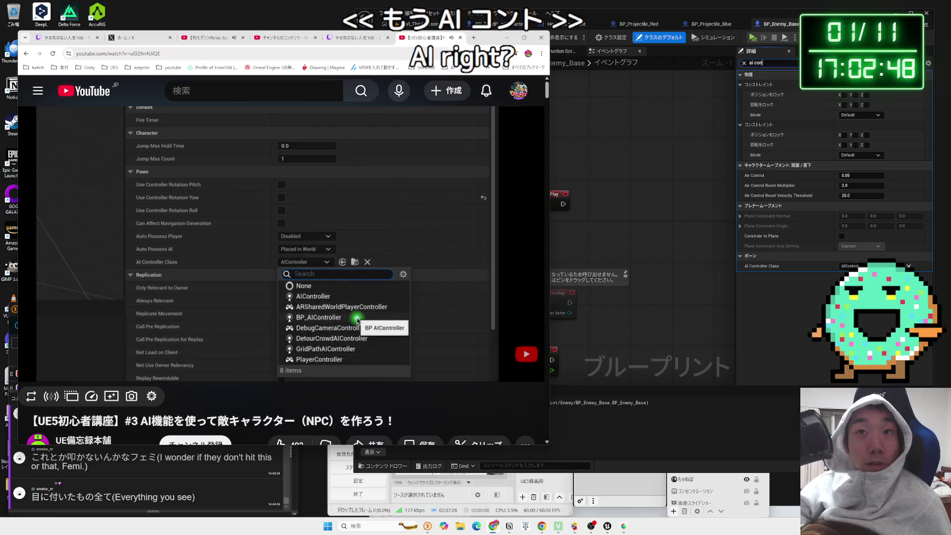
{"action": "key", "text": "alt+Tab"}
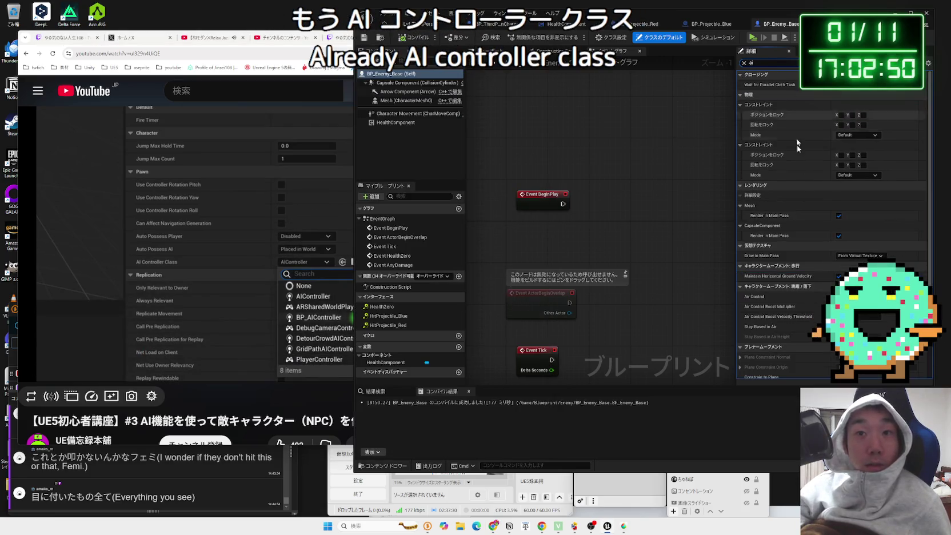
{"action": "scroll", "coordinate": [765, 203], "scroll_direction": "down", "scroll_amount": 3}
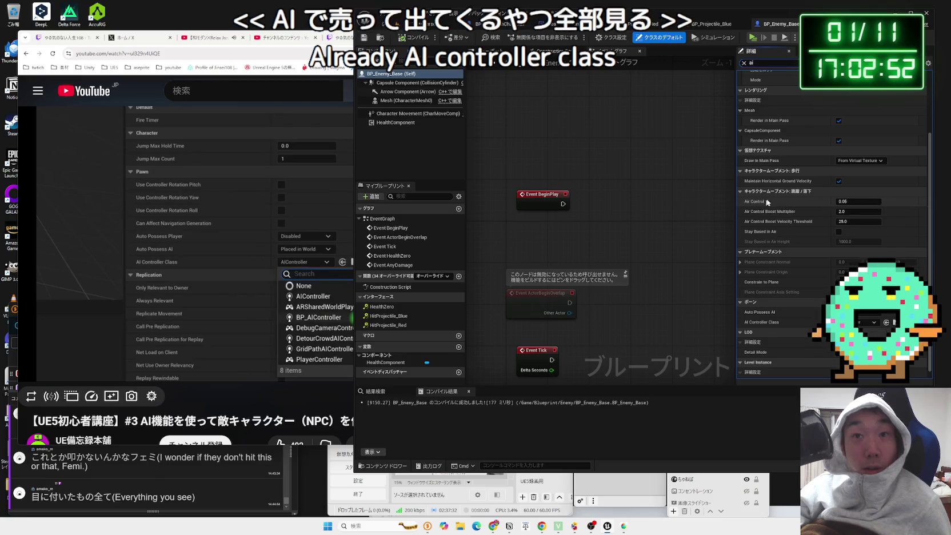
{"action": "scroll", "coordinate": [764, 204], "scroll_direction": "down", "scroll_amount": 1}
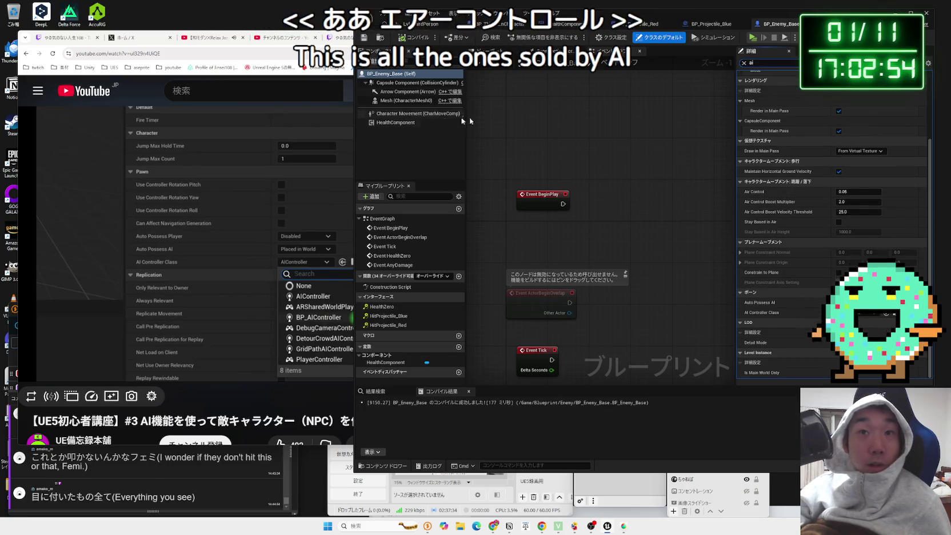
{"action": "scroll", "coordinate": [816, 228], "scroll_direction": "up", "scroll_amount": 3}
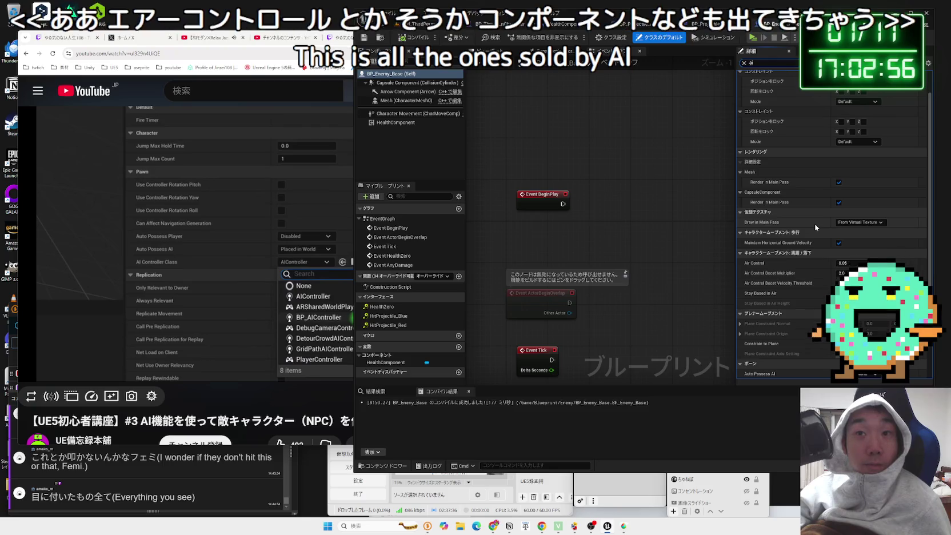
{"action": "scroll", "coordinate": [815, 228], "scroll_direction": "up", "scroll_amount": 1}
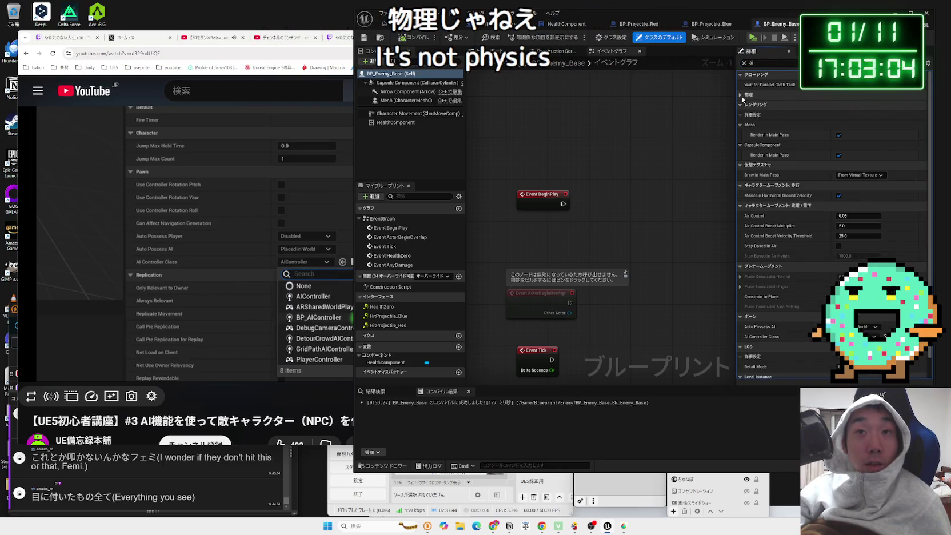
{"action": "left_click", "coordinate": [741, 96]}
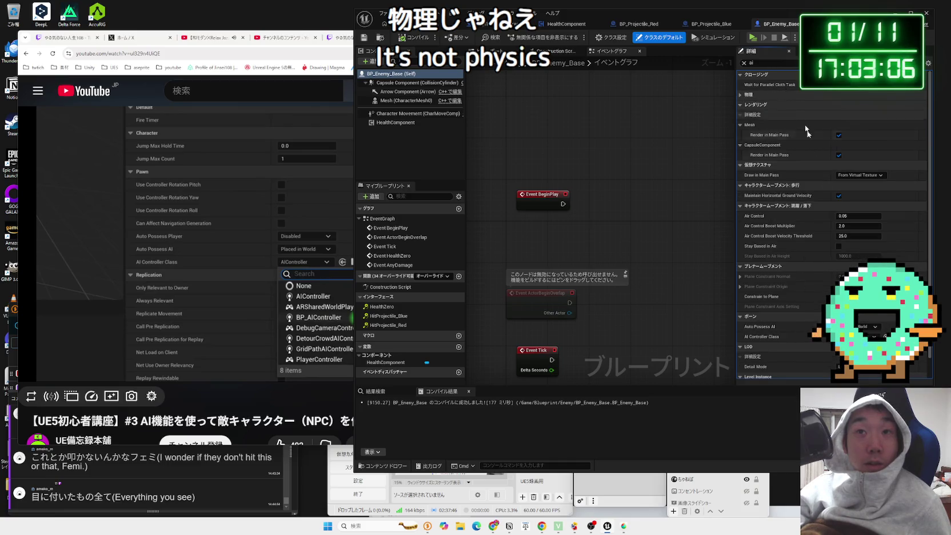
{"action": "scroll", "coordinate": [838, 215], "scroll_direction": "down", "scroll_amount": 1}
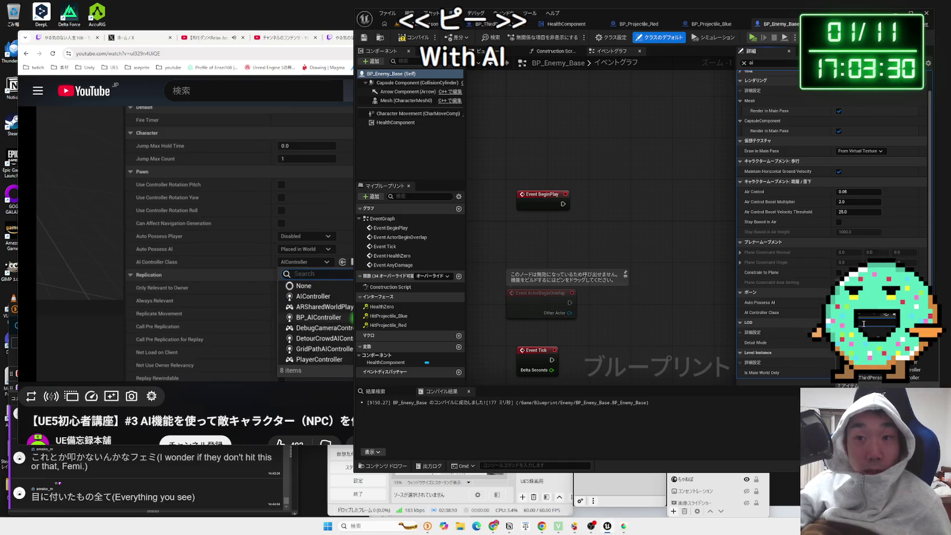
{"action": "key", "text": "ctrl+shift+s"}
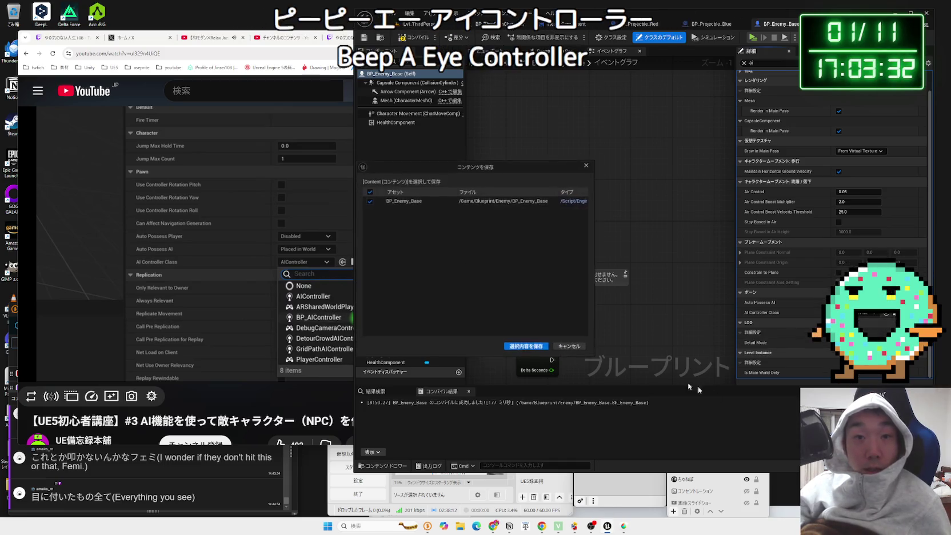
- Confirm saving BP_Enemy_Base and compile it, then pause the tutorial
{"action": "left_click", "coordinate": [525, 347]}
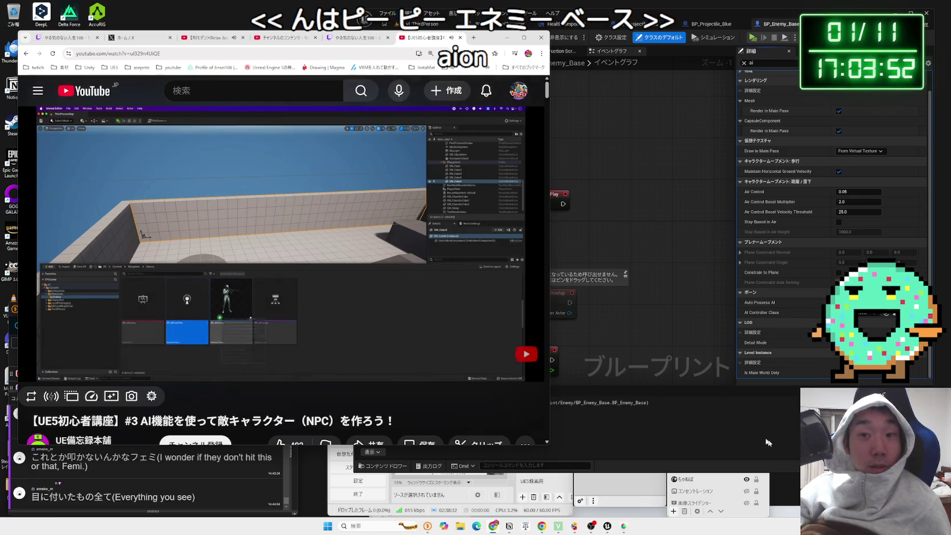
{"action": "left_click", "coordinate": [703, 396]}
{"action": "key", "text": "F7"}
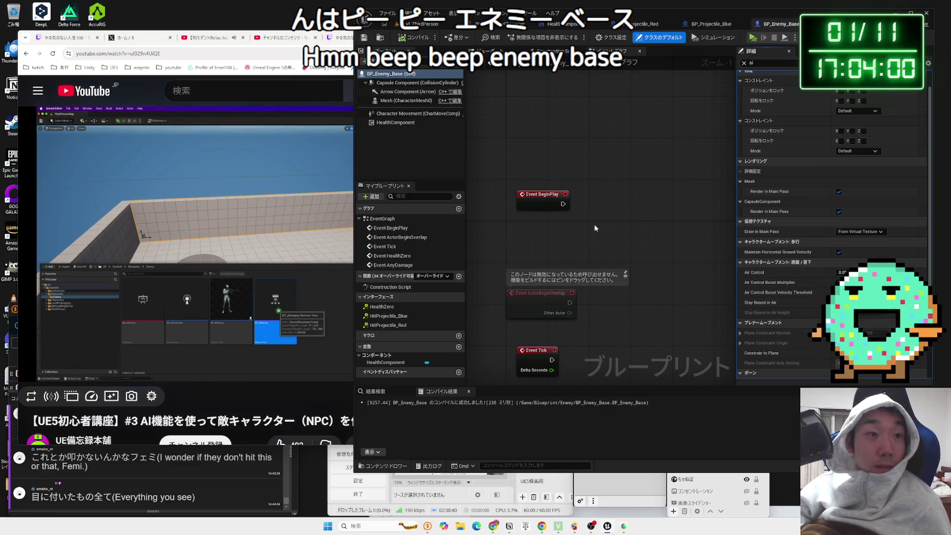
{"action": "left_click", "coordinate": [114, 370]}
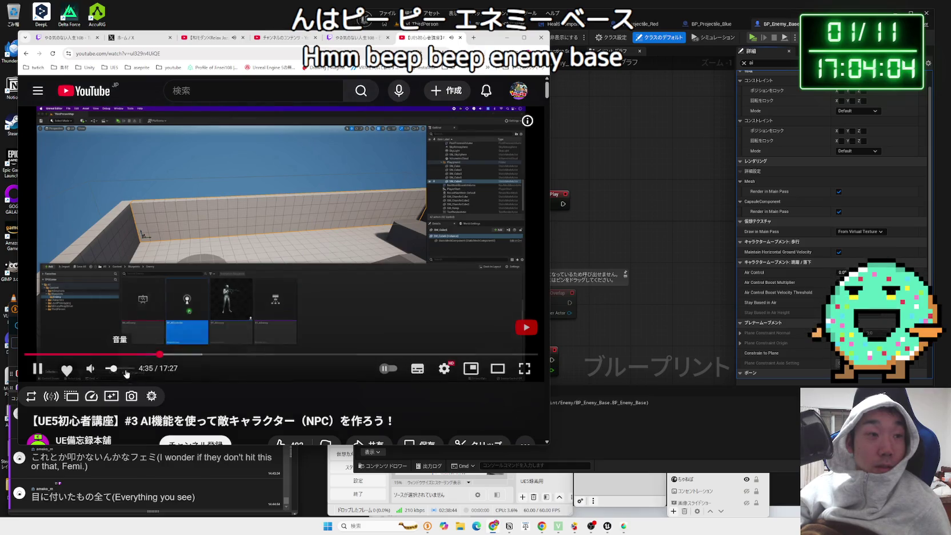
{"action": "left_click", "coordinate": [119, 369]}
{"action": "left_click", "coordinate": [37, 368]}
- Close the BP_Enemy_Base and BP_Projectile_Blue tabs and open BP_AIController
{"action": "left_click", "coordinate": [697, 24]}
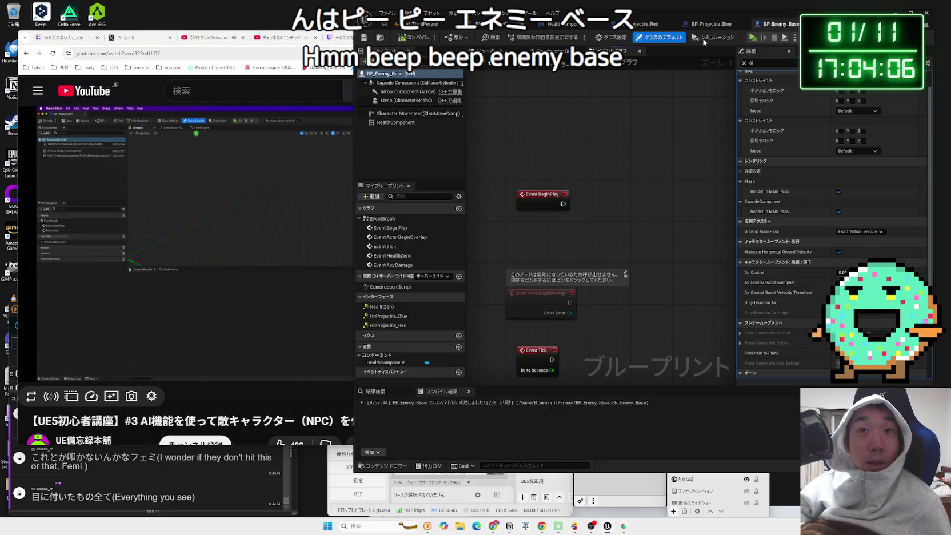
{"action": "left_click", "coordinate": [703, 24]}
{"action": "left_click", "coordinate": [718, 24]}
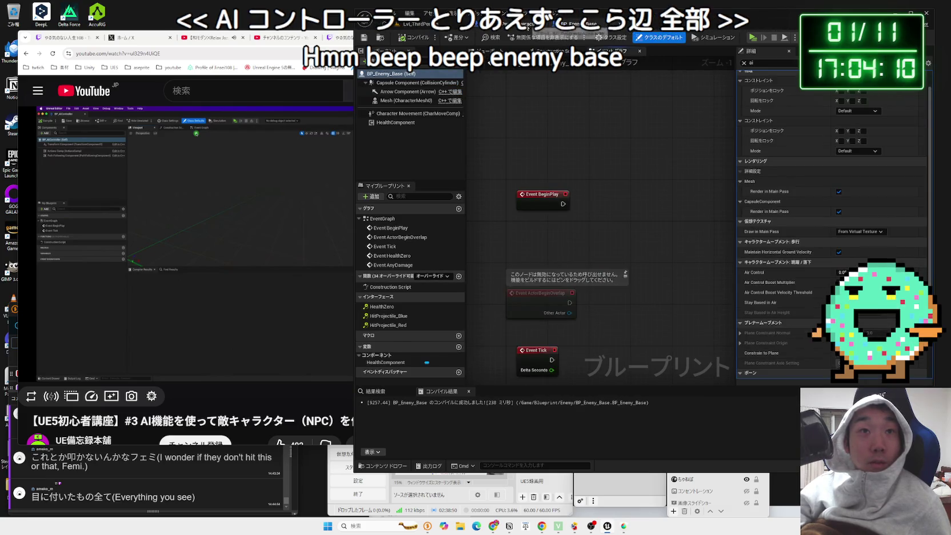
{"action": "left_click", "coordinate": [527, 25]}
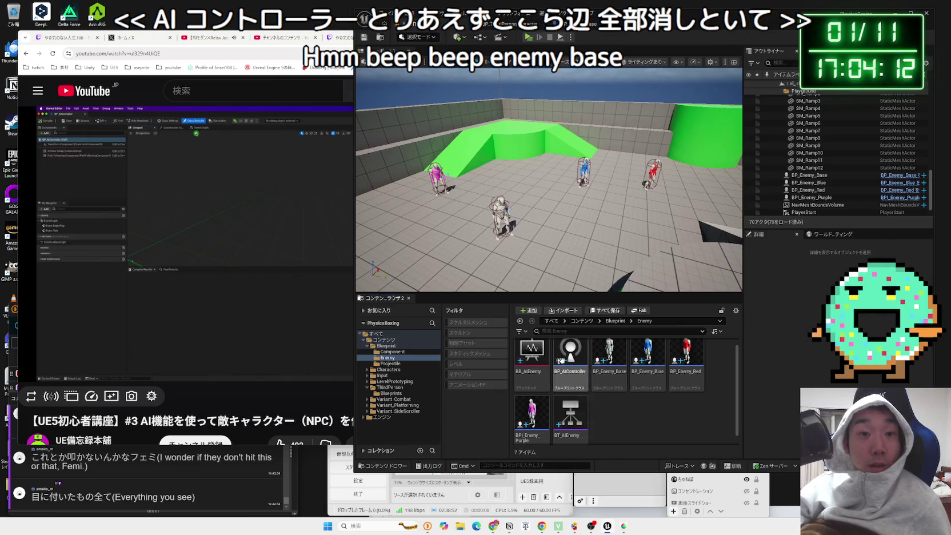
{"action": "double_click", "coordinate": [563, 363]}
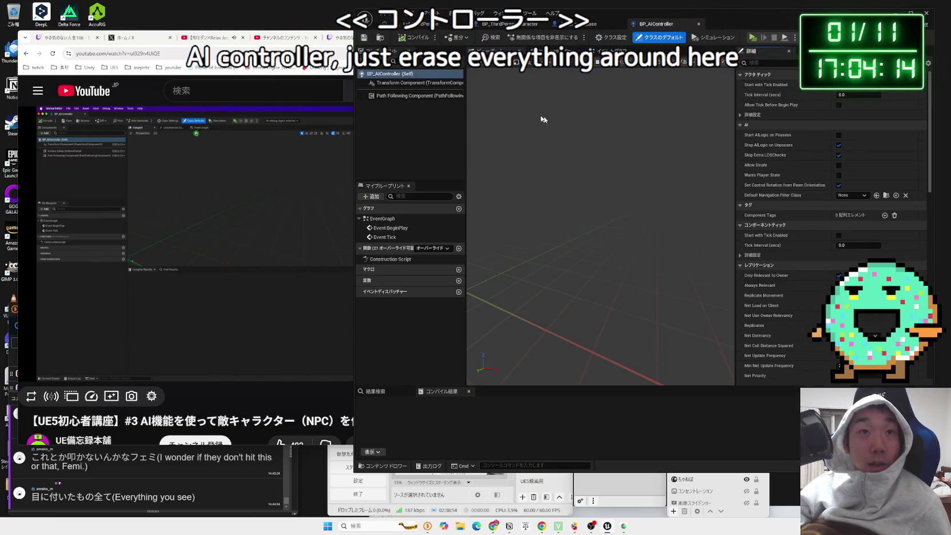
- From Event BeginPlay, add a Run Behavior Tree node with BTAsset set to BT_AIEnemy
{"action": "left_click", "coordinate": [612, 51]}
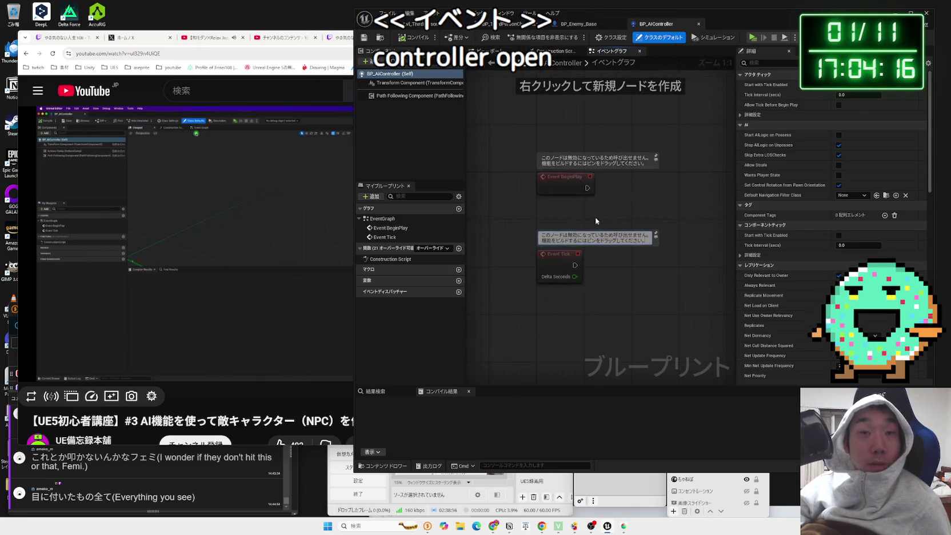
{"action": "left_click", "coordinate": [248, 231]}
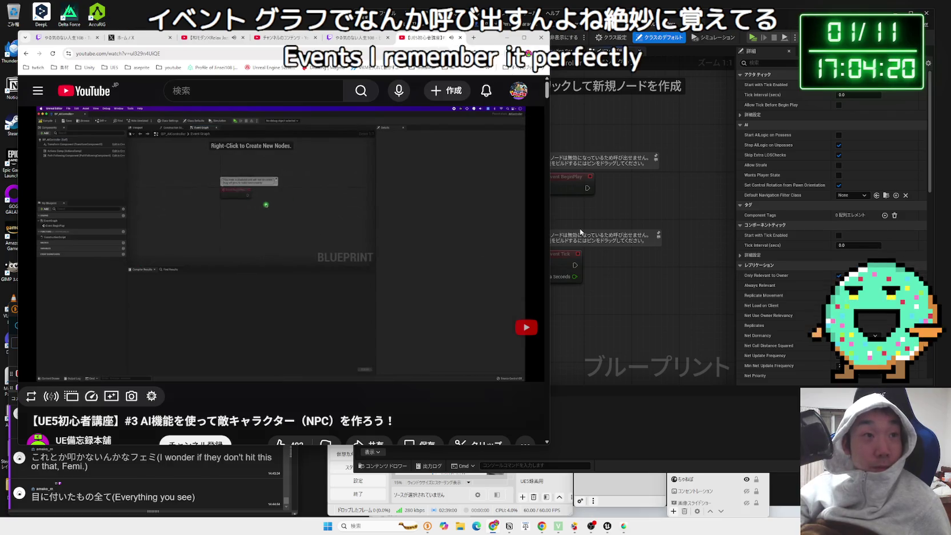
{"action": "mouse_move", "coordinate": [624, 219]}
{"action": "left_mouse_down"}
{"action": "mouse_move", "coordinate": [684, 205]}
{"action": "mouse_move", "coordinate": [568, 220]}
{"action": "mouse_move", "coordinate": [538, 207]}
{"action": "mouse_move", "coordinate": [580, 212]}
{"action": "left_mouse_up"}
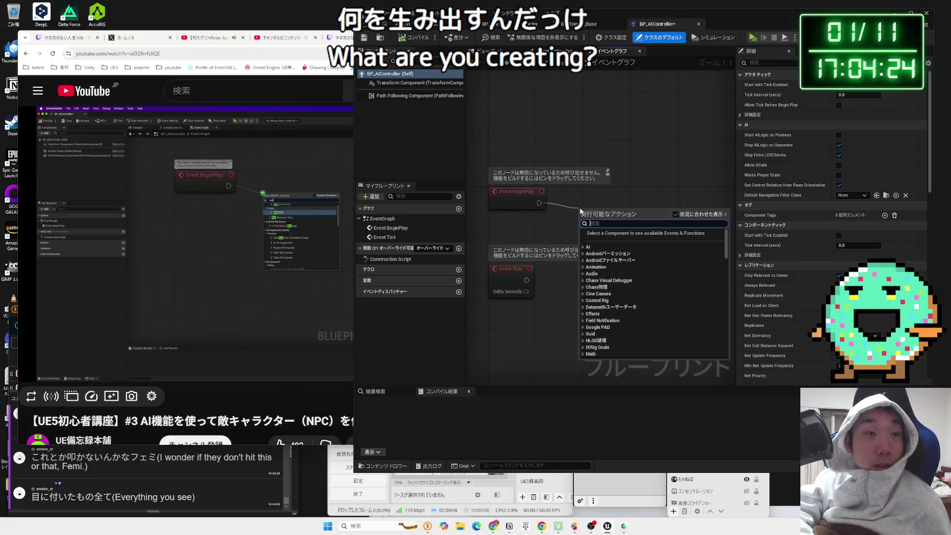
{"action": "type", "text": "run"}
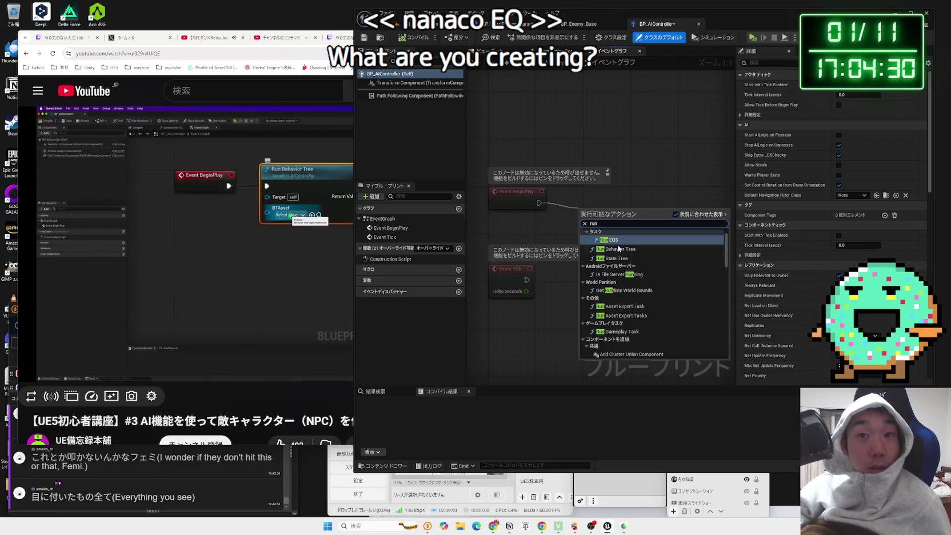
{"action": "left_click", "coordinate": [639, 252]}
{"action": "left_click_drag", "start_coordinate": [604, 263], "coordinate": [640, 240]}
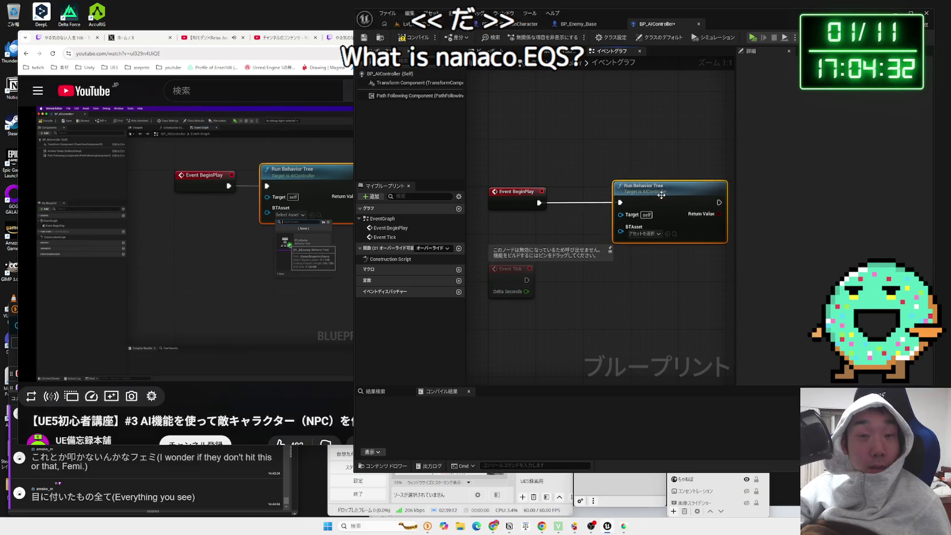
{"action": "left_click", "coordinate": [643, 234]}
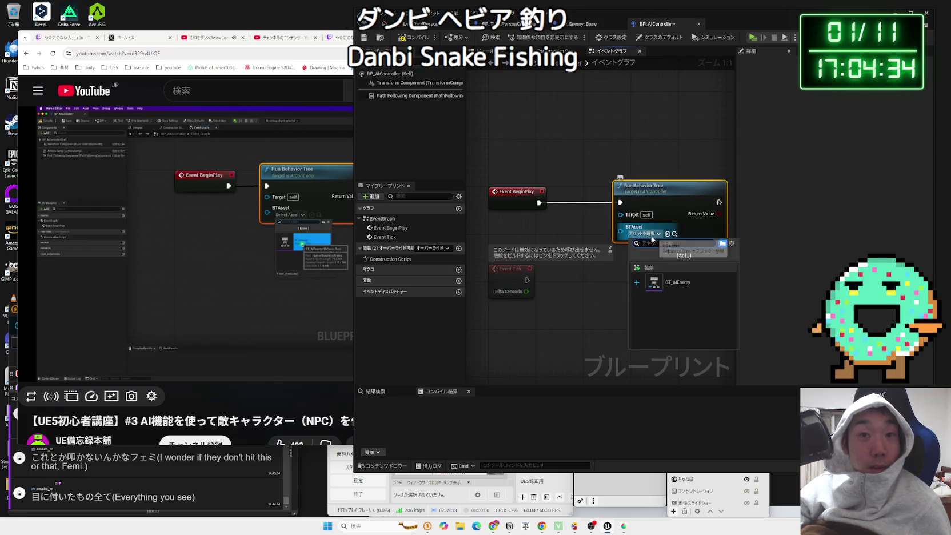
{"action": "left_click", "coordinate": [658, 282]}
{"action": "left_click_drag", "start_coordinate": [648, 203], "coordinate": [625, 203]}
{"action": "left_click", "coordinate": [618, 233]}
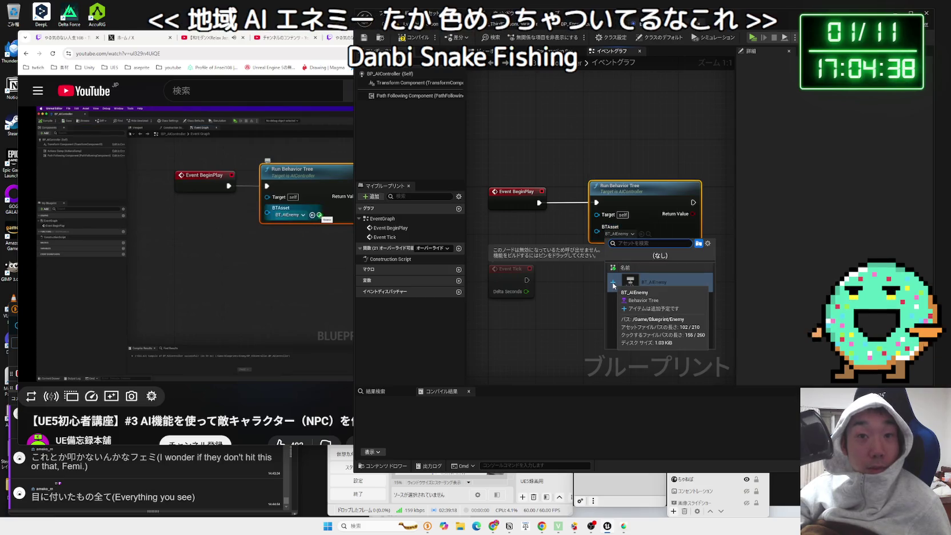
{"action": "left_click", "coordinate": [586, 299]}
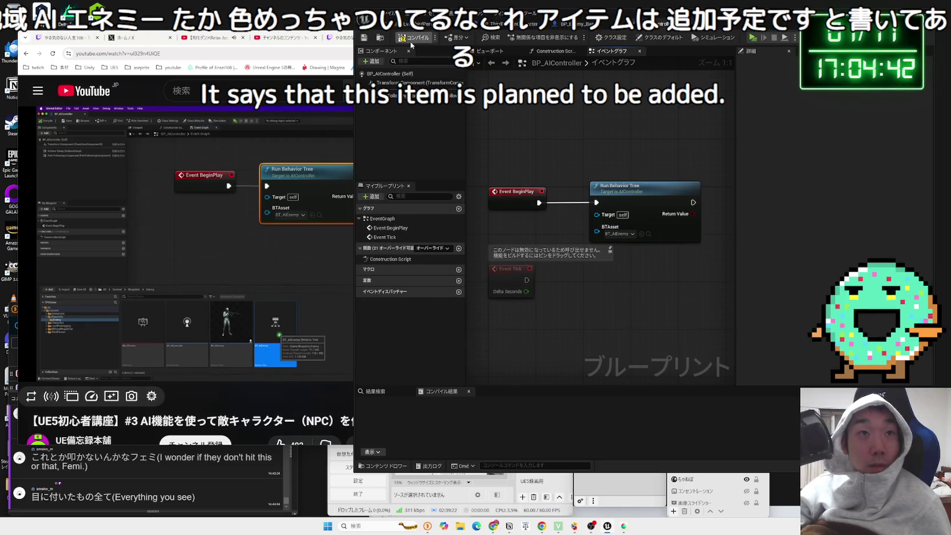
- Dock the content drawer into the editor layout and make the Content Browser taller
{"action": "left_click", "coordinate": [308, 264]}
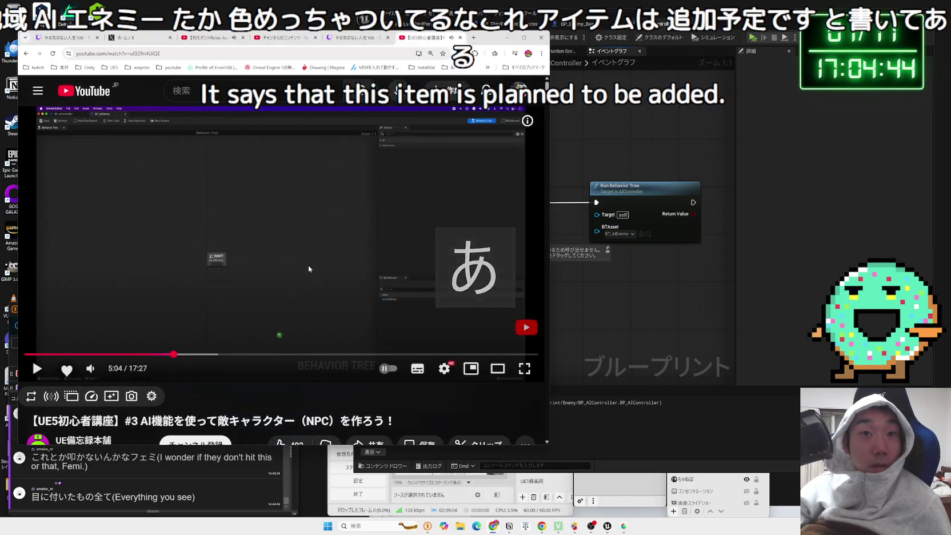
{"action": "key", "text": "Left"}
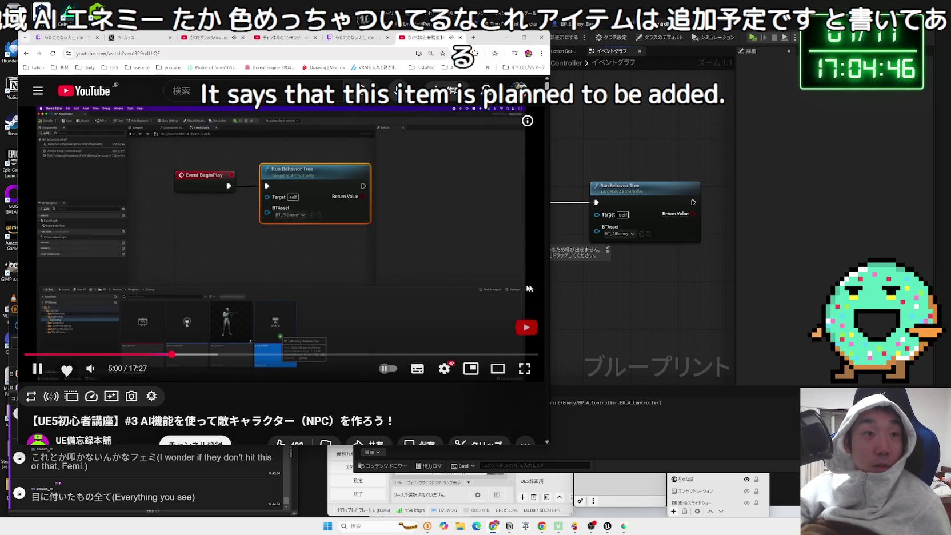
{"action": "key", "text": "alt+Tab"}
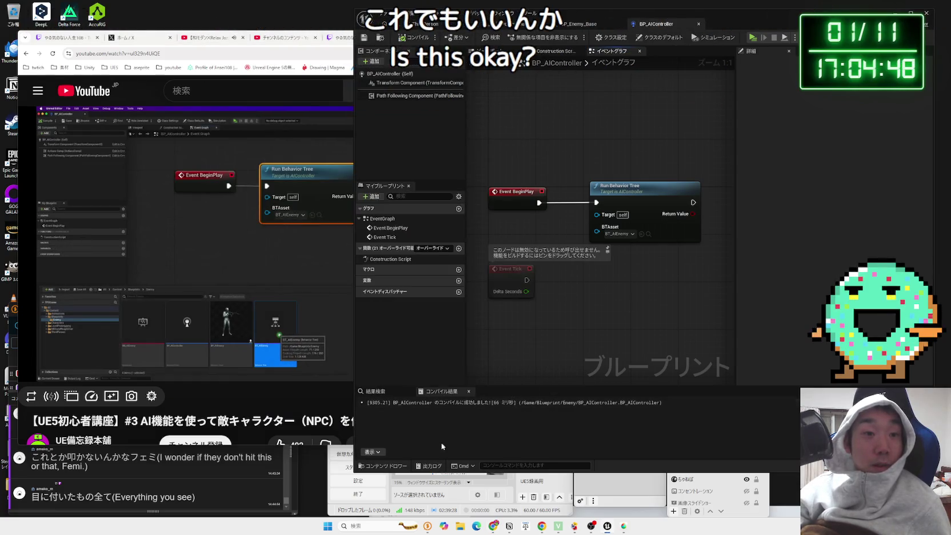
{"action": "left_click", "coordinate": [385, 466]}
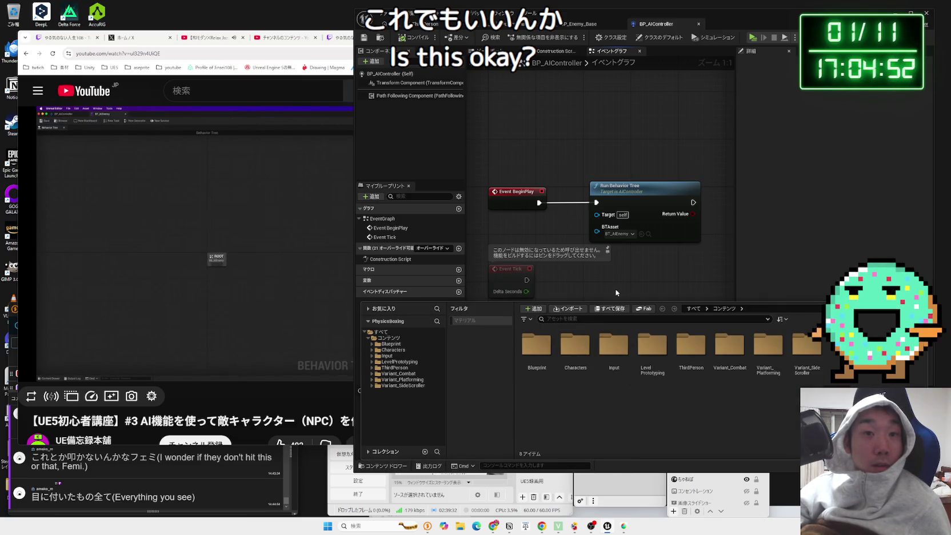
{"action": "left_click", "coordinate": [862, 308]}
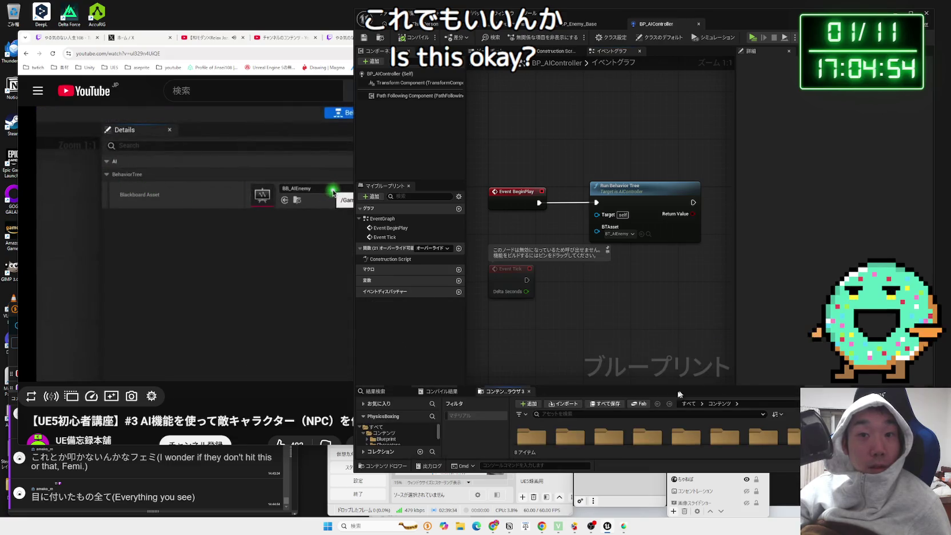
{"action": "left_click_drag", "start_coordinate": [657, 388], "coordinate": [657, 325]}
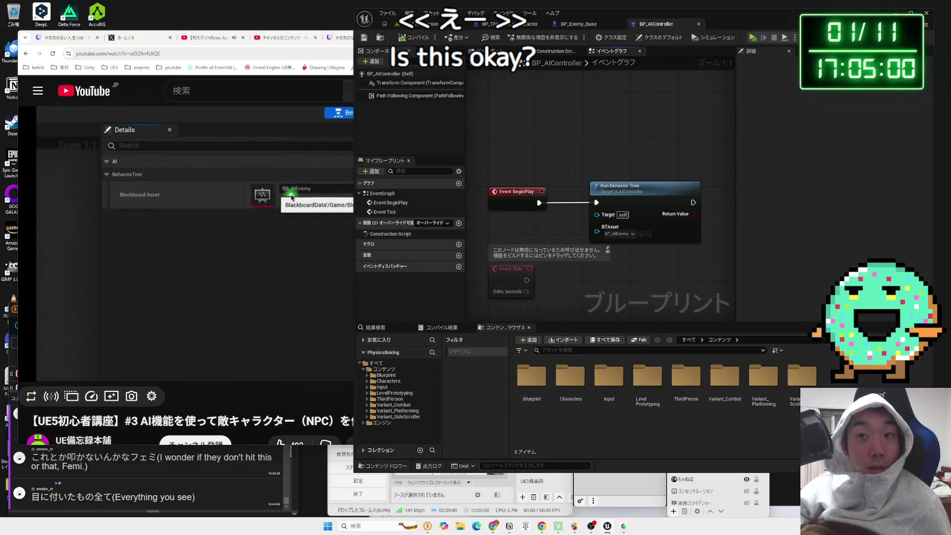
{"action": "left_click", "coordinate": [925, 346]}
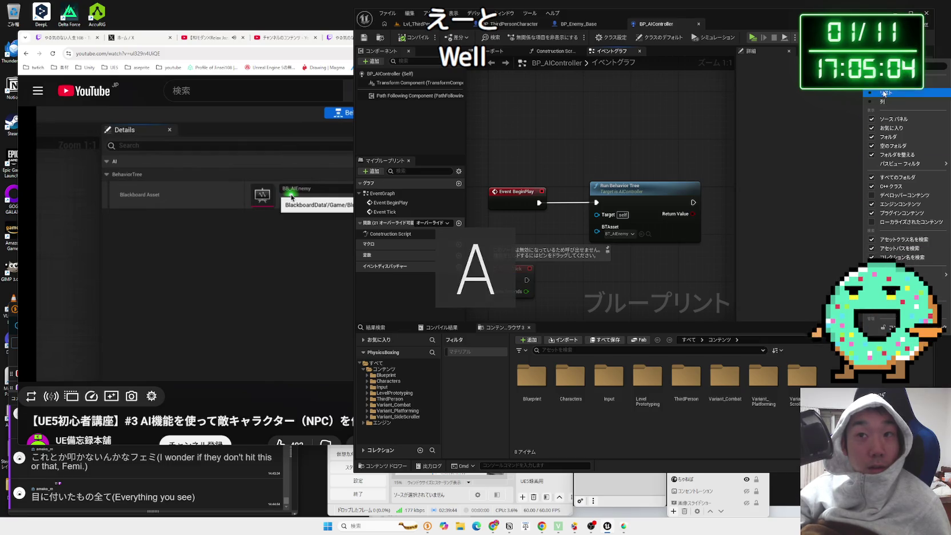
{"action": "key", "text": "Escape"}
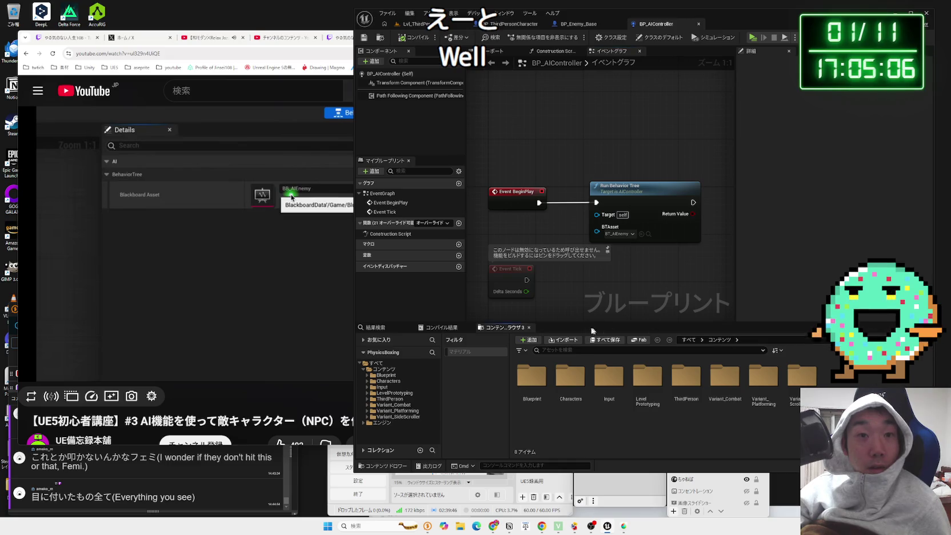
{"action": "left_click", "coordinate": [390, 327]}
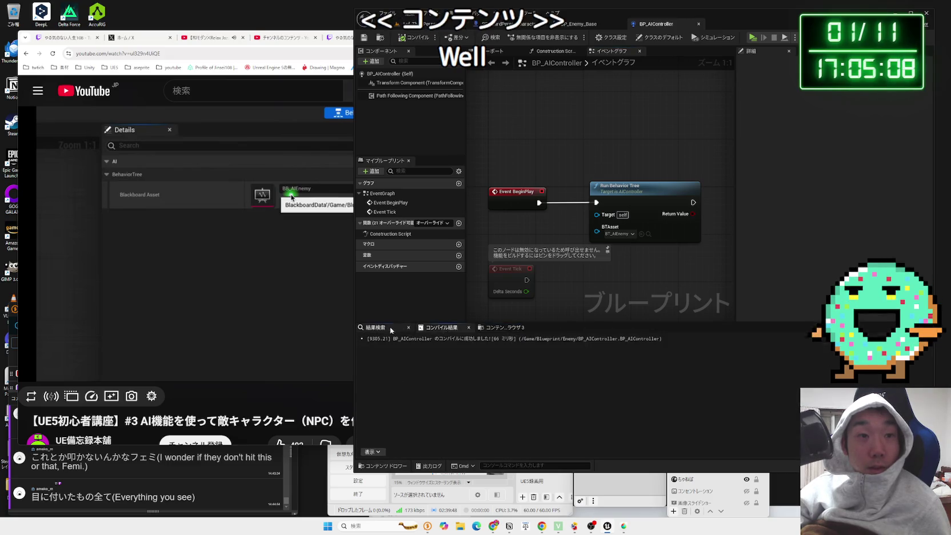
{"action": "left_click", "coordinate": [501, 327]}
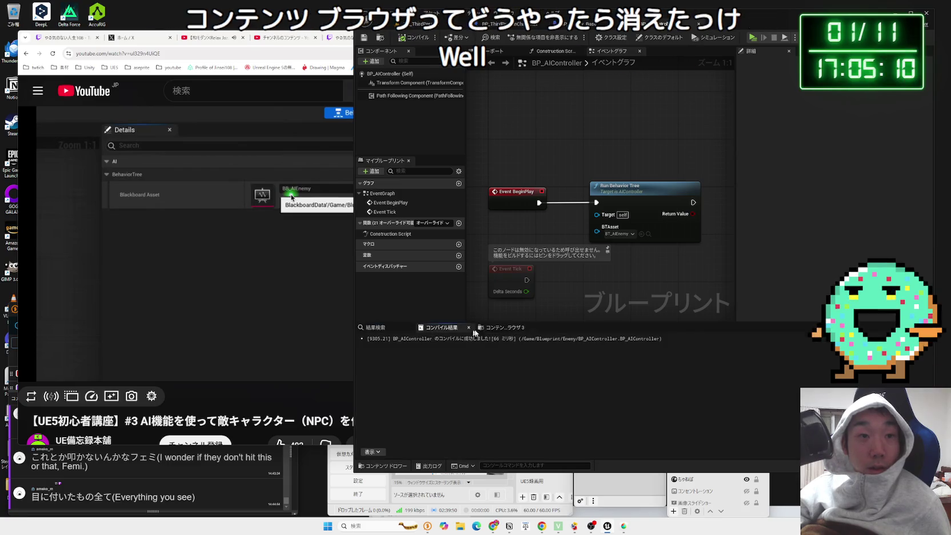
- Open Blueprint > Enemy and launch BT_AIEnemy in the behavior tree editor
{"action": "left_click", "coordinate": [531, 377]}
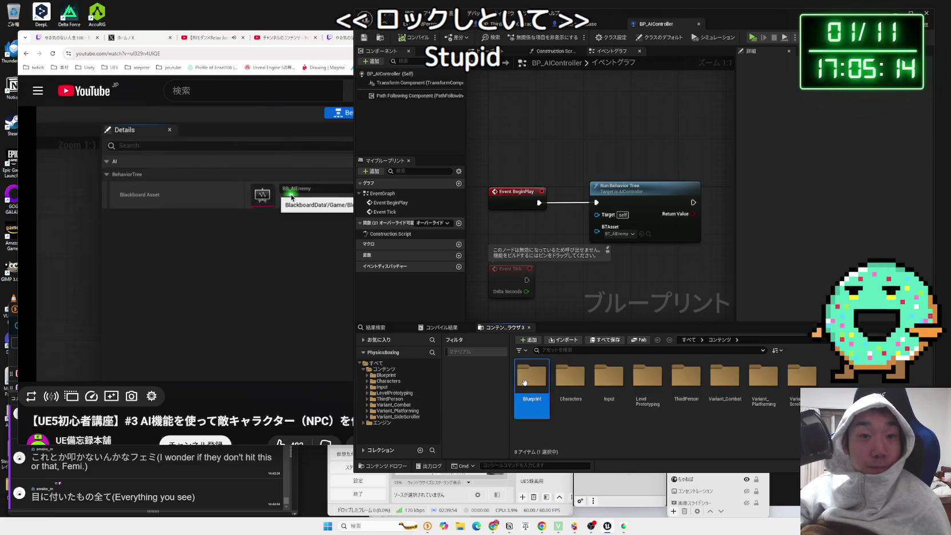
{"action": "double_click", "coordinate": [532, 377]}
{"action": "double_click", "coordinate": [567, 380]}
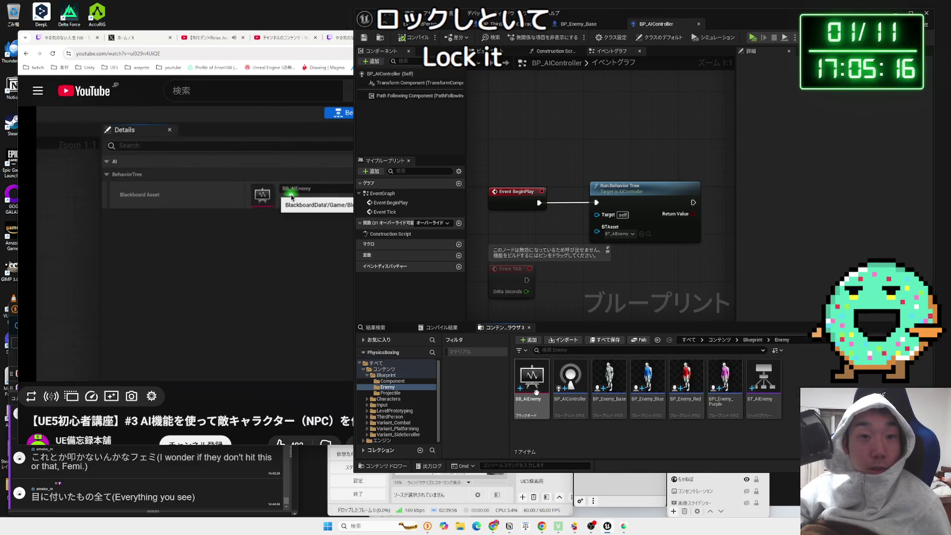
{"action": "left_click", "coordinate": [775, 392]}
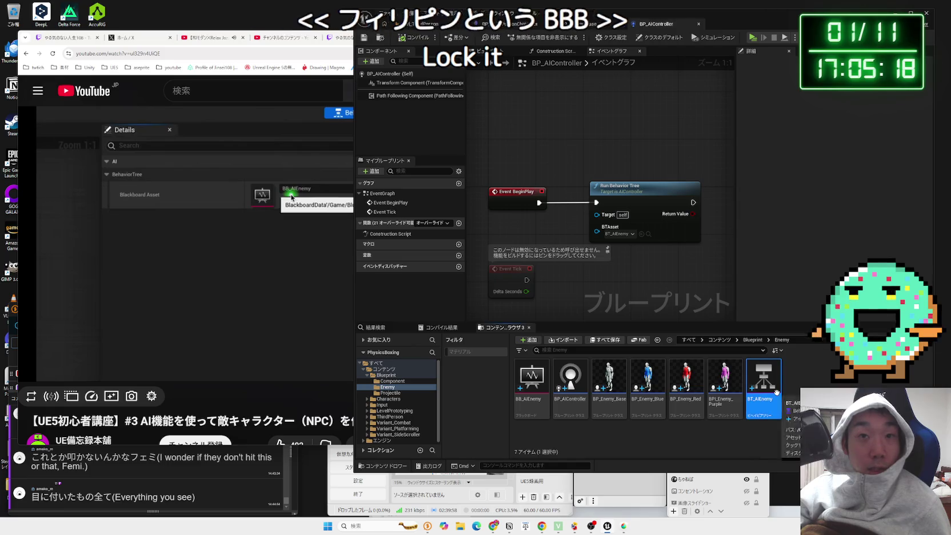
{"action": "double_click", "coordinate": [775, 392]}
{"action": "left_click", "coordinate": [293, 254]}
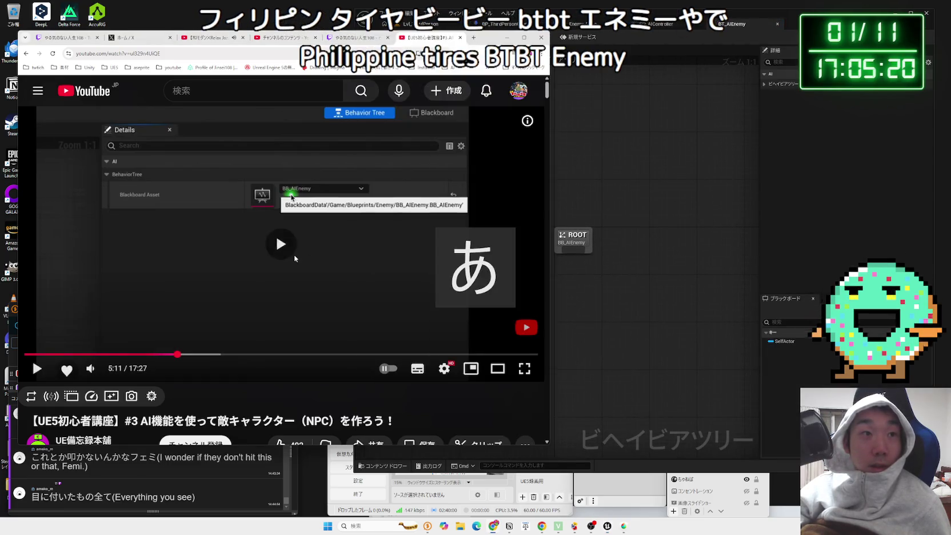
{"action": "left_click", "coordinate": [746, 121]}
{"action": "left_click", "coordinate": [767, 83]}
{"action": "left_click", "coordinate": [878, 98]}
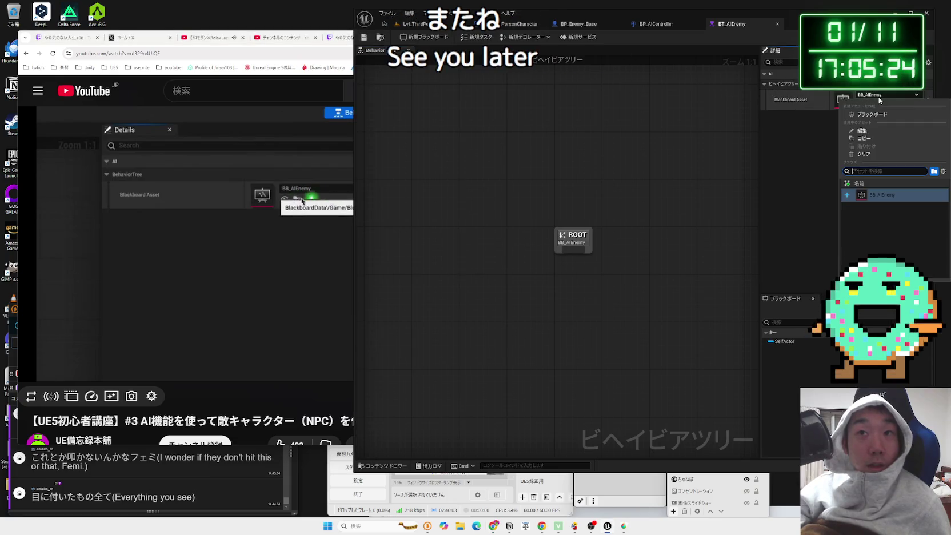
{"action": "left_click", "coordinate": [883, 194]}
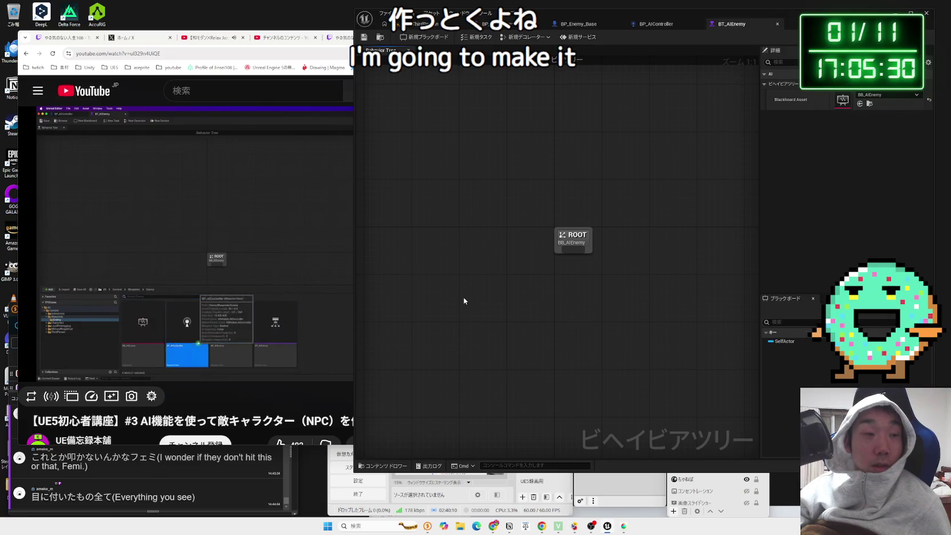
{"action": "left_click_drag", "start_coordinate": [575, 249], "coordinate": [575, 312]}
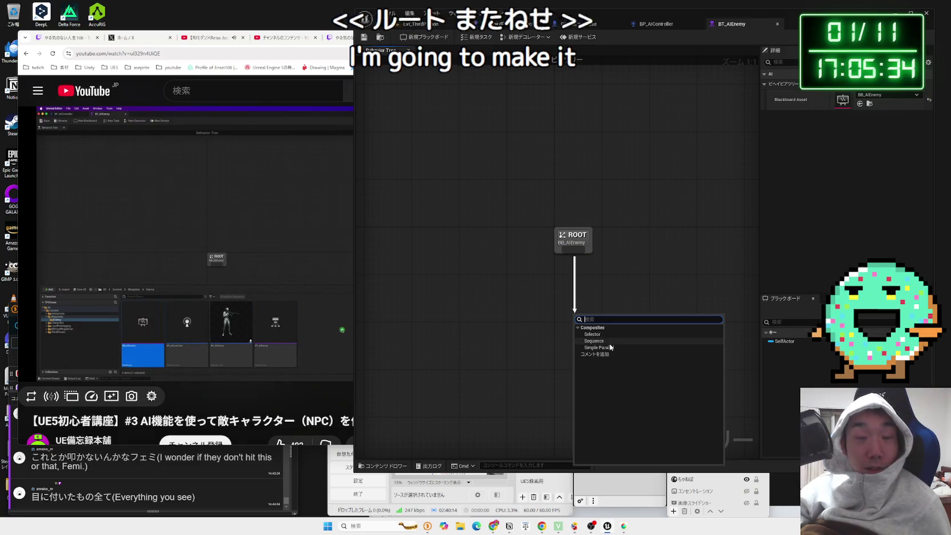
{"action": "left_click", "coordinate": [538, 356]}
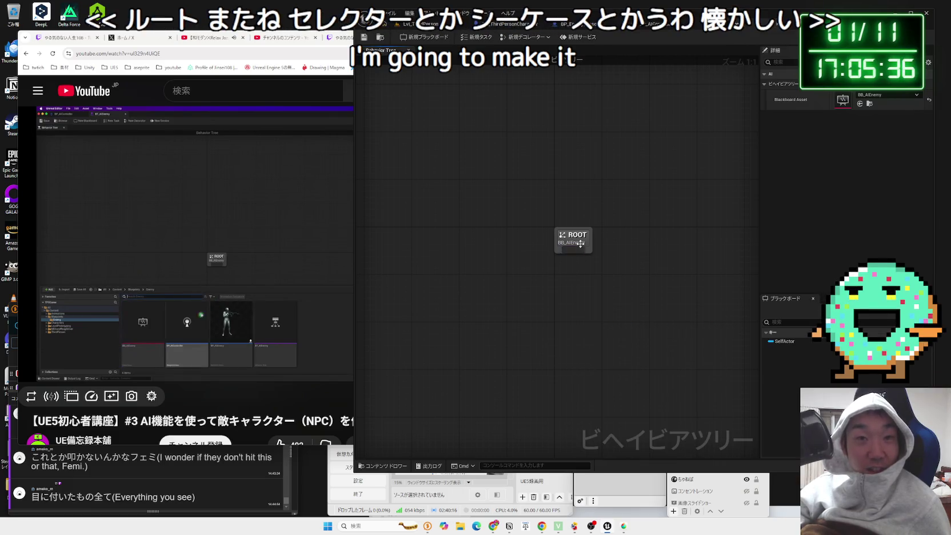
{"action": "left_click_drag", "start_coordinate": [575, 249], "coordinate": [574, 309]}
{"action": "key", "text": "Escape"}
{"action": "mouse_move", "coordinate": [575, 250]}
{"action": "left_mouse_down"}
{"action": "mouse_move", "coordinate": [515, 316]}
{"action": "mouse_move", "coordinate": [510, 299]}
{"action": "mouse_move", "coordinate": [573, 293]}
{"action": "mouse_move", "coordinate": [573, 228]}
{"action": "mouse_move", "coordinate": [575, 279]}
{"action": "mouse_move", "coordinate": [617, 283]}
{"action": "left_mouse_up"}
{"action": "left_click", "coordinate": [574, 273]}
{"action": "key", "text": "Escape"}
{"action": "left_click", "coordinate": [596, 271]}
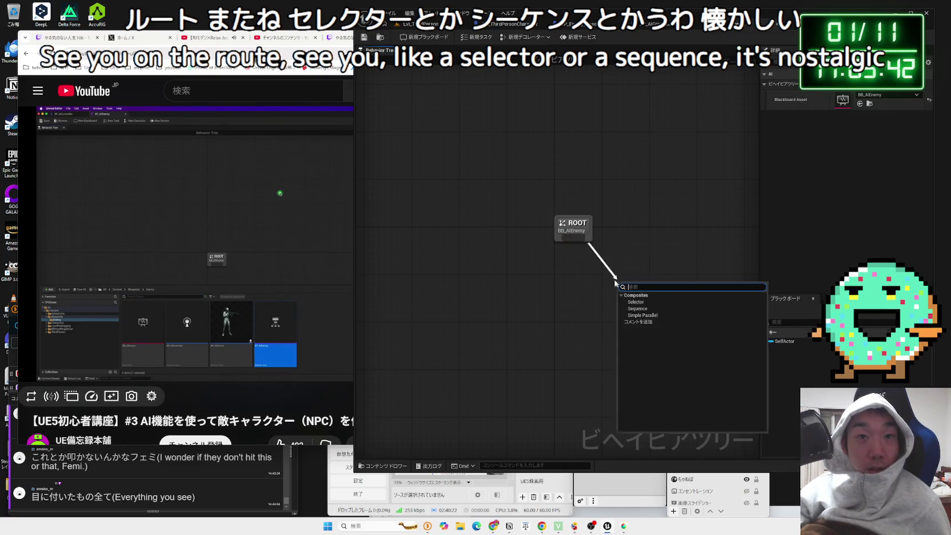
{"action": "left_click_drag", "start_coordinate": [571, 241], "coordinate": [571, 244]}
{"action": "mouse_move", "coordinate": [571, 240]}
{"action": "left_mouse_down"}
{"action": "mouse_move", "coordinate": [556, 239]}
{"action": "mouse_move", "coordinate": [537, 268]}
{"action": "mouse_move", "coordinate": [573, 269]}
{"action": "mouse_move", "coordinate": [571, 244]}
{"action": "mouse_move", "coordinate": [619, 282]}
{"action": "mouse_move", "coordinate": [552, 247]}
{"action": "mouse_move", "coordinate": [516, 269]}
{"action": "mouse_move", "coordinate": [553, 269]}
{"action": "mouse_move", "coordinate": [542, 243]}
{"action": "mouse_move", "coordinate": [553, 268]}
{"action": "mouse_move", "coordinate": [501, 274]}
{"action": "mouse_move", "coordinate": [500, 265]}
{"action": "left_mouse_up"}
{"action": "left_click", "coordinate": [583, 249]}
{"action": "left_click", "coordinate": [552, 246]}
{"action": "left_click_drag", "start_coordinate": [554, 244], "coordinate": [551, 280]}
{"action": "left_click", "coordinate": [551, 243]}
{"action": "left_click_drag", "start_coordinate": [552, 243], "coordinate": [624, 281]}
{"action": "left_click", "coordinate": [585, 271]}
{"action": "left_click_drag", "start_coordinate": [549, 247], "coordinate": [552, 287]}
{"action": "left_click", "coordinate": [552, 269]}
{"action": "left_click_drag", "start_coordinate": [554, 244], "coordinate": [556, 282]}
{"action": "left_click", "coordinate": [428, 138]}
{"action": "left_click", "coordinate": [275, 323]}
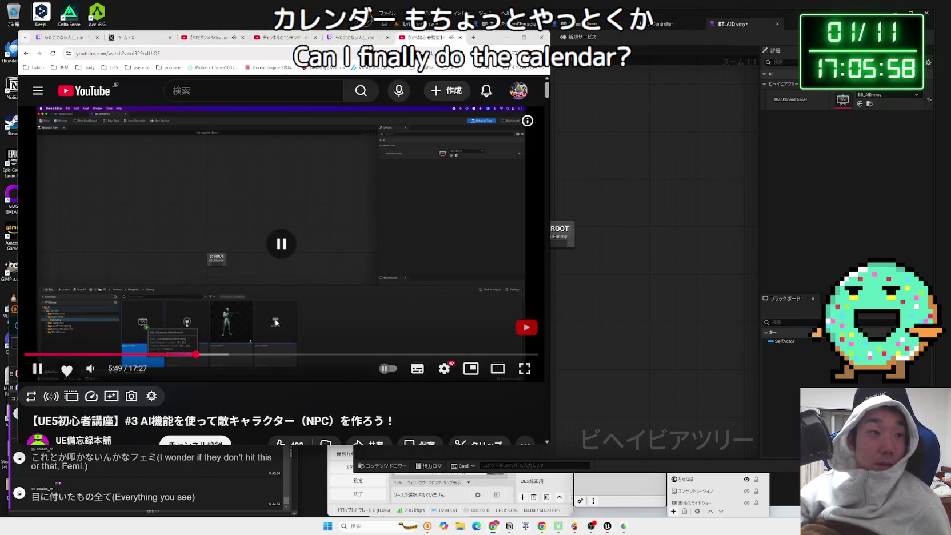
{"action": "mouse_move", "coordinate": [115, 372]}
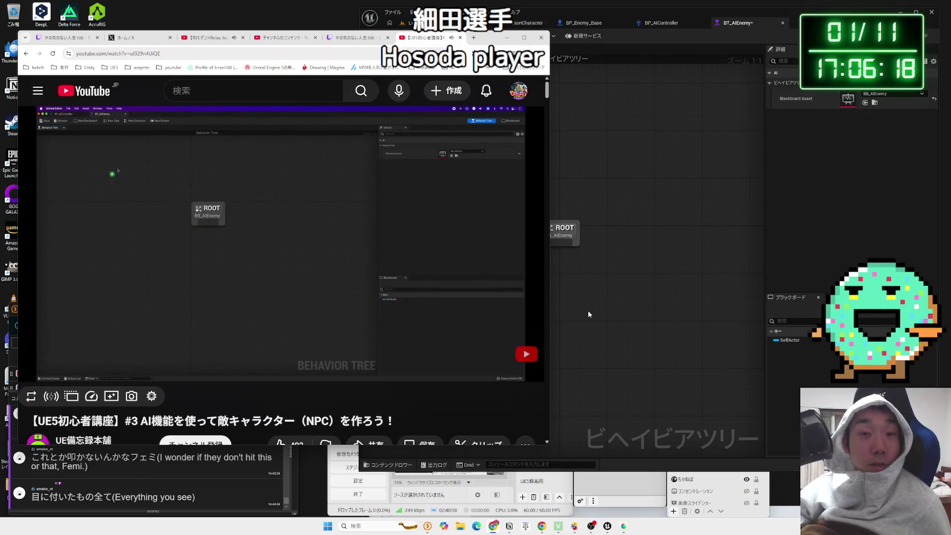
- Return to Unreal and create a new blueprint task, BTTask_BlueprintBase_New, in Blueprint/Enemy
{"action": "left_click", "coordinate": [638, 501]}
{"action": "left_click", "coordinate": [643, 354]}
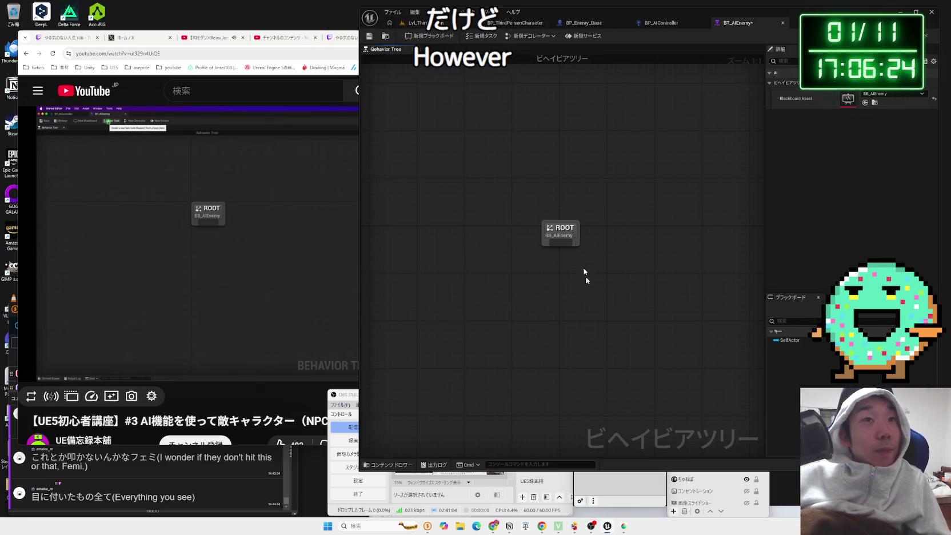
{"action": "left_click", "coordinate": [500, 36]}
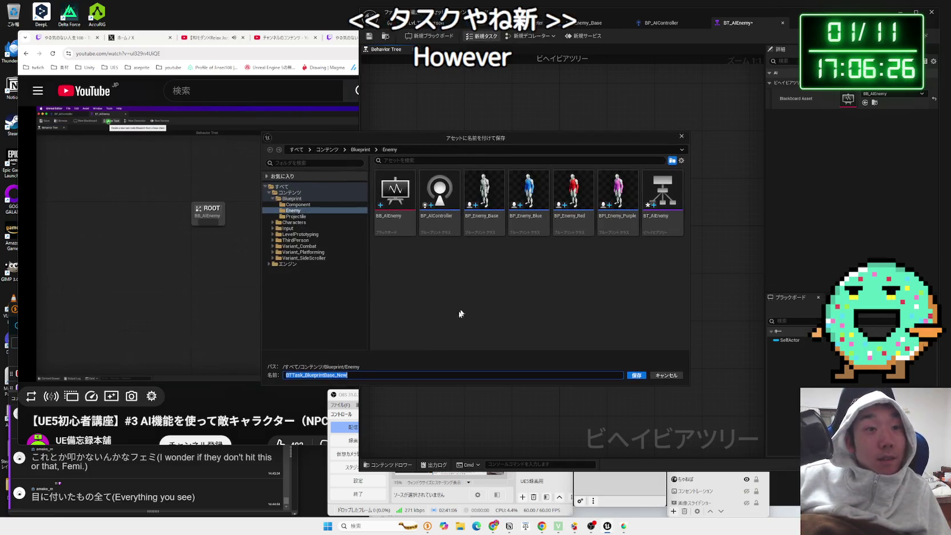
- Name the new task asset BTT_RandomLocation and save all modified assets
{"action": "type", "text": "B"}
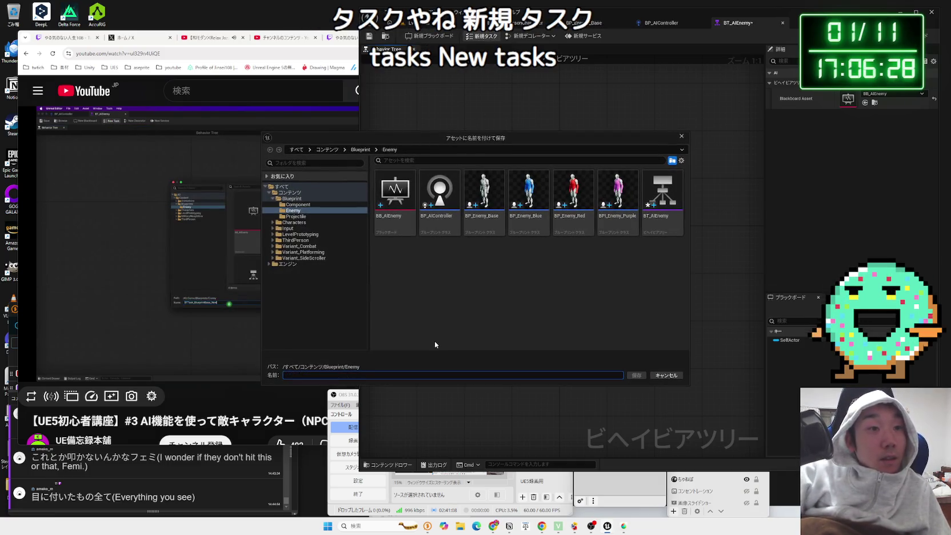
{"action": "type", "text": "T"}
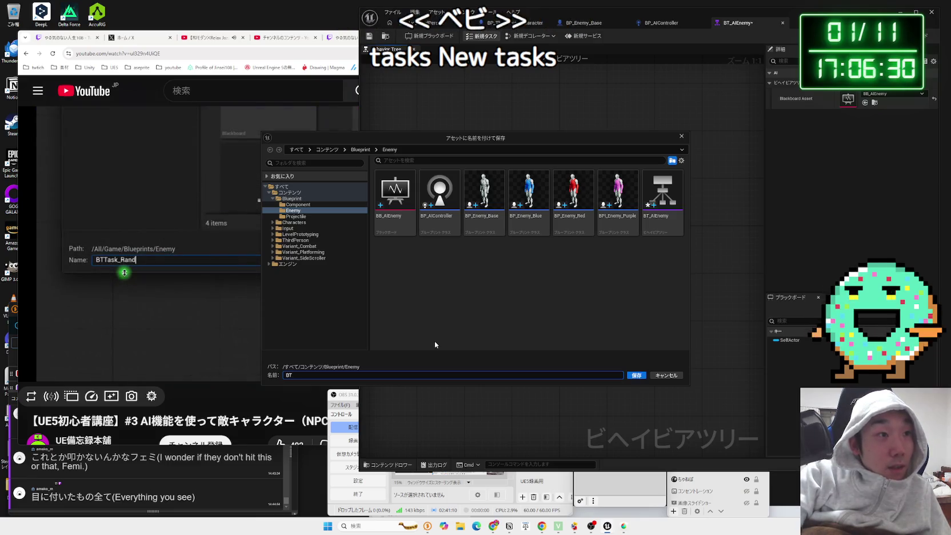
{"action": "type", "text": "T_"}
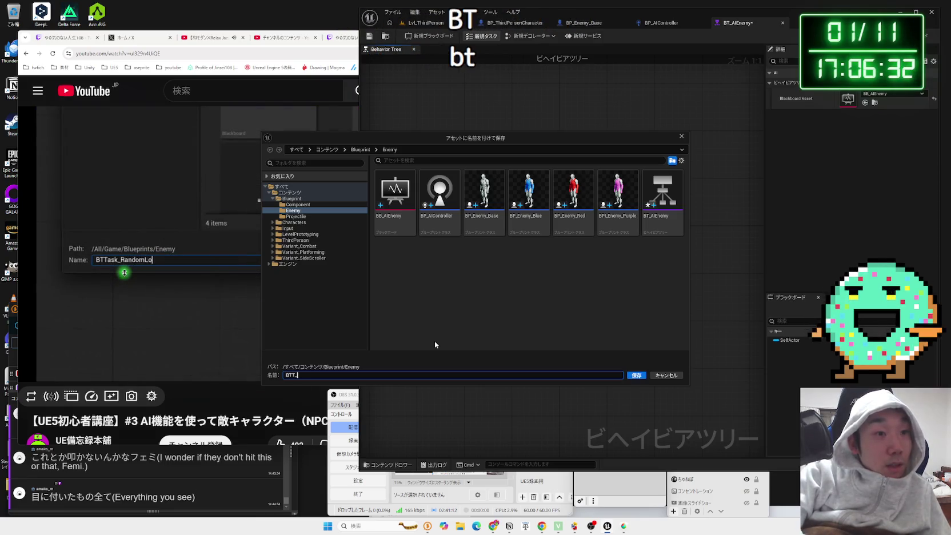
{"action": "type", "text": "Random"}
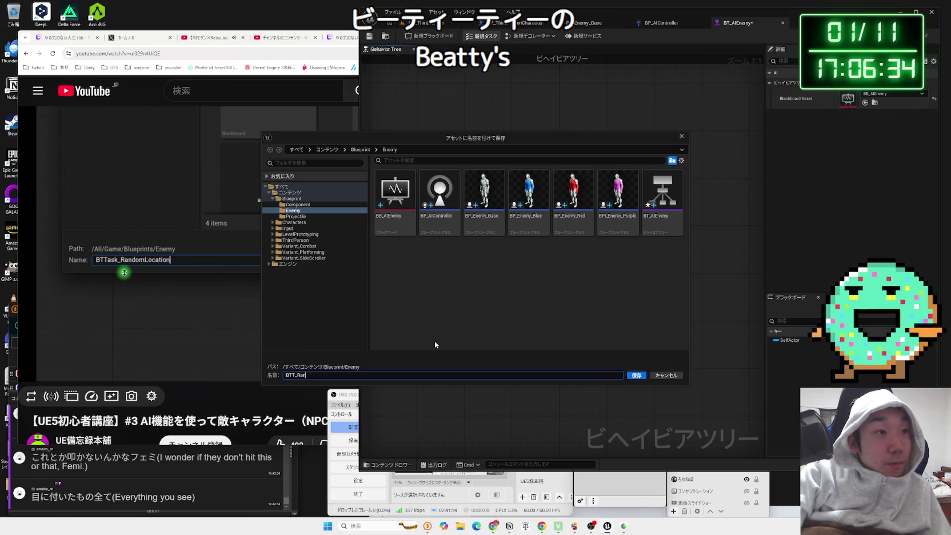
{"action": "key", "text": "BackSpace"}
{"action": "type", "text": "m"}
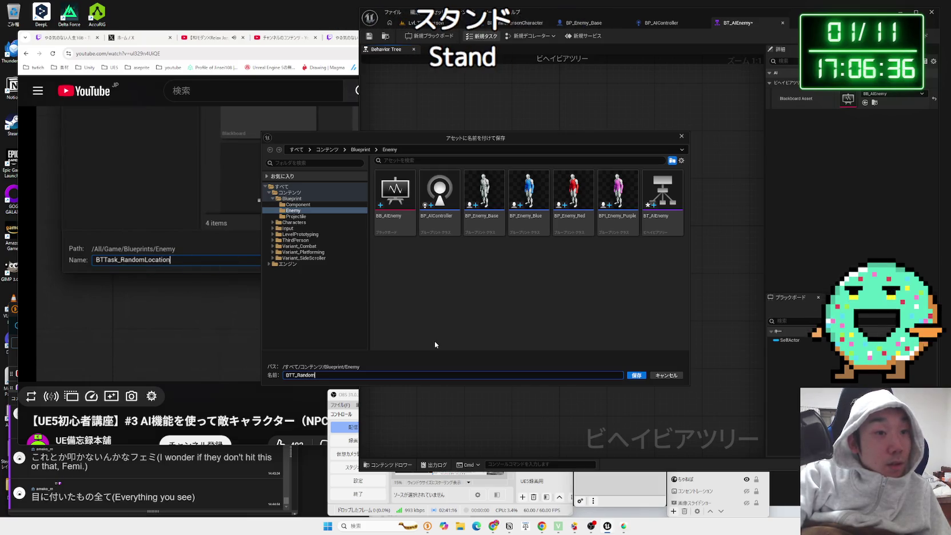
{"action": "type", "text": "Location"}
{"action": "key", "text": "Return"}
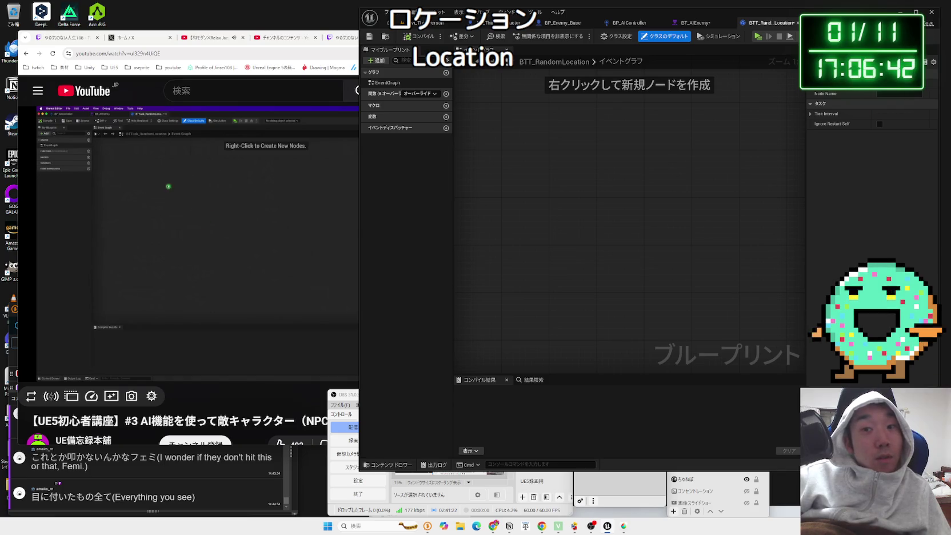
{"action": "key", "text": "ctrl+shift+s"}
- Save BTT_RandomLocation and BT_AIEnemy, find the task in the Enemy folder, then reopen its graph
{"action": "left_click", "coordinate": [536, 347]}
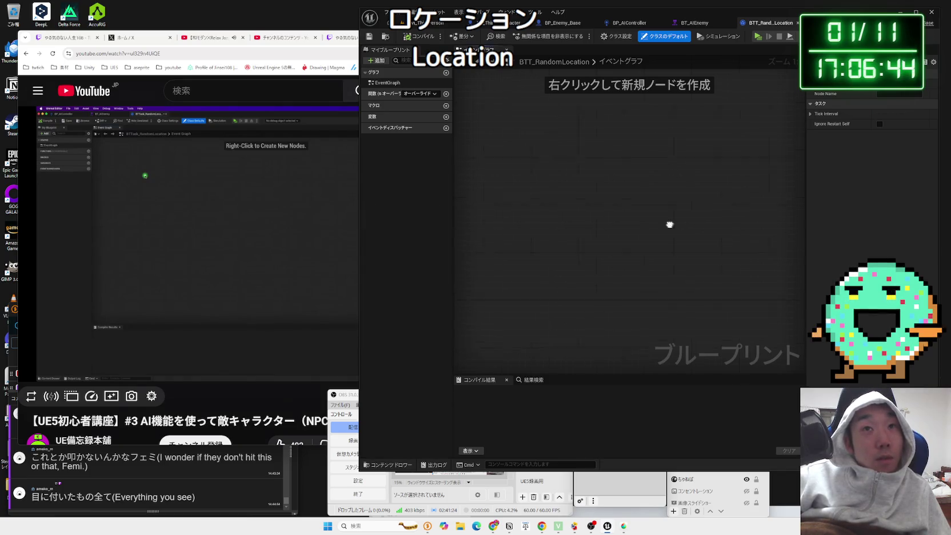
{"action": "left_click", "coordinate": [433, 28]}
{"action": "left_click", "coordinate": [616, 421]}
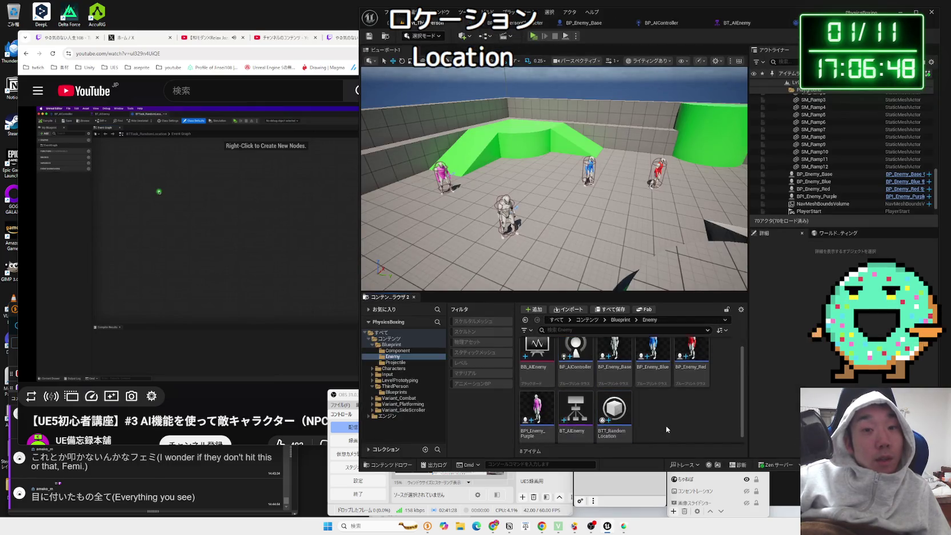
{"action": "left_click", "coordinate": [812, 22]}
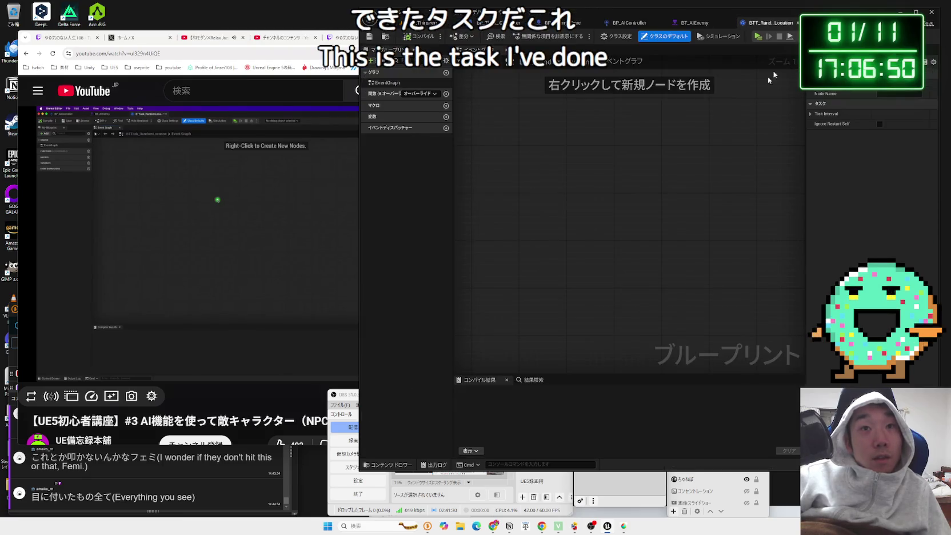